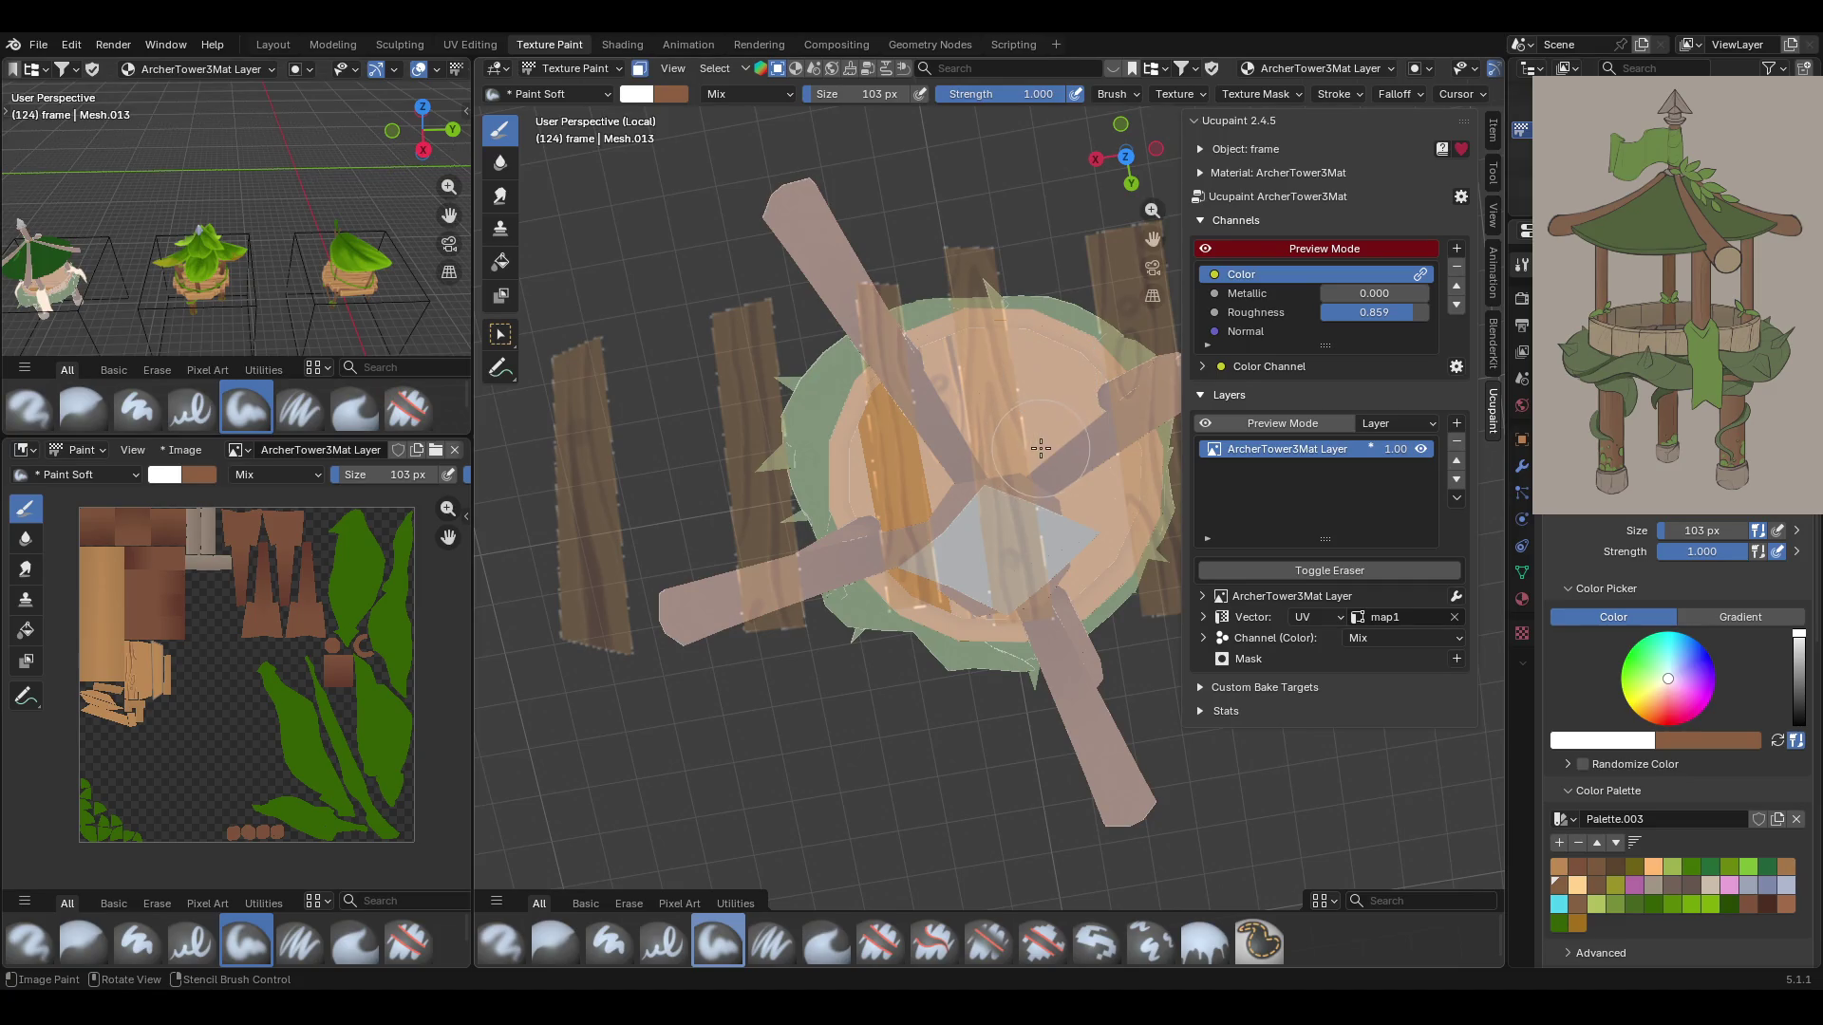
Position the plank stencil over the platform's top and paint wood planks onto the floor
mouse_move(1035, 467)
middle_down()
mouse_move(882, 466)
mouse_move(1126, 384)
mouse_move(1051, 340)
mouse_move(1066, 351)
middle_up()
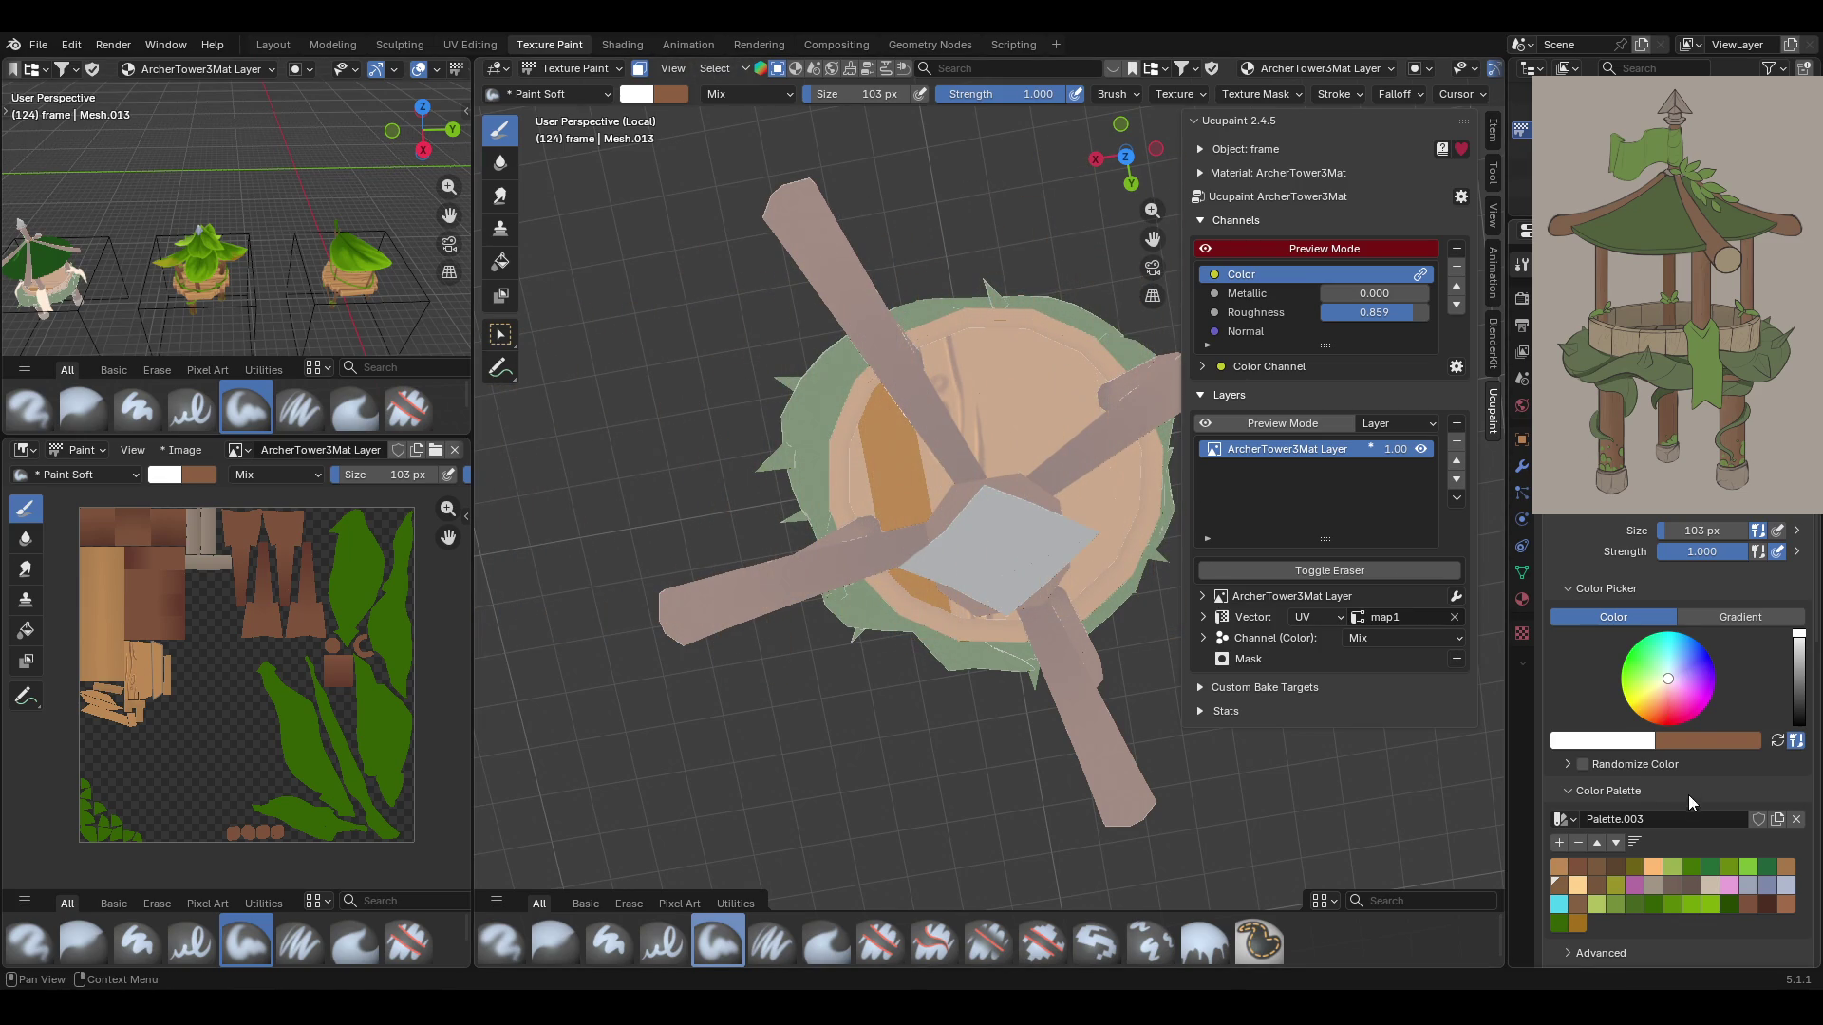
scroll(1650, 812, down, 4)
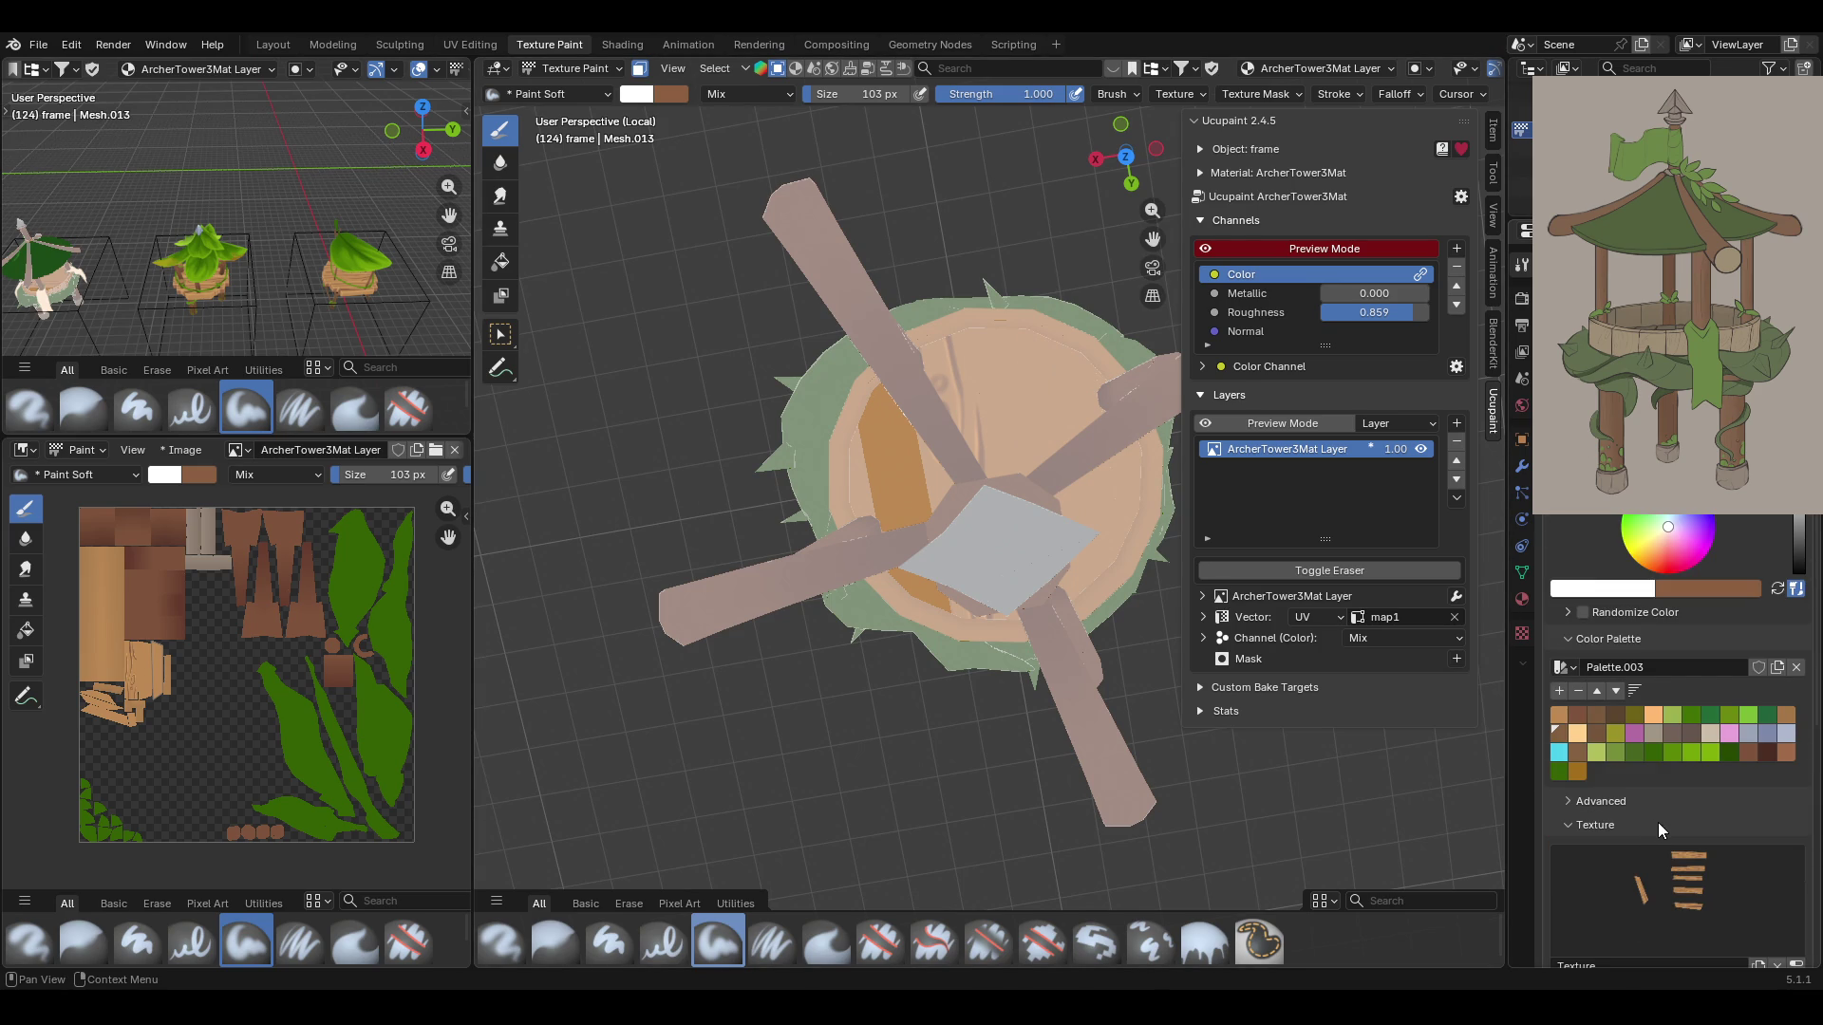
scroll(1658, 822, down, 3)
mouse_move(1001, 399)
right_down()
mouse_move(989, 411)
mouse_move(1022, 450)
mouse_move(917, 612)
right_up()
mouse_move(901, 490)
right_down()
mouse_move(997, 692)
mouse_move(855, 428)
mouse_move(575, 141)
right_up()
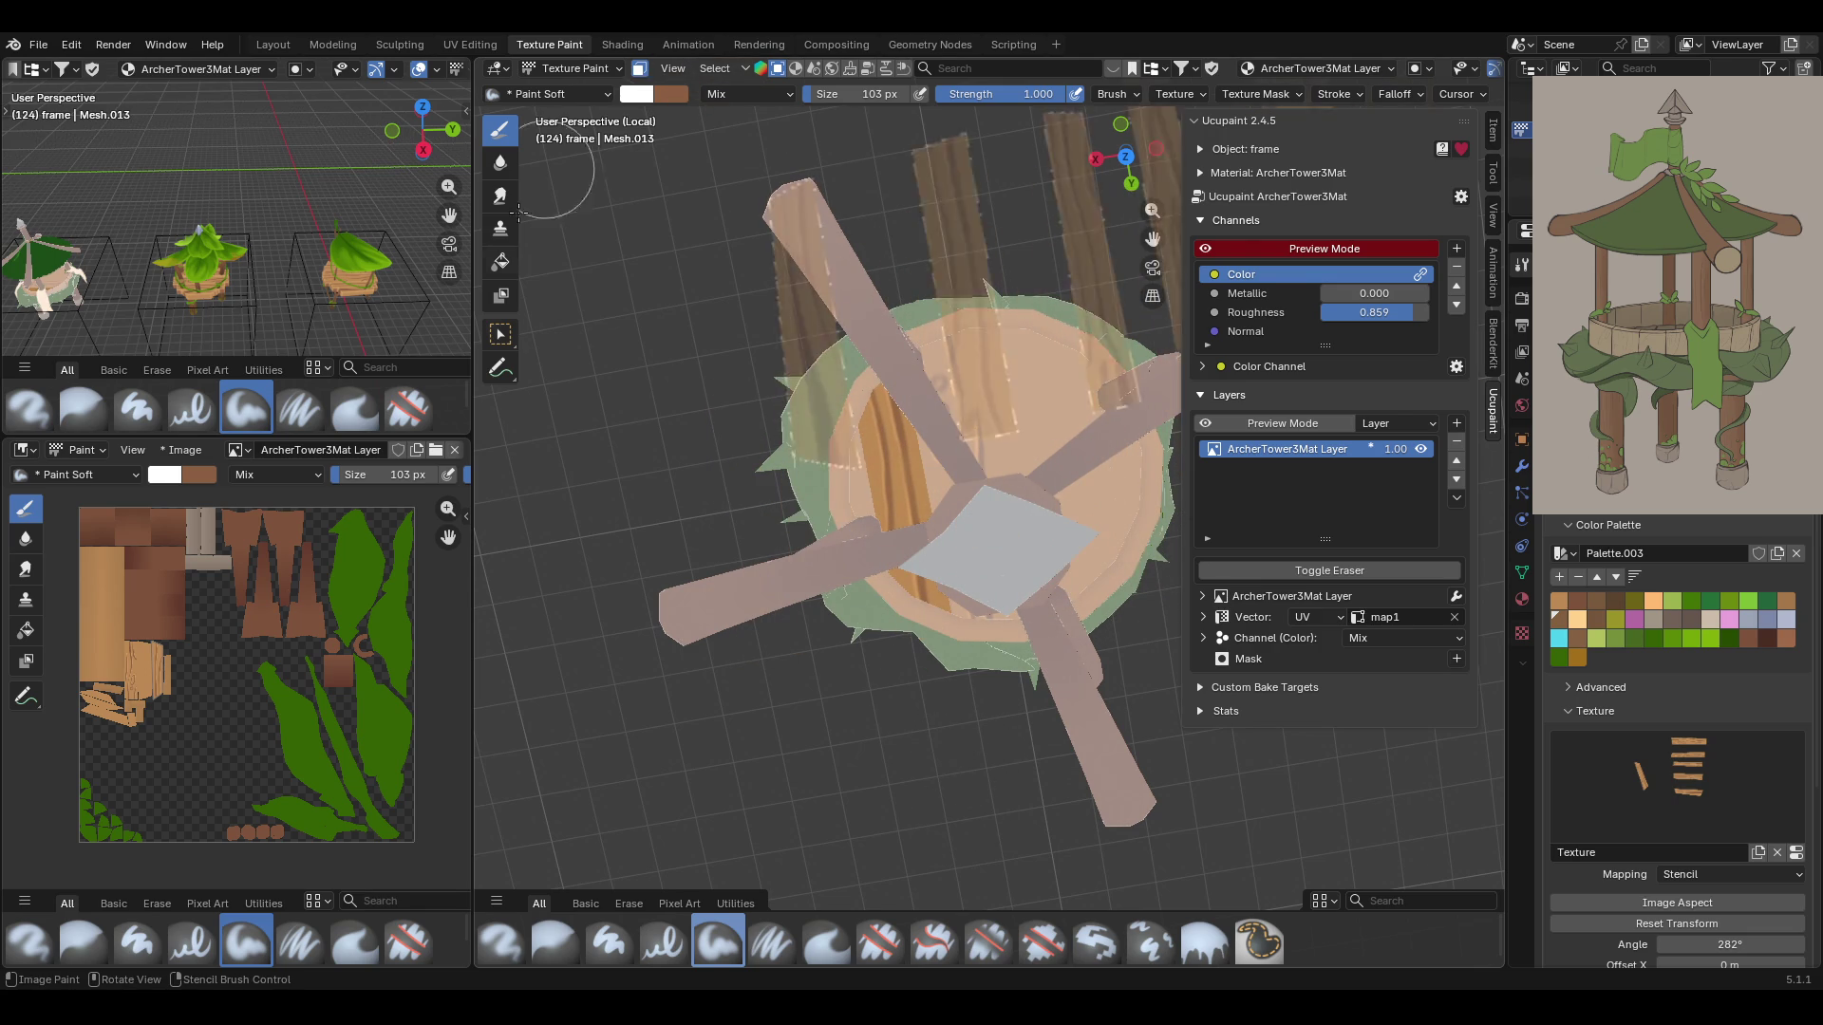
click(500, 334)
Undo the bad plank stroke on the left and repaint the floor with Paint Soft
key(ctrl+z)
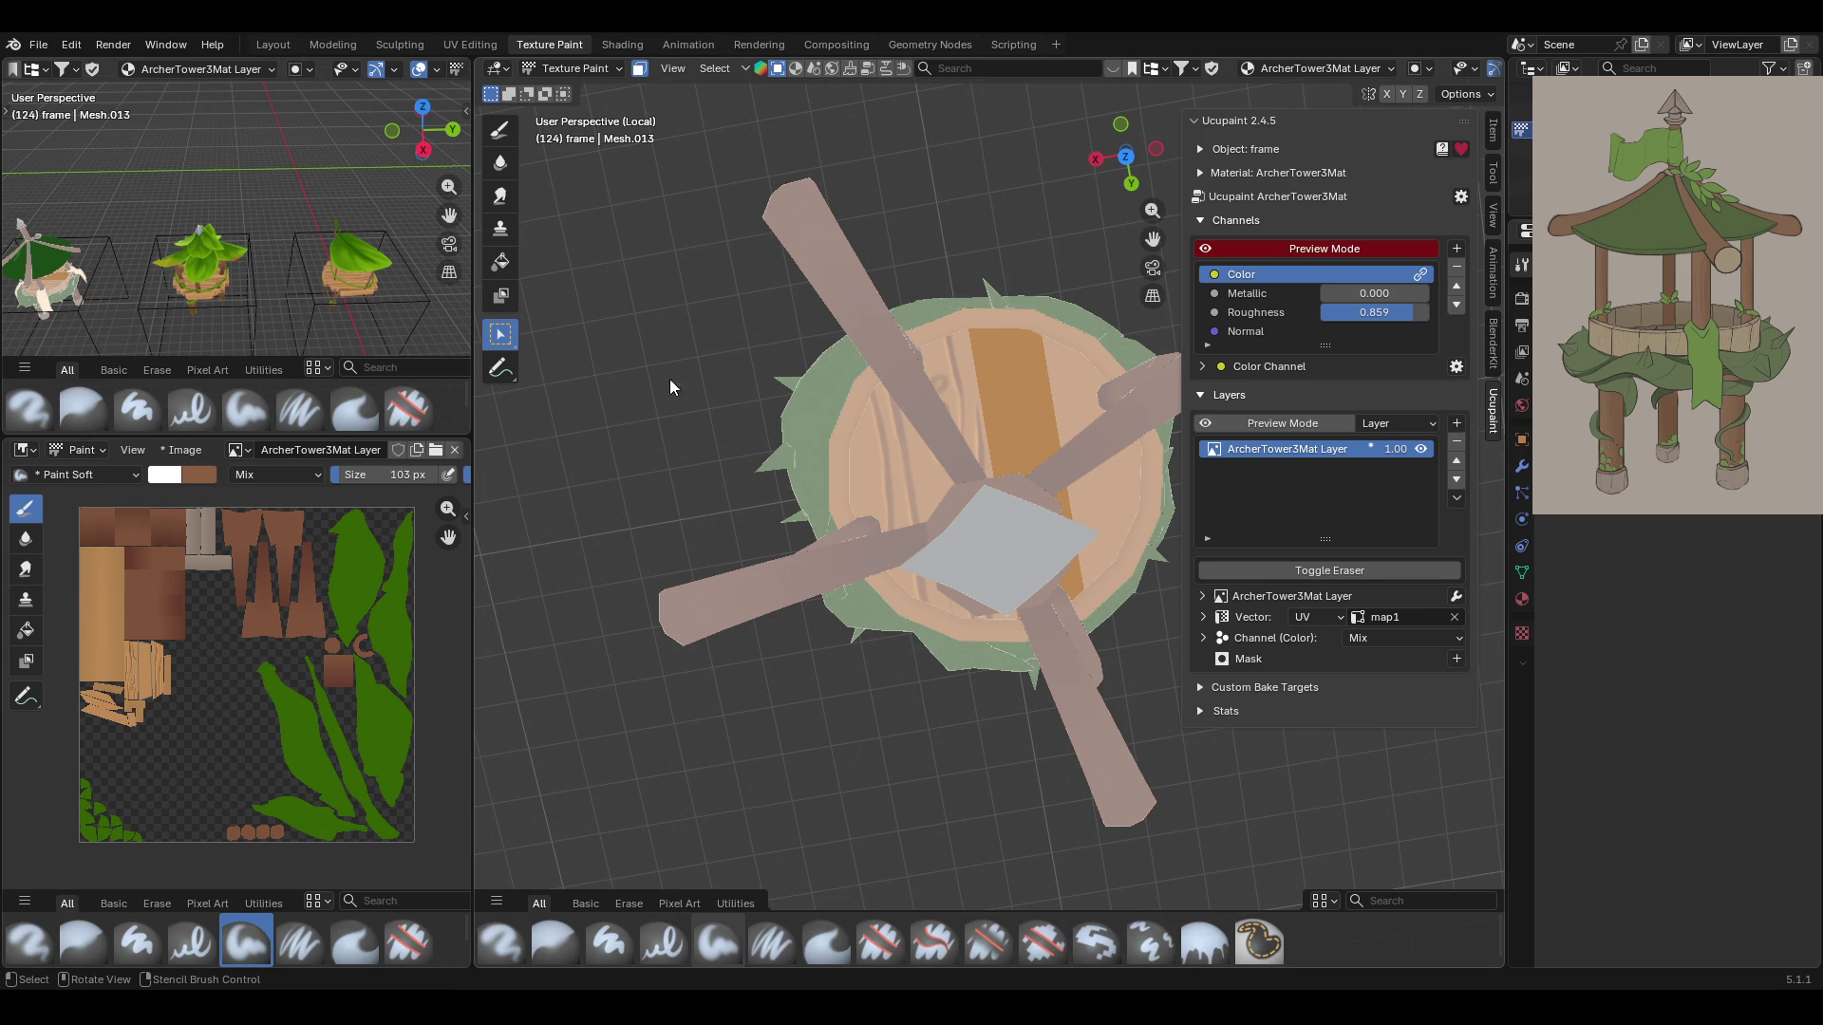
click(501, 129)
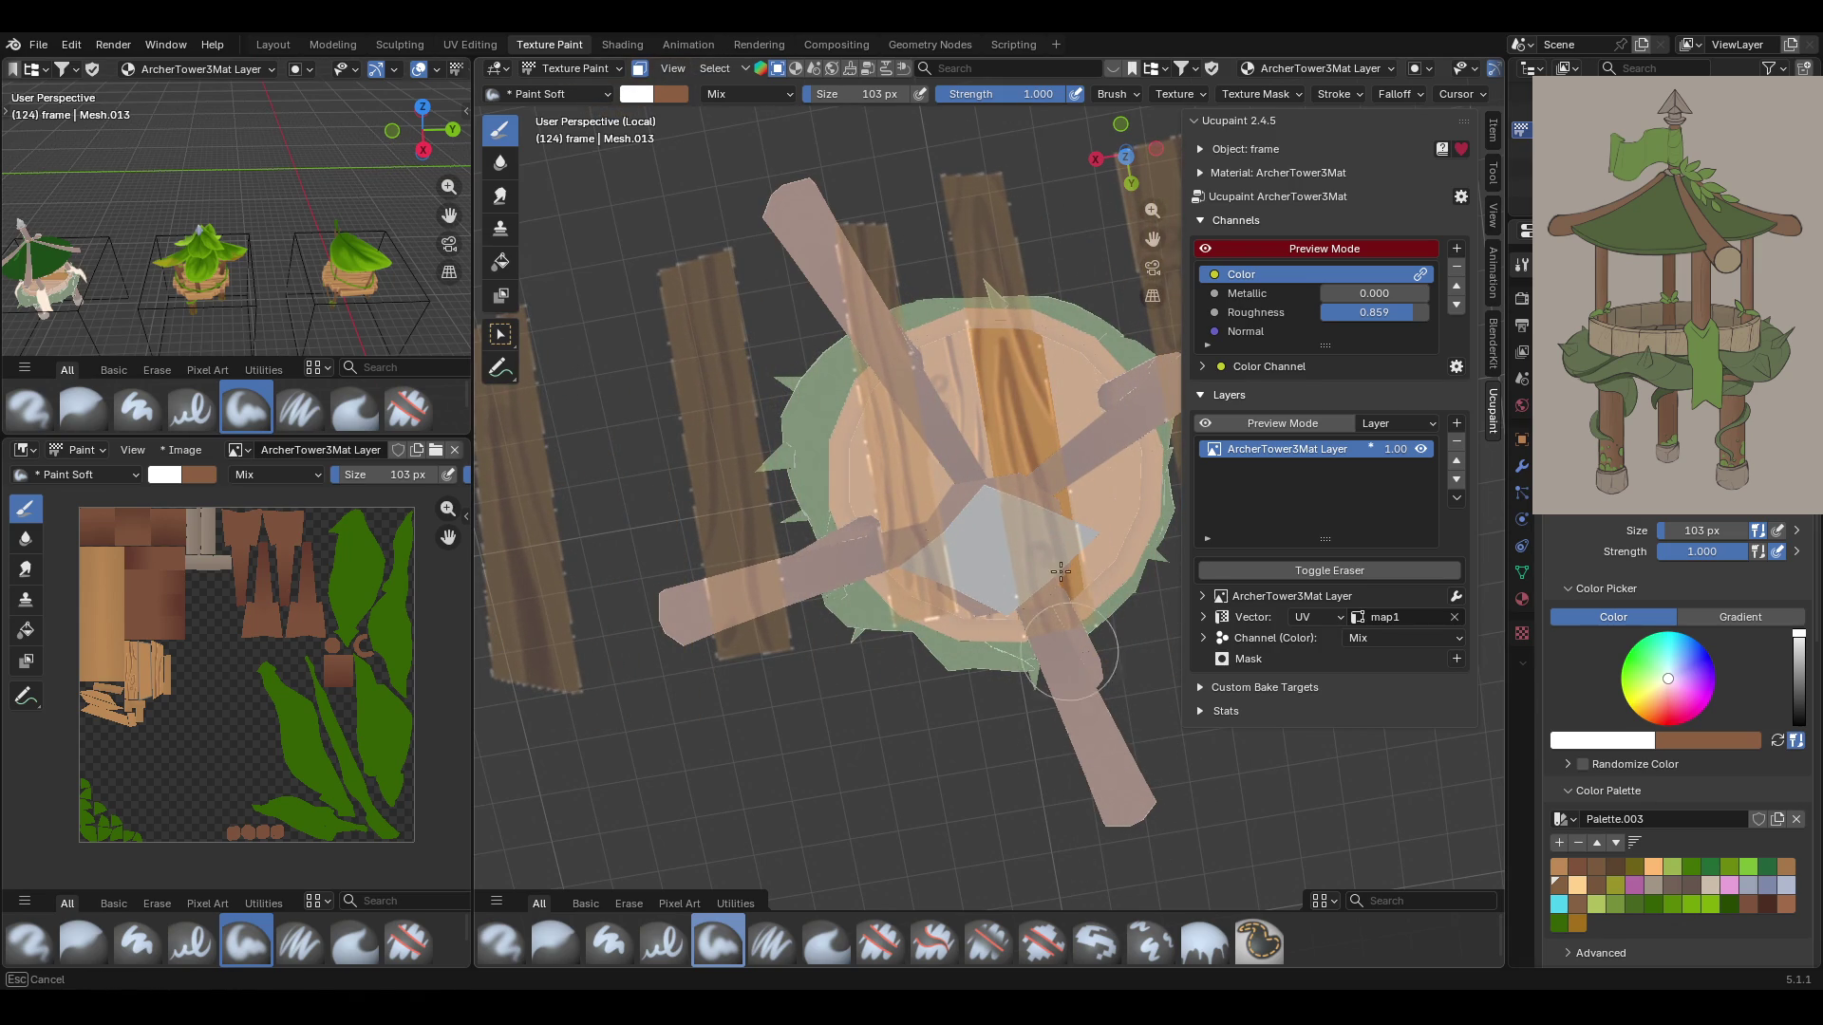
click(501, 334)
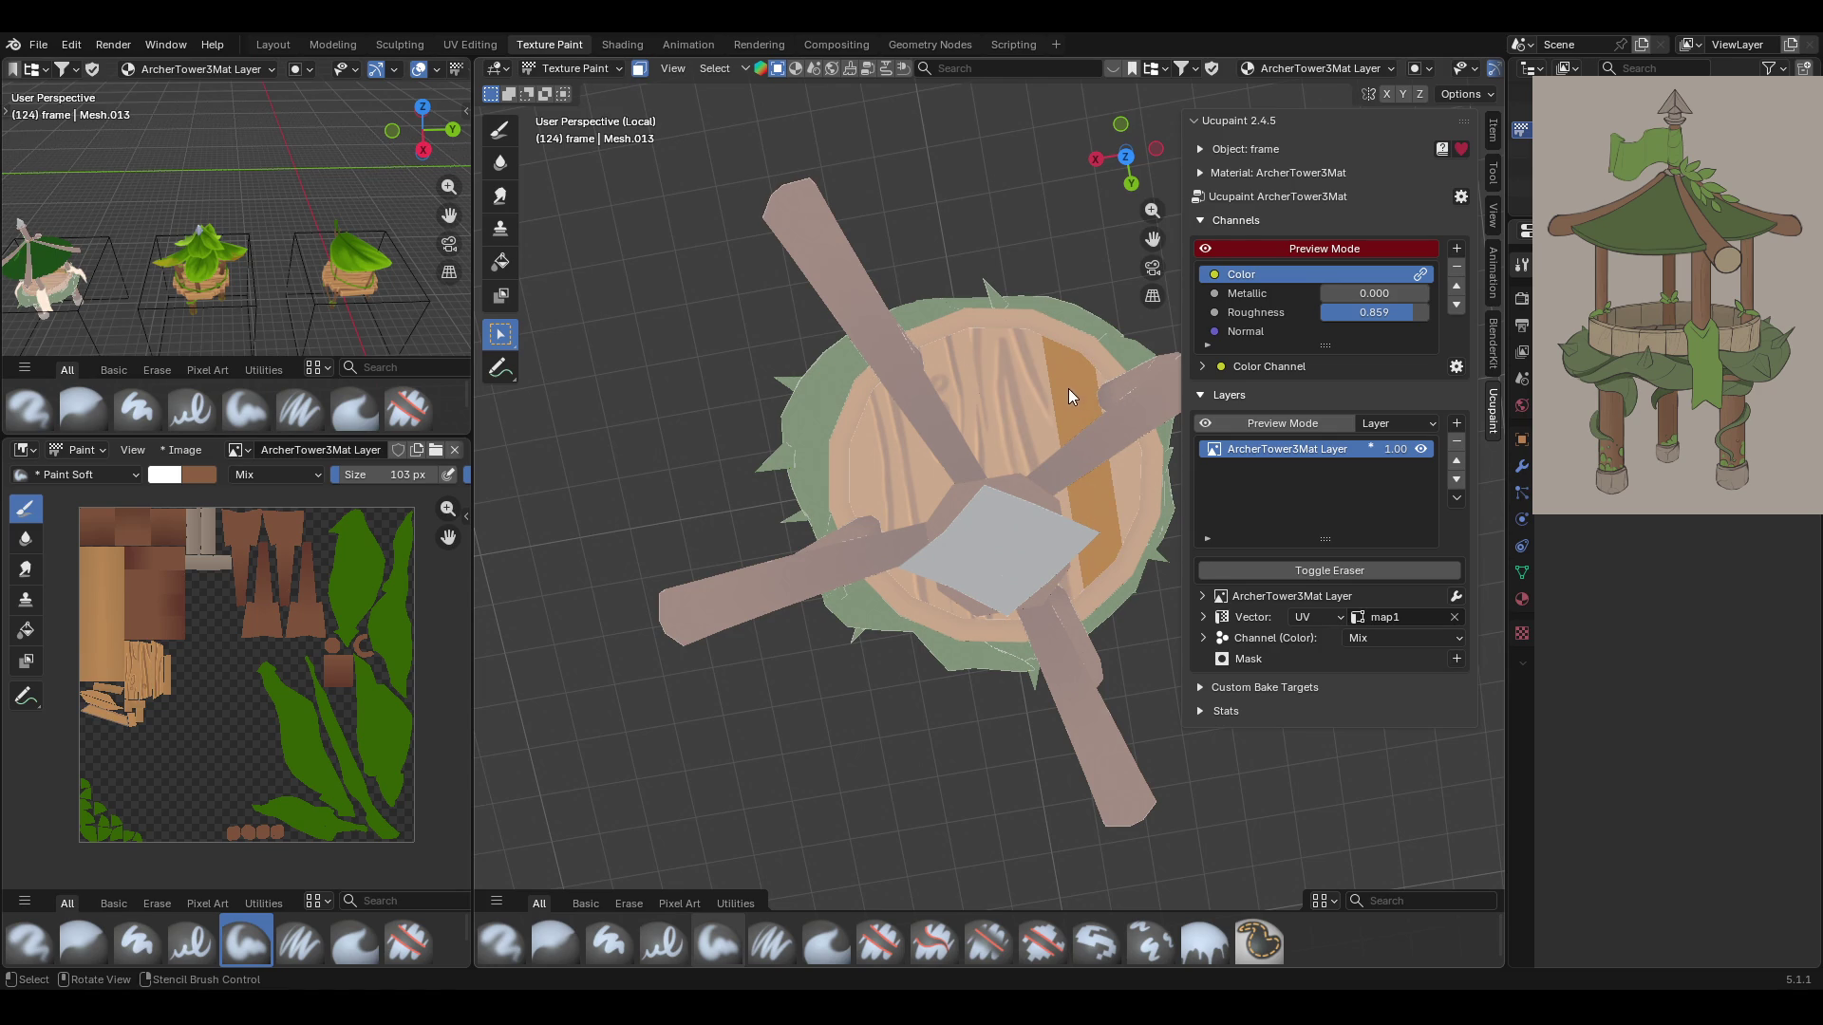
Paint wood planks over the floor's right-side strip with the soft brush
click(500, 264)
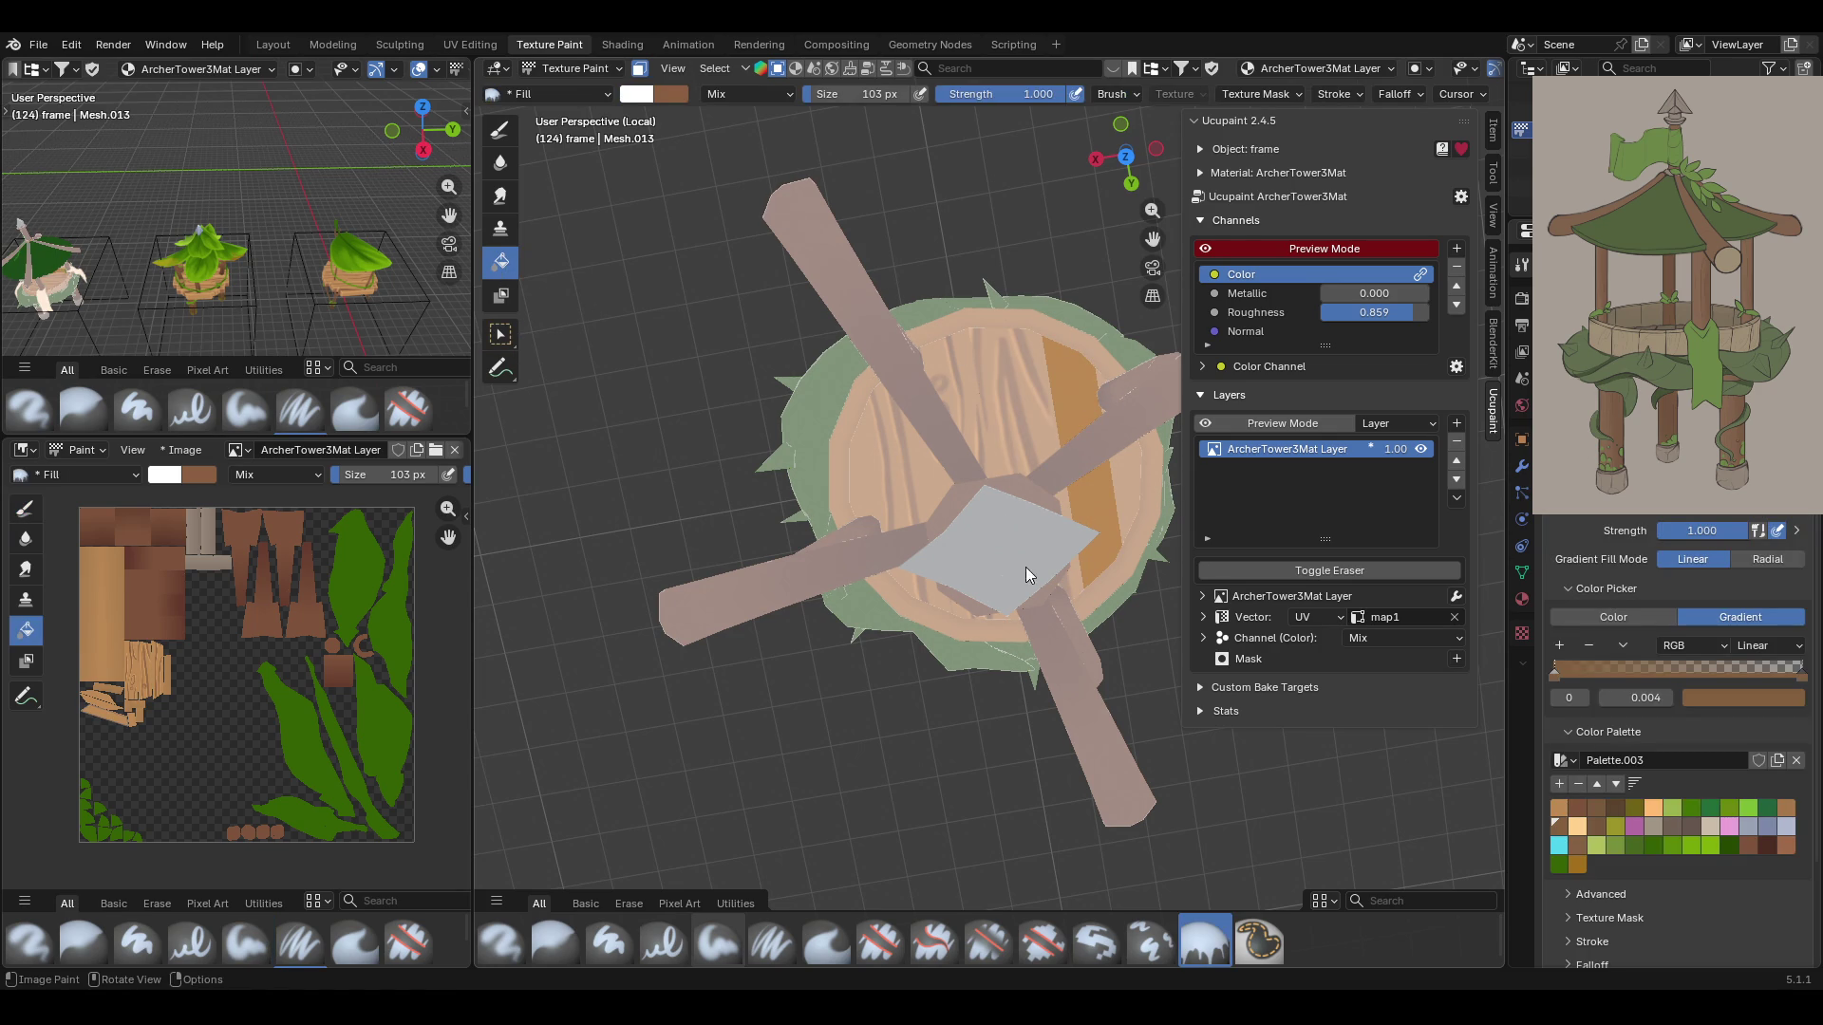
click(500, 129)
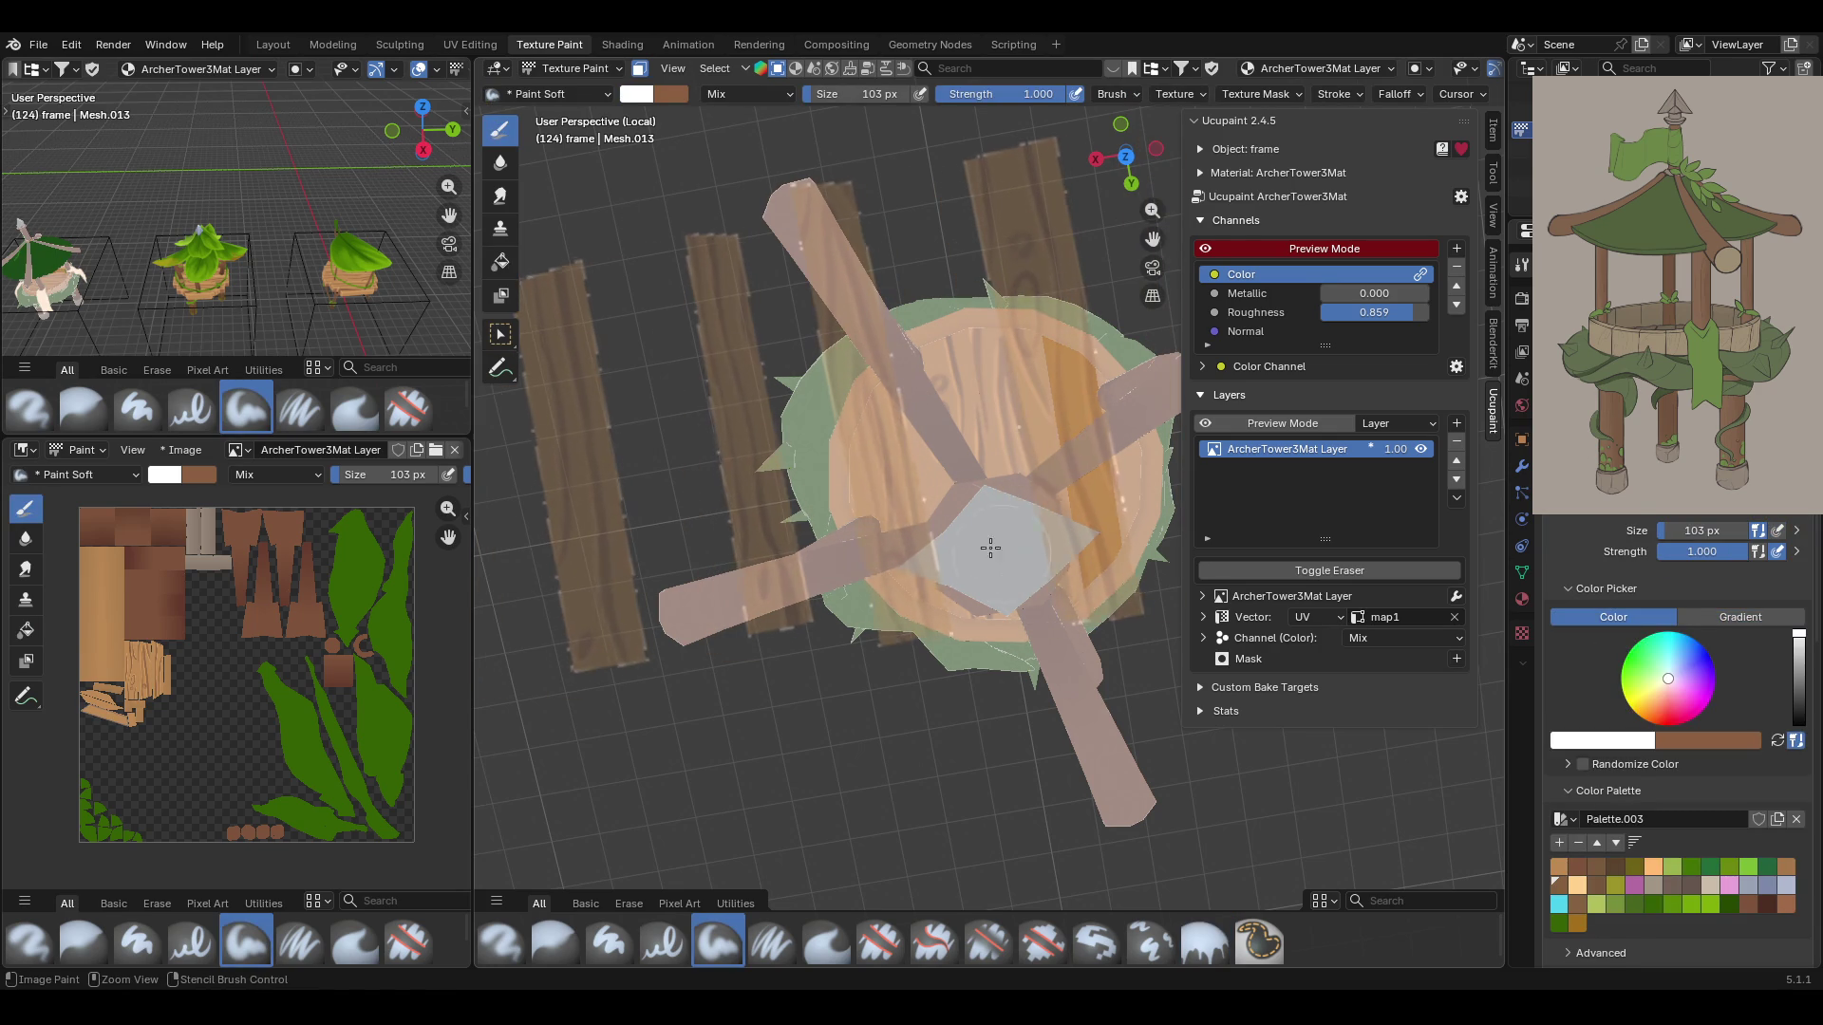
mouse_move(870, 529)
middle_down()
mouse_move(1009, 609)
mouse_move(1067, 562)
middle_up()
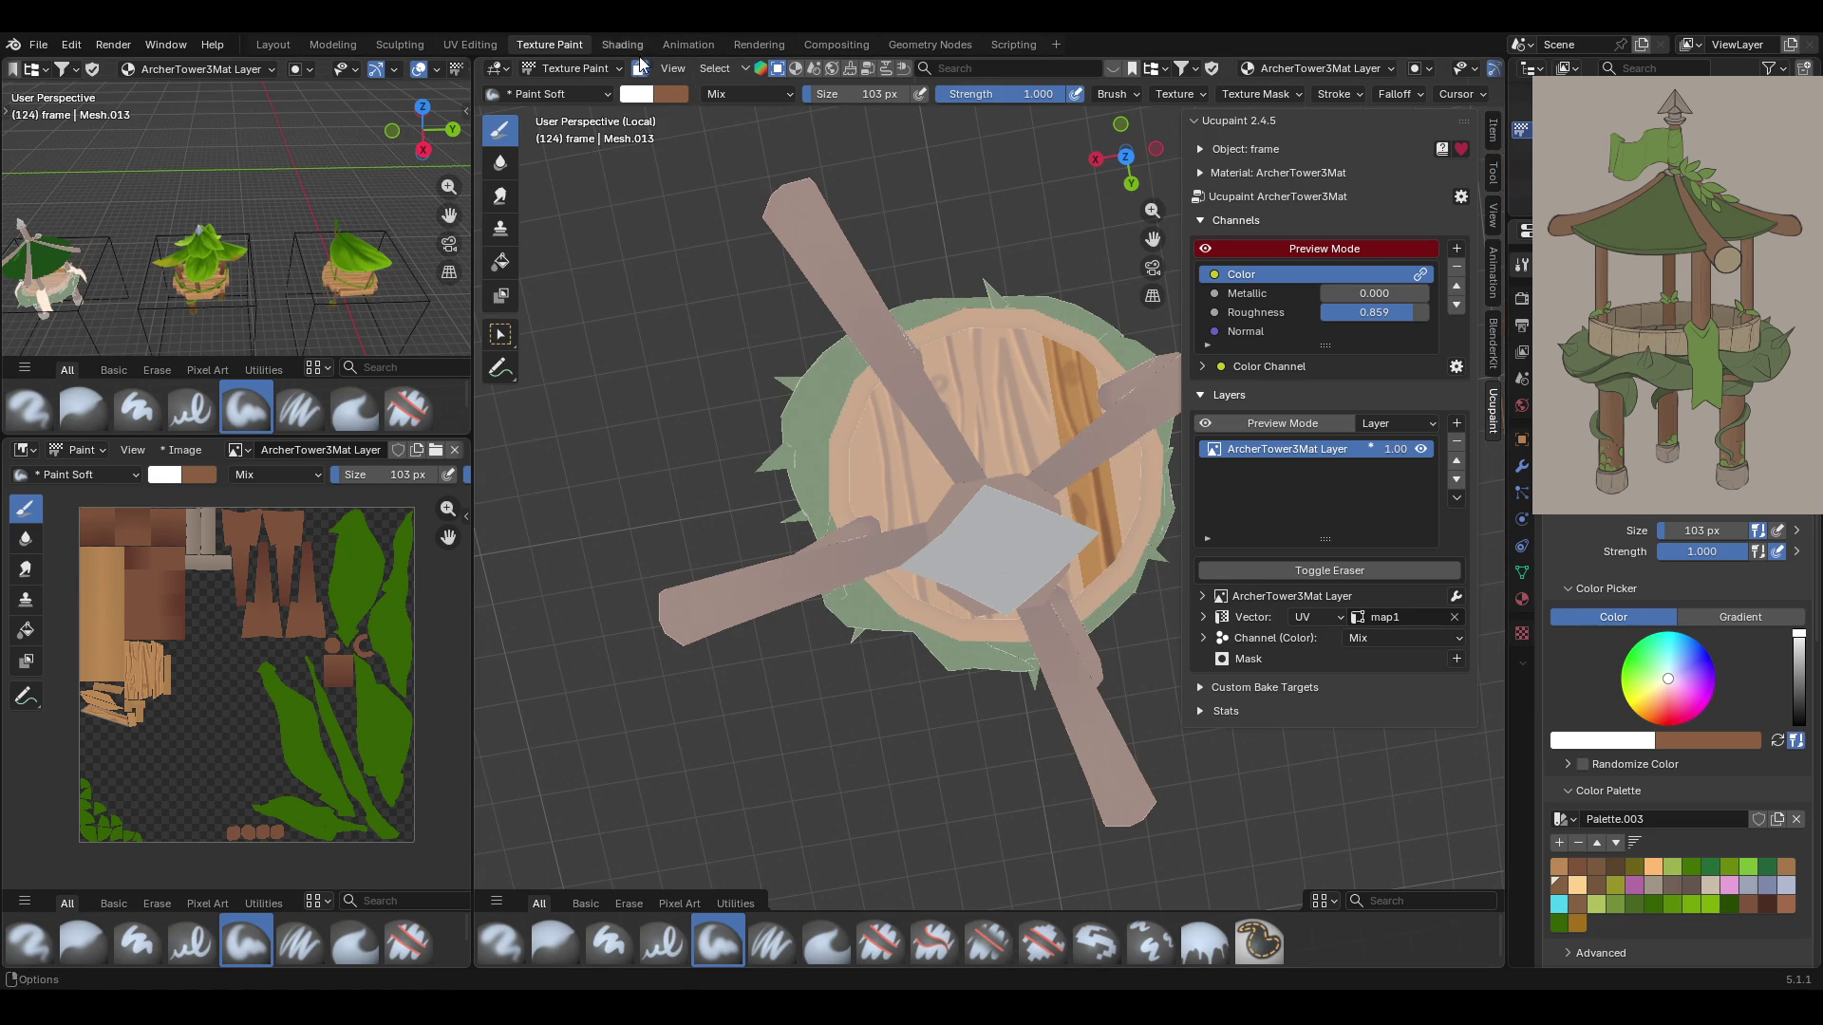
click(501, 337)
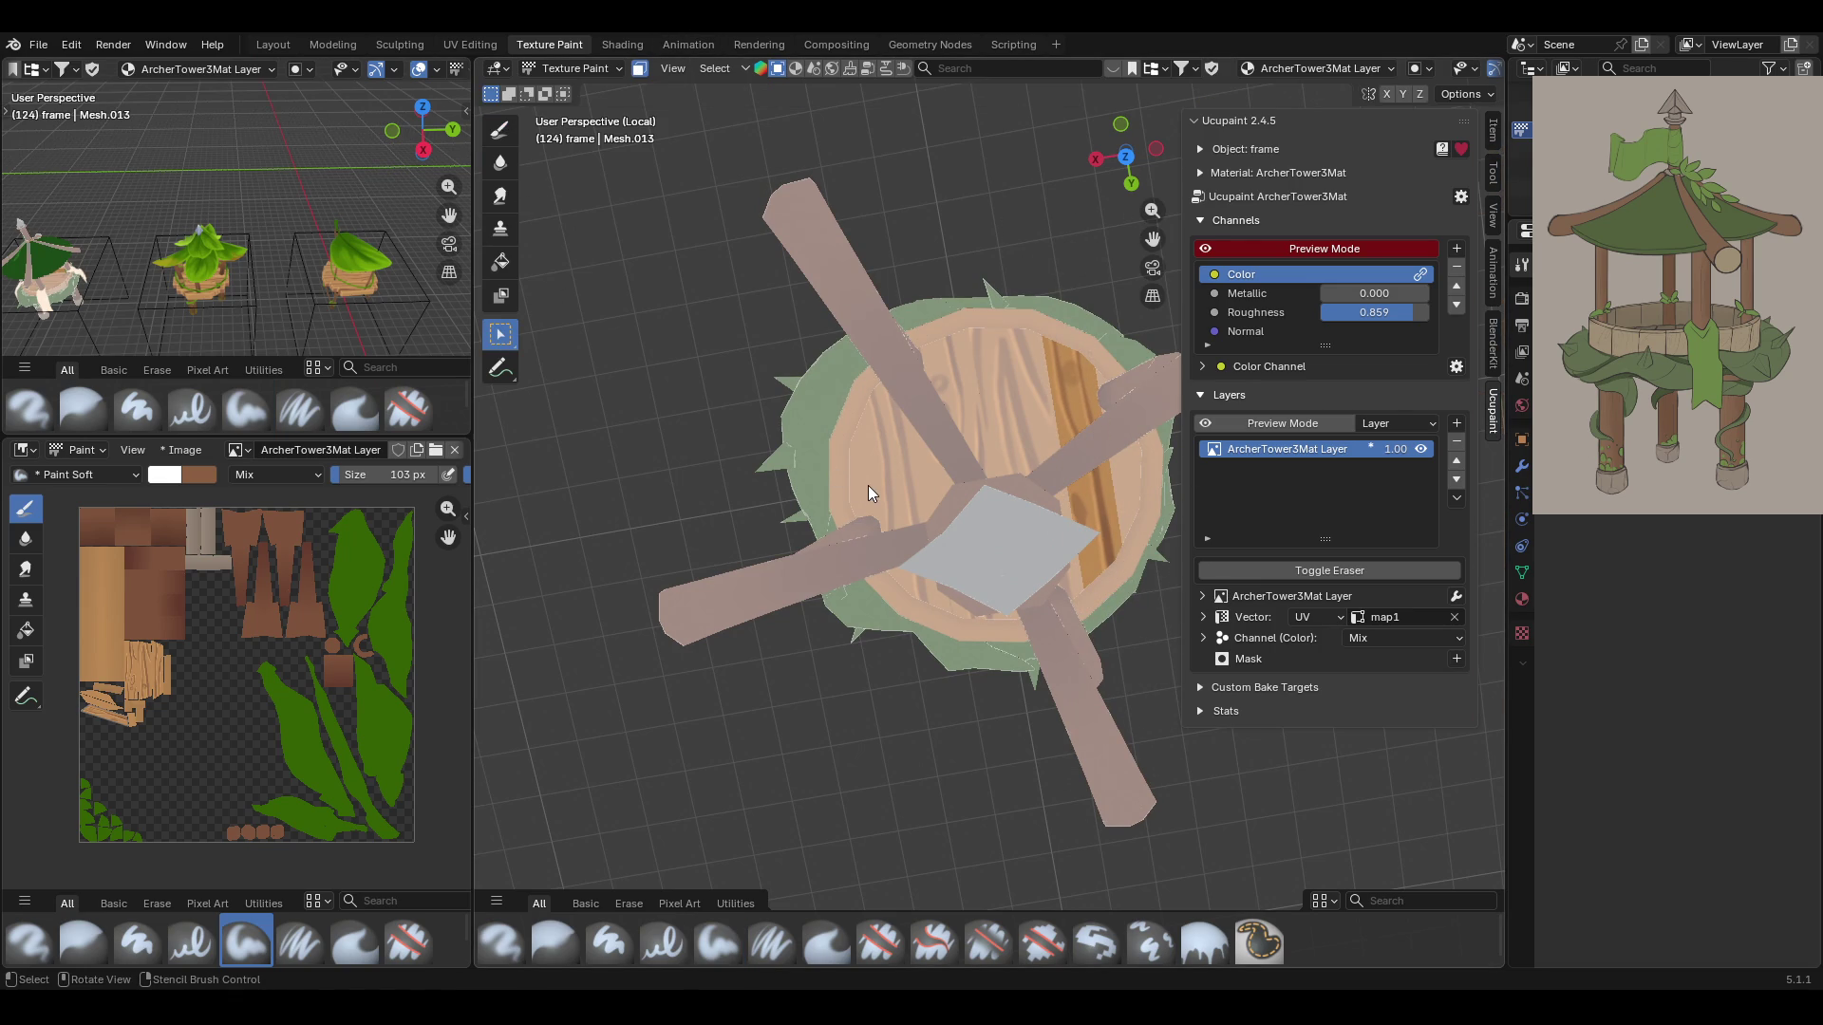
Rotate the stencil so planks run vertically, paint the left strip, then select all faces
click(500, 133)
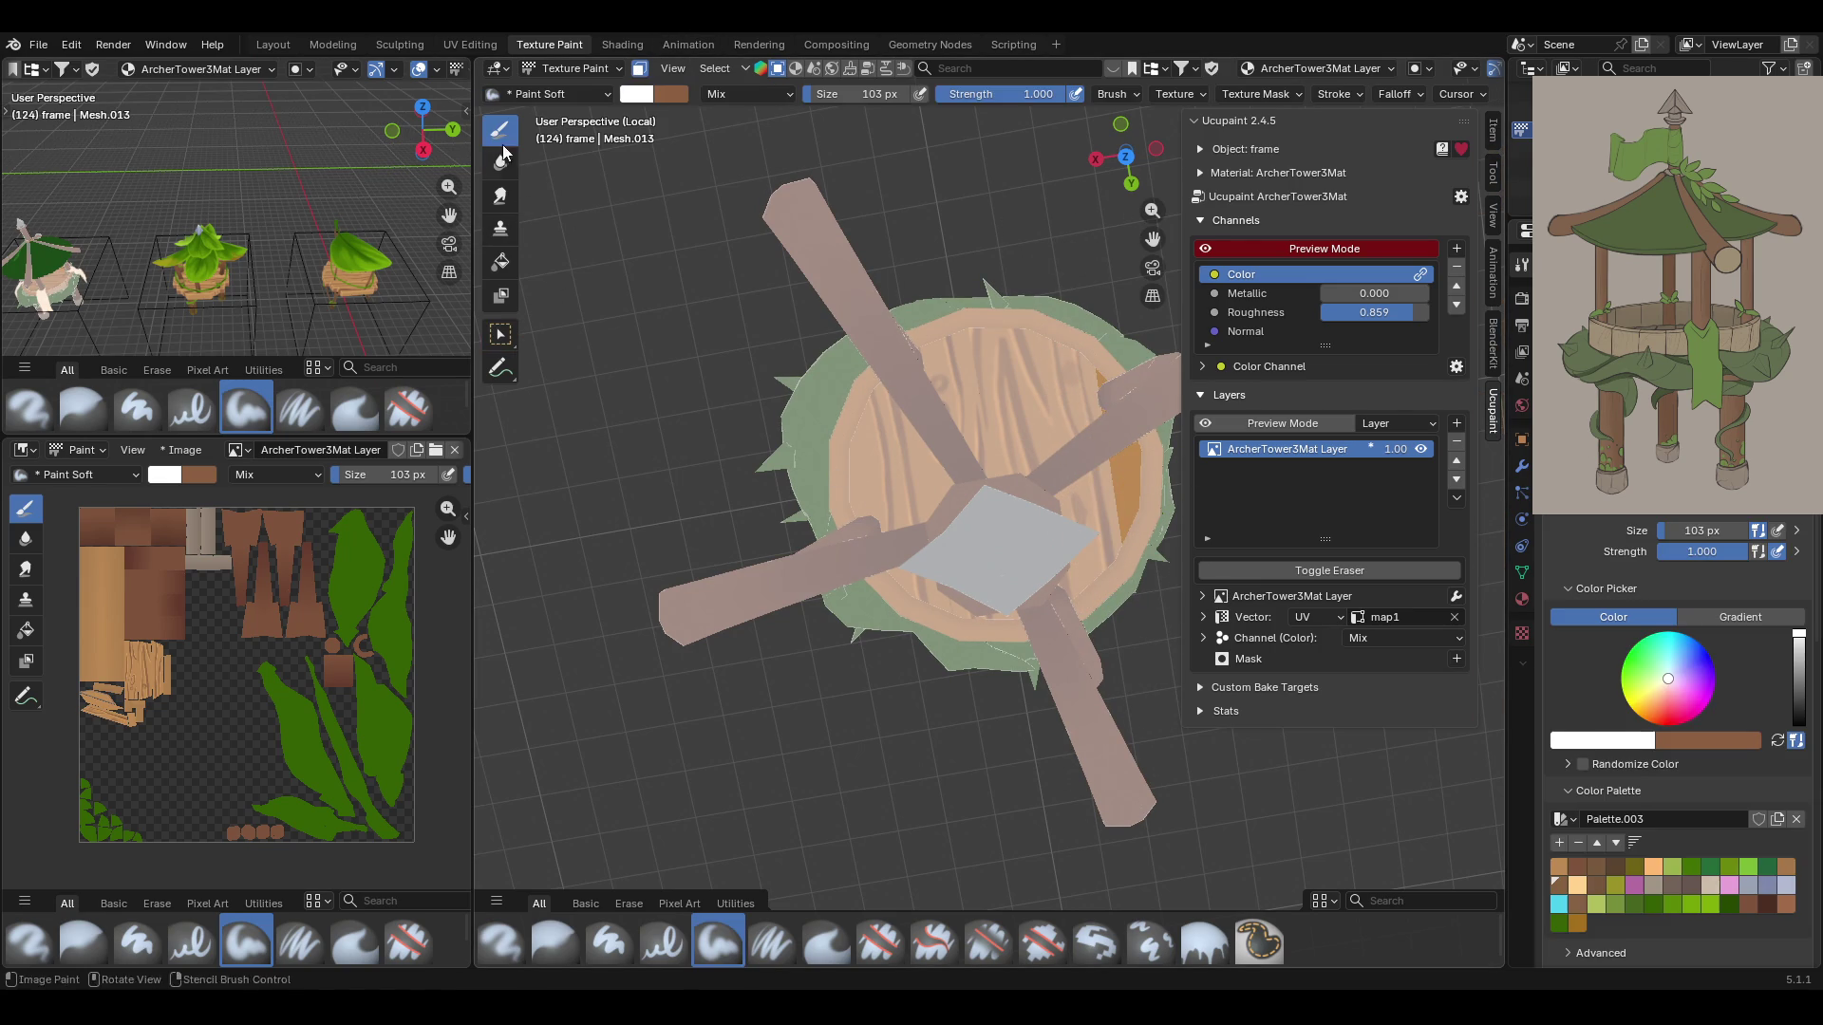
mouse_move(841, 378)
ctrl+right_down()
mouse_move(930, 567)
mouse_move(1061, 566)
mouse_move(1137, 463)
ctrl+right_up()
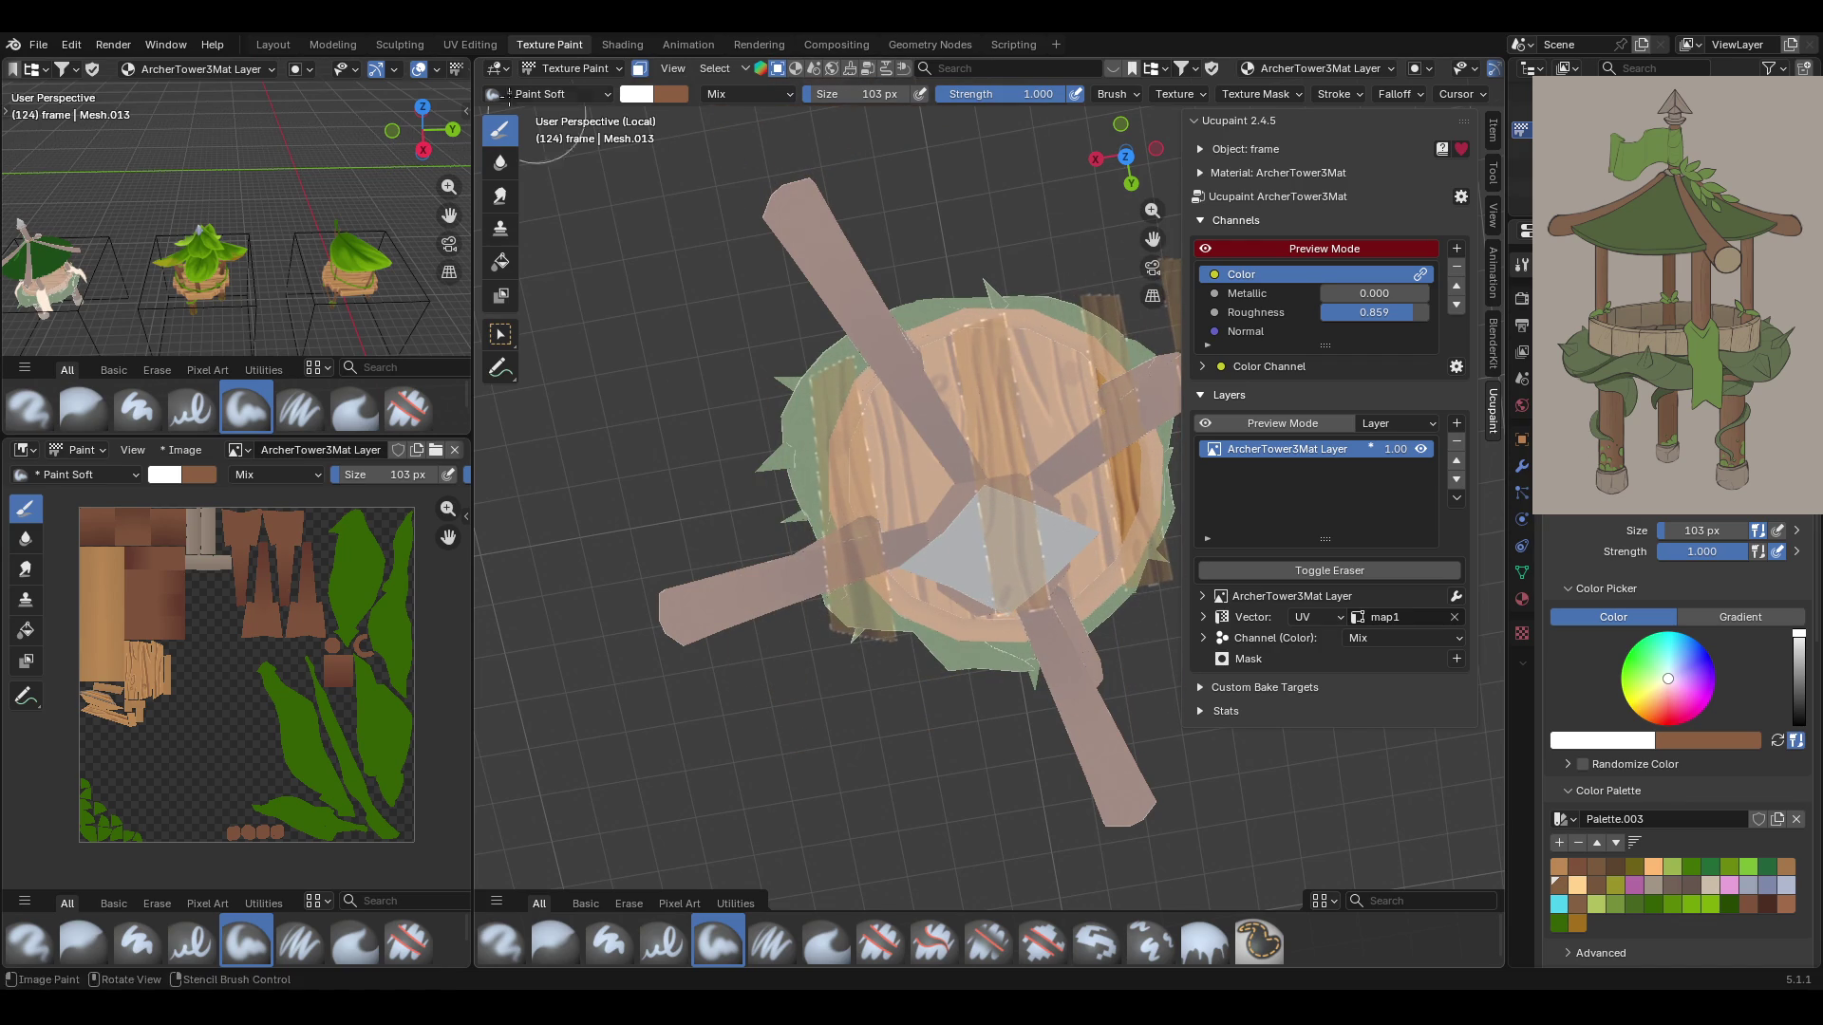
click(500, 334)
click(861, 465)
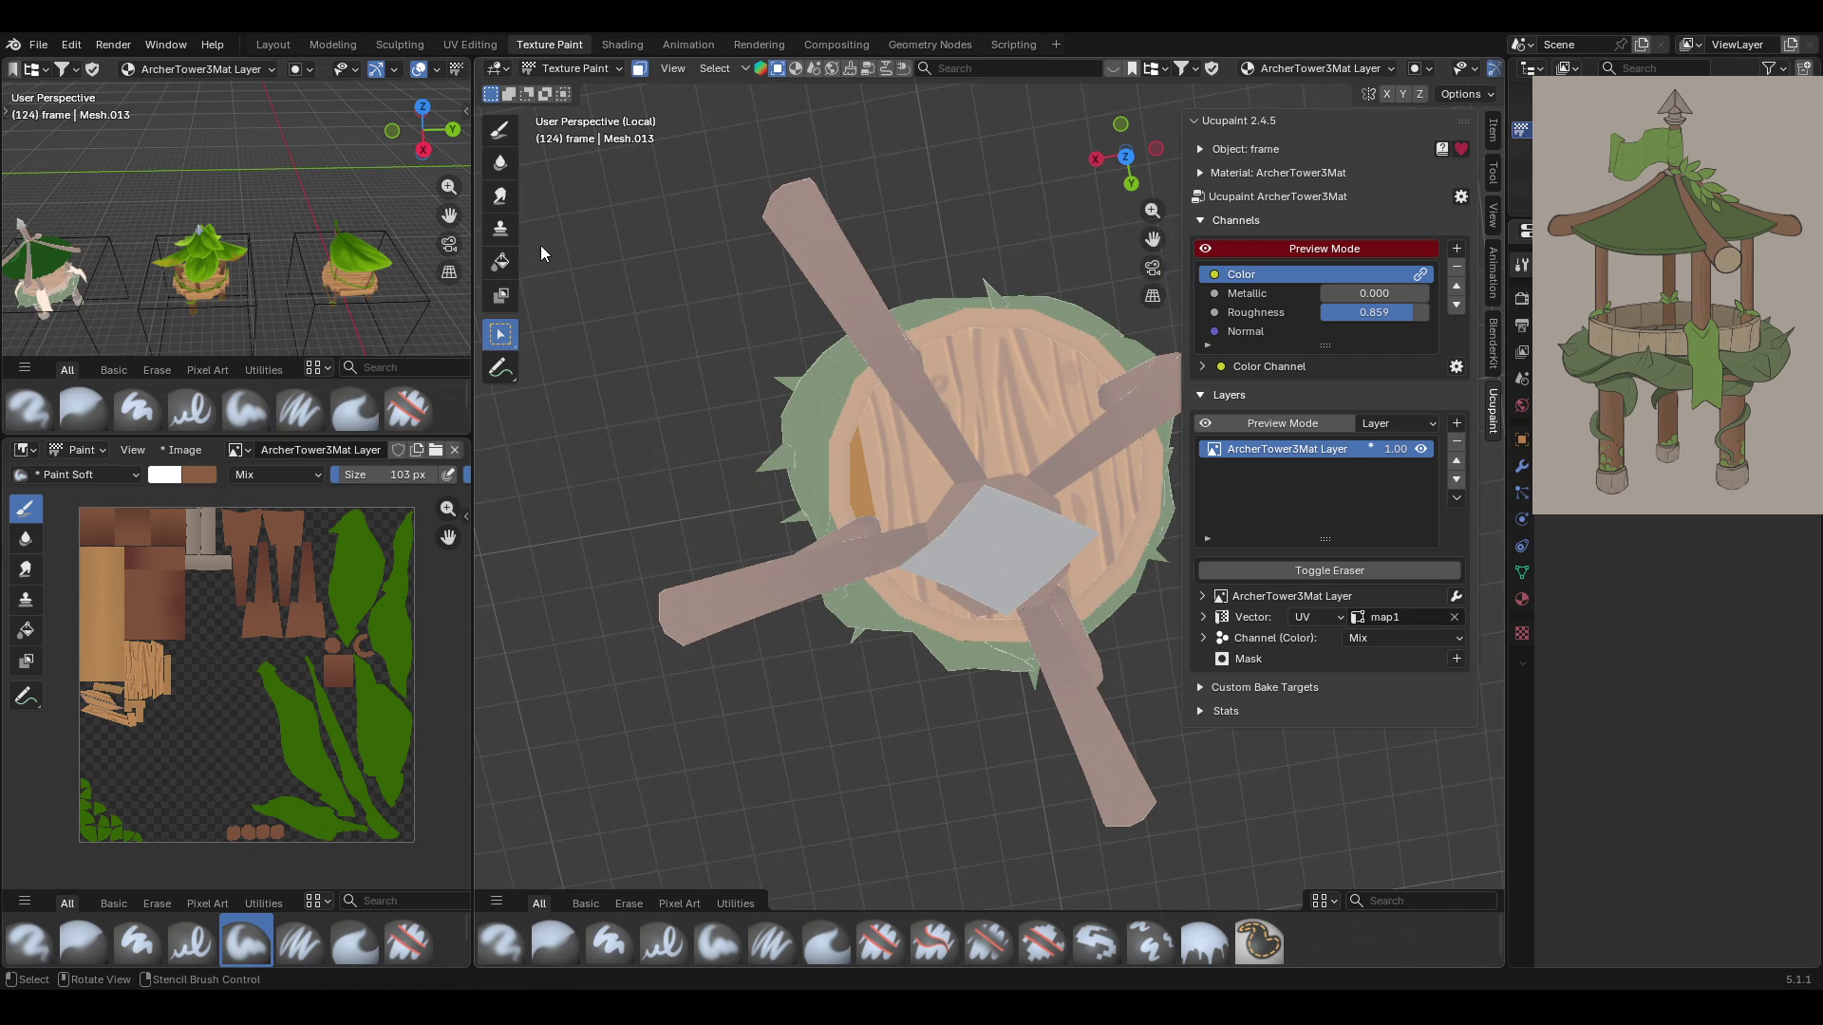
click(501, 130)
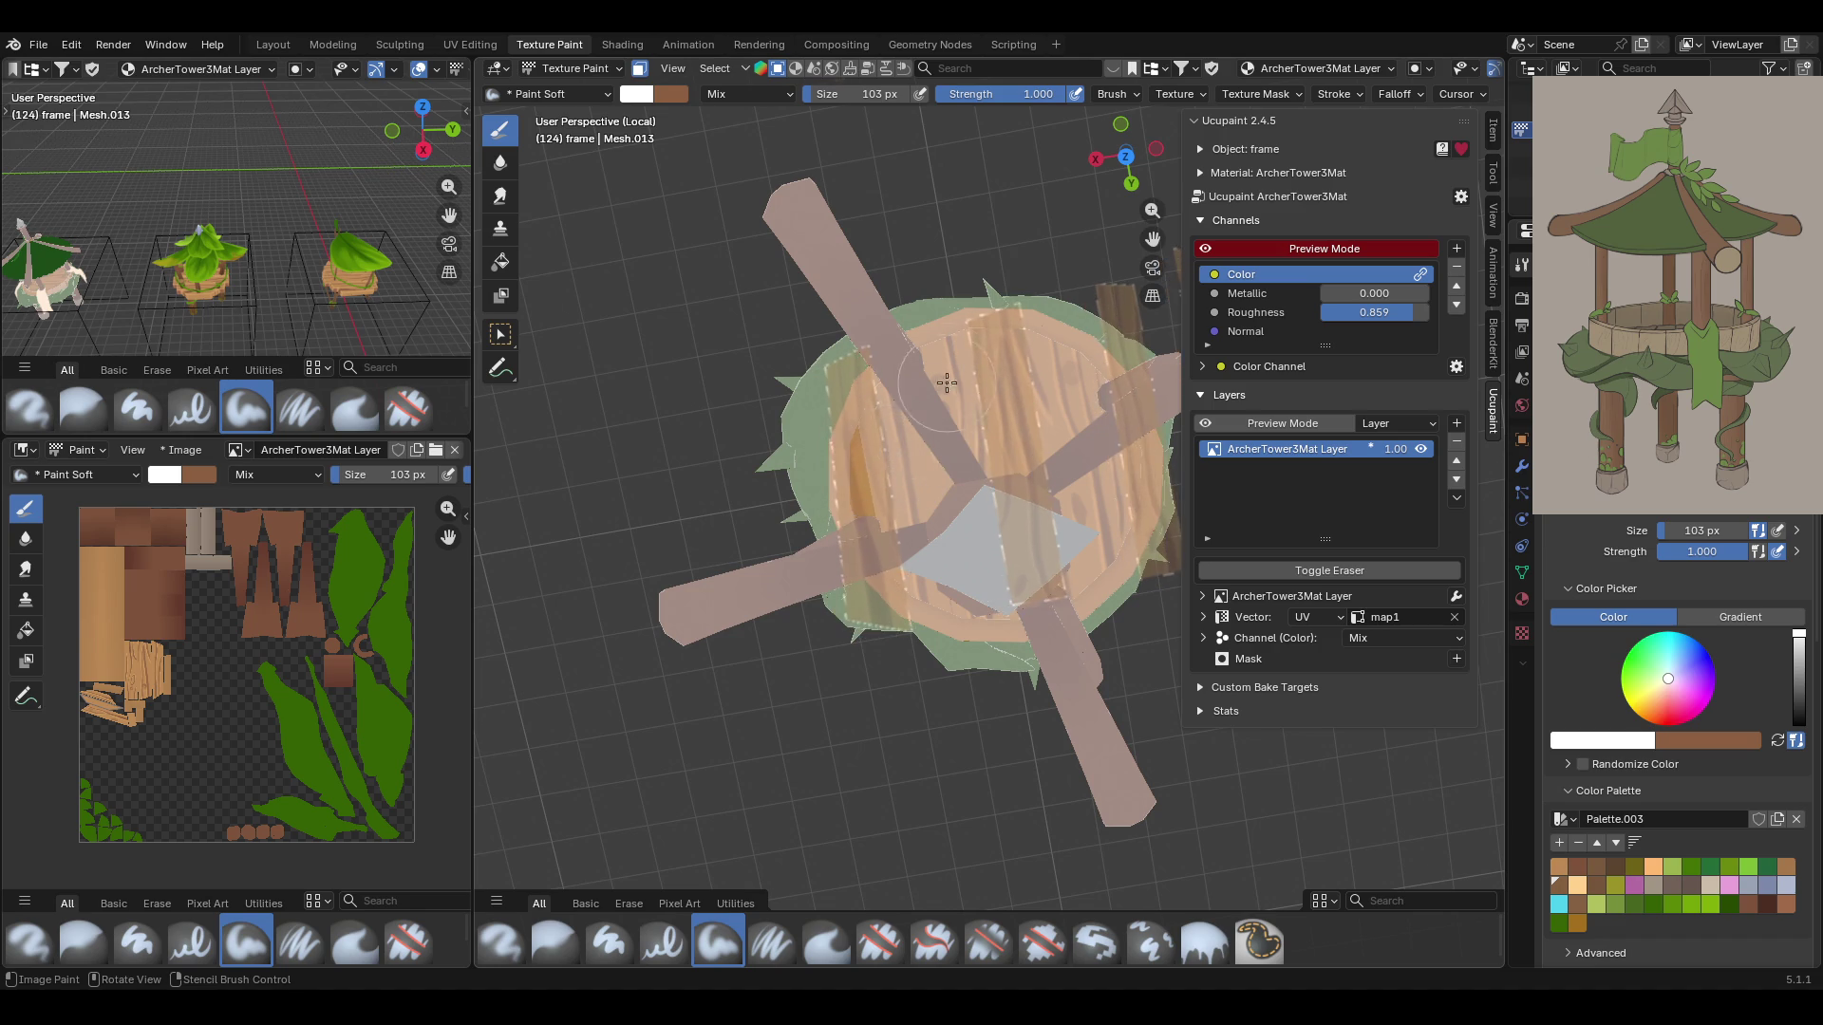
right_drag(938, 363, 1009, 440)
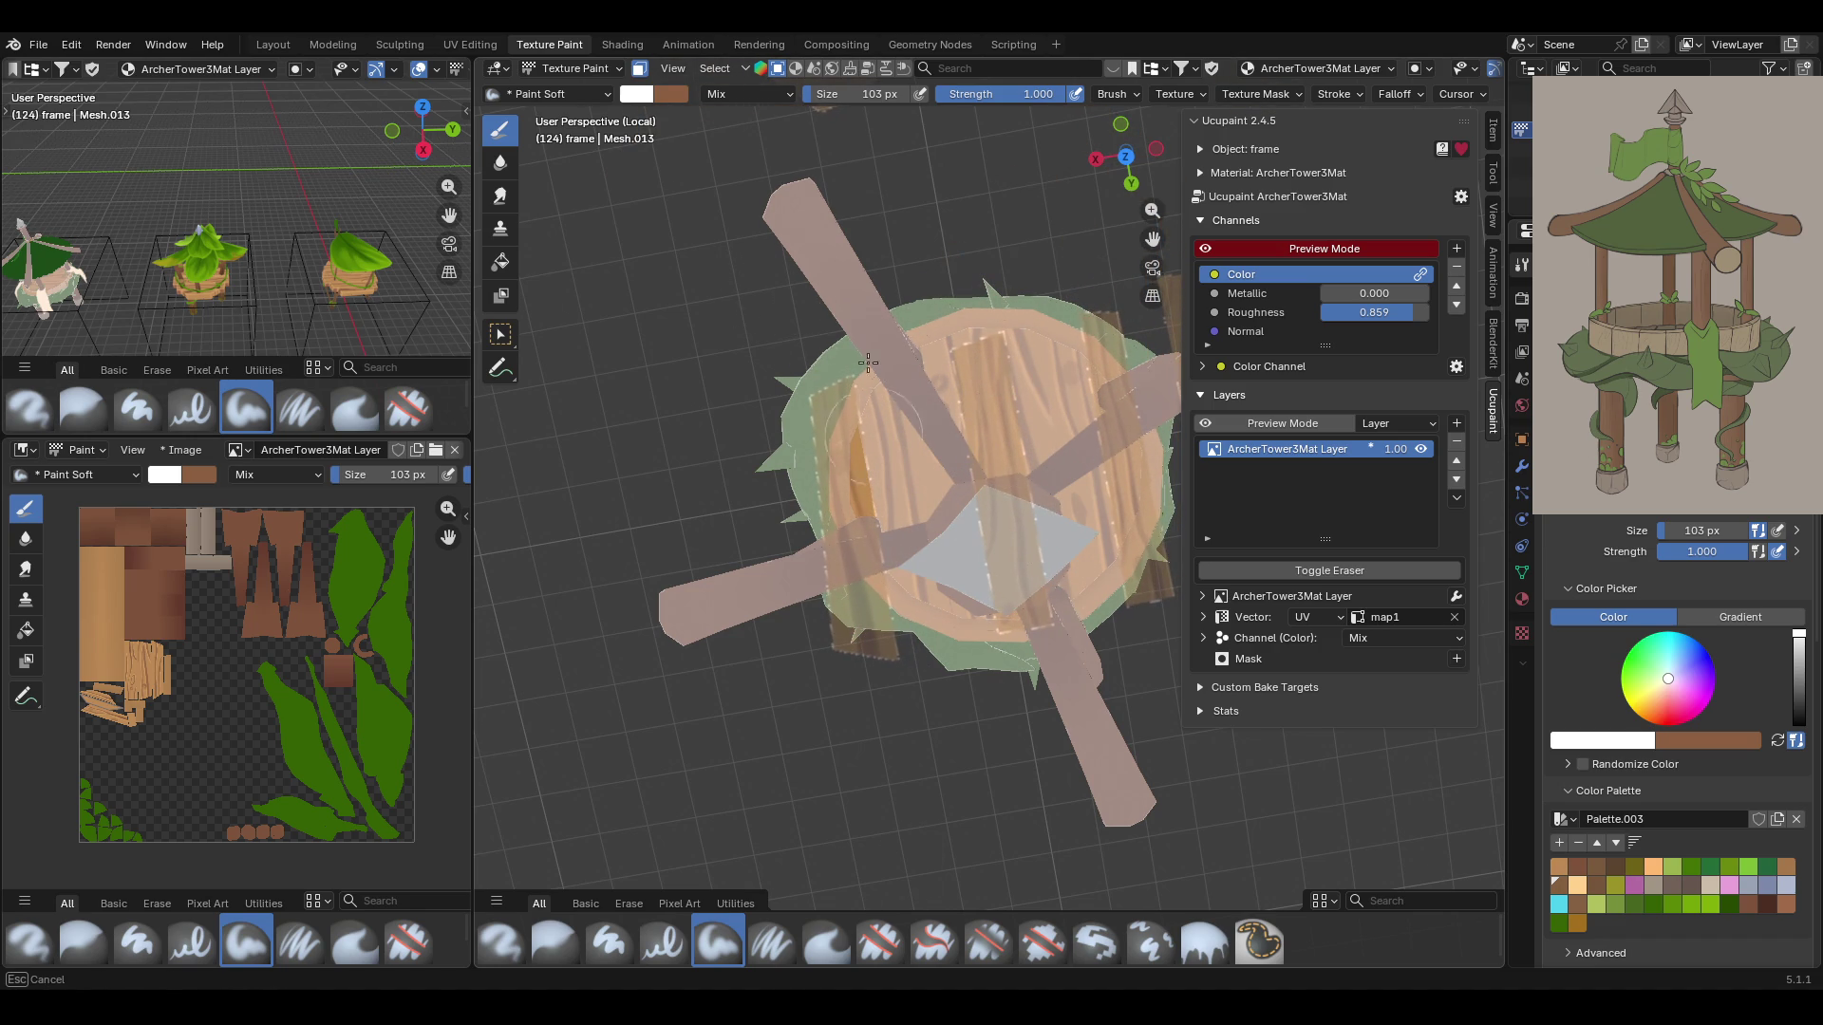
key(Escape)
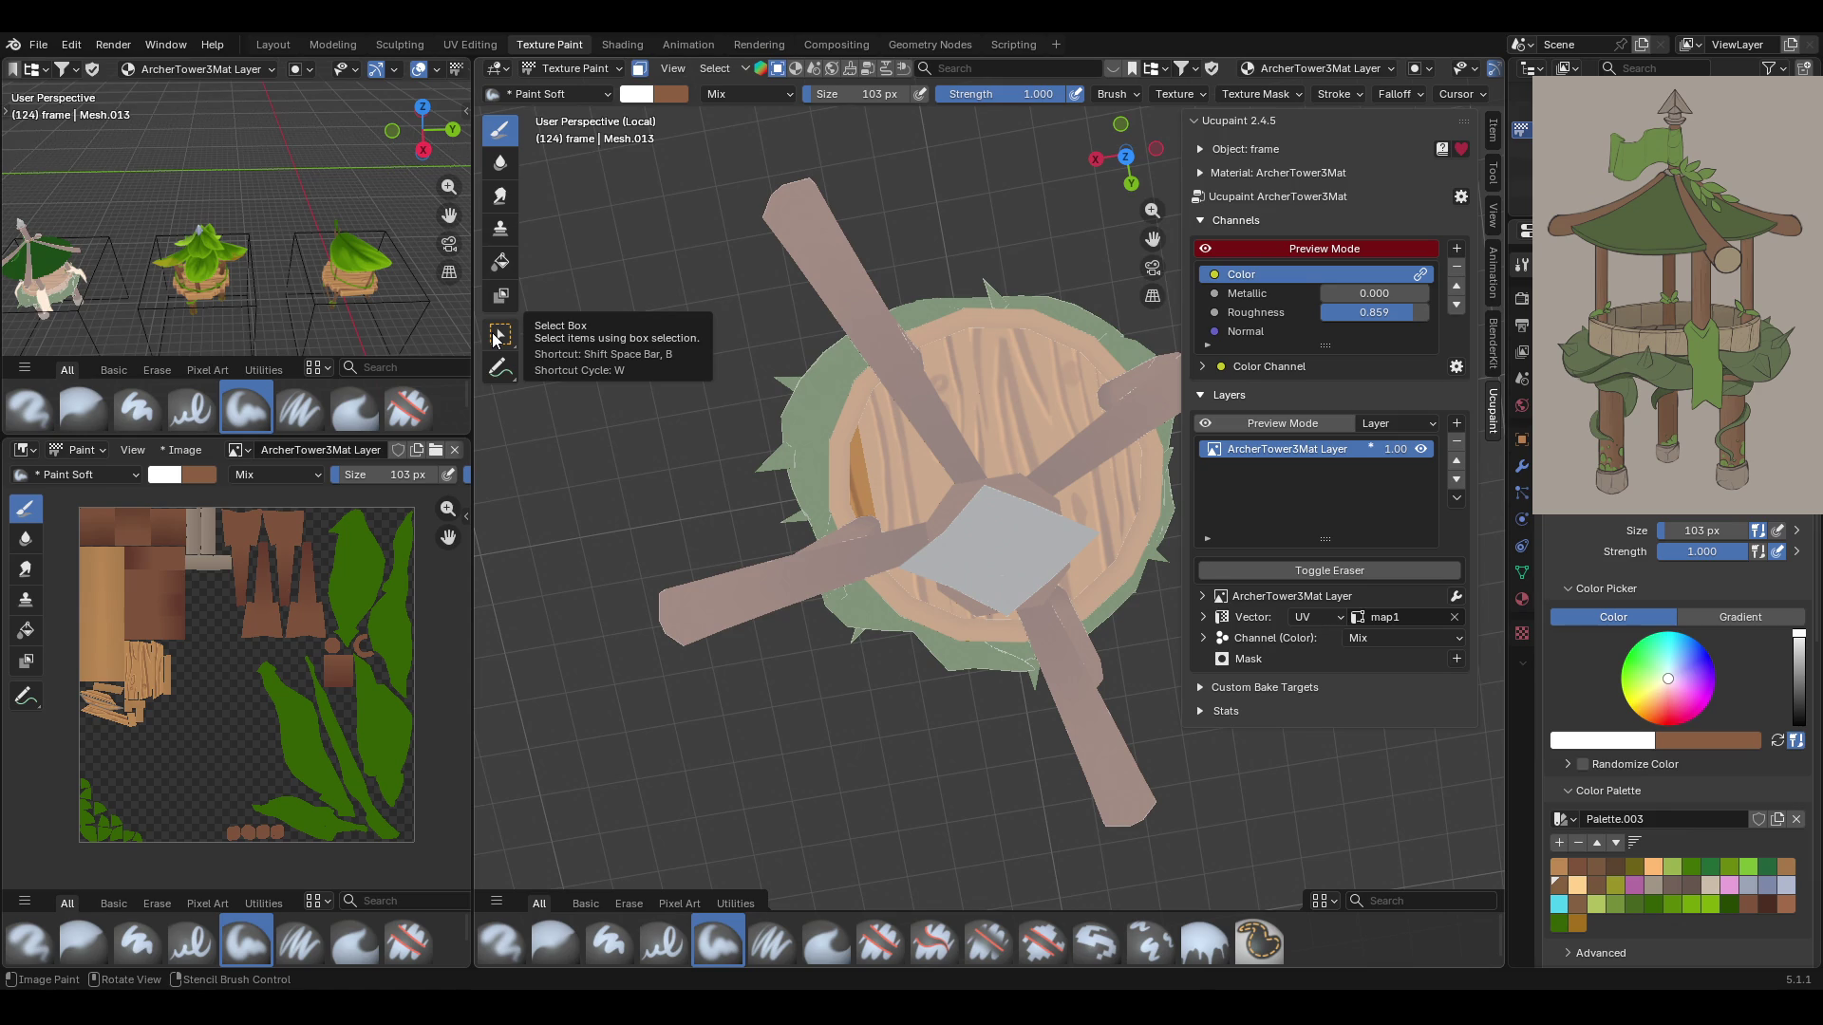
click(502, 347)
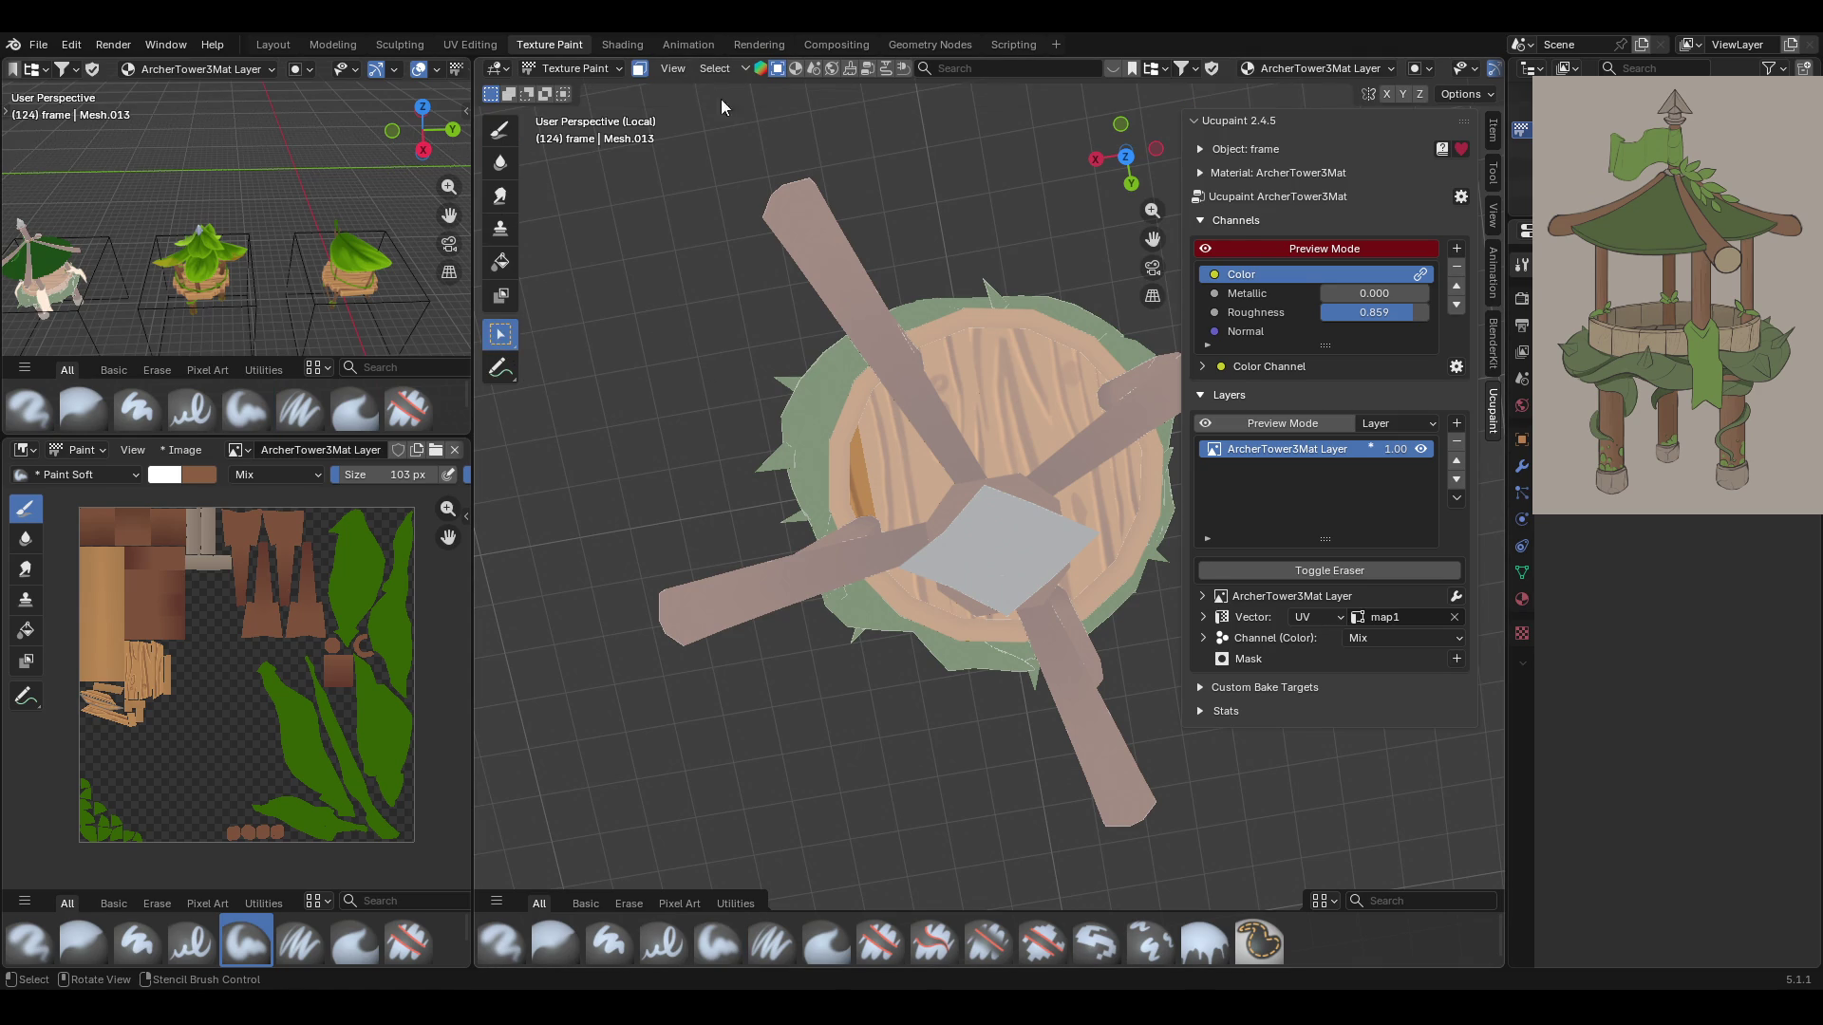
key(a)
mouse_move(934, 676)
middle_down()
mouse_move(984, 590)
mouse_move(885, 580)
mouse_move(834, 517)
mouse_move(862, 669)
mouse_move(917, 607)
mouse_move(972, 589)
mouse_move(556, 687)
mouse_move(824, 568)
mouse_move(957, 601)
mouse_move(955, 619)
mouse_move(995, 374)
mouse_move(986, 440)
middle_up()
Turn on the Wireframe overlay and orbit around the platform floor
scroll(1429, 68, down, 3)
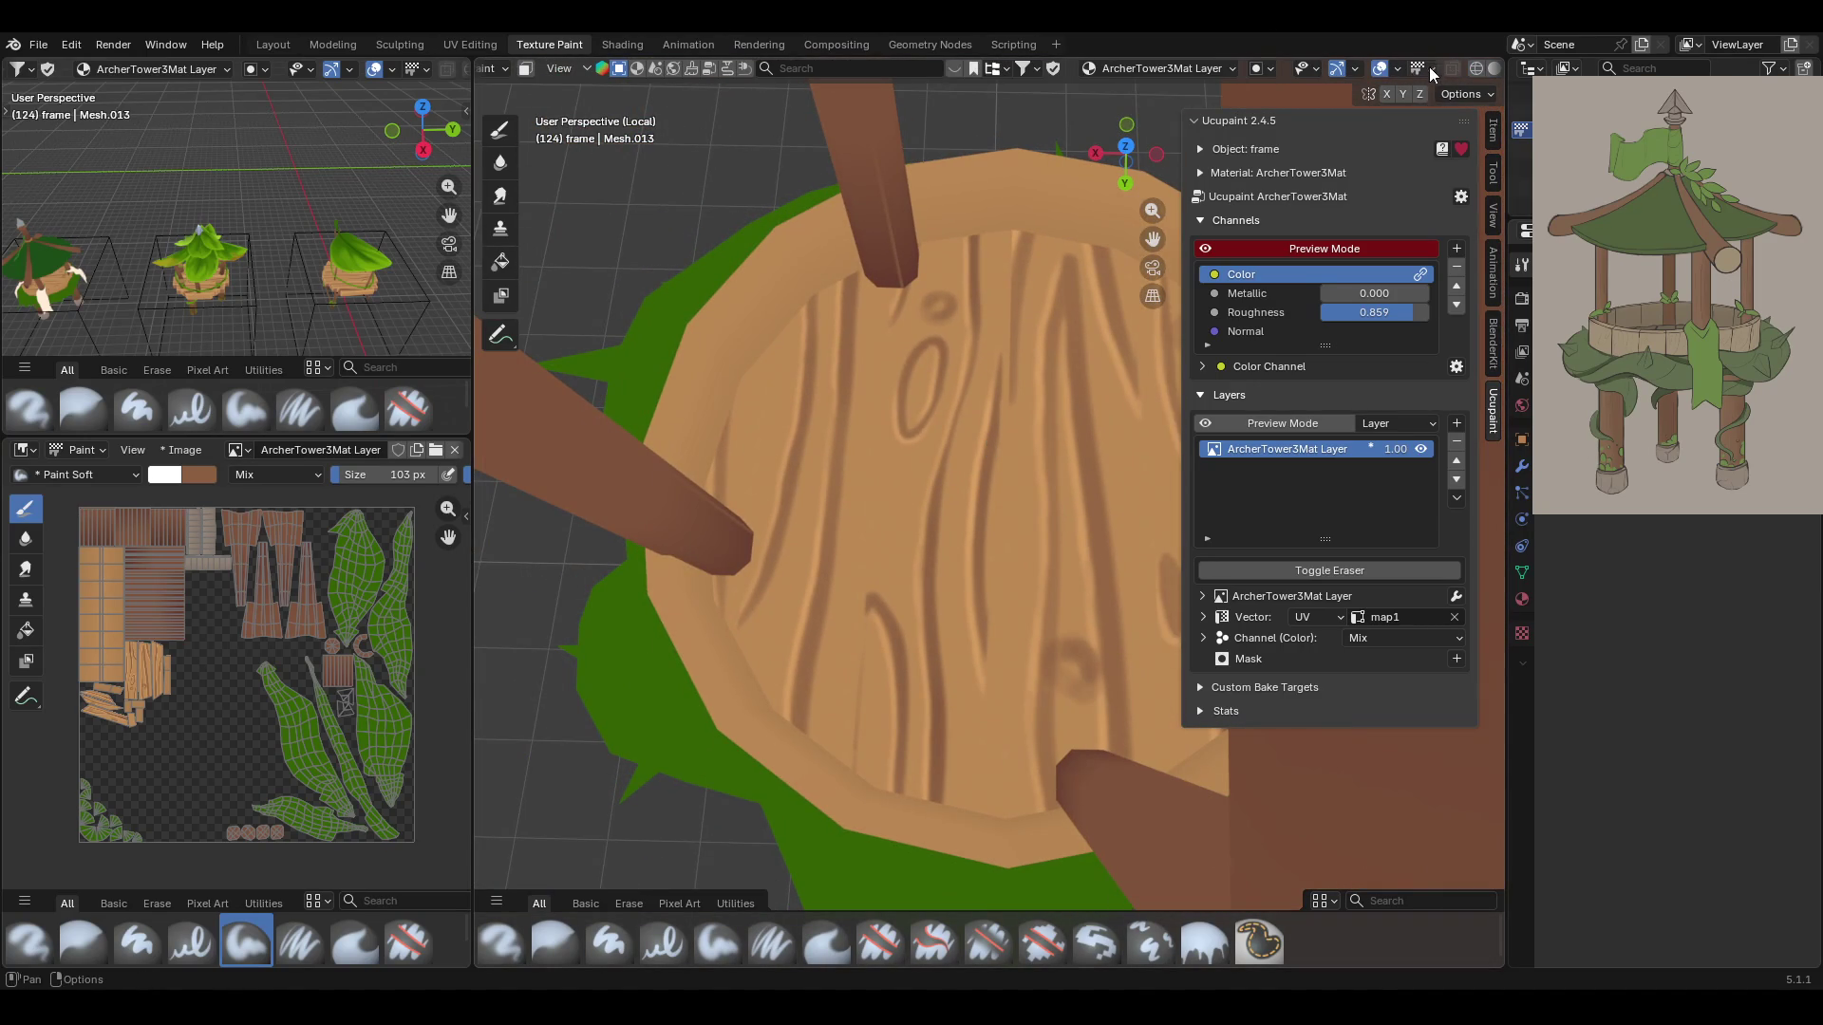
click(1397, 69)
click(1272, 463)
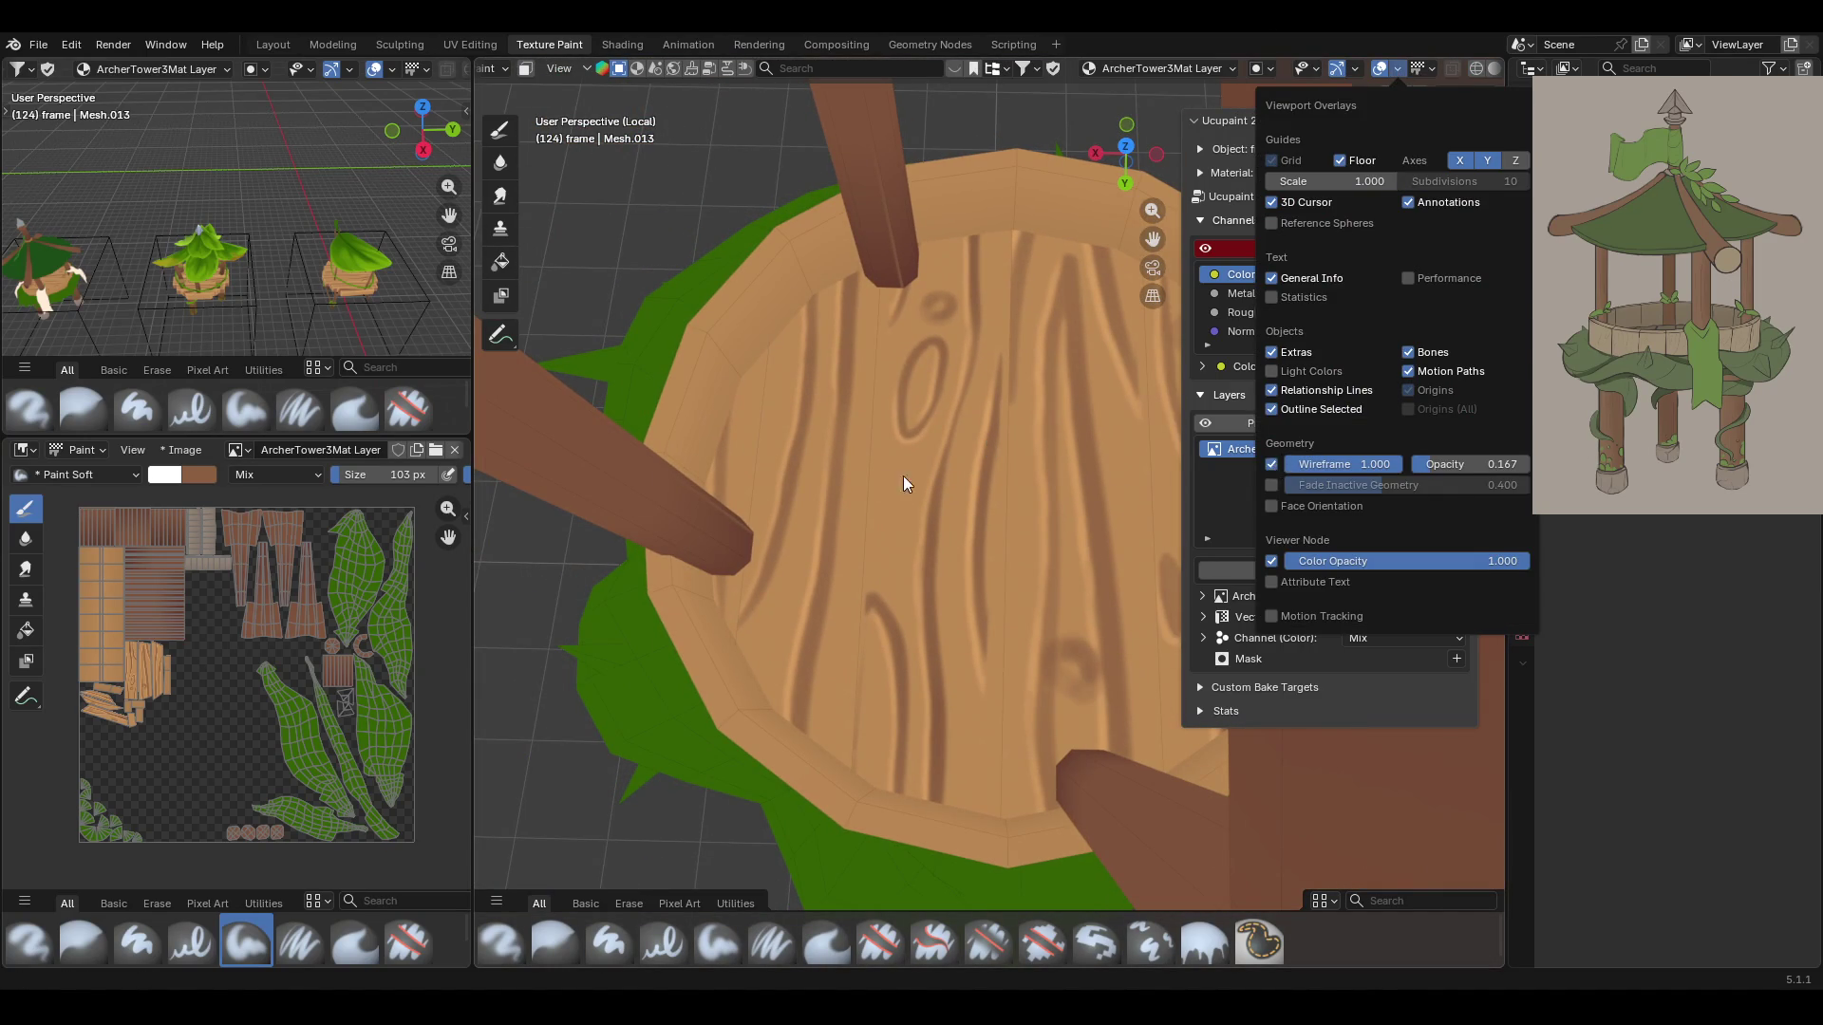
mouse_move(938, 461)
middle_down()
mouse_move(1024, 526)
mouse_move(1023, 448)
mouse_move(989, 545)
middle_up()
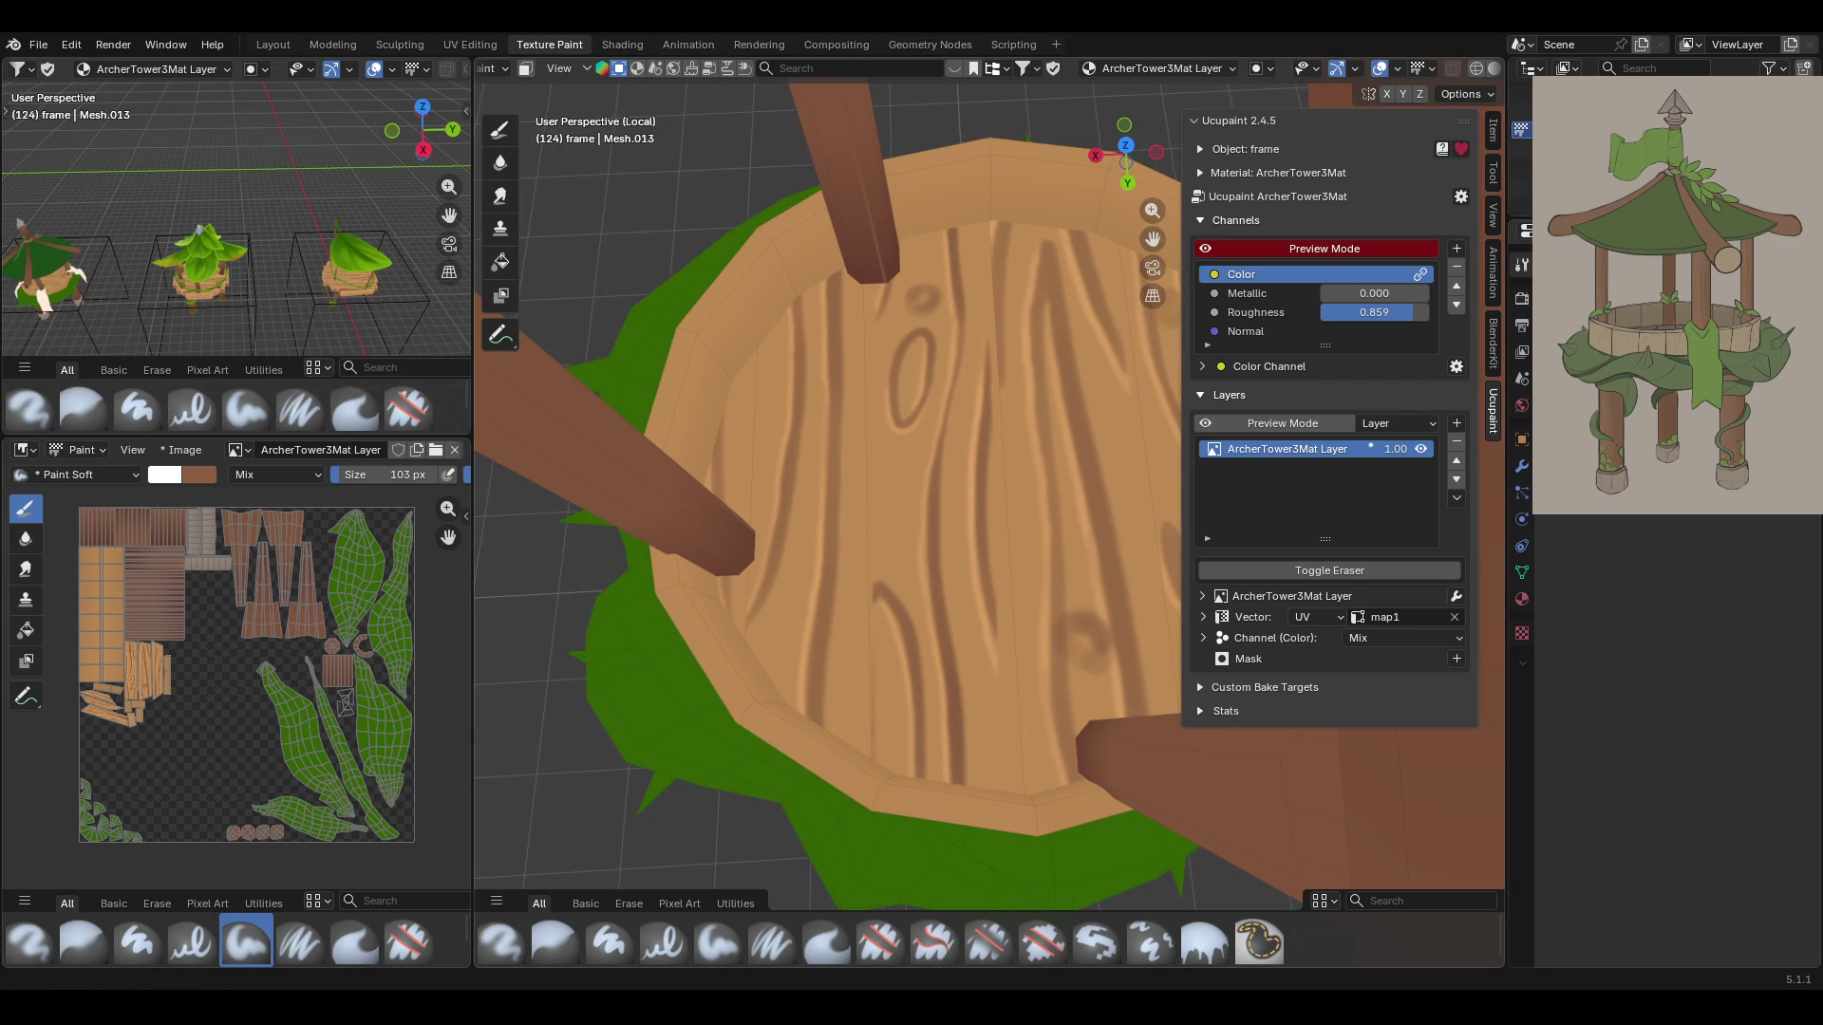
mouse_move(1039, 492)
middle_down()
mouse_move(1086, 469)
mouse_move(1036, 446)
middle_up()
scroll(1016, 466, down, 3)
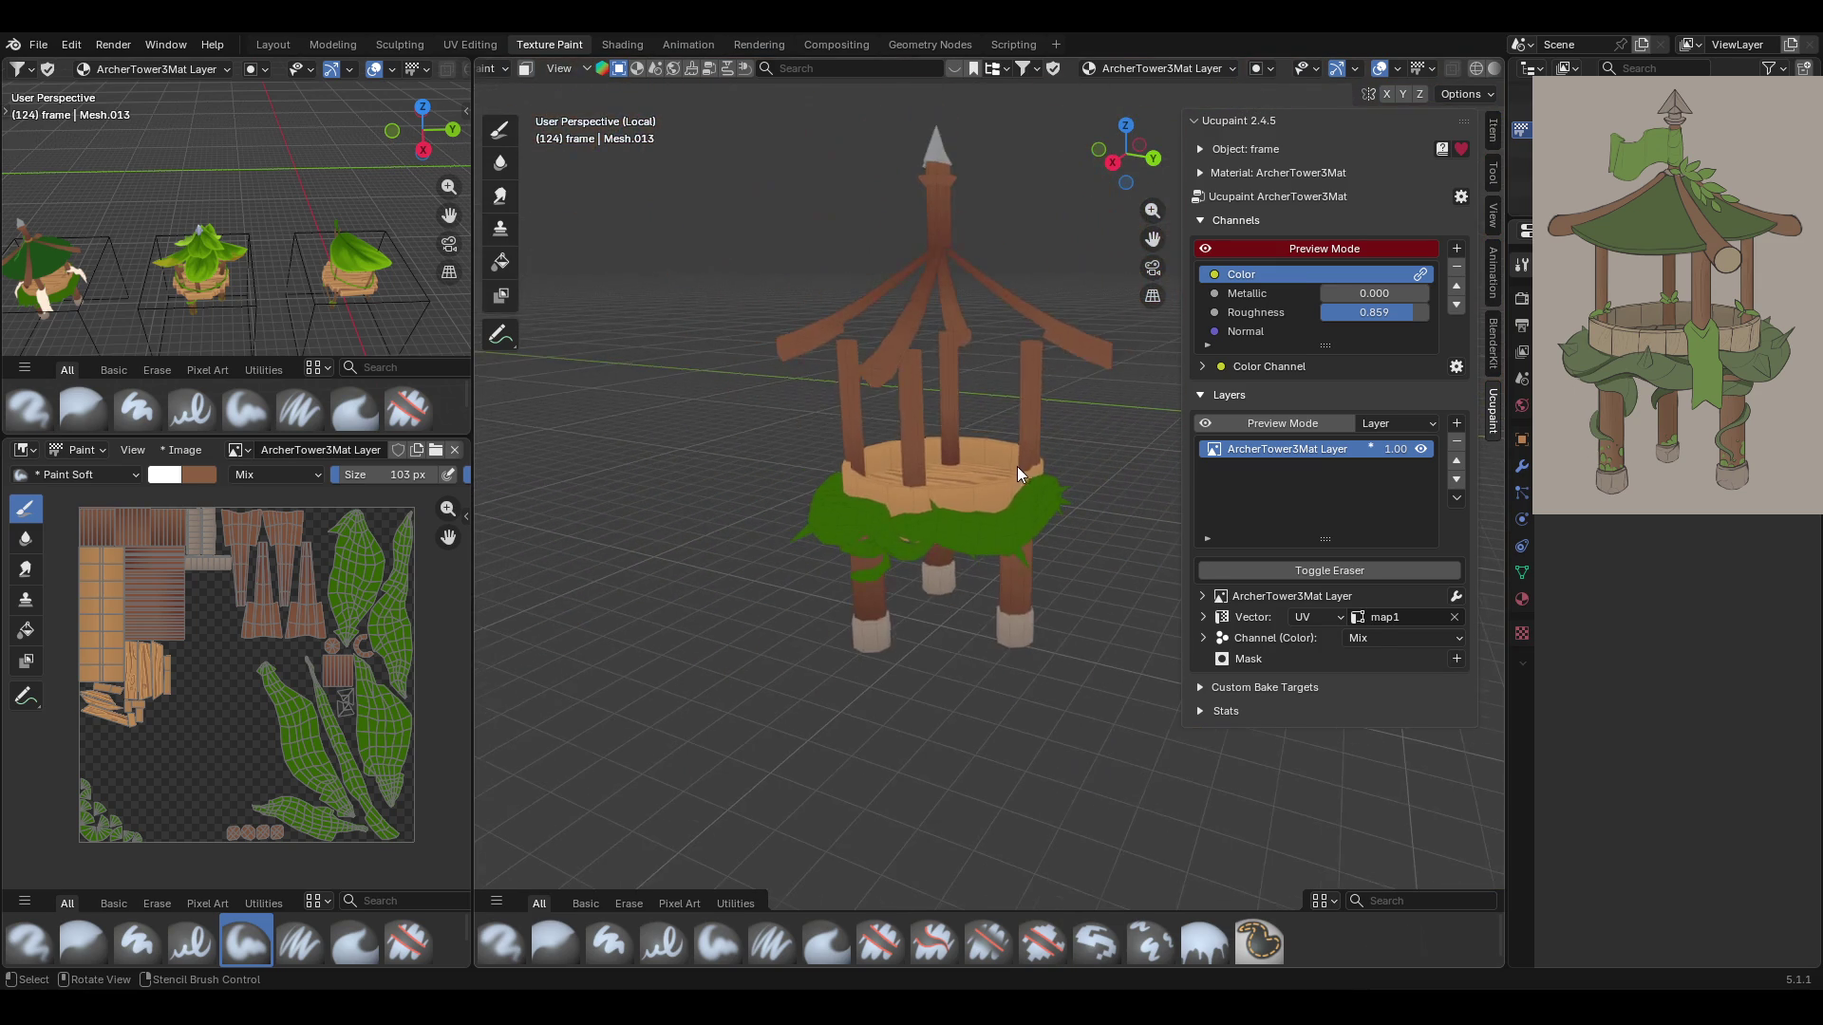
Leave local view to review the whole tower, then isolate the frame again
key(KP_Divide)
mouse_move(970, 539)
middle_down()
mouse_move(1168, 652)
mouse_move(1154, 646)
middle_up()
key(KP_Decimal)
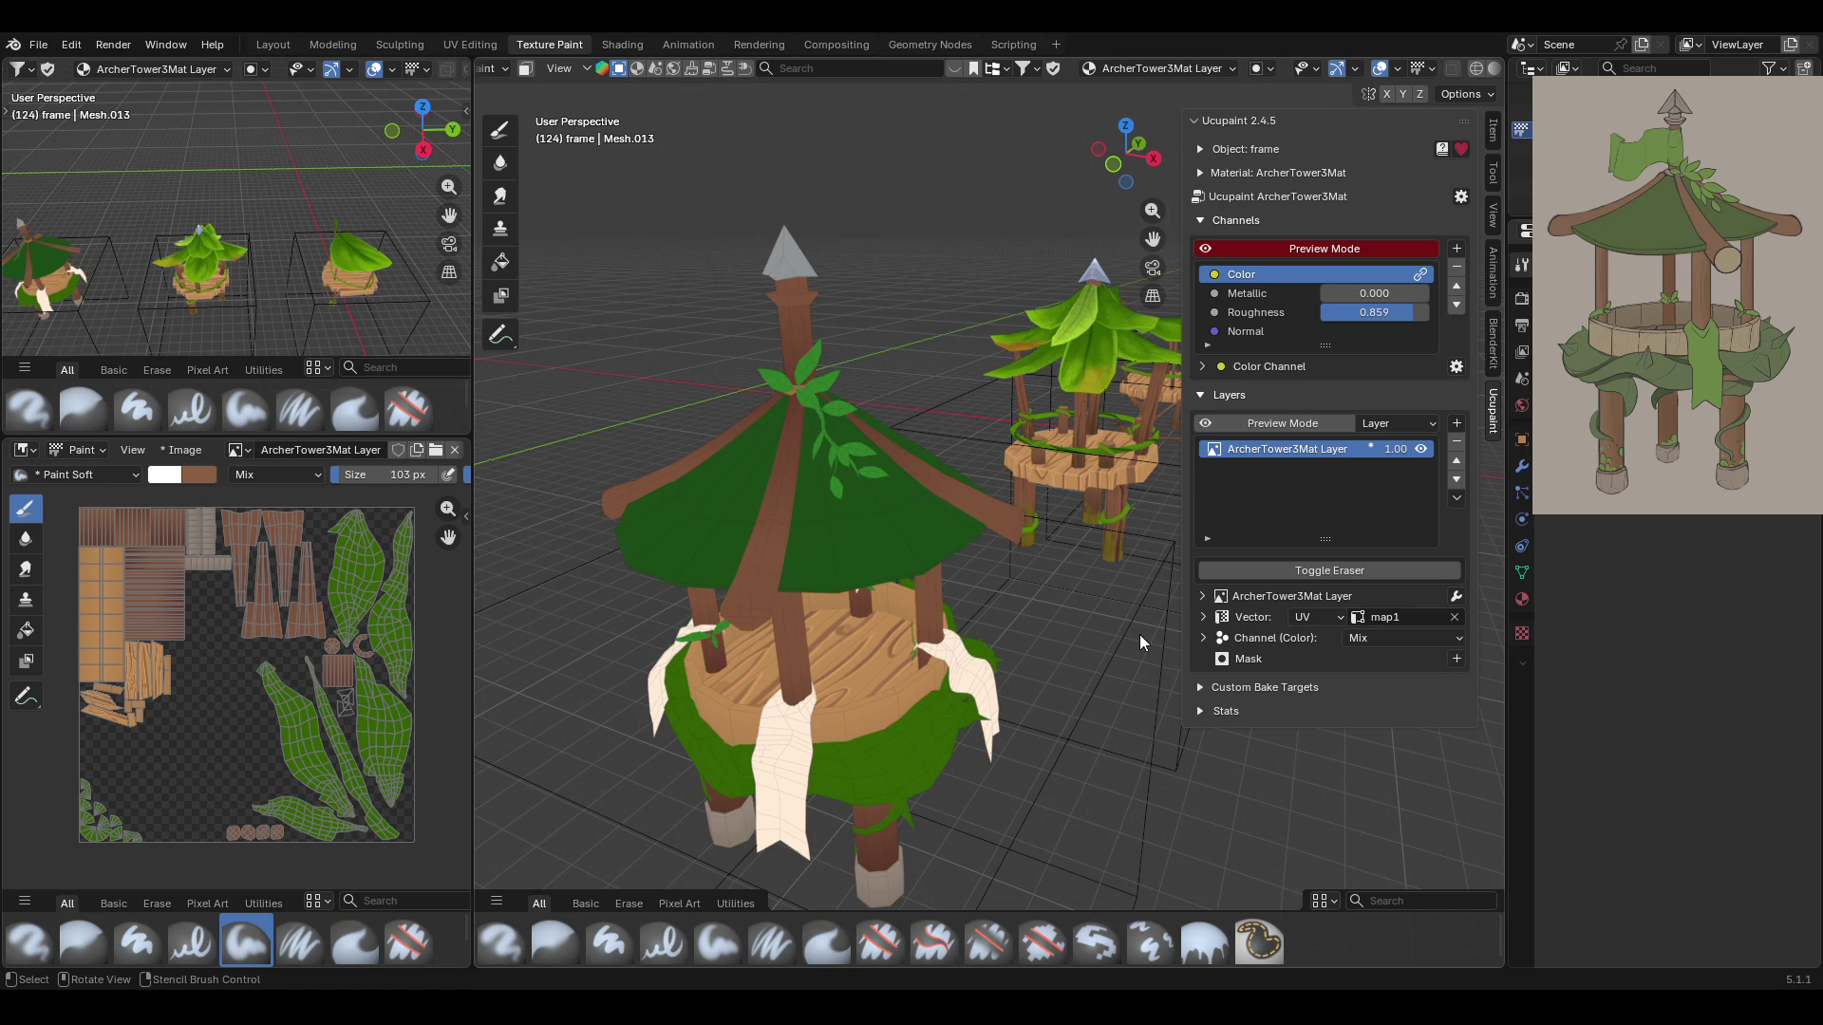
mouse_move(896, 486)
middle_down()
mouse_move(829, 471)
mouse_move(756, 504)
mouse_move(640, 512)
mouse_move(984, 624)
mouse_move(995, 600)
mouse_move(1017, 794)
mouse_move(1040, 770)
mouse_move(1038, 612)
mouse_move(1090, 265)
middle_up()
key(KP_Divide)
Pick the soft brush and a brown palette colour, viewing down onto the platform floor
drag(1151, 239, 1120, 133)
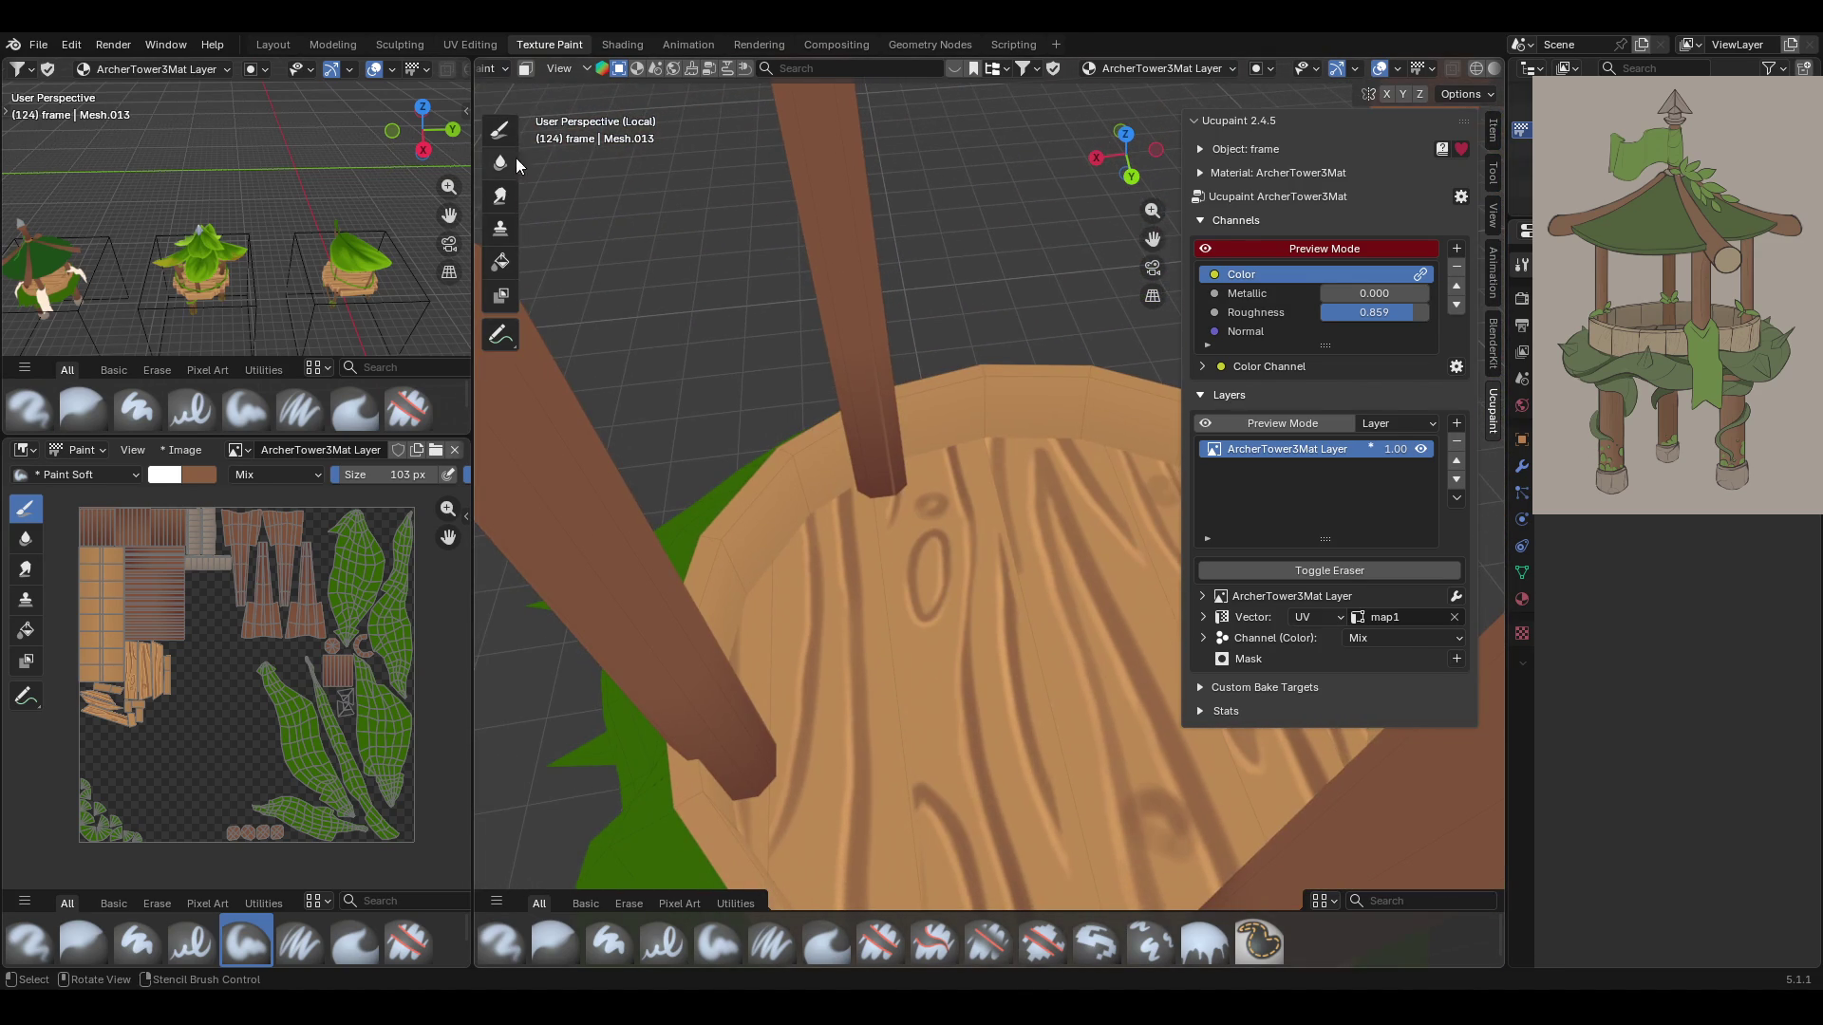
click(501, 130)
middle_drag(991, 529, 930, 683)
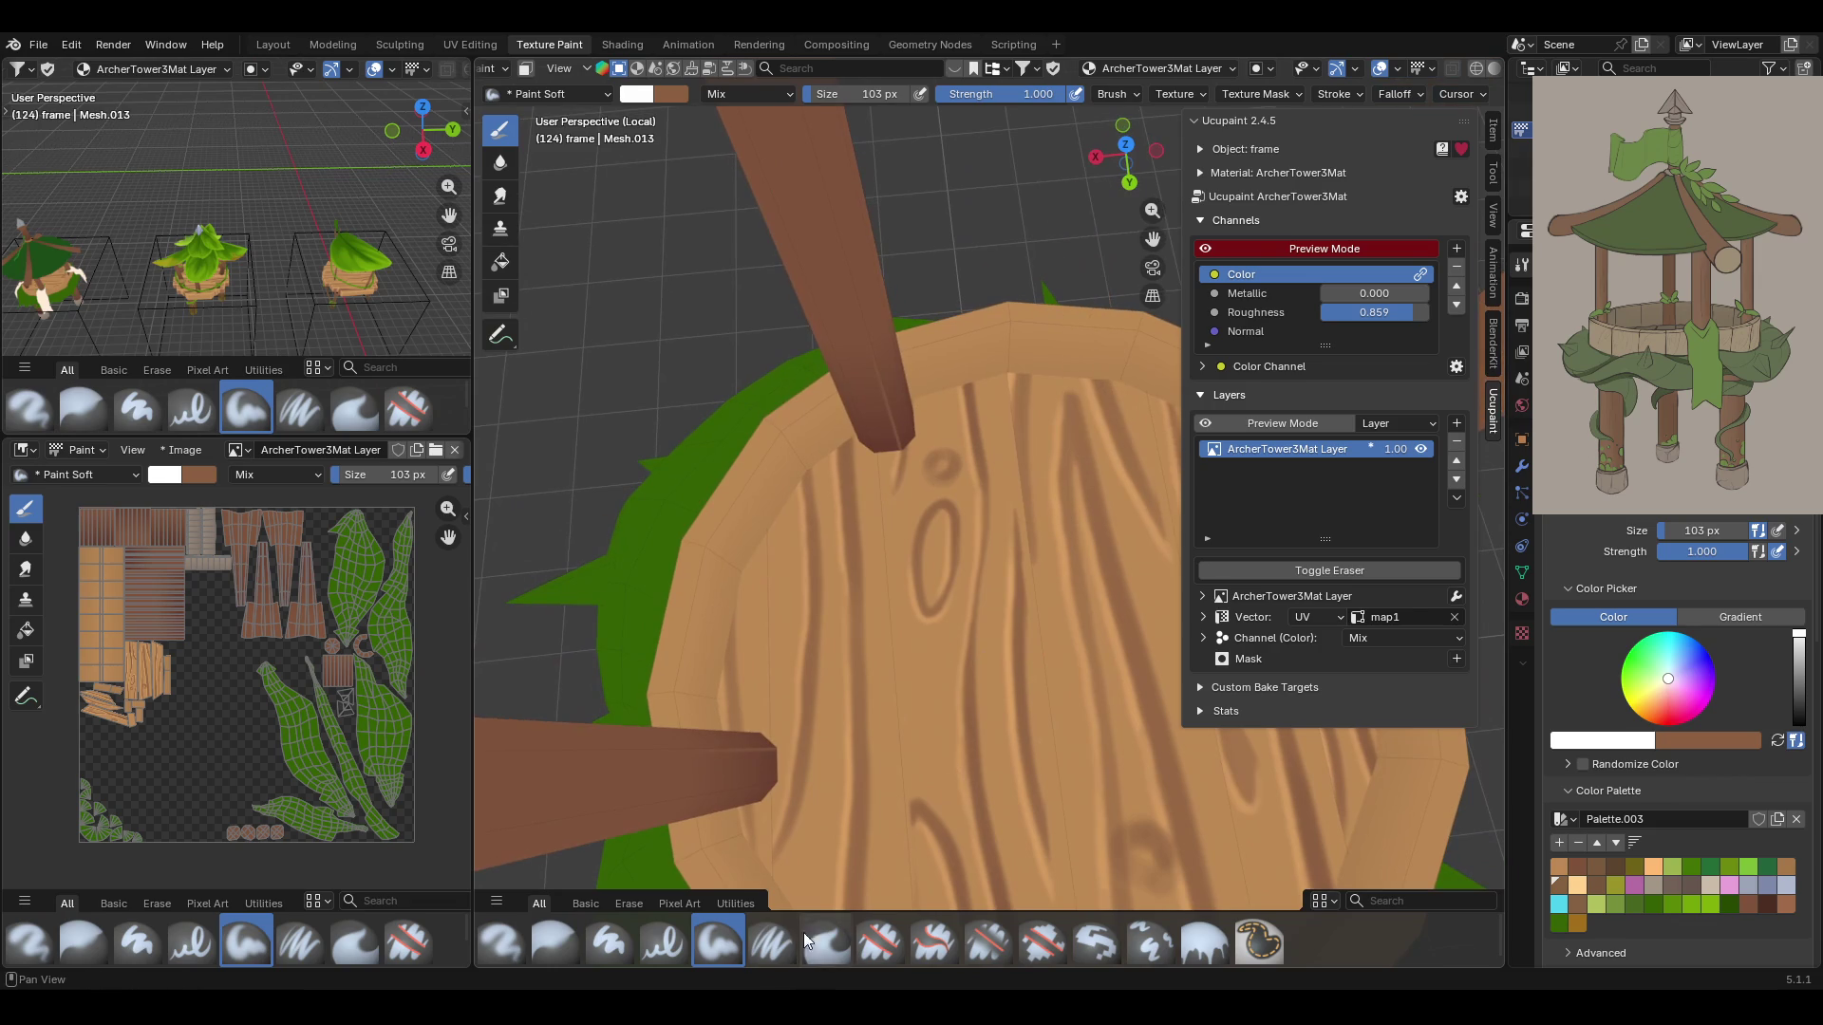
click(772, 943)
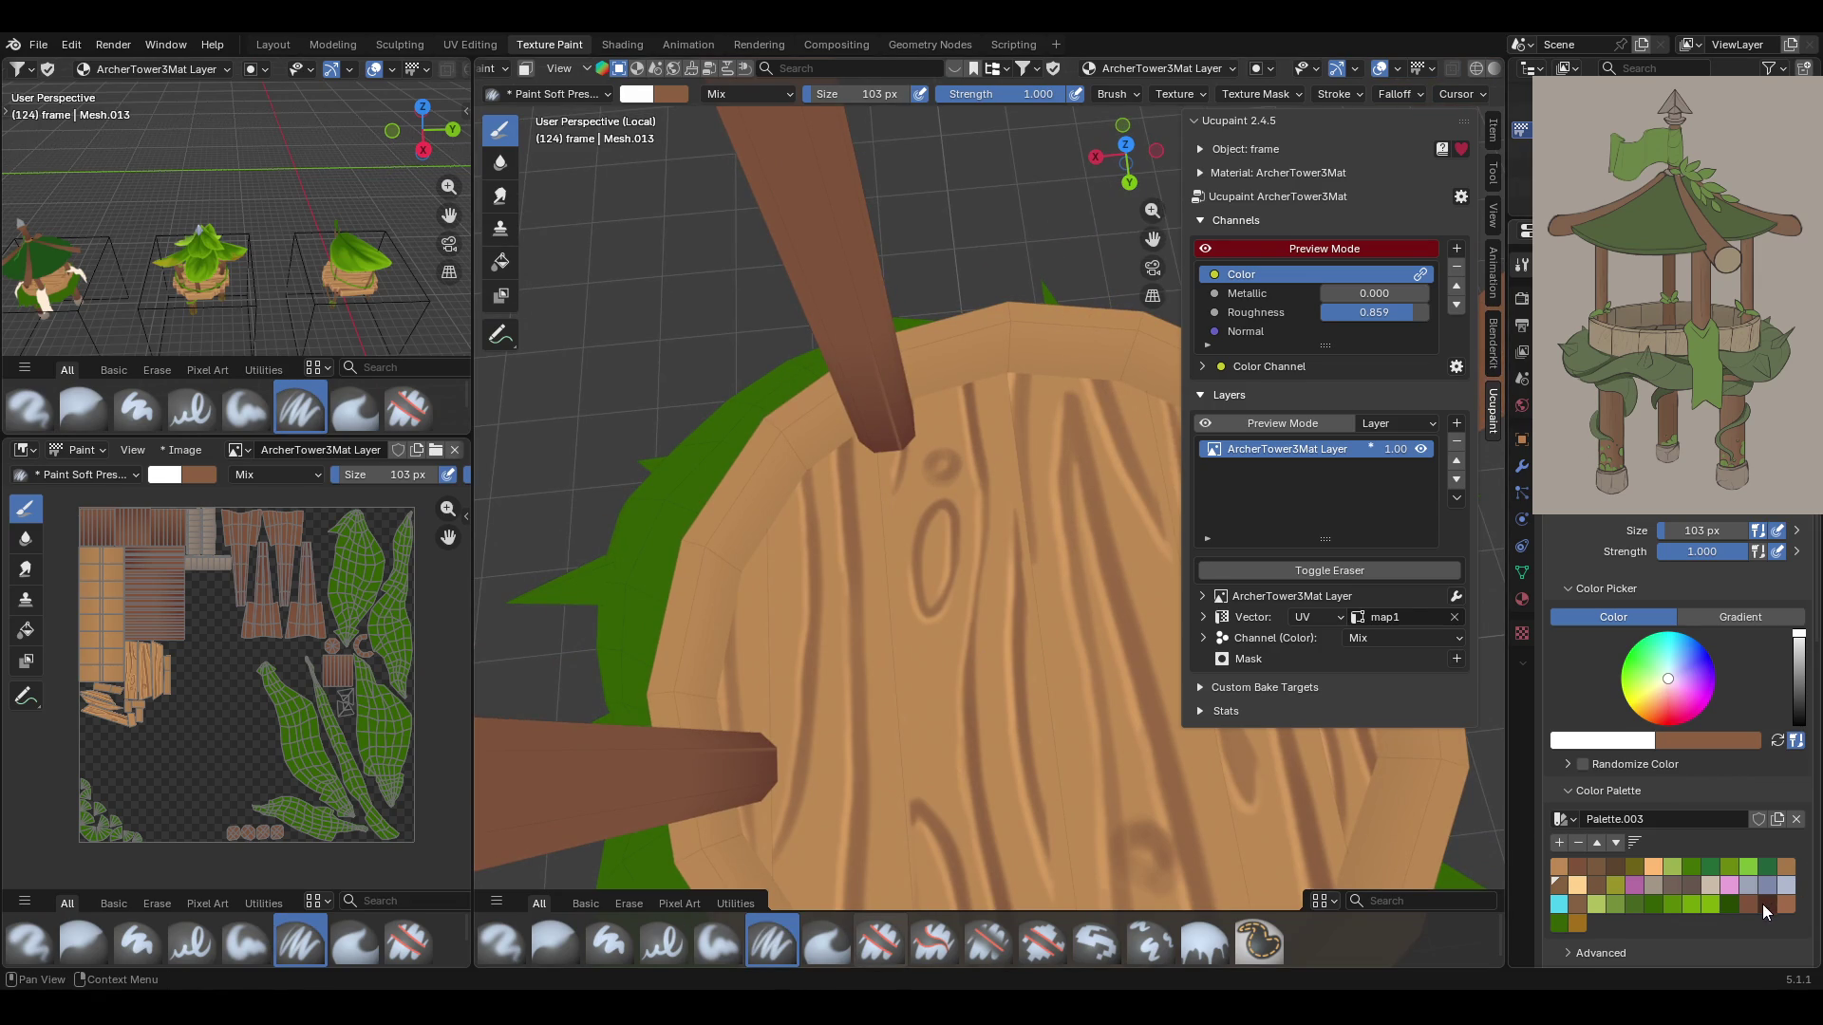
click(1614, 867)
drag(1152, 238, 1064, 161)
middle_drag(854, 617, 853, 525)
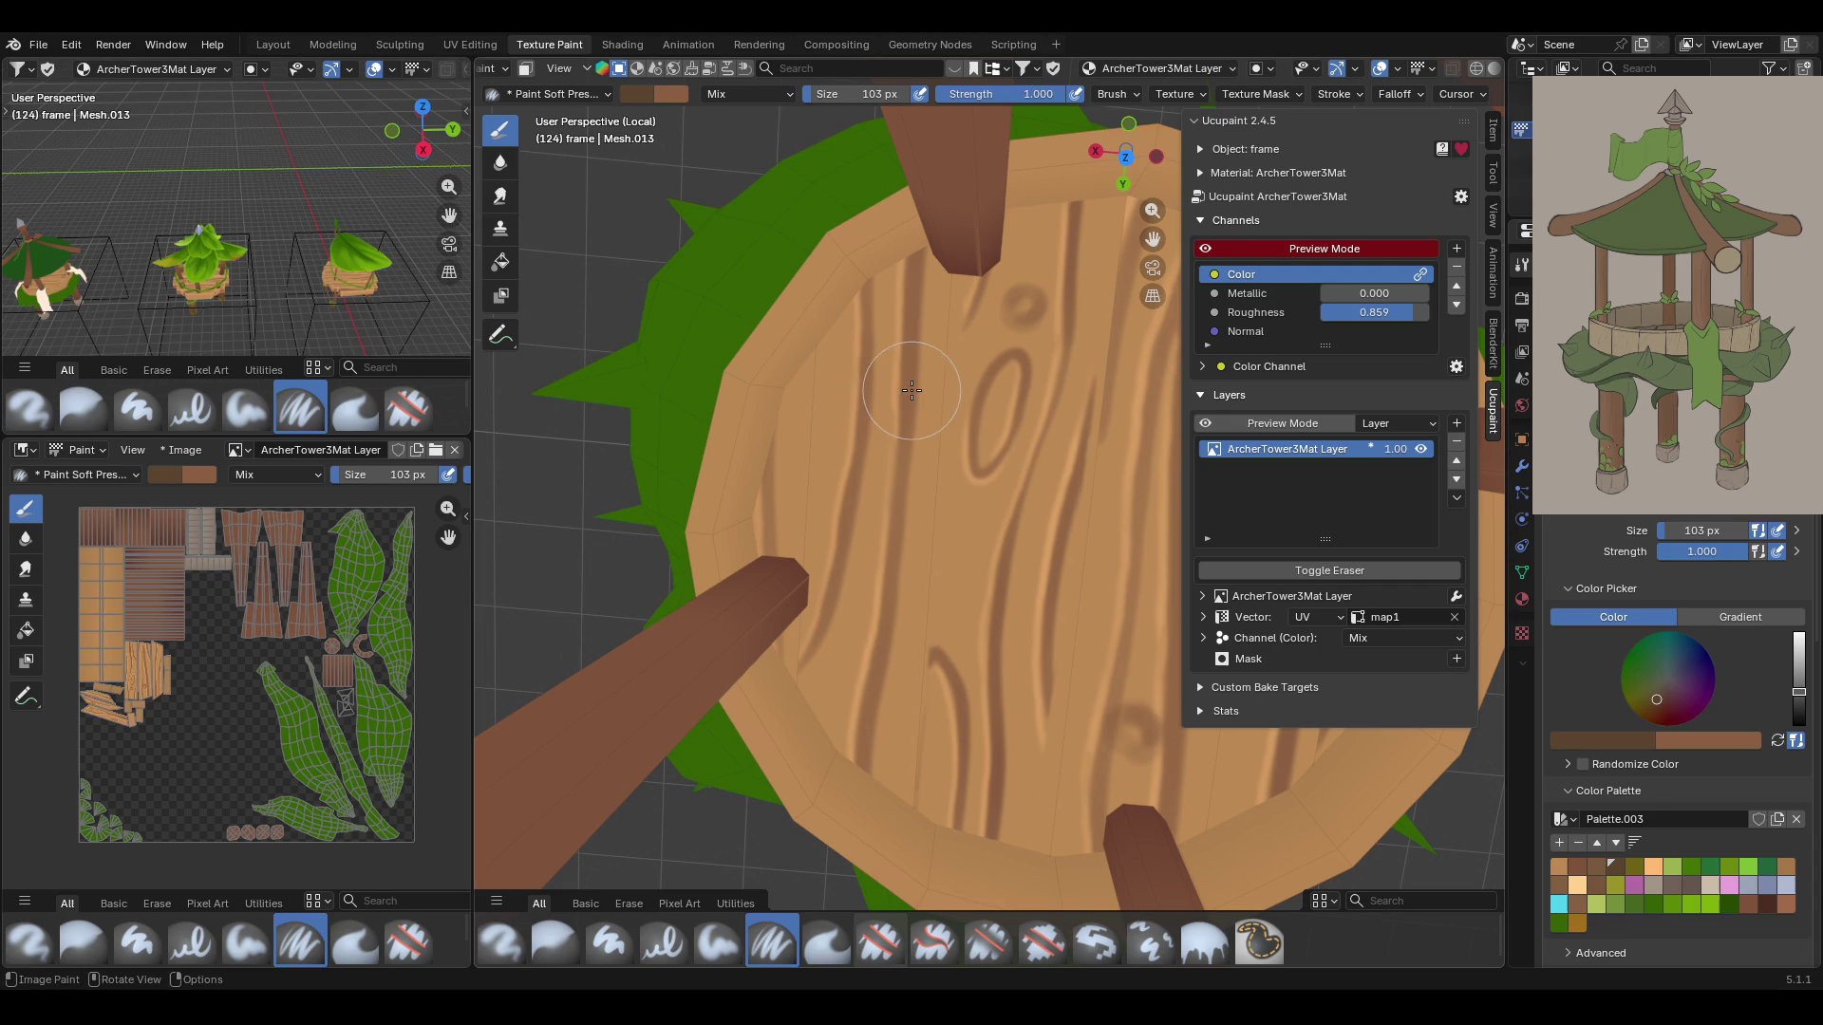
Restrict painting to the selected floor faces and switch the brush to Paint Soft
click(1727, 531)
text(24)
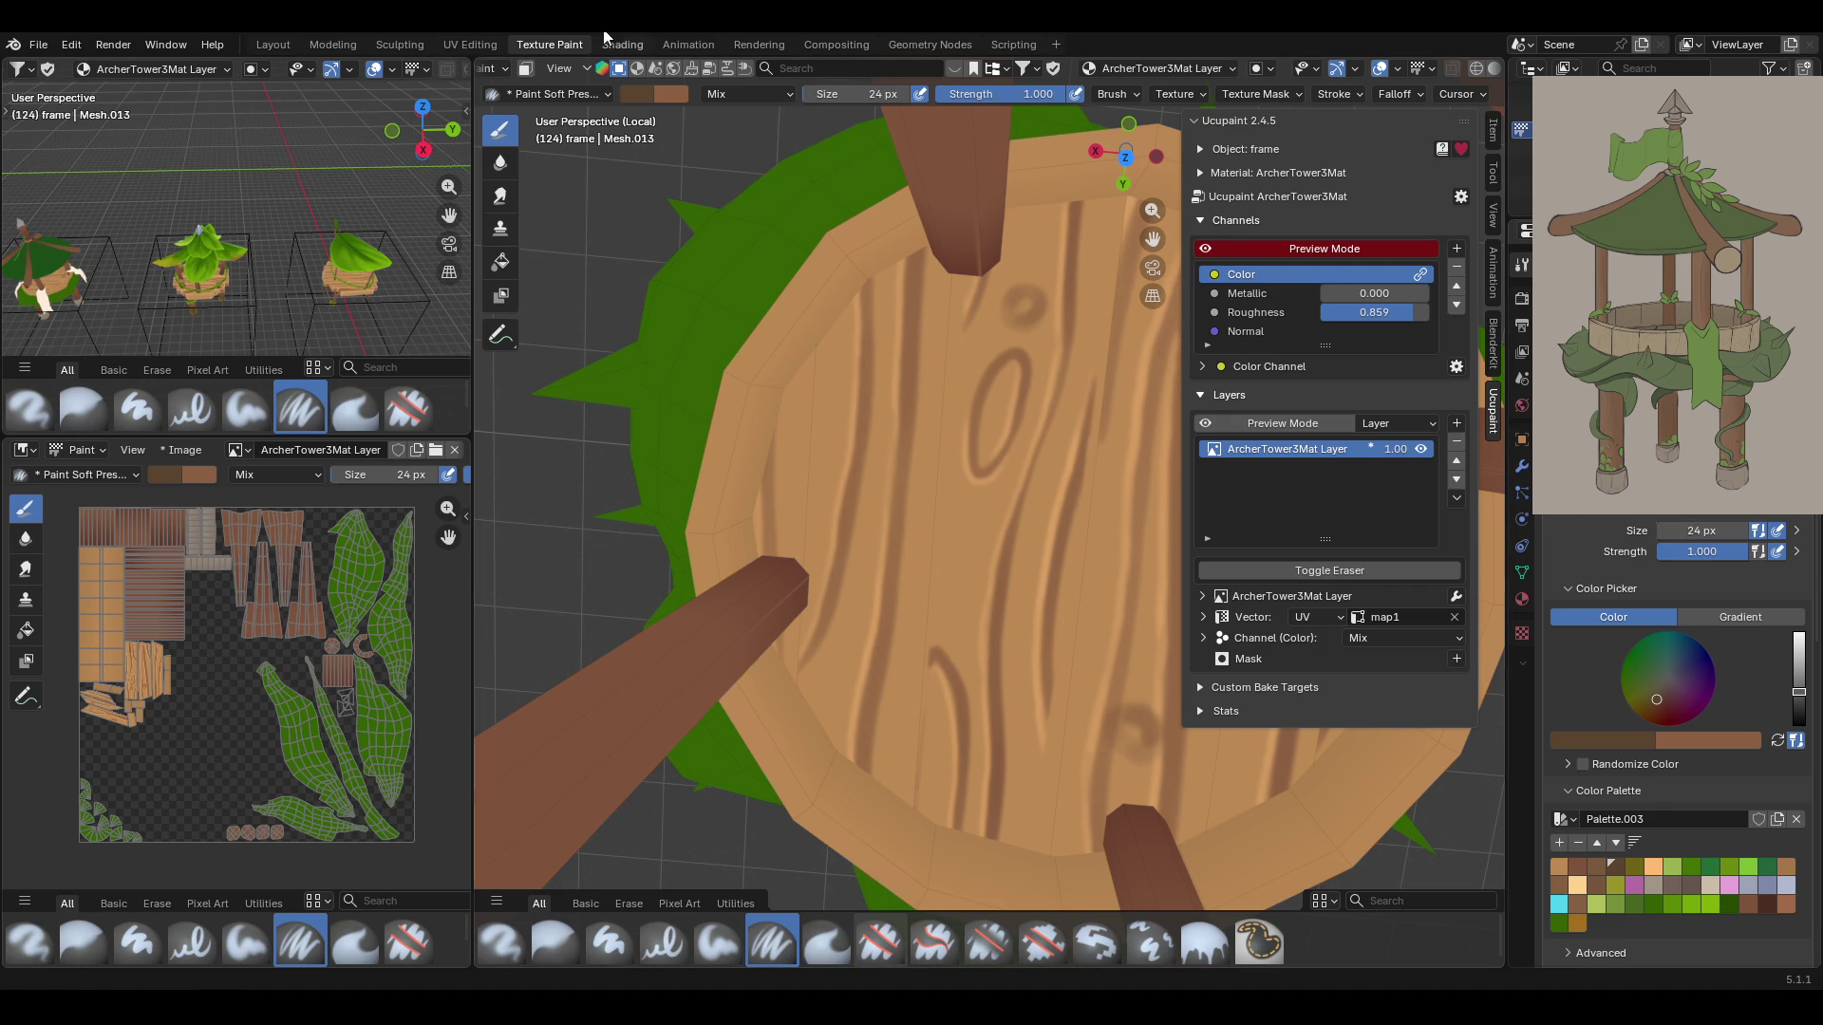
scroll(566, 70, up, 3)
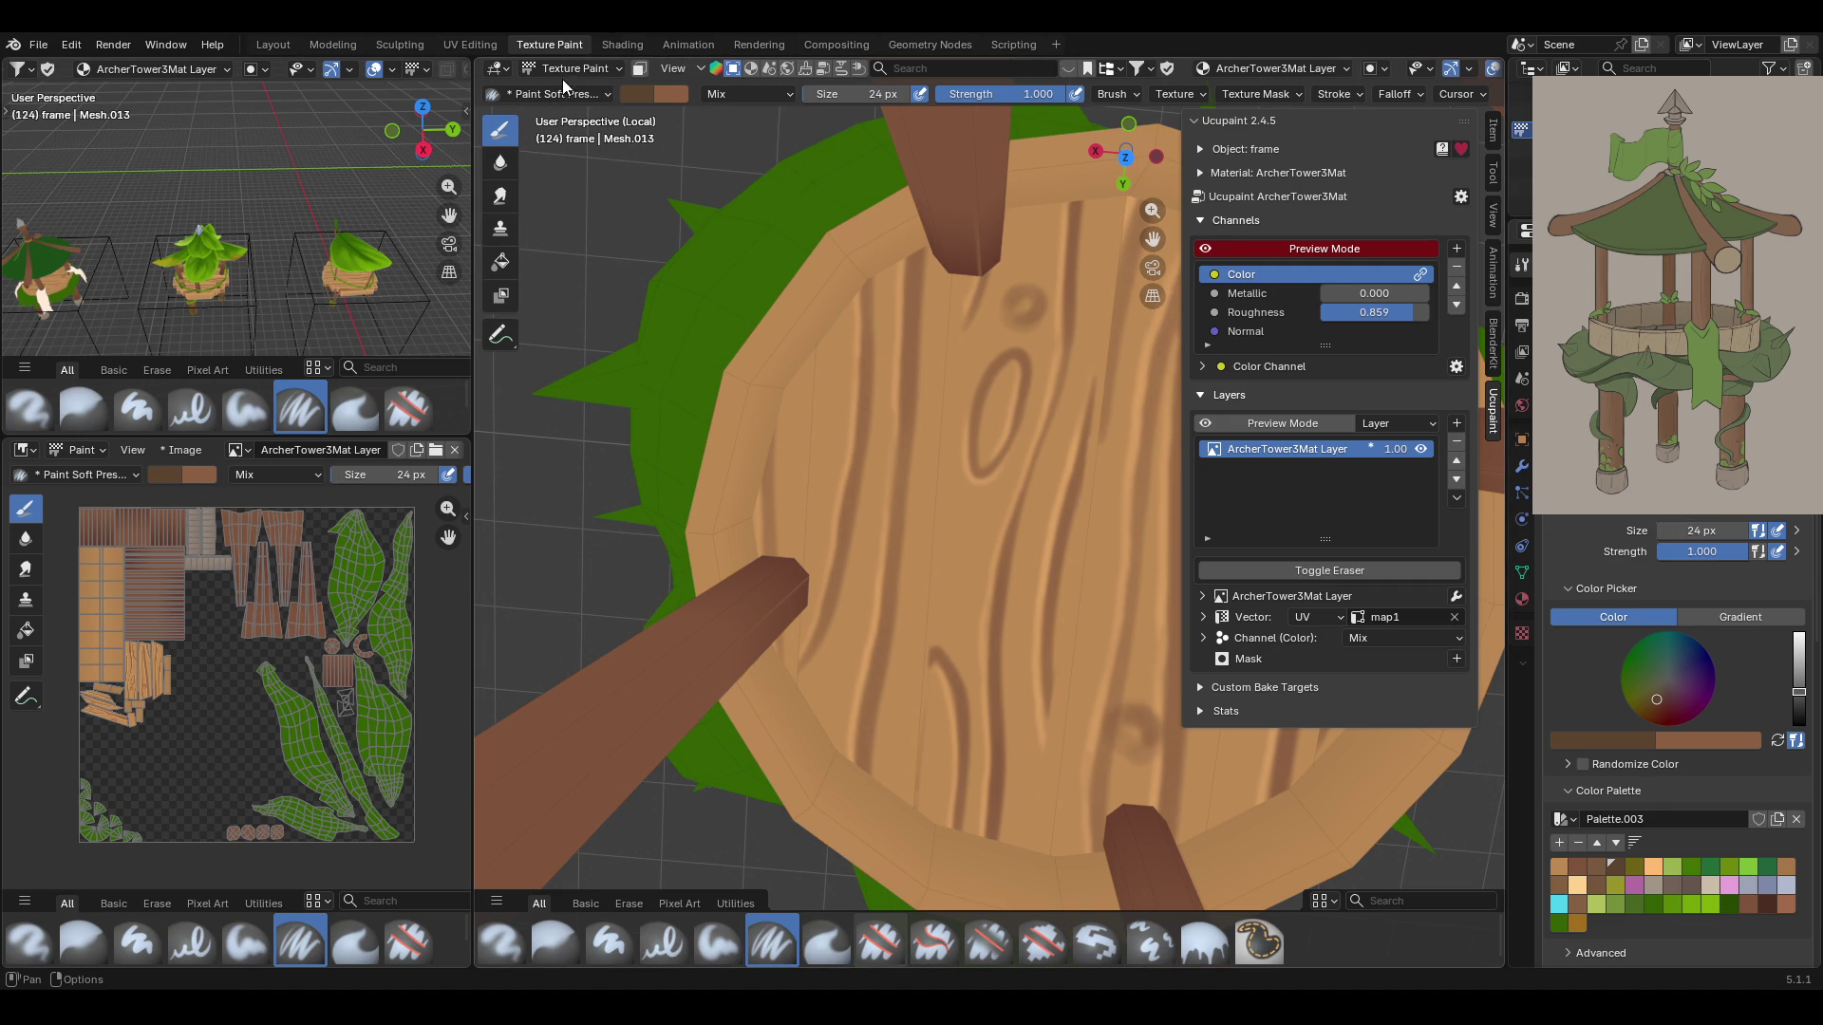
click(641, 70)
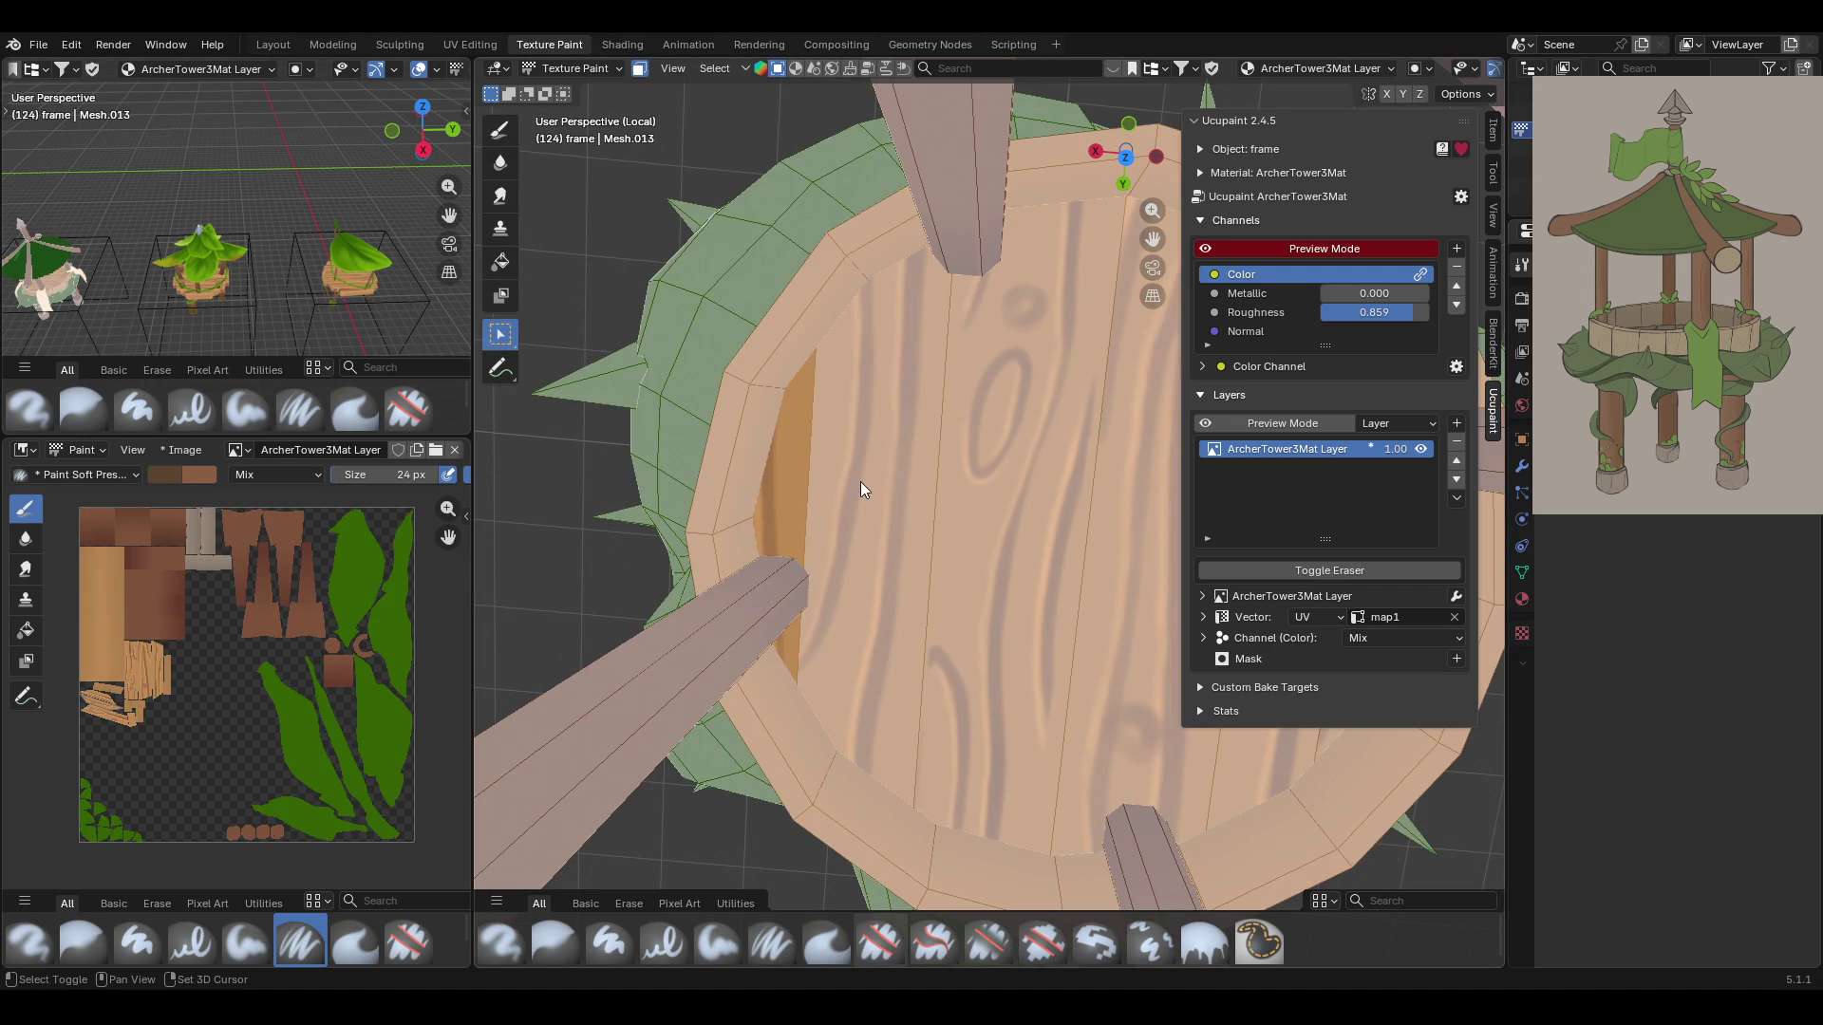
scroll(969, 504, down, 3)
mouse_move(1120, 560)
middle_down()
mouse_move(1187, 515)
mouse_move(1109, 558)
mouse_move(947, 505)
mouse_move(997, 399)
middle_up()
mouse_move(1101, 245)
middle_down()
mouse_move(968, 423)
mouse_move(1014, 380)
mouse_move(1000, 440)
mouse_move(999, 375)
mouse_move(698, 320)
middle_up()
click(501, 134)
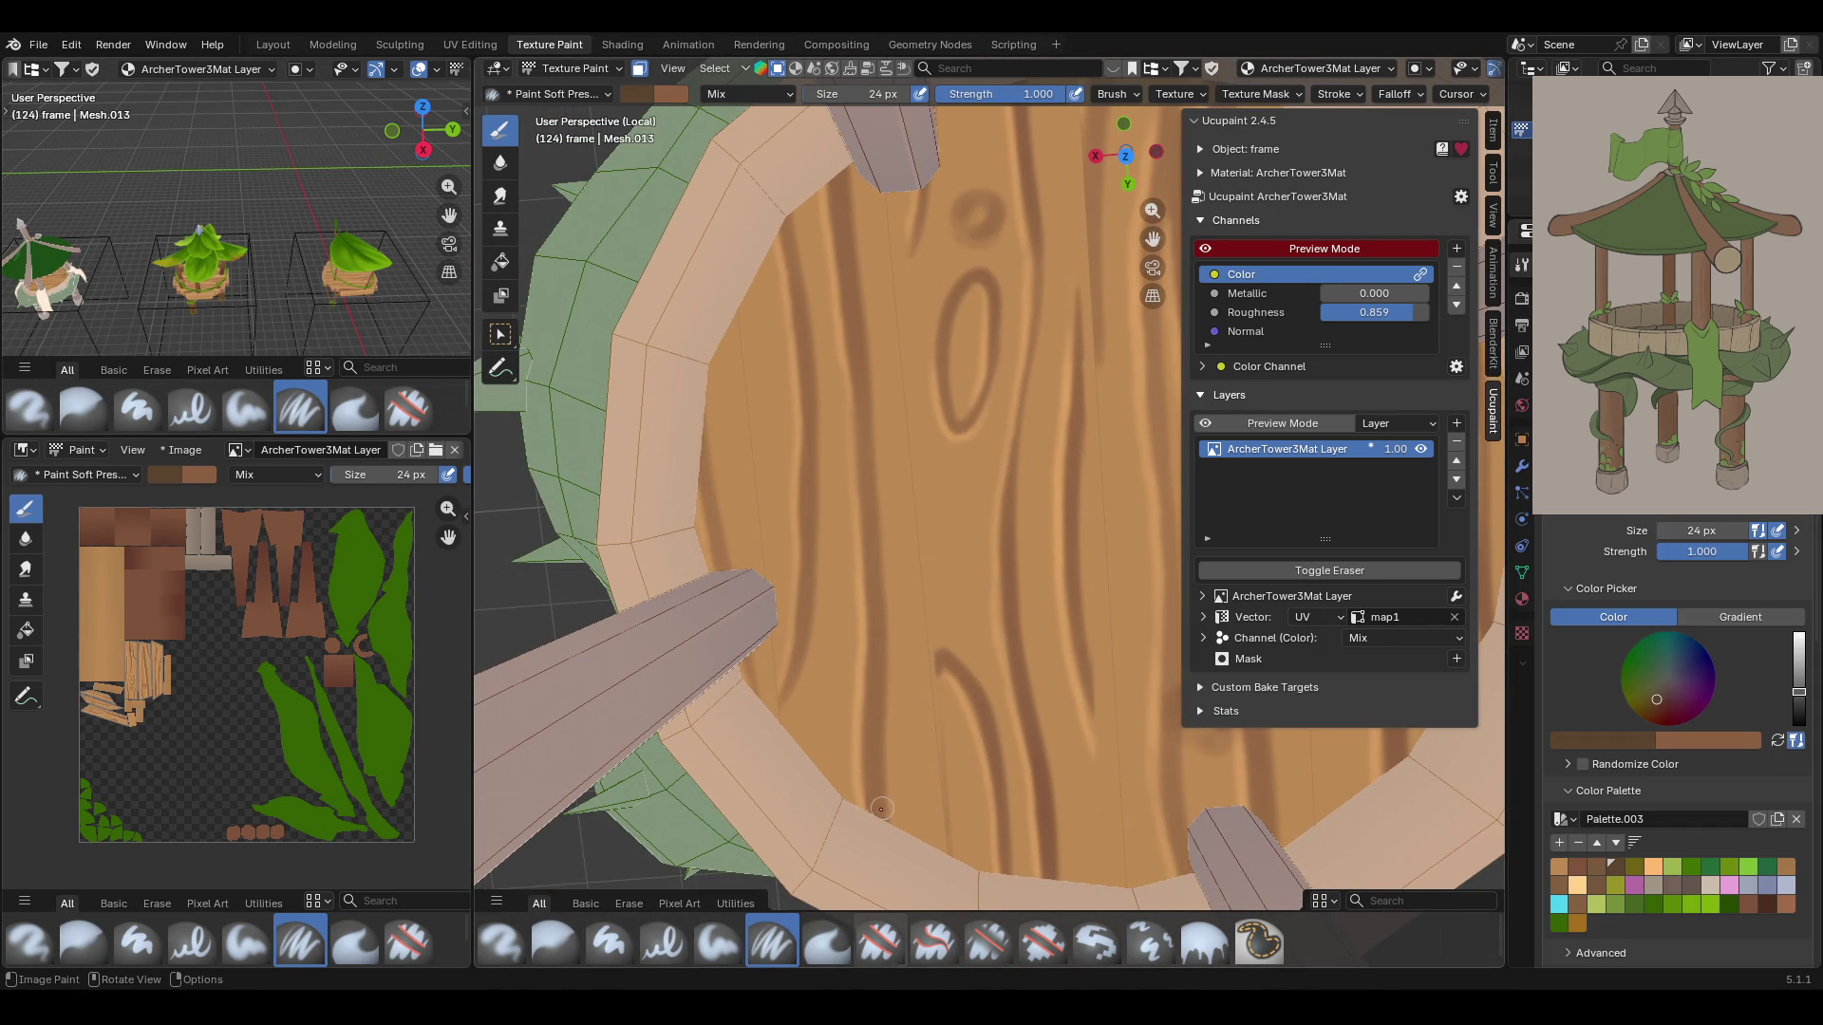
click(718, 943)
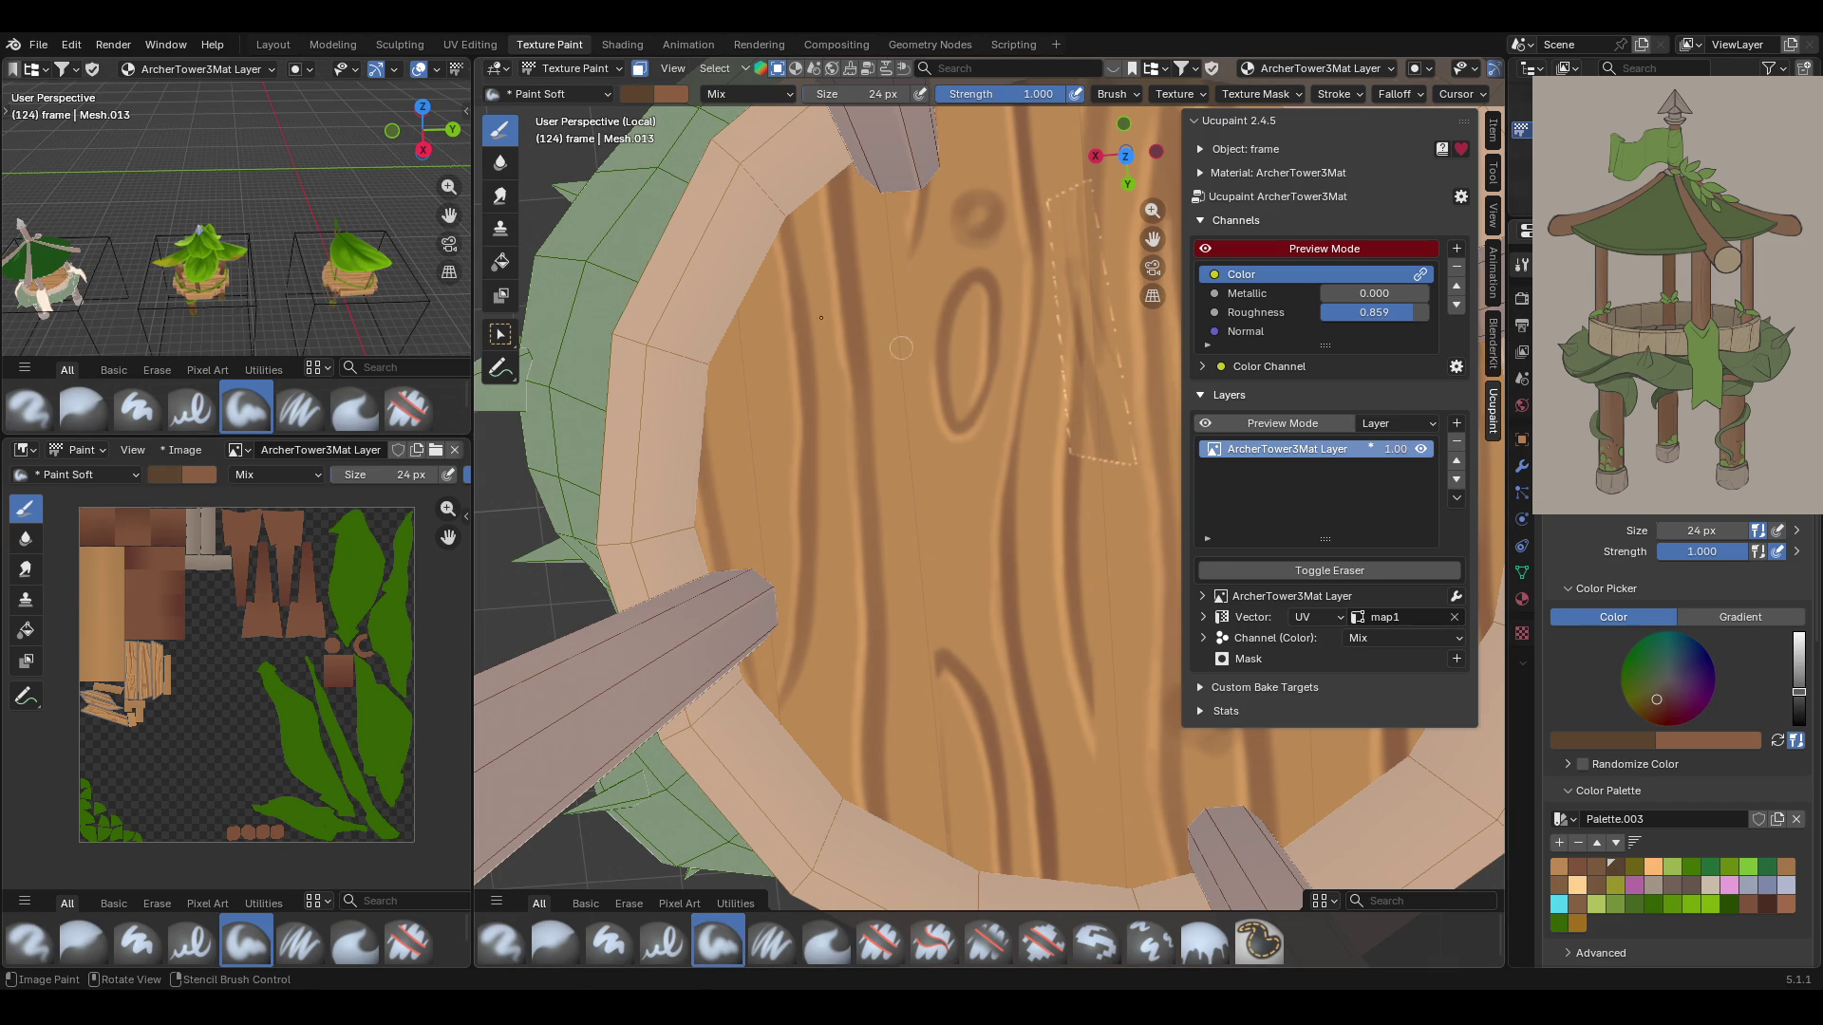
Set the brush to 55 px with a brown Palette.003 swatch and dab paint on the wood
mouse_move(1690, 531)
mouse_down()
mouse_move(1719, 530)
mouse_move(1699, 531)
mouse_up()
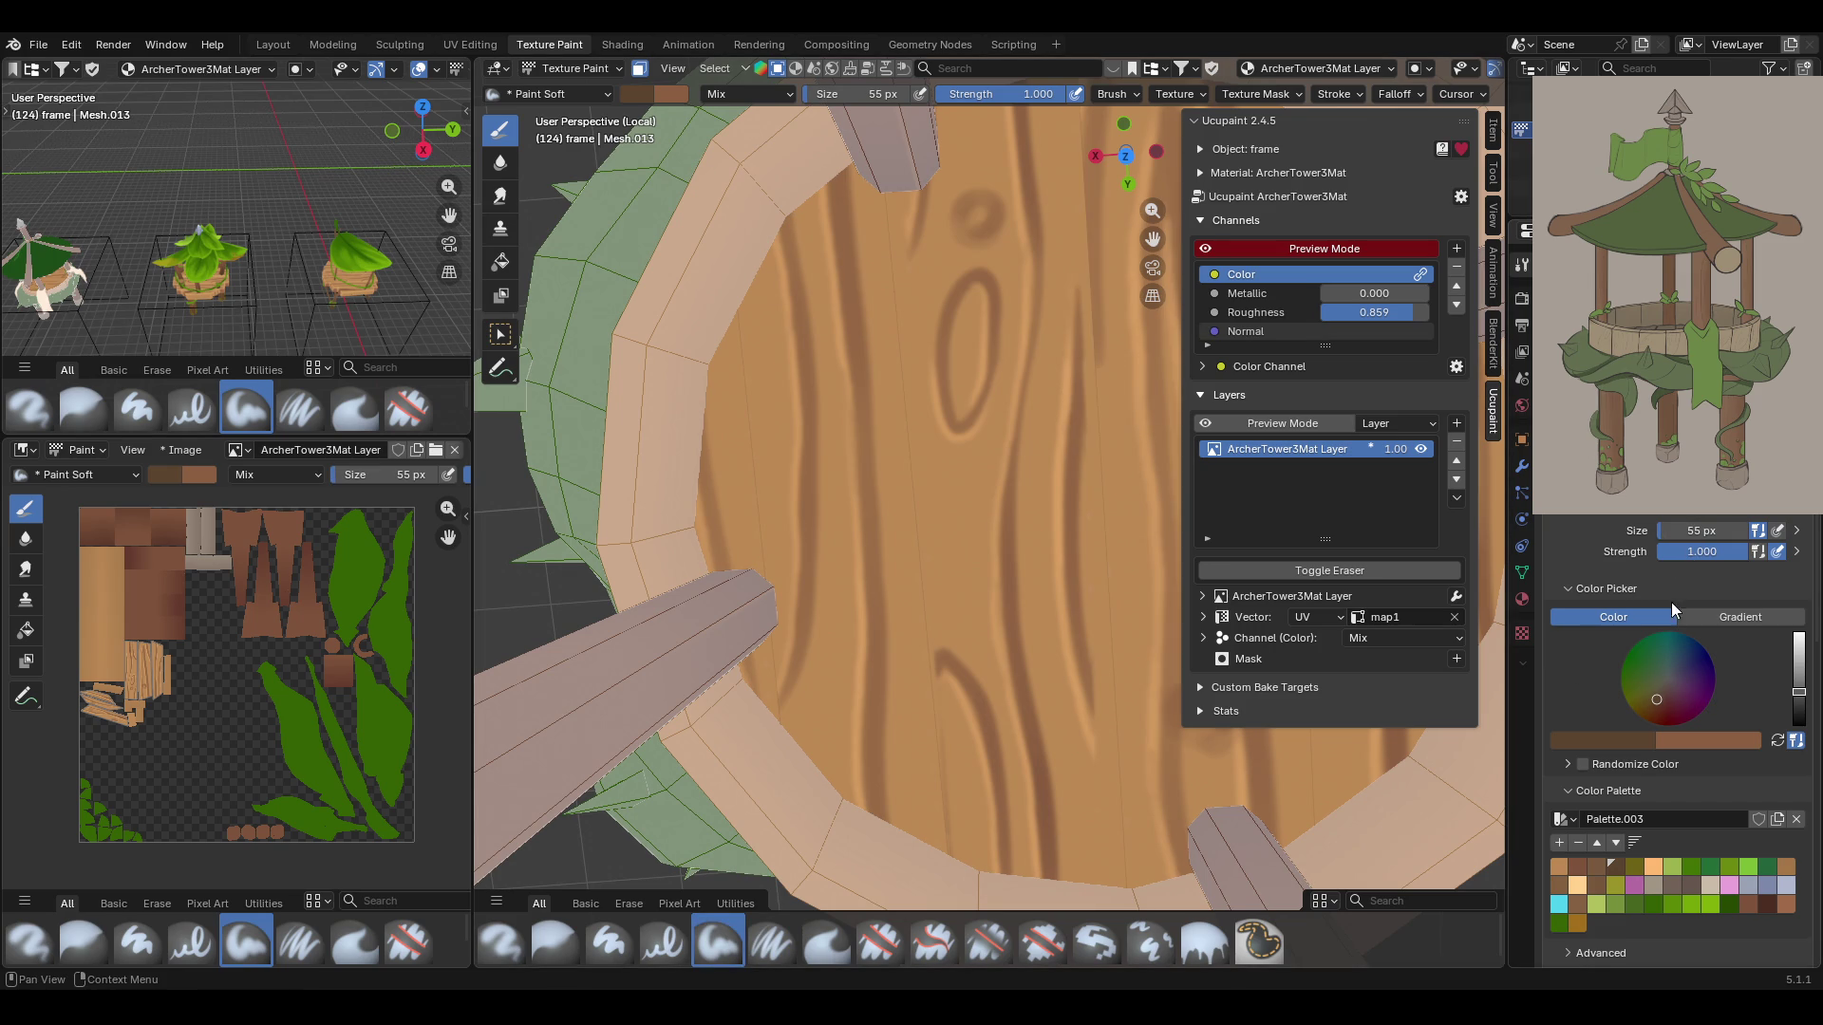
click(1579, 866)
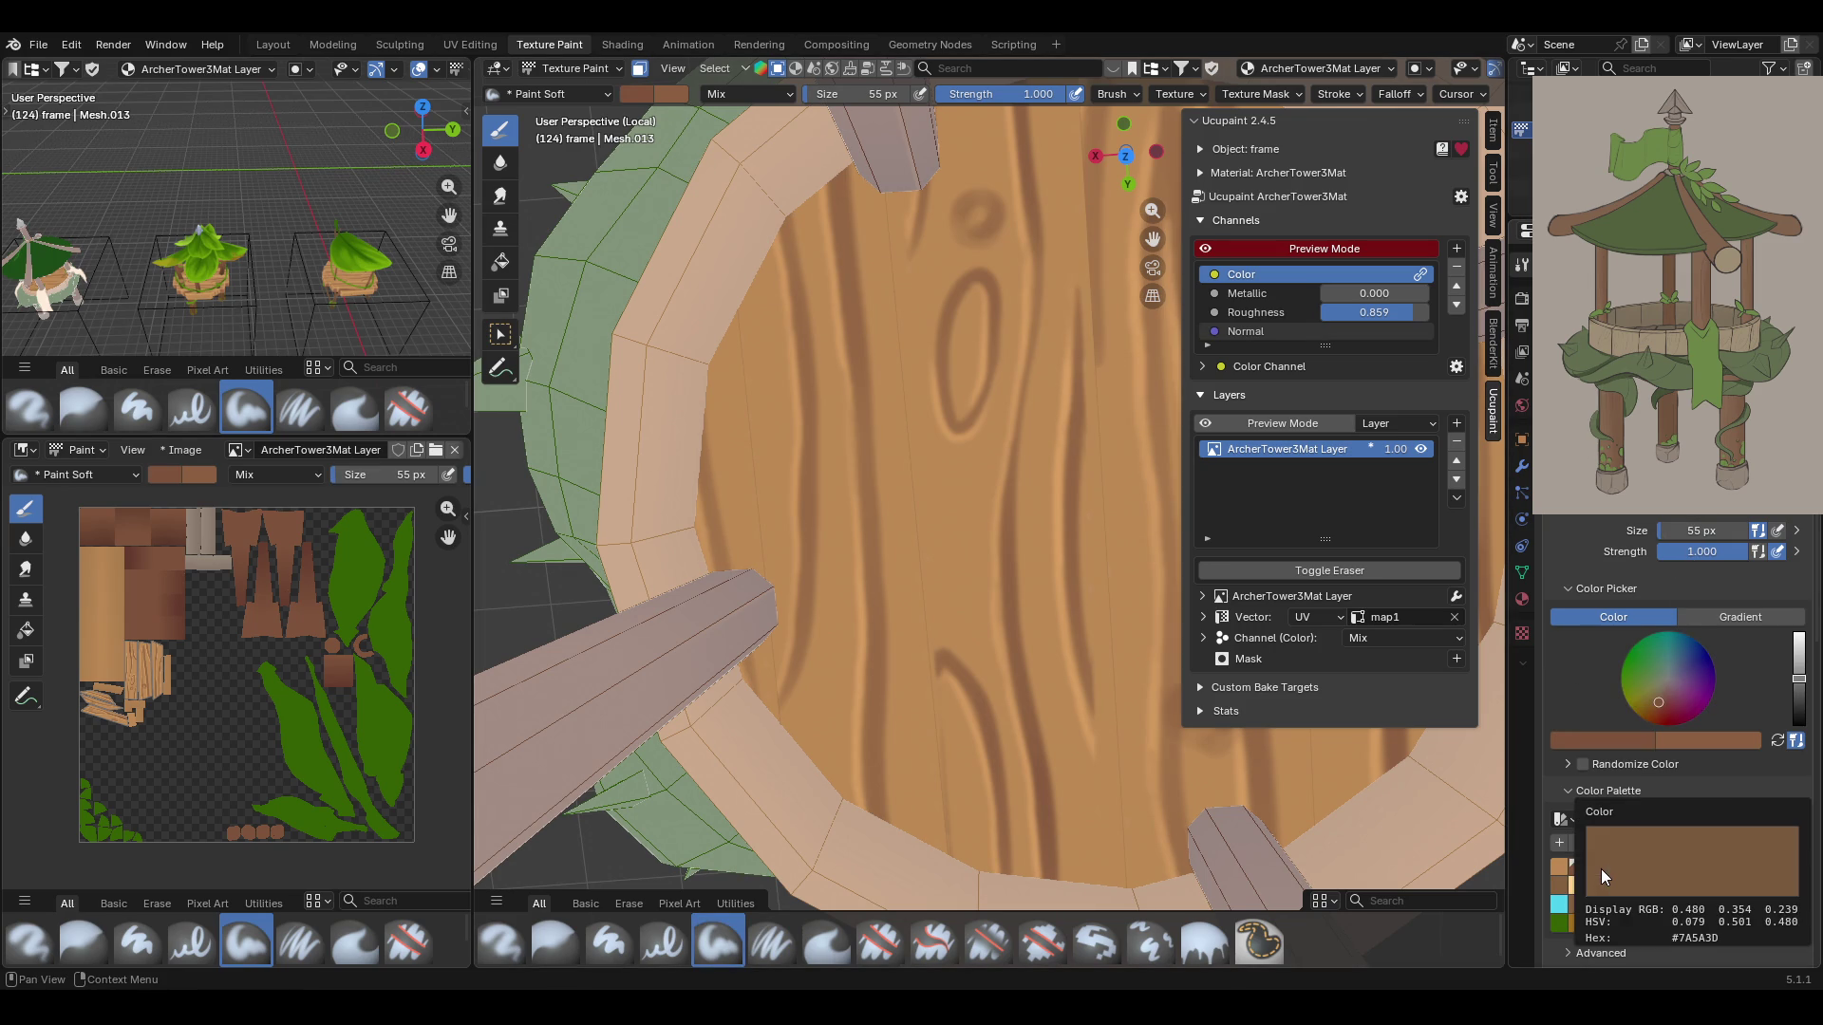
click(1601, 869)
drag(776, 302, 798, 323)
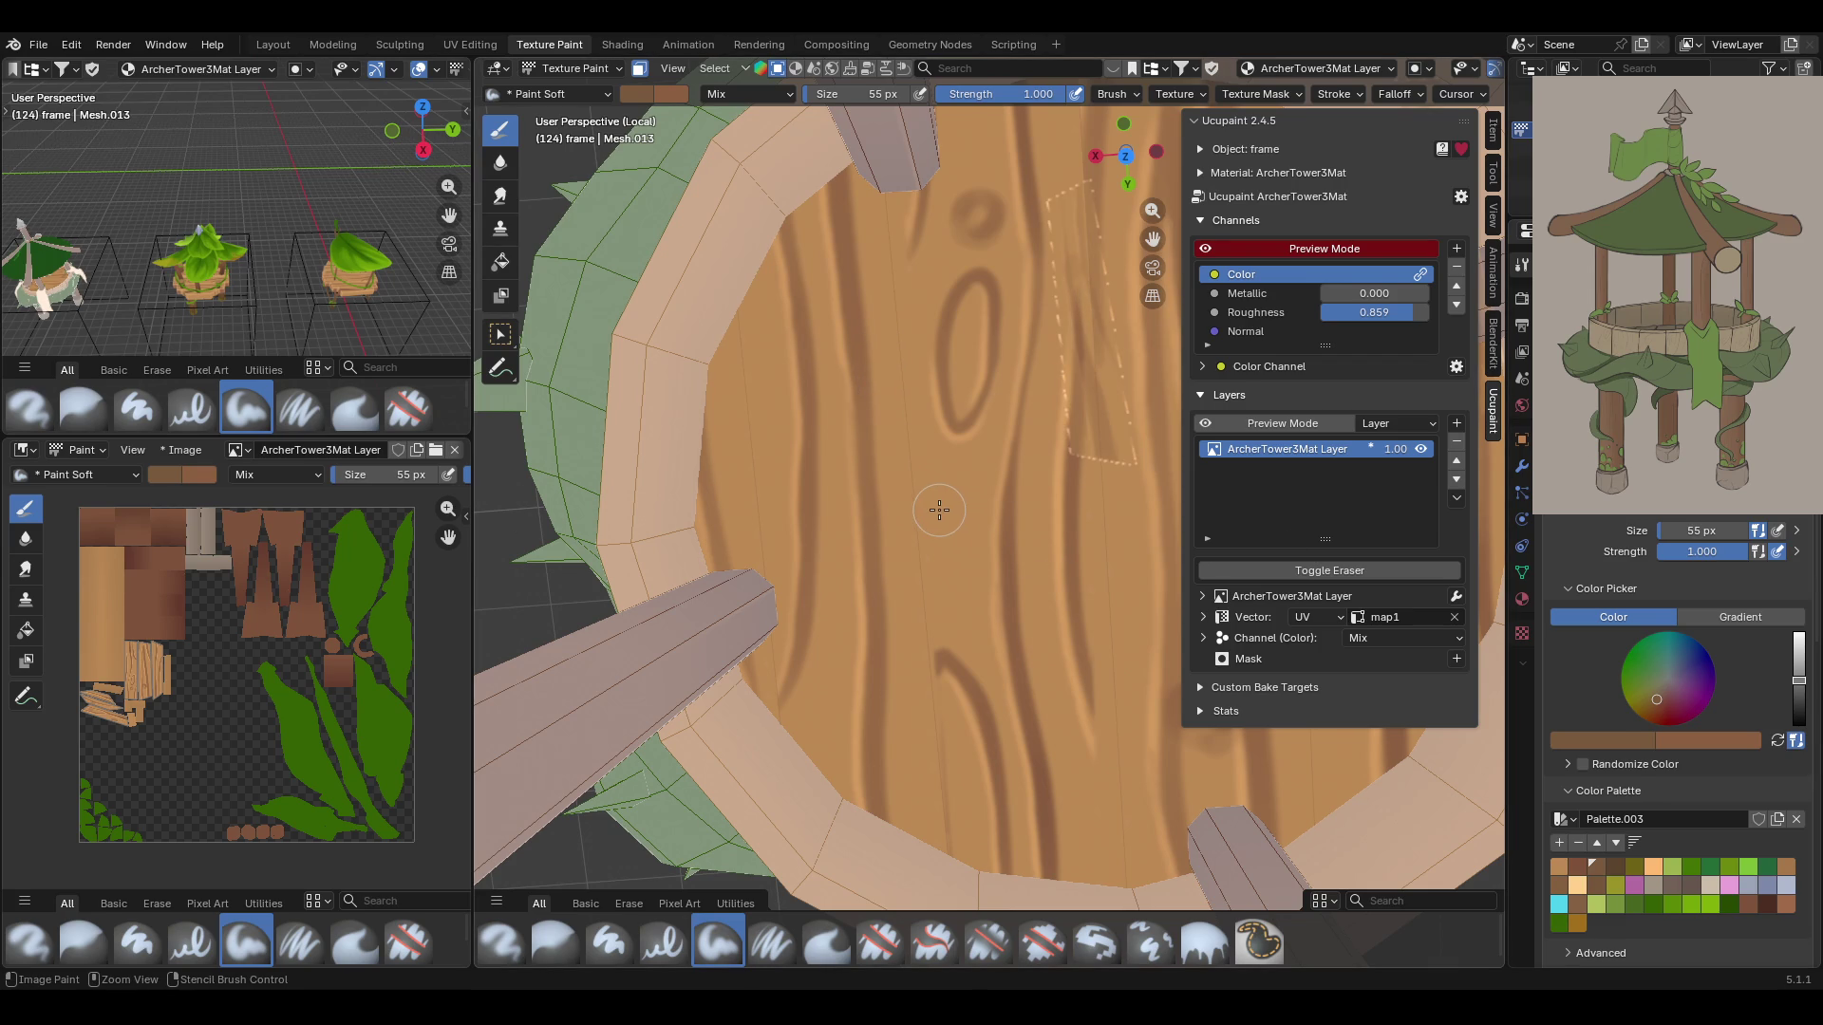
Unlink the stencil texture from the brush and darken the wood near the rim
scroll(1694, 874, down, 10)
scroll(1740, 669, up, 1)
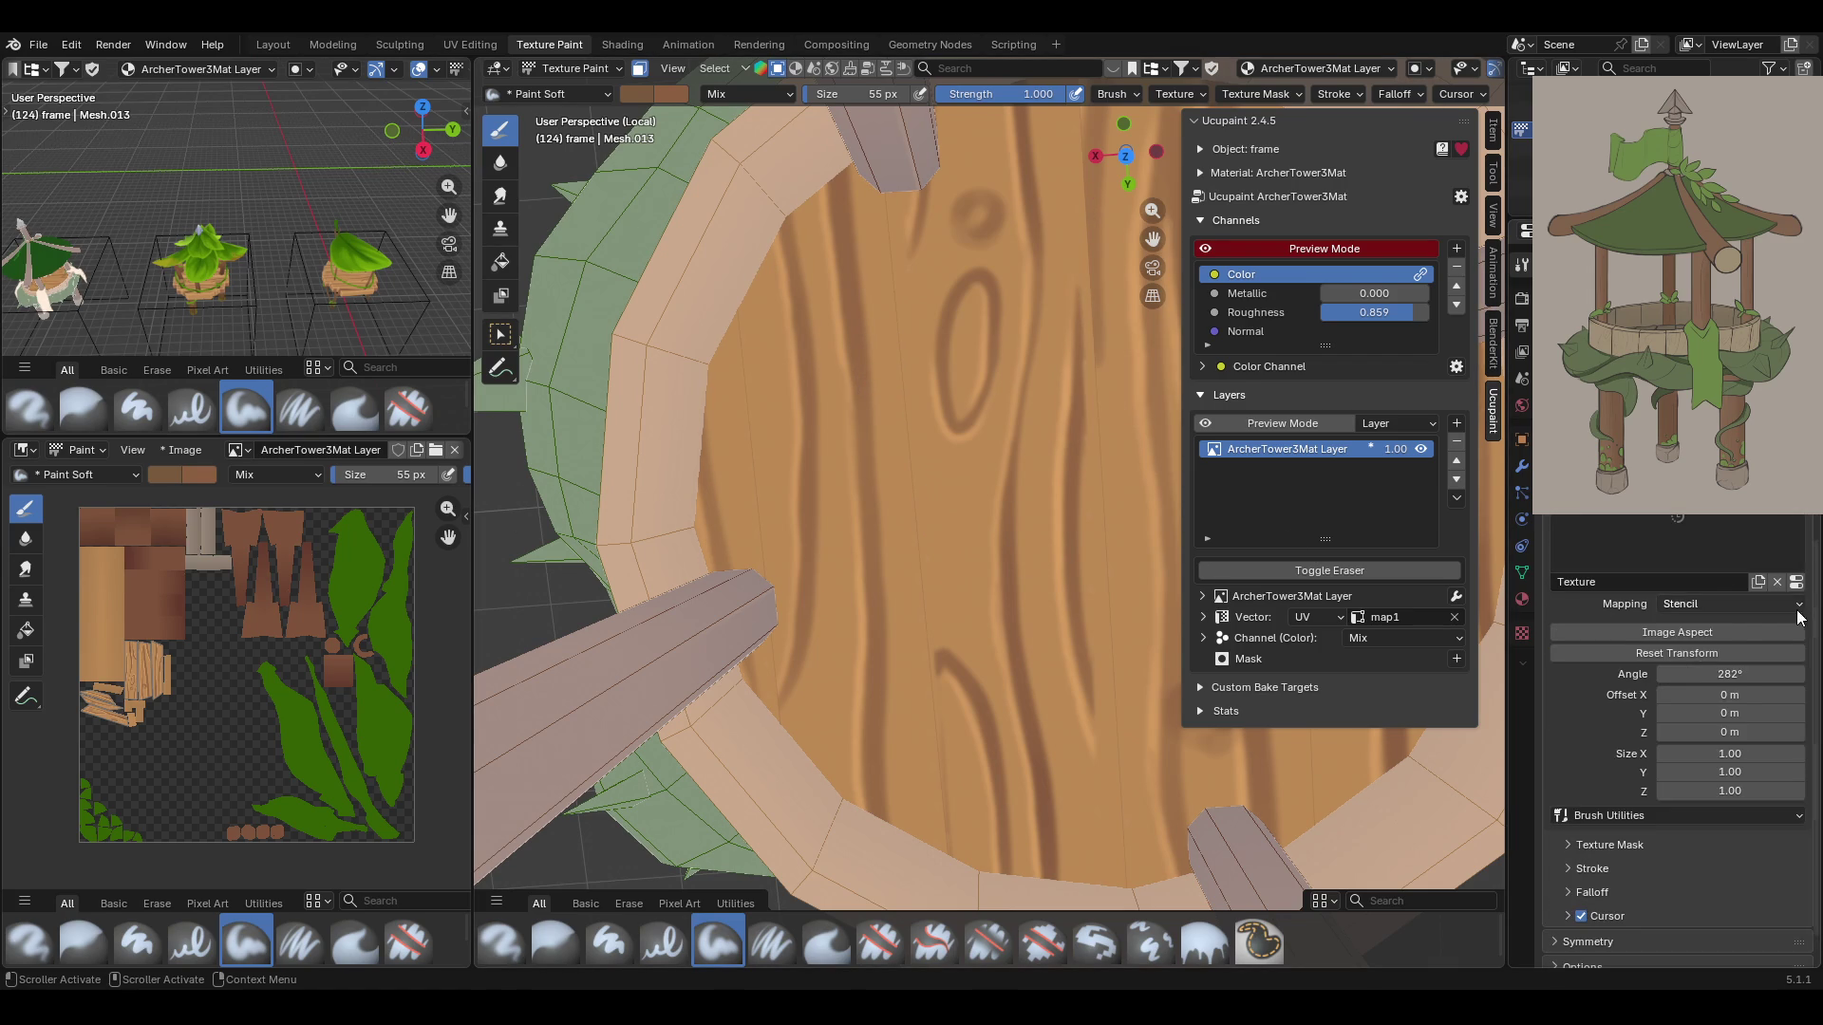
click(1780, 582)
click(1696, 607)
scroll(1629, 551, up, 5)
scroll(946, 386, up, 2)
scroll(945, 386, down, 4)
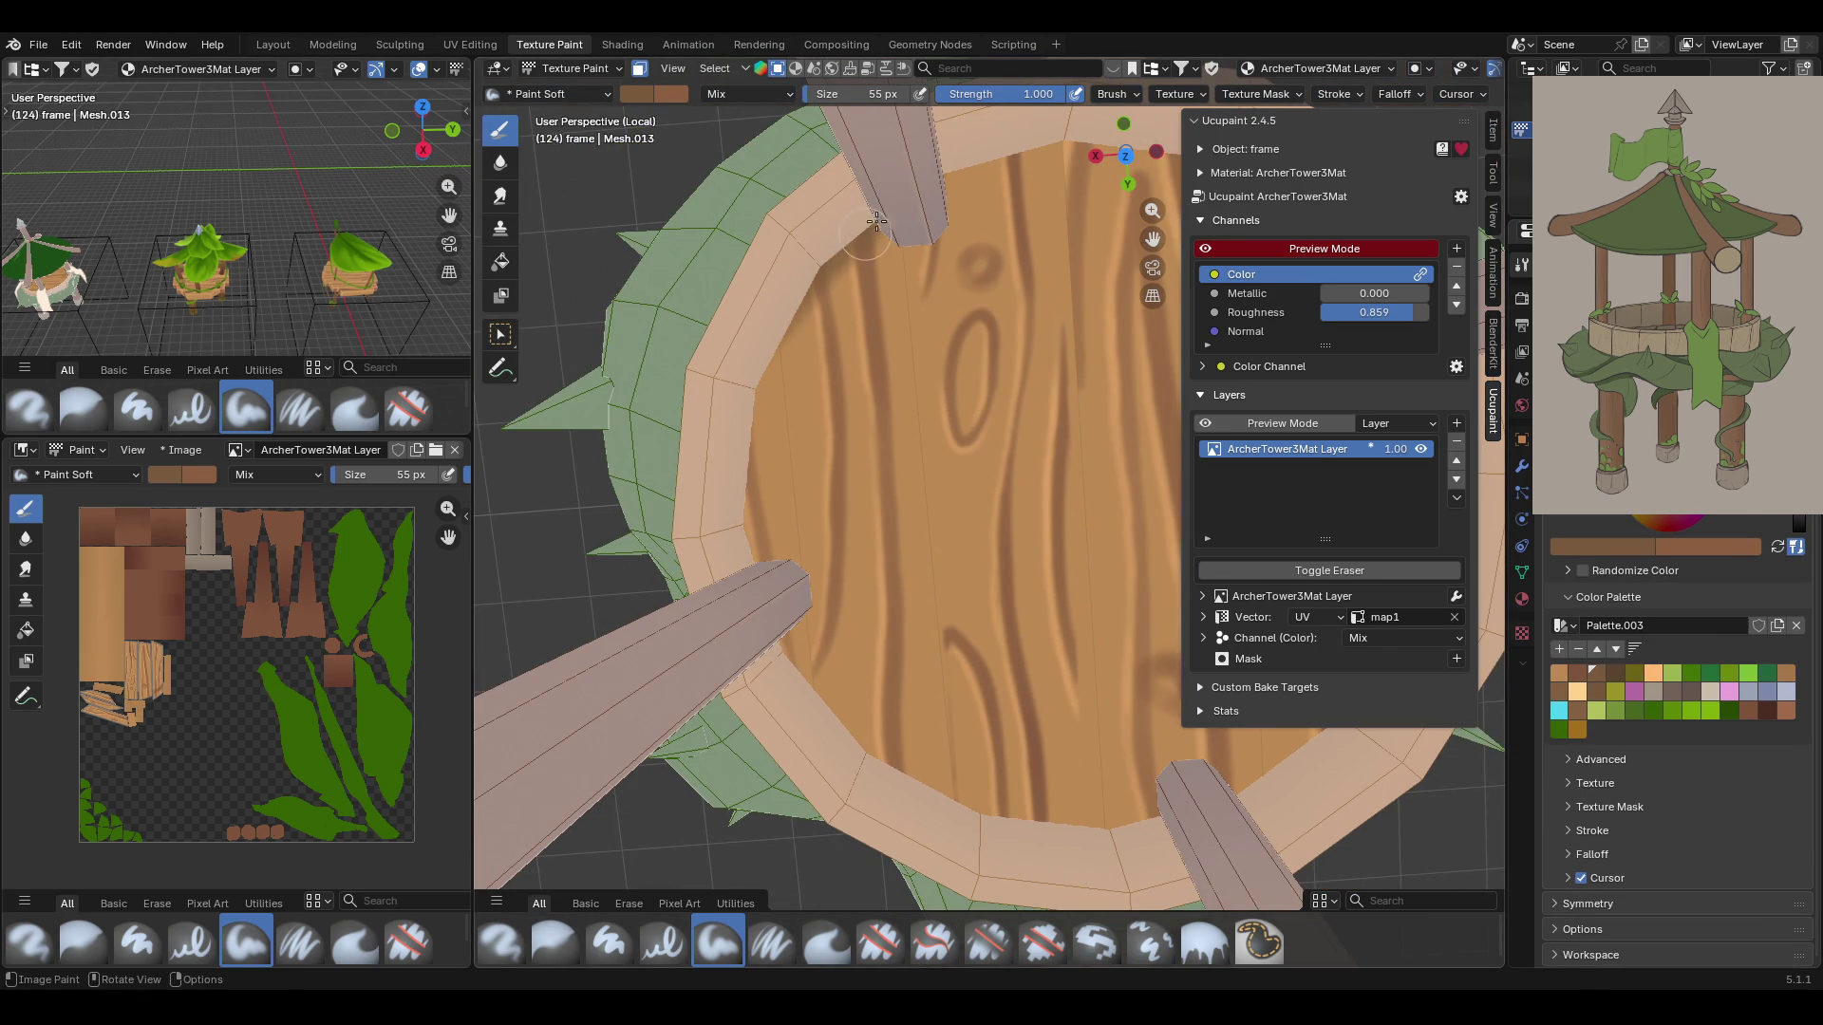
drag(785, 323, 755, 532)
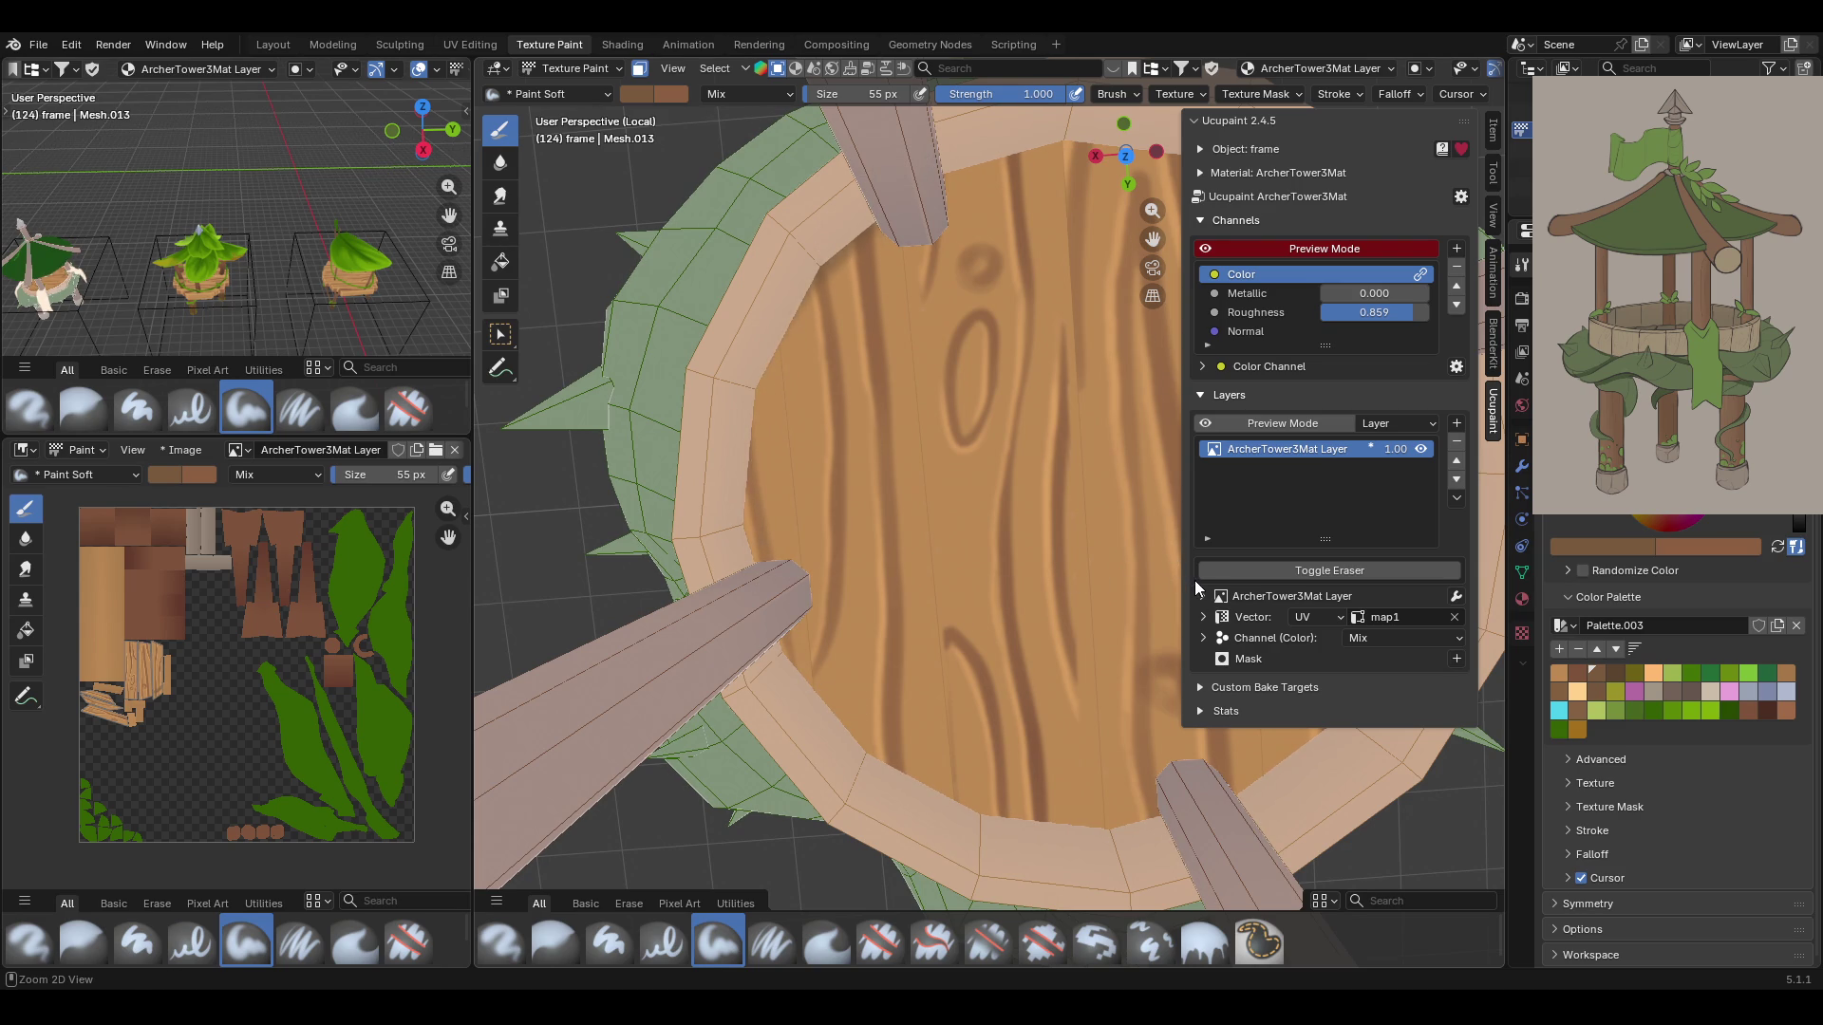
With the dark first palette swatch, shade the floor's right and lower edges darker
mouse_move(1130, 607)
middle_down()
mouse_move(1064, 626)
mouse_move(1106, 662)
middle_up()
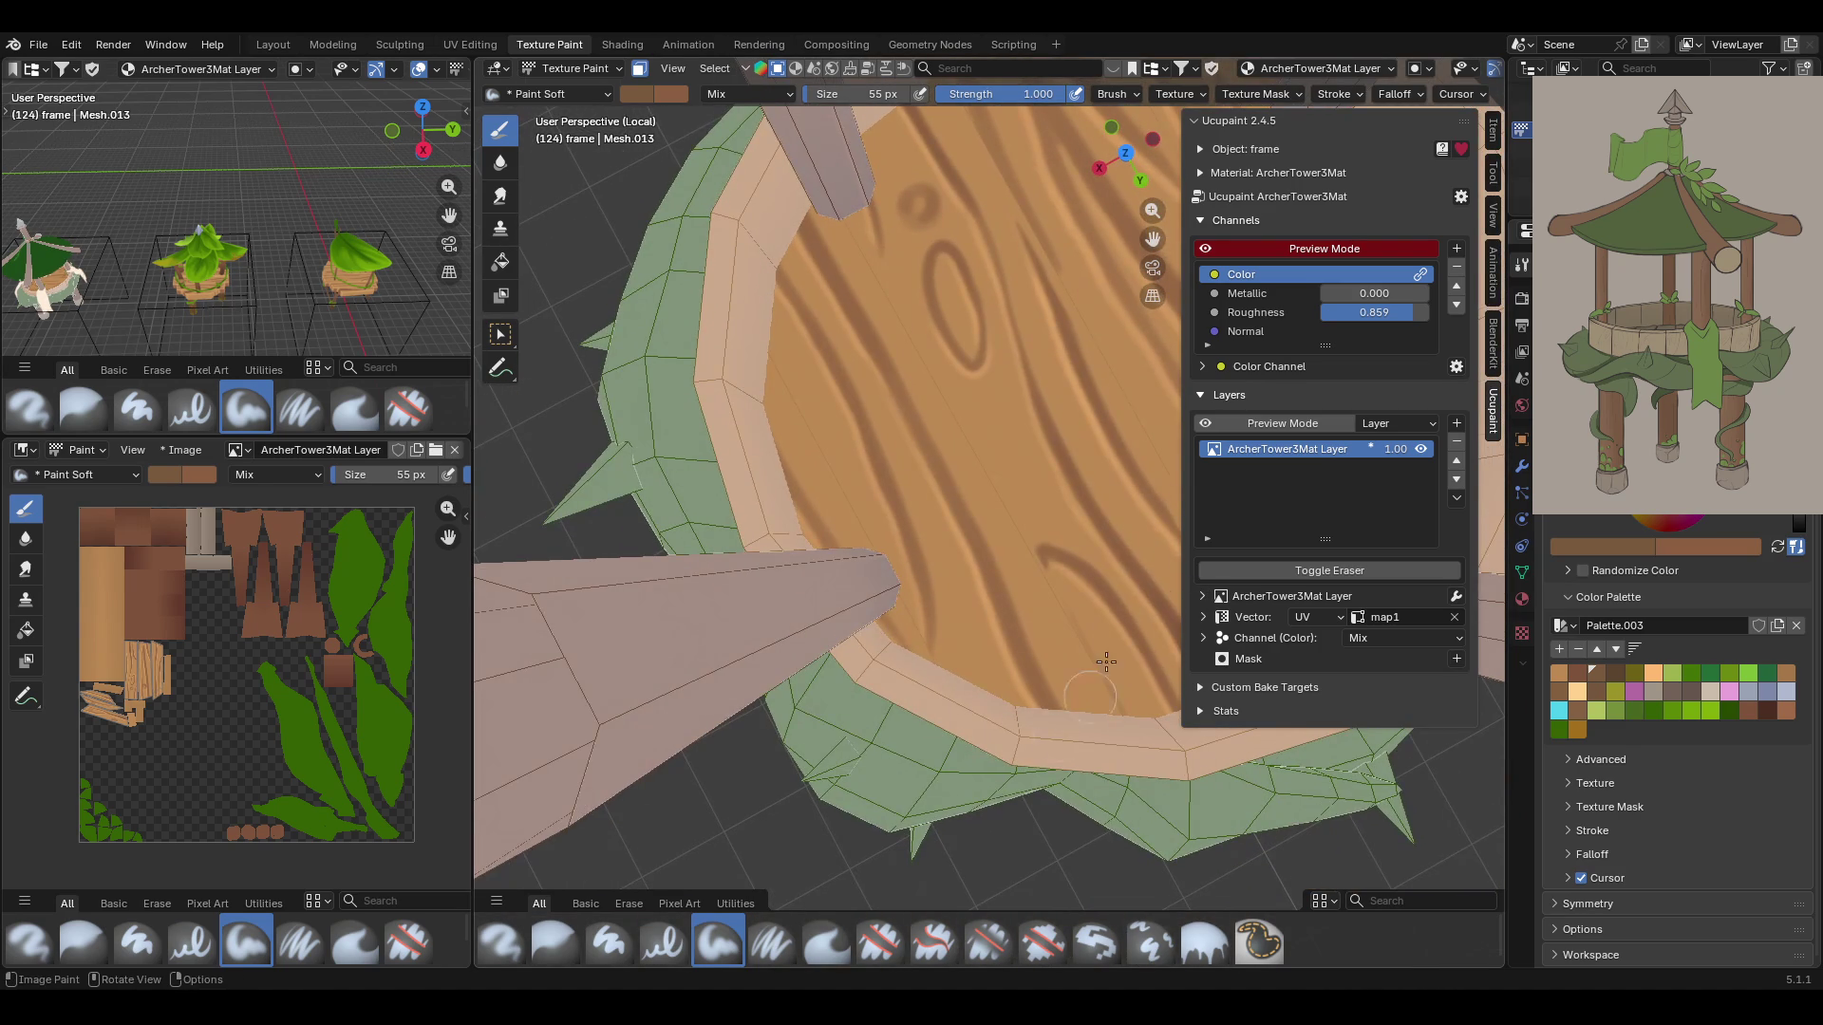
click(1559, 670)
mouse_move(774, 285)
mouse_down()
mouse_move(807, 199)
mouse_move(777, 447)
mouse_move(779, 416)
mouse_move(816, 560)
mouse_move(969, 679)
mouse_up()
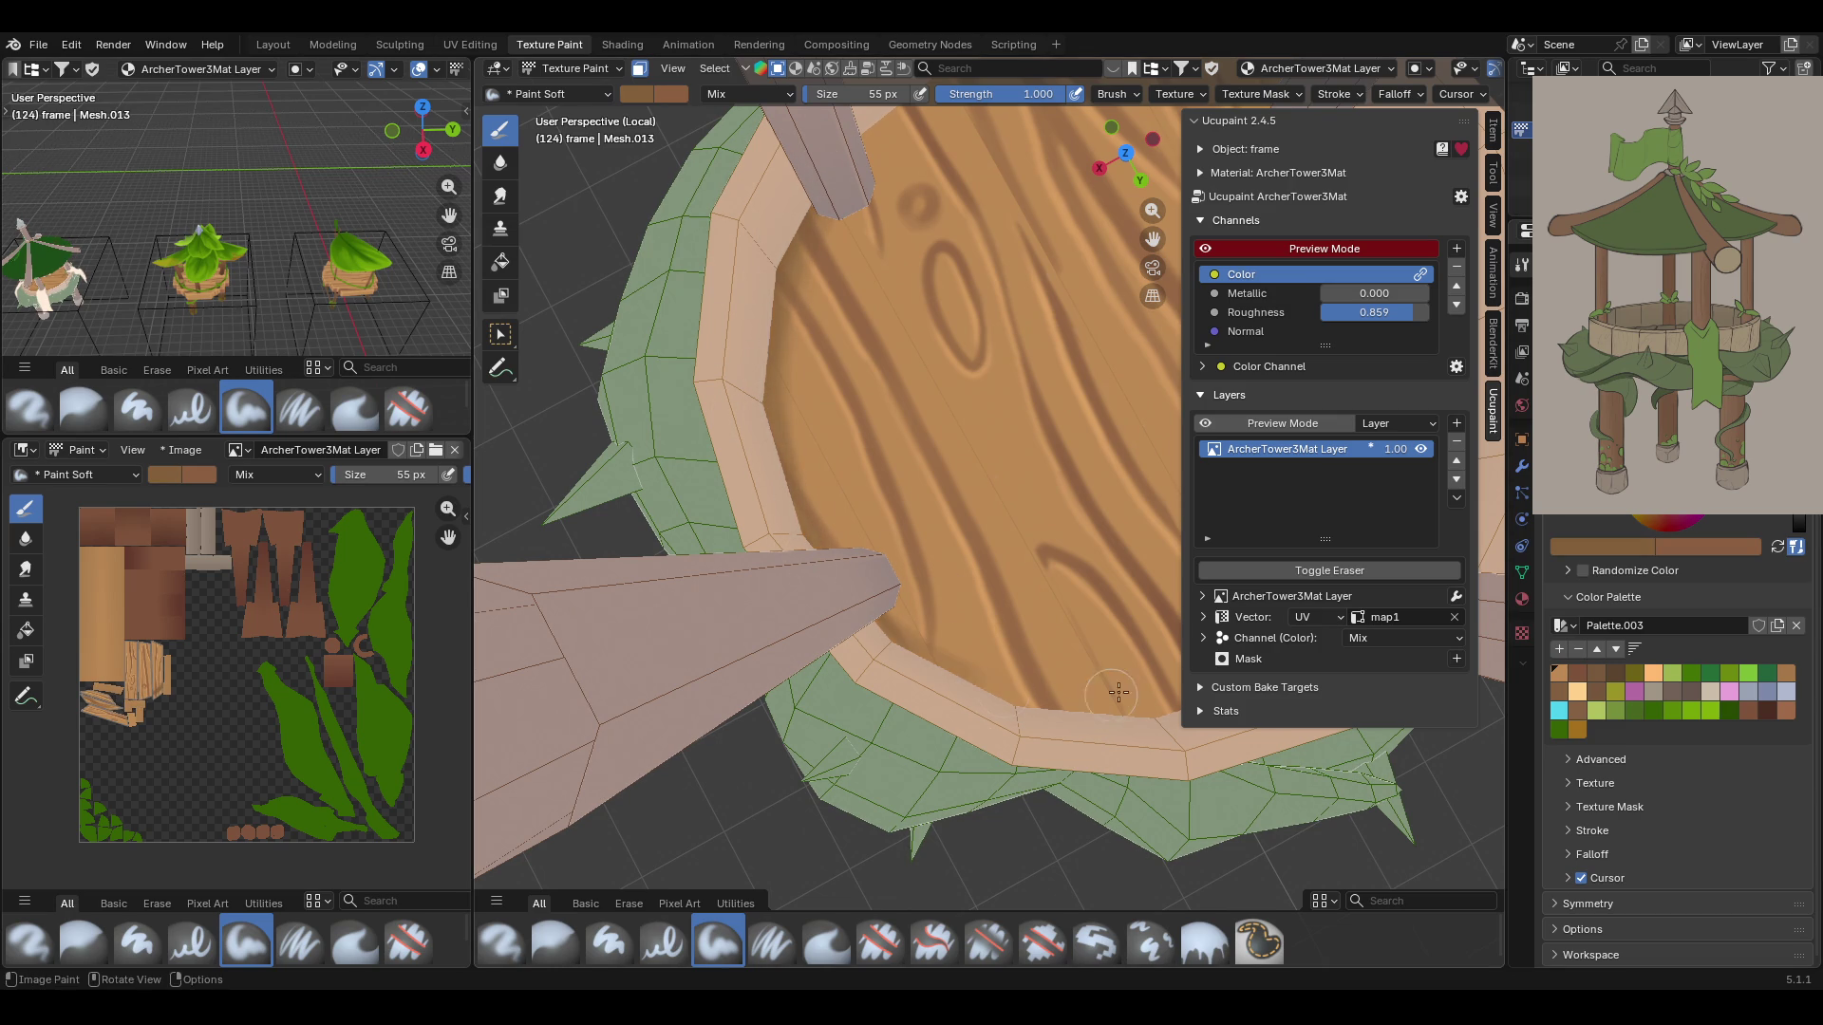
mouse_move(1225, 733)
middle_down()
mouse_move(902, 456)
mouse_move(859, 393)
mouse_move(860, 313)
mouse_move(725, 535)
middle_up()
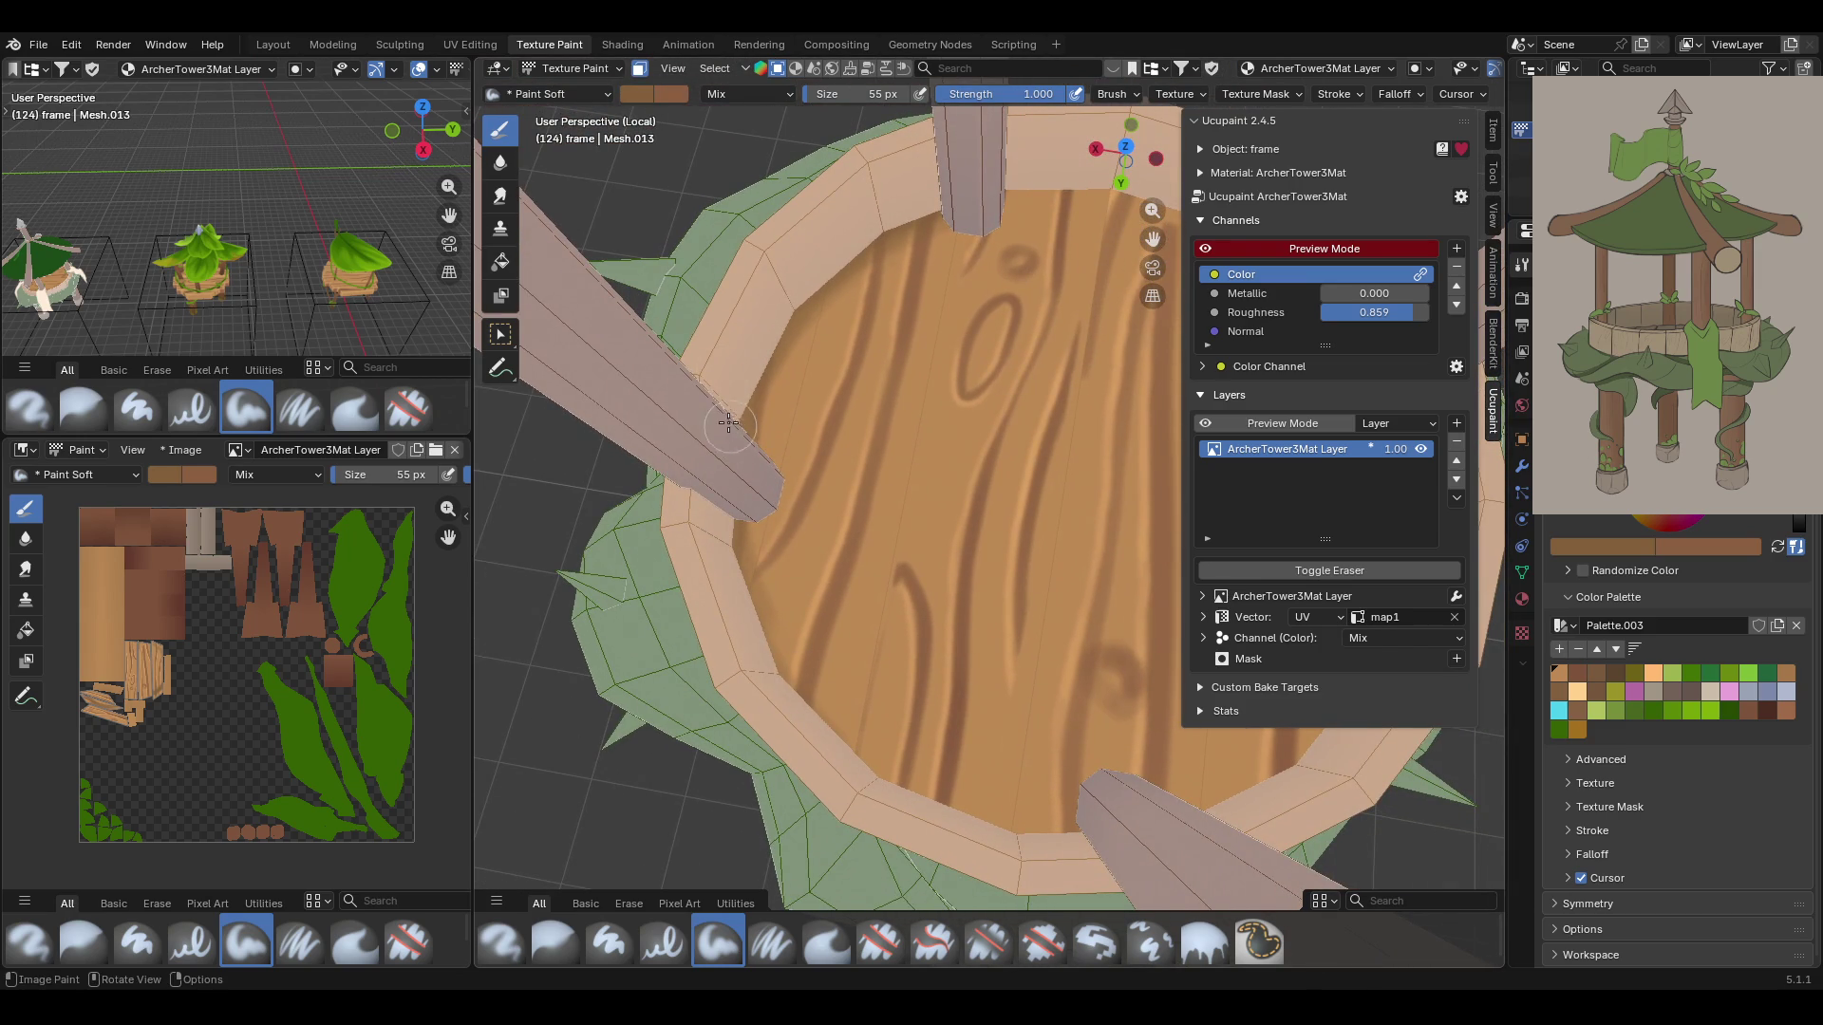
drag(1054, 835, 933, 813)
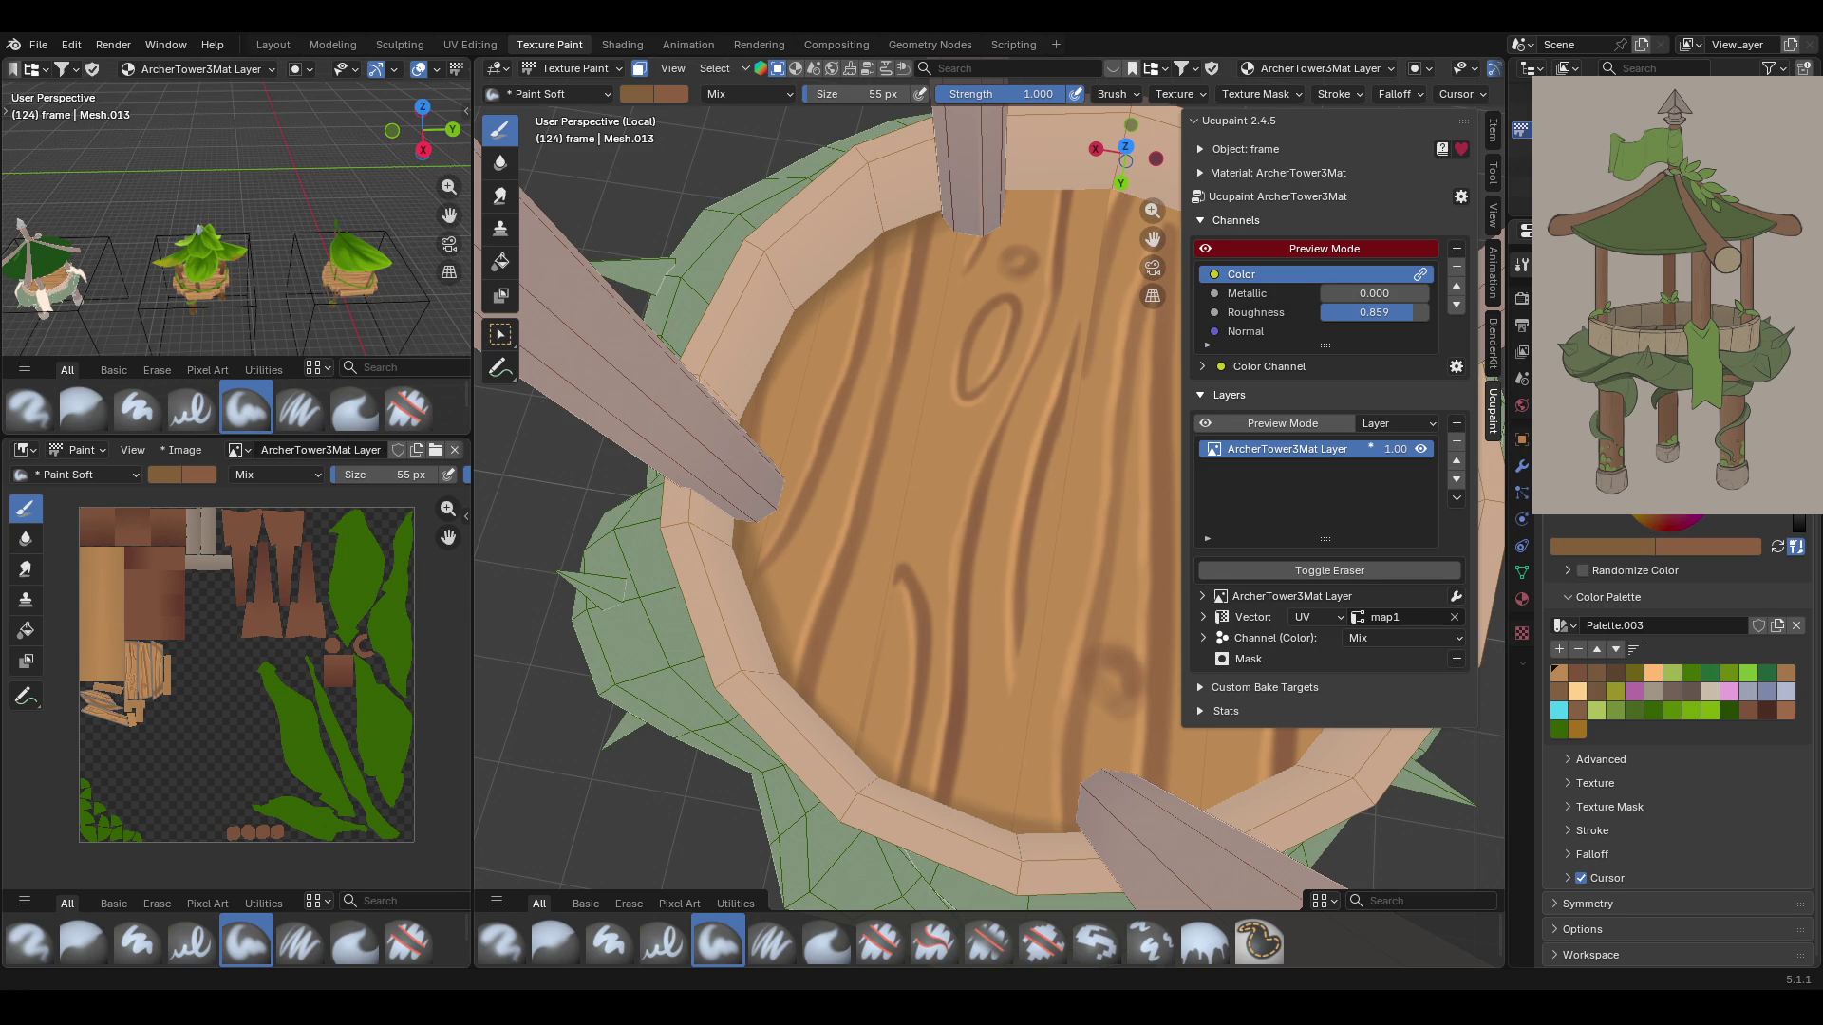
Darken the top edge of the wooden floor around the top post
middle_drag(885, 566, 869, 580)
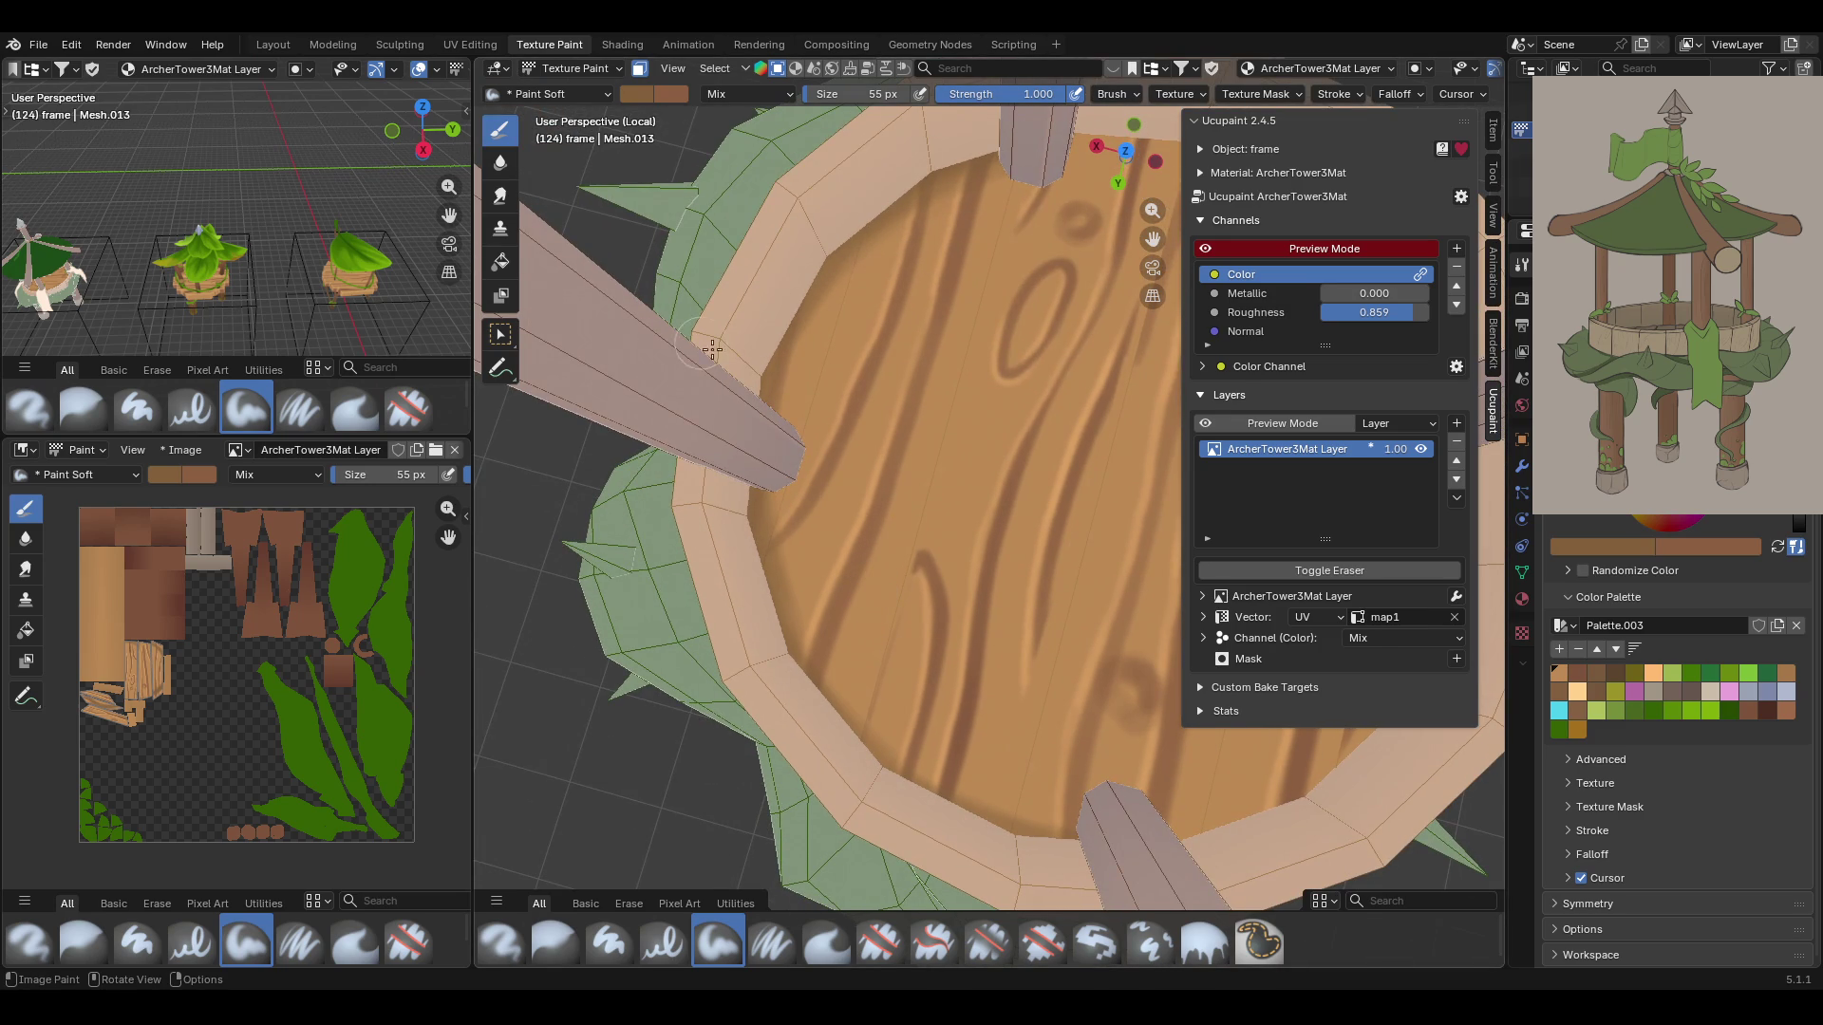
drag(1152, 239, 1041, 245)
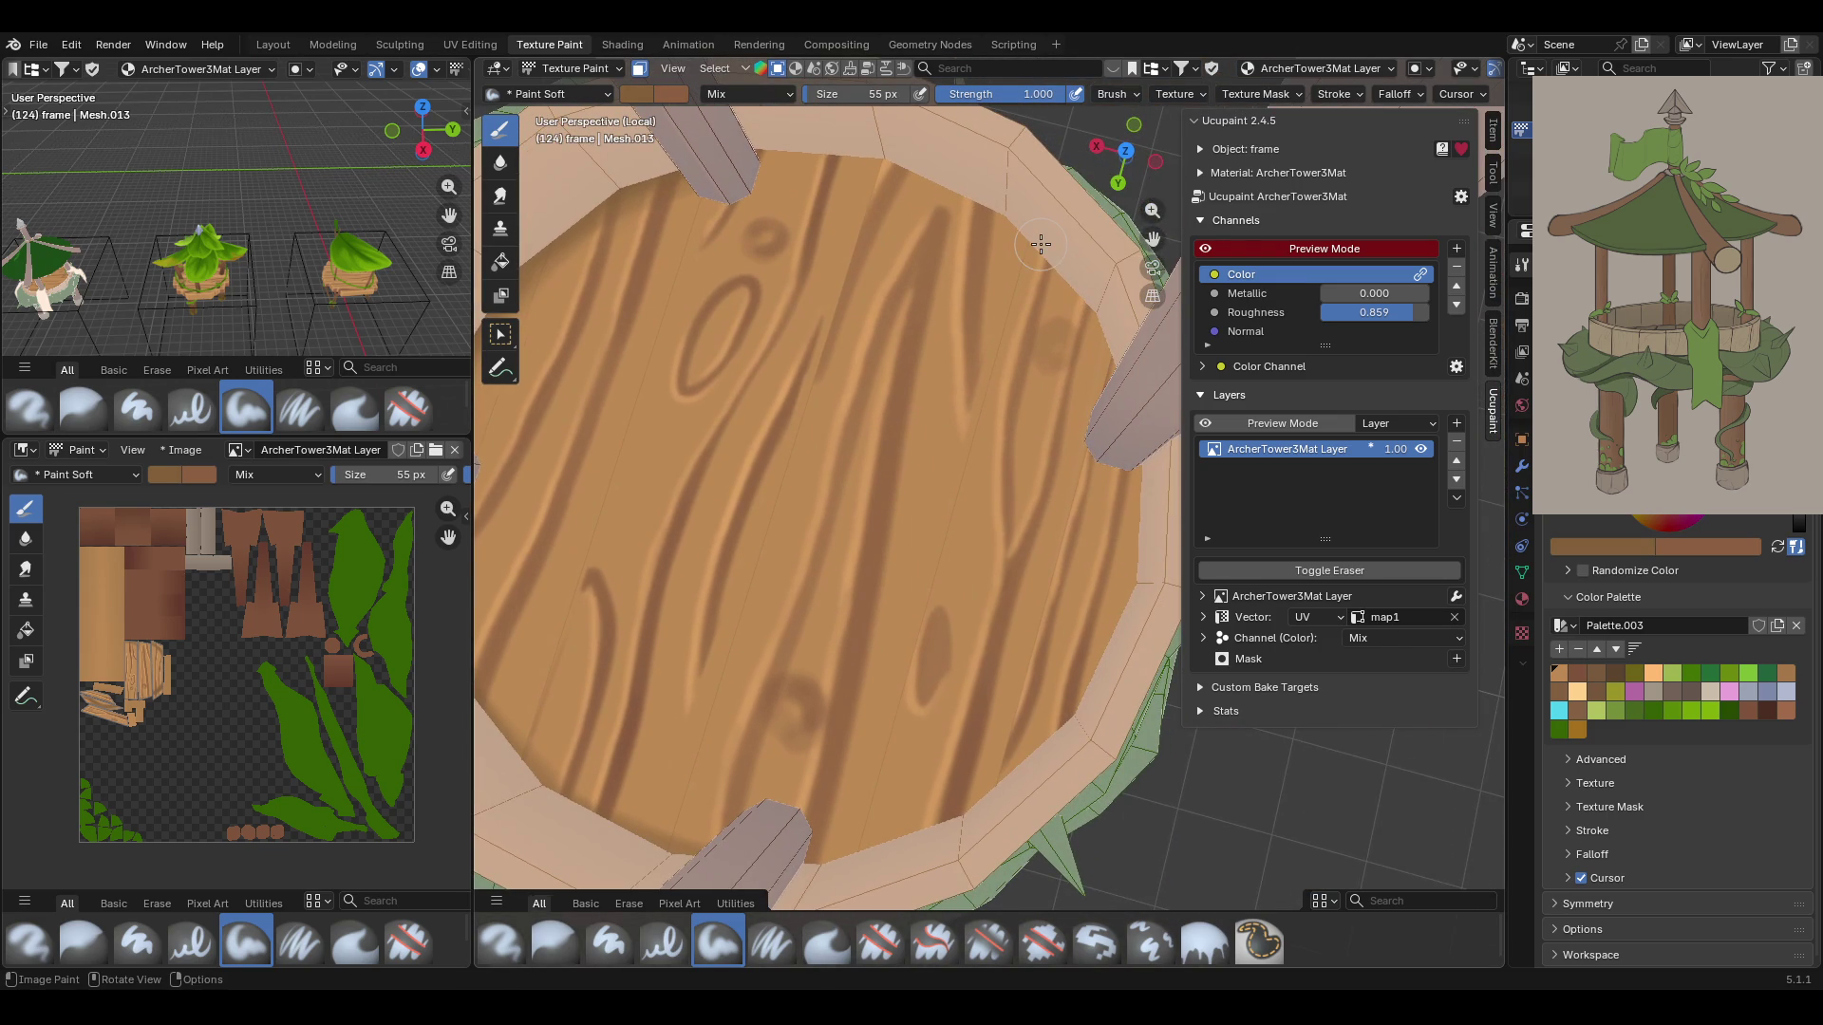
drag(708, 141, 987, 219)
mouse_move(887, 161)
mouse_down()
mouse_move(1101, 323)
mouse_move(1111, 489)
mouse_move(1094, 514)
mouse_move(1115, 579)
mouse_move(1031, 745)
mouse_move(840, 843)
mouse_up()
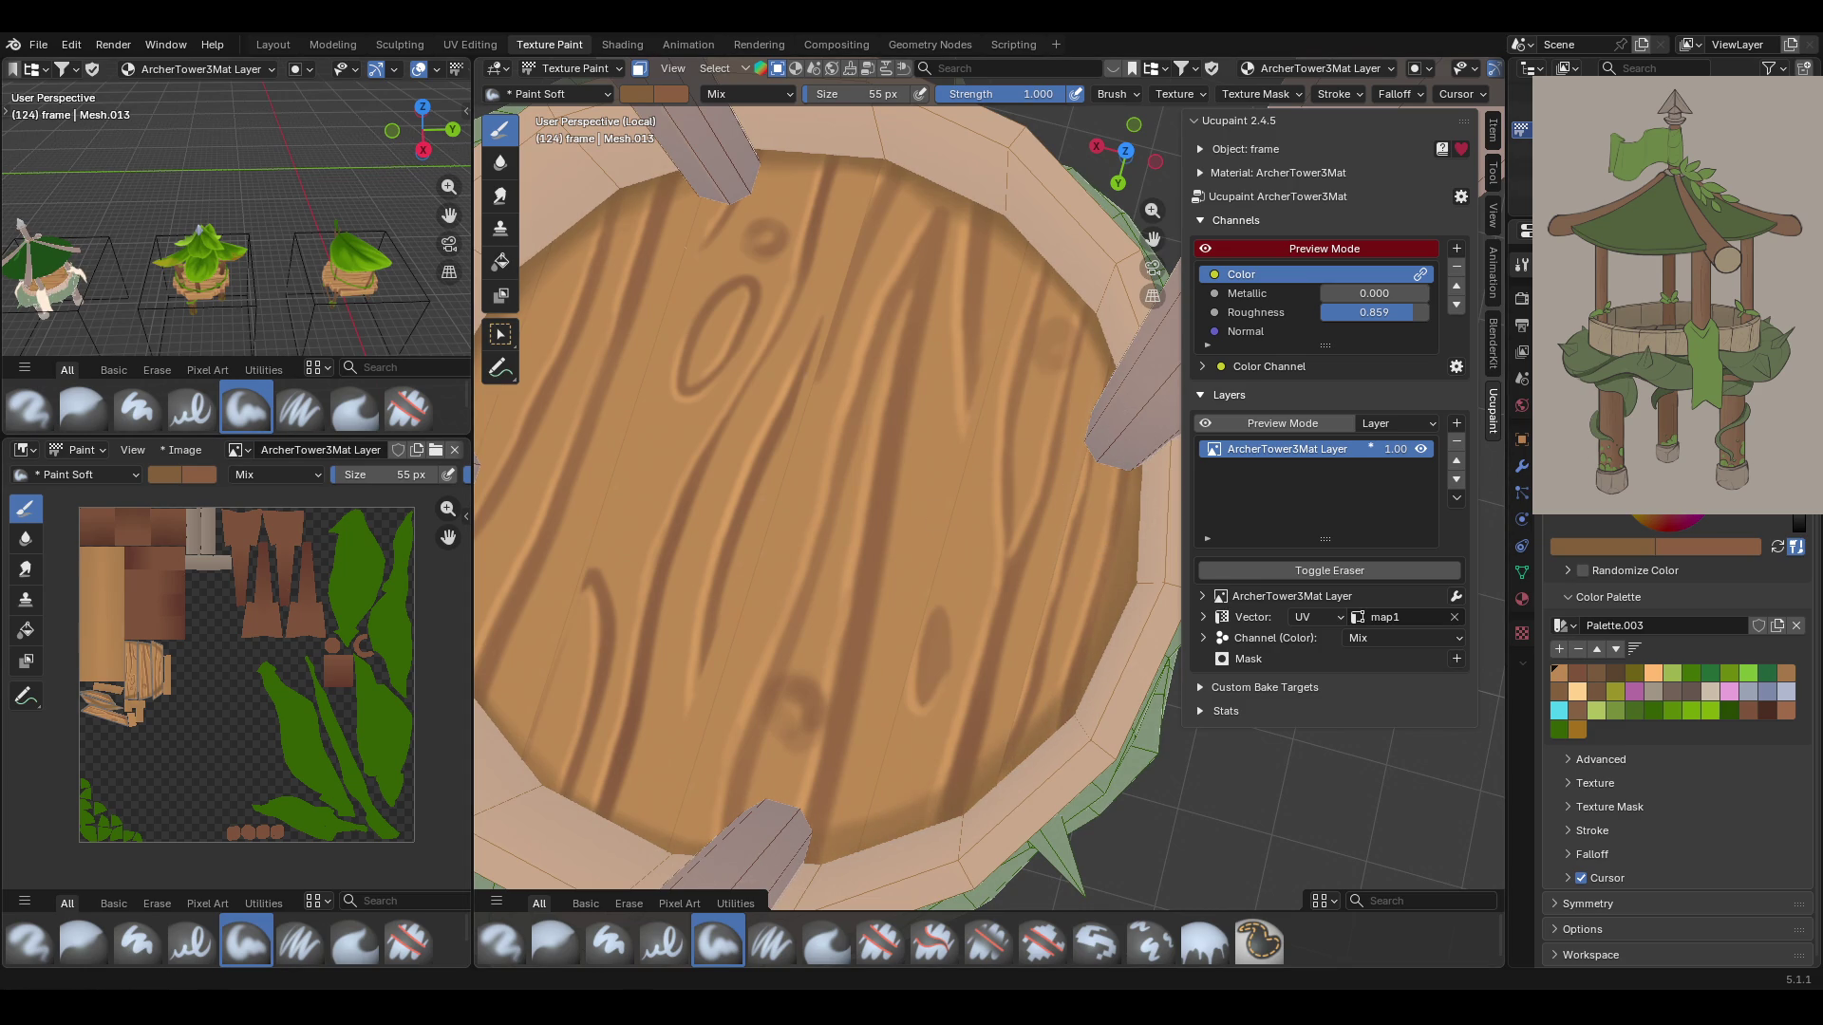
mouse_move(840, 836)
middle_down()
mouse_move(1224, 228)
mouse_move(803, 485)
mouse_move(826, 494)
middle_up()
Pick a seam colour and switch to the Paint Soft Pressure brush
click(1616, 670)
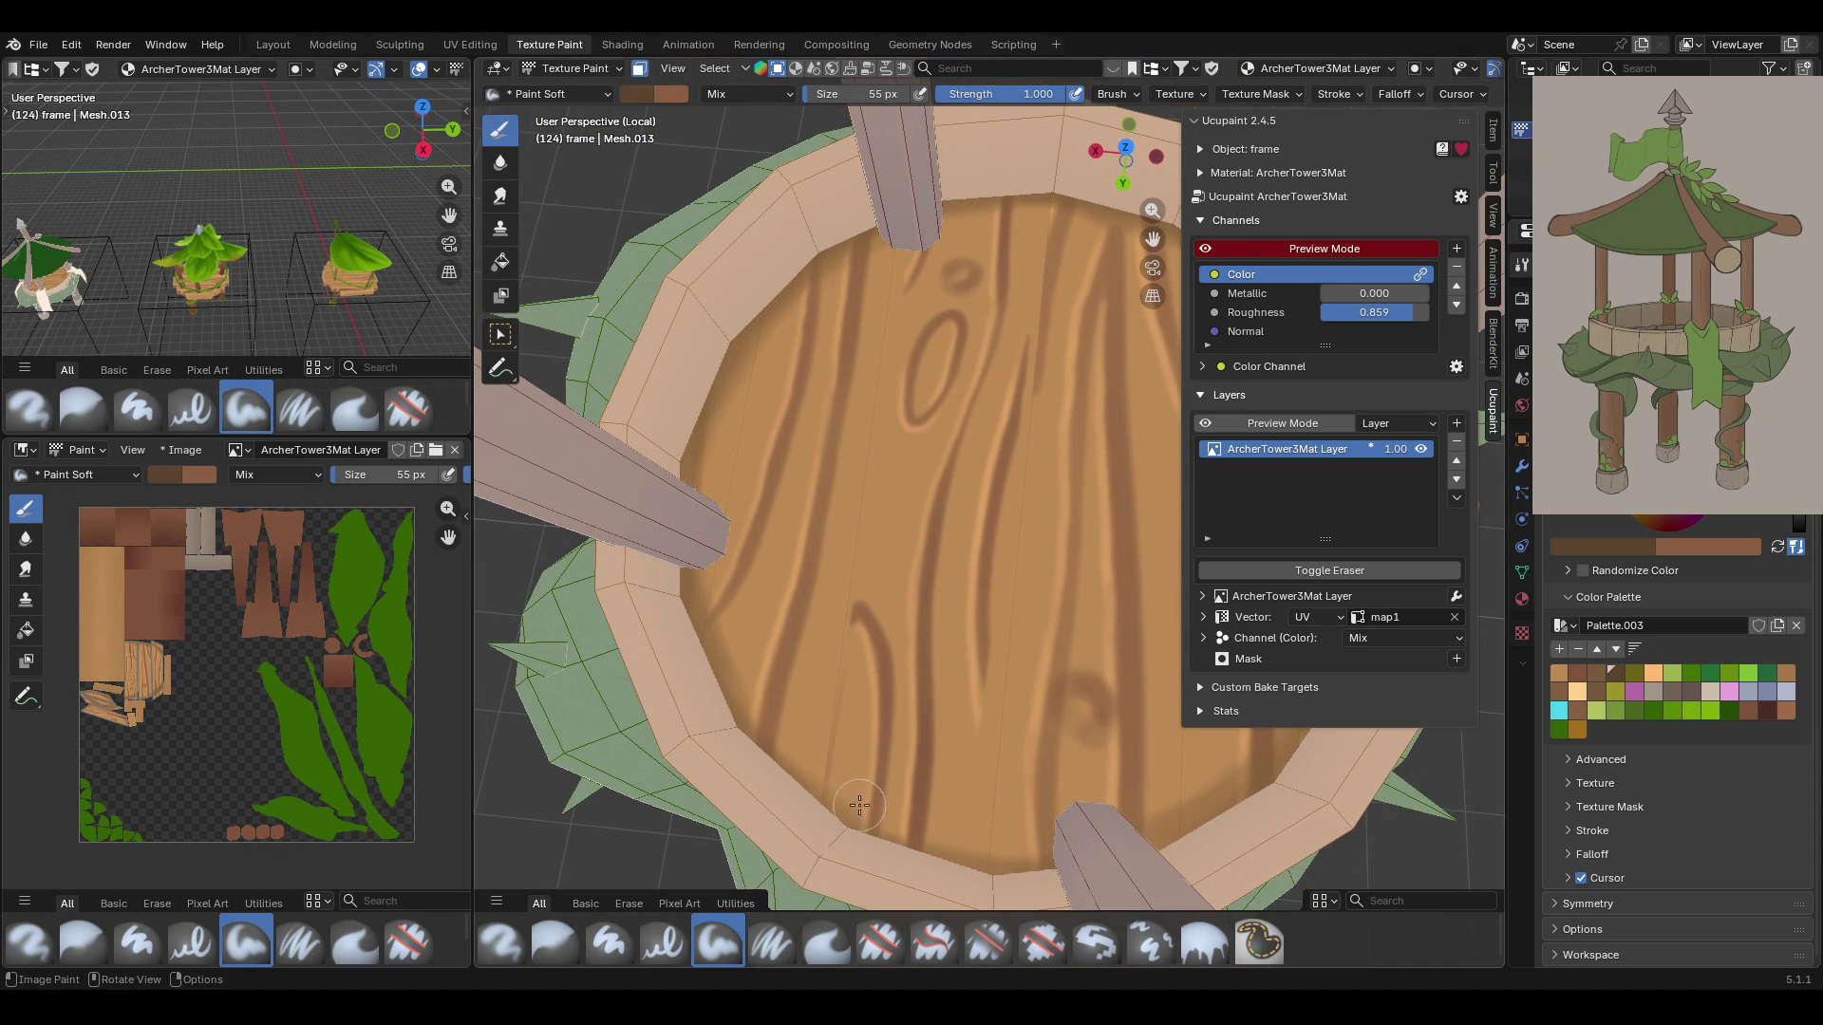
click(772, 943)
mouse_move(816, 475)
ctrl+middle_down()
mouse_move(835, 282)
mouse_move(810, 355)
ctrl+middle_up()
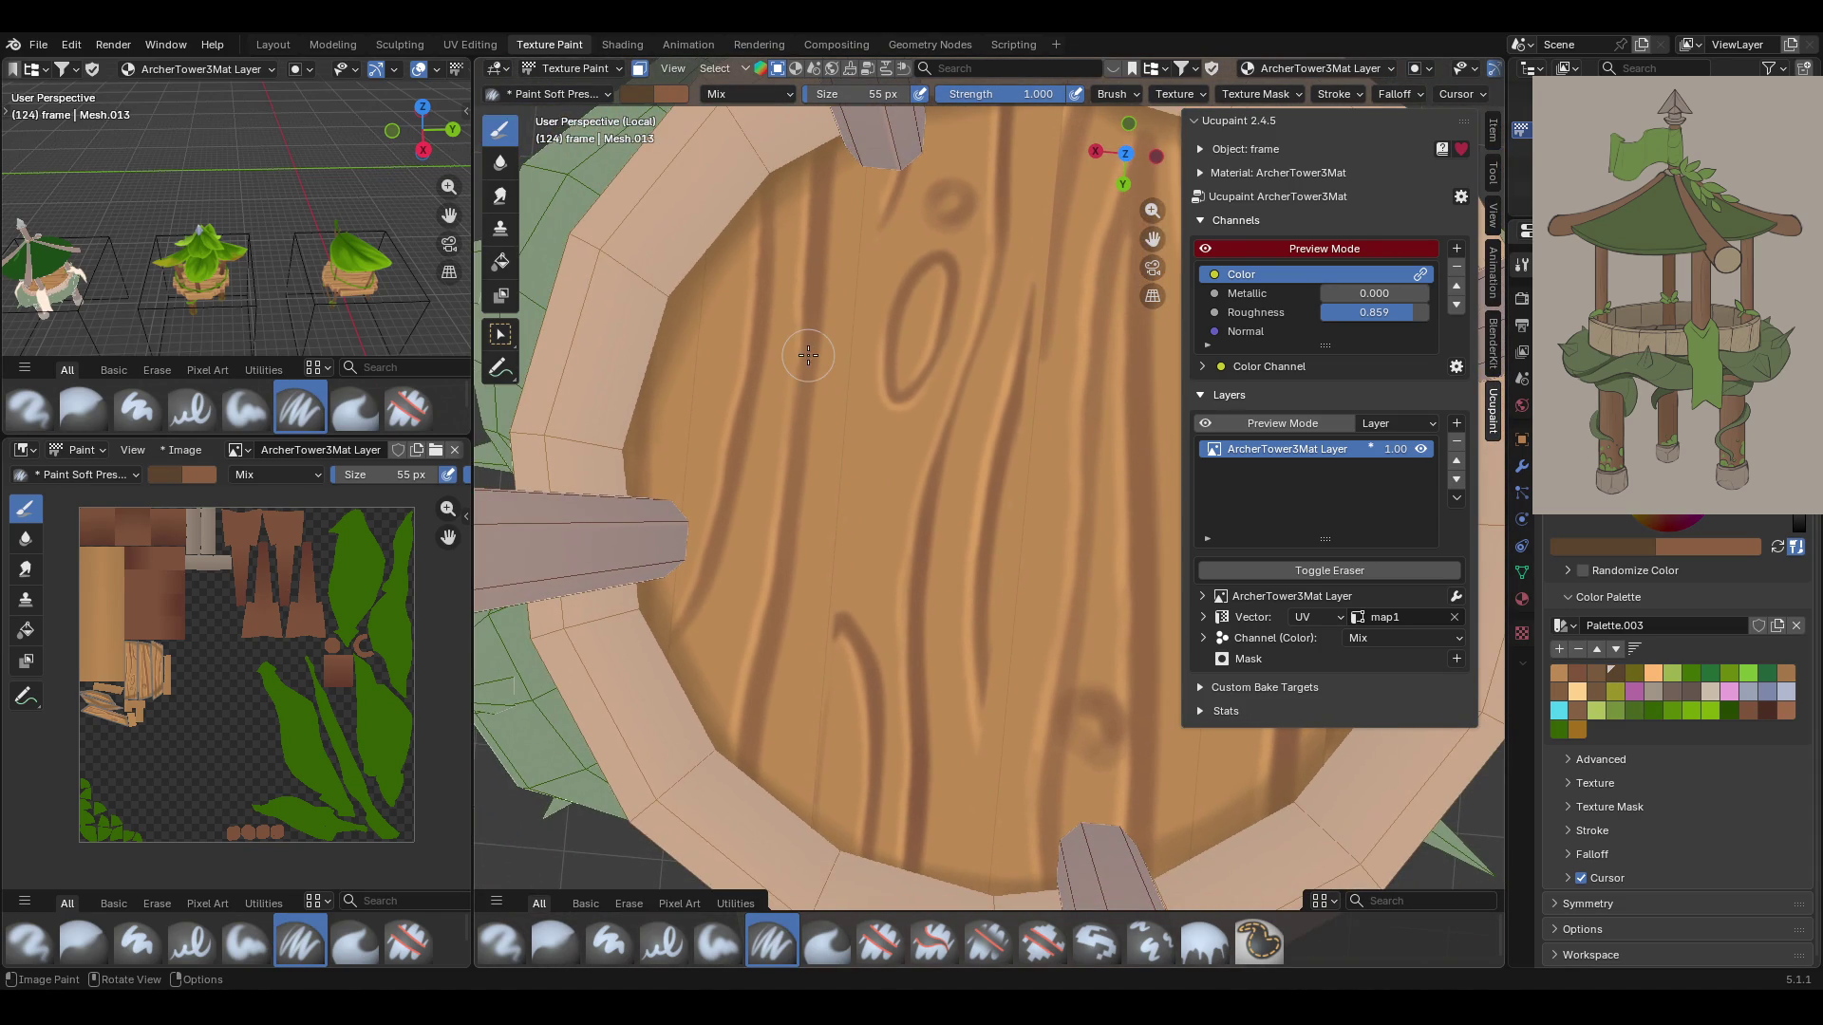
Undo the stray left-edge stroke and set the brush size to 24 px
drag(699, 228, 696, 389)
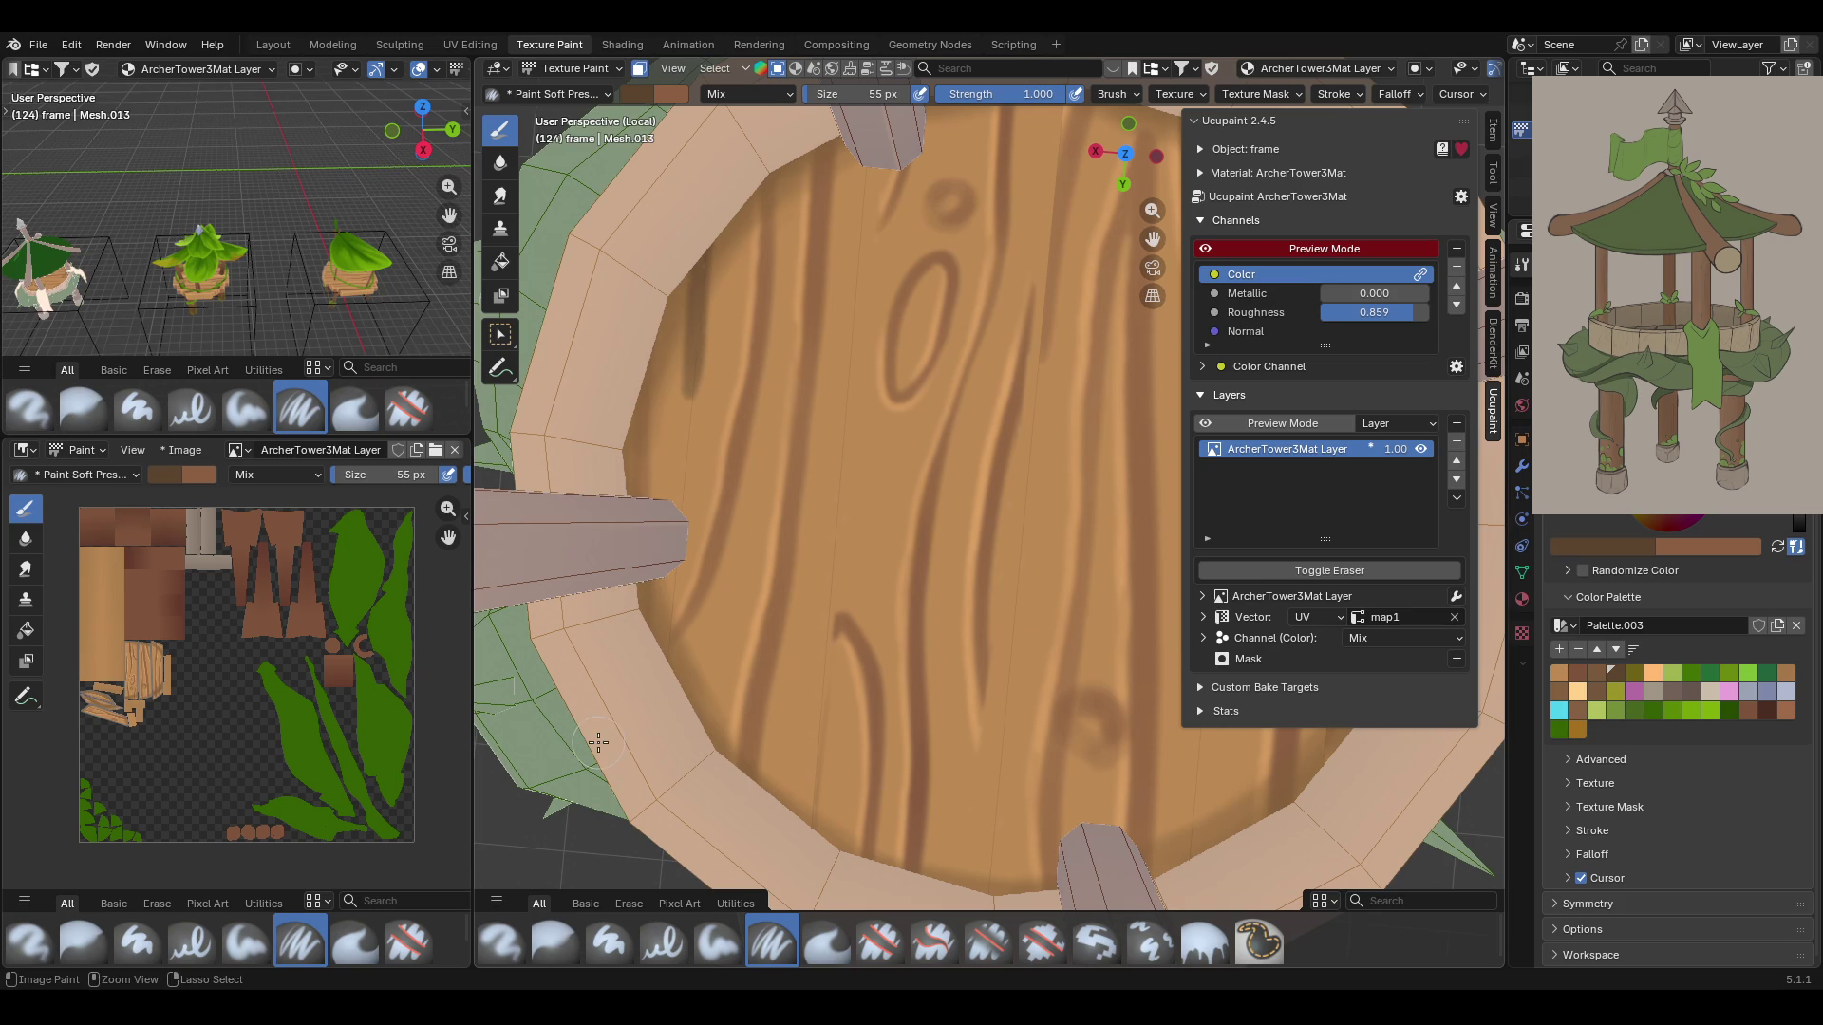
key(ctrl+z)
scroll(1699, 514, up, 5)
click(1700, 527)
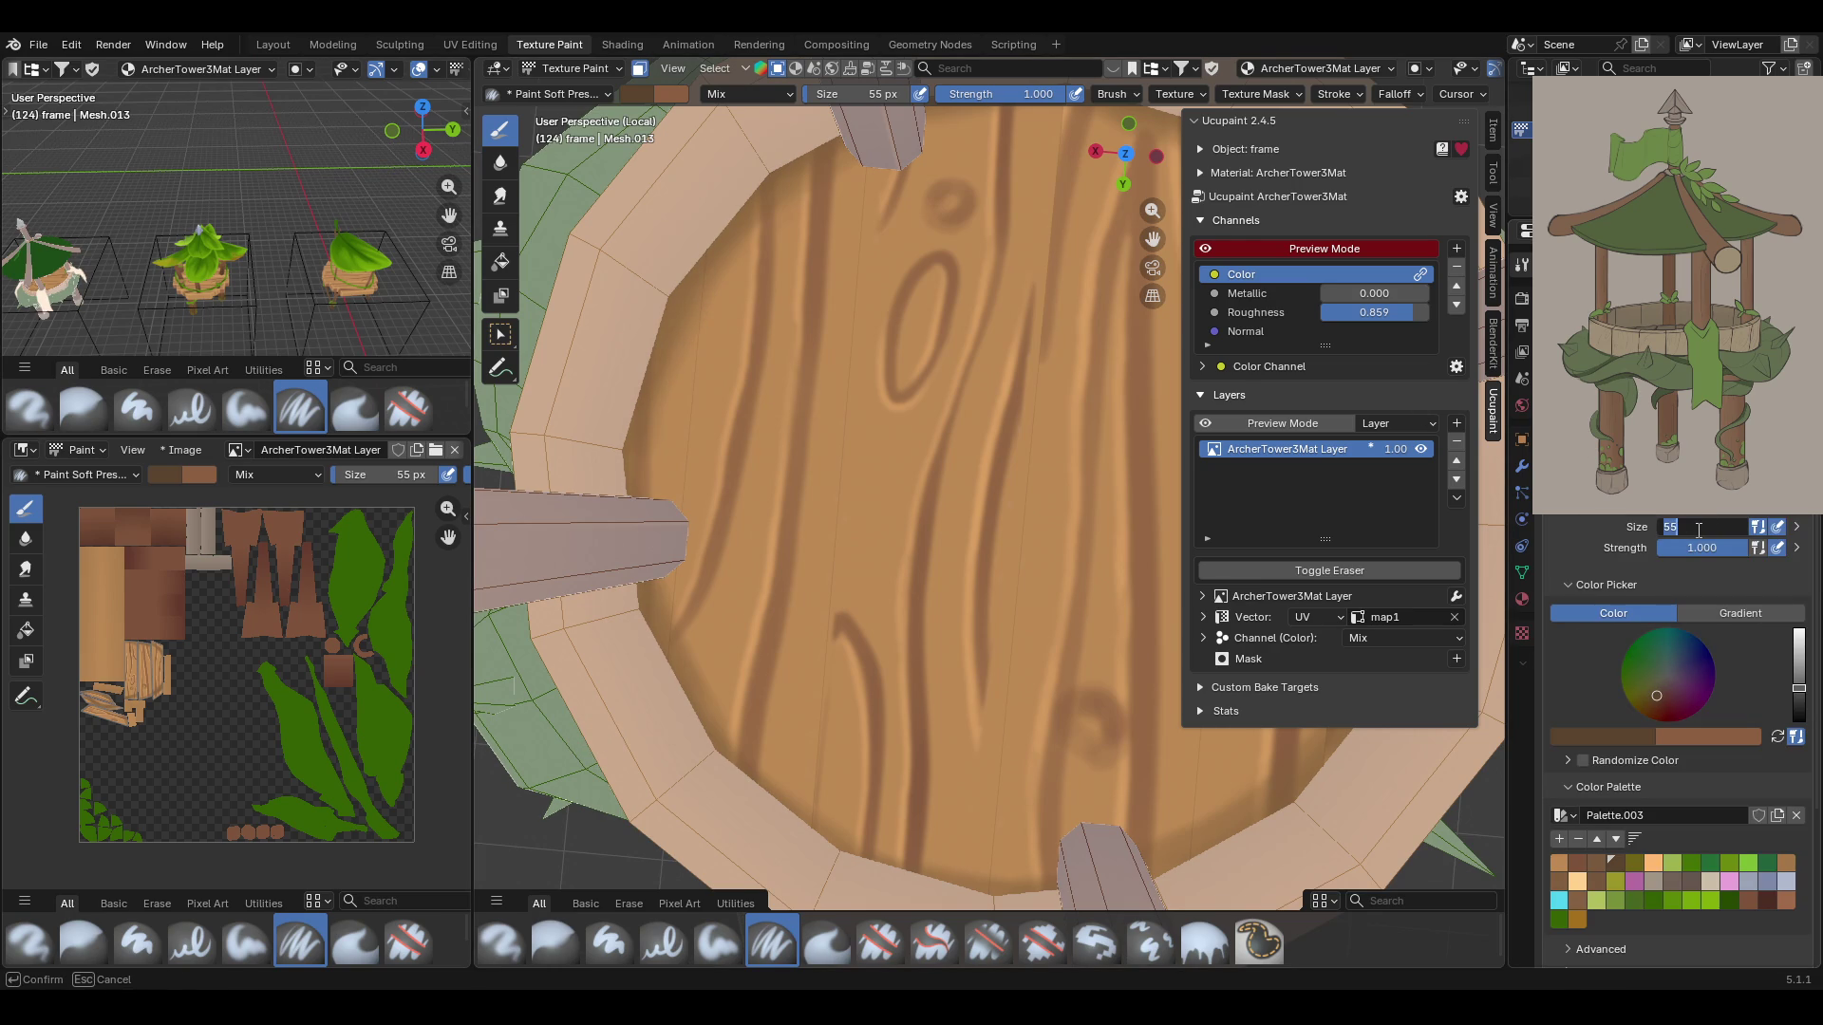
key(BackSpace)
text(4)
key(Return)
click(1696, 530)
key(Return)
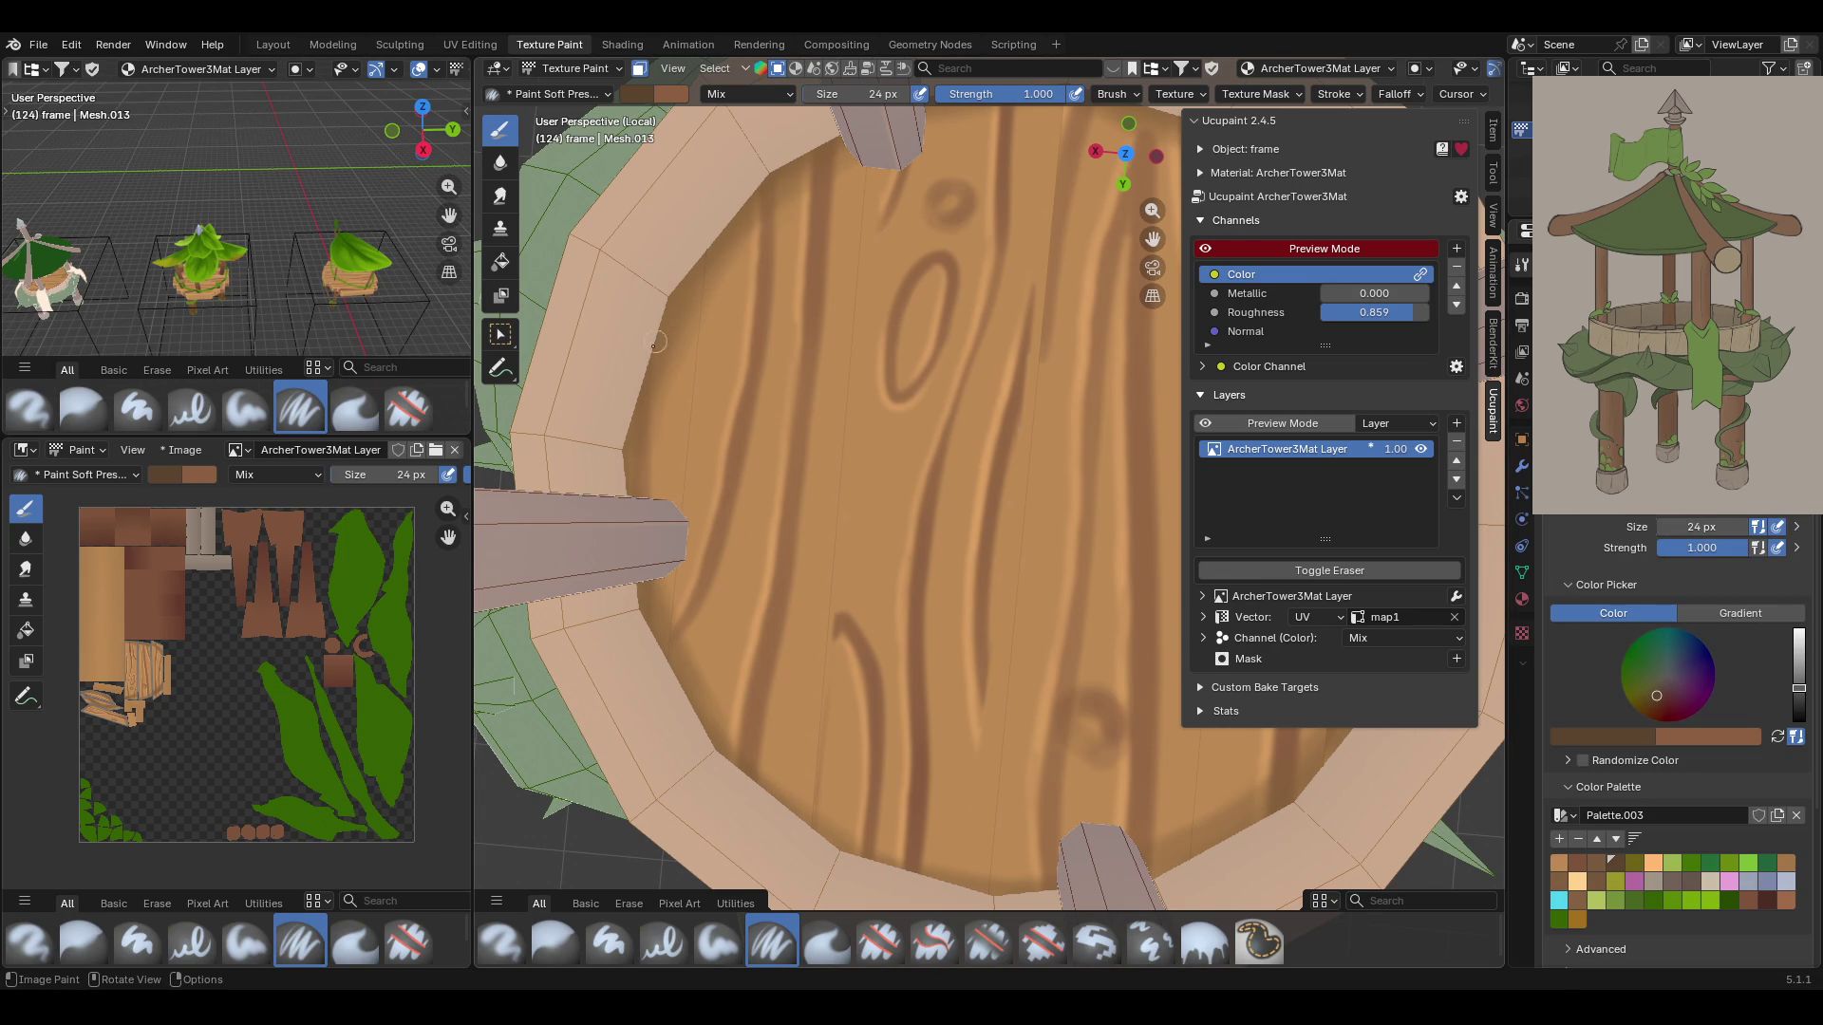
Paint a dark seam down the wood's left side and along the disc's rim
drag(699, 244, 679, 506)
mouse_move(670, 583)
mouse_down()
mouse_move(669, 646)
mouse_move(668, 619)
mouse_up()
mouse_move(696, 560)
middle_down()
mouse_move(806, 521)
mouse_move(610, 459)
mouse_move(600, 520)
middle_up()
mouse_move(624, 558)
mouse_down()
mouse_move(668, 631)
mouse_move(655, 659)
mouse_up()
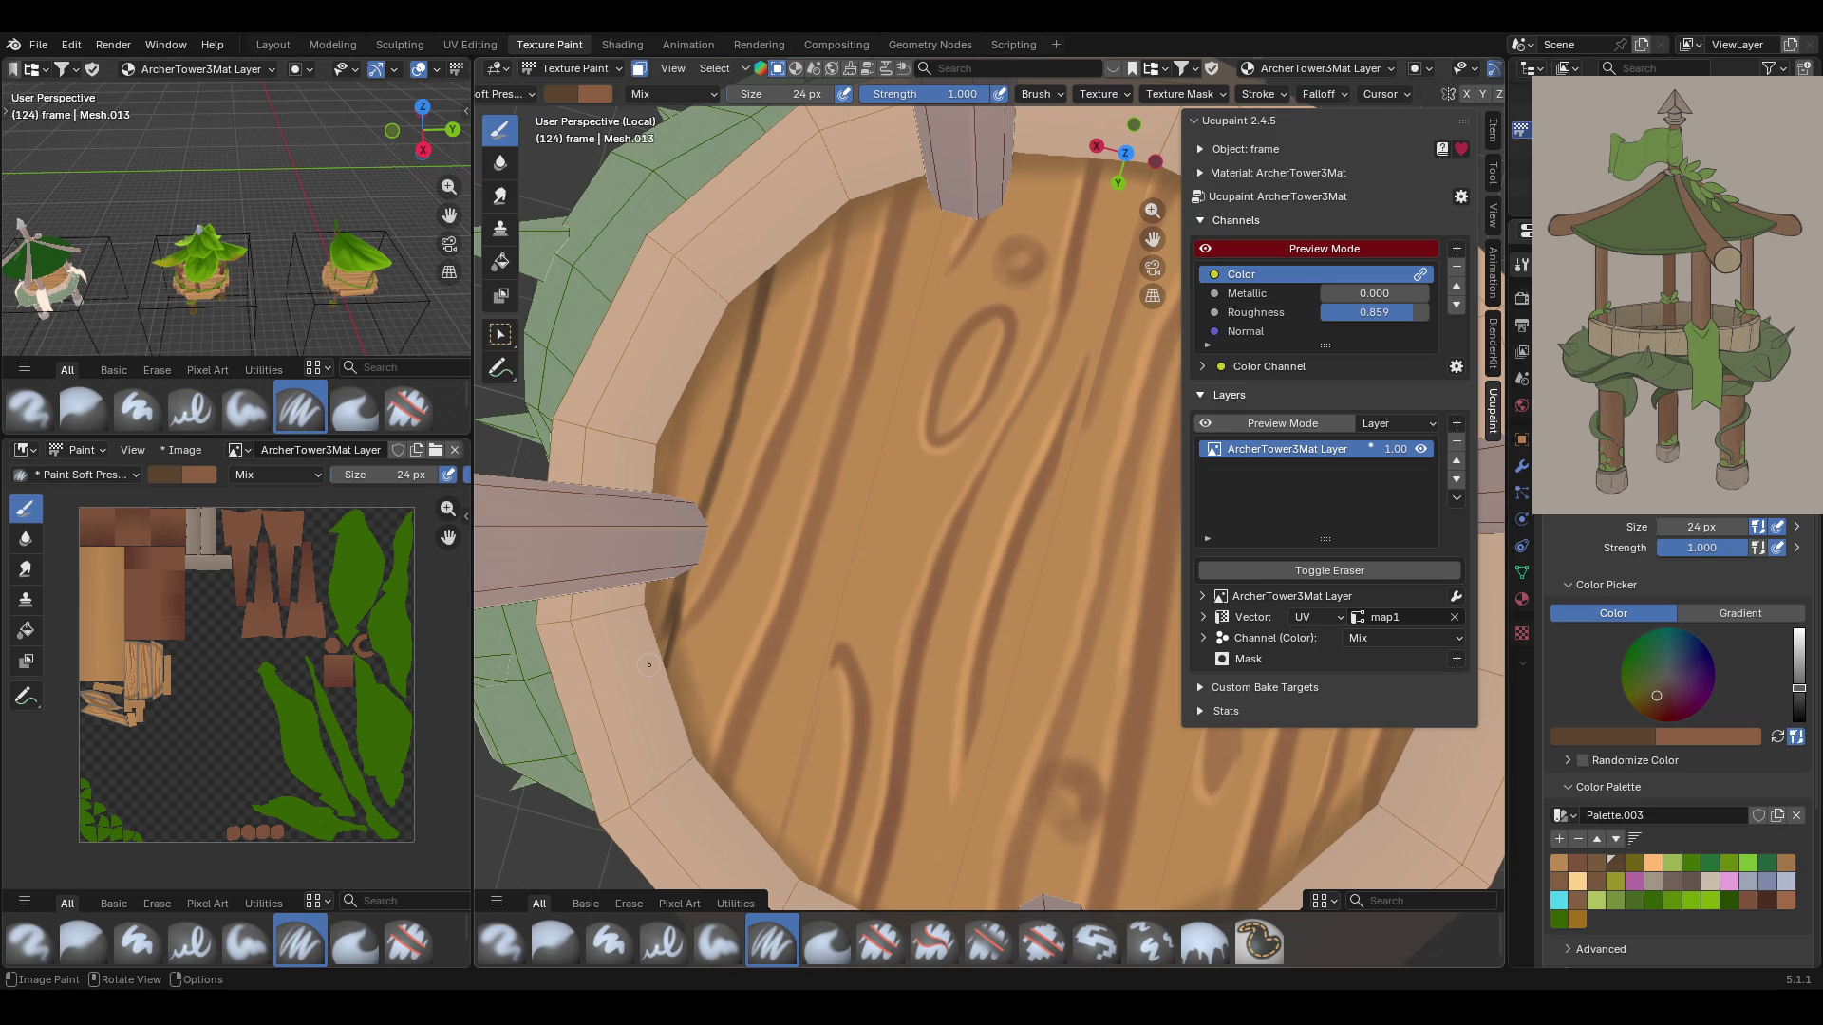
Turn off Normal Falloff in the brush Falloff options
scroll(1343, 91, down, 2)
click(1240, 91)
click(1154, 336)
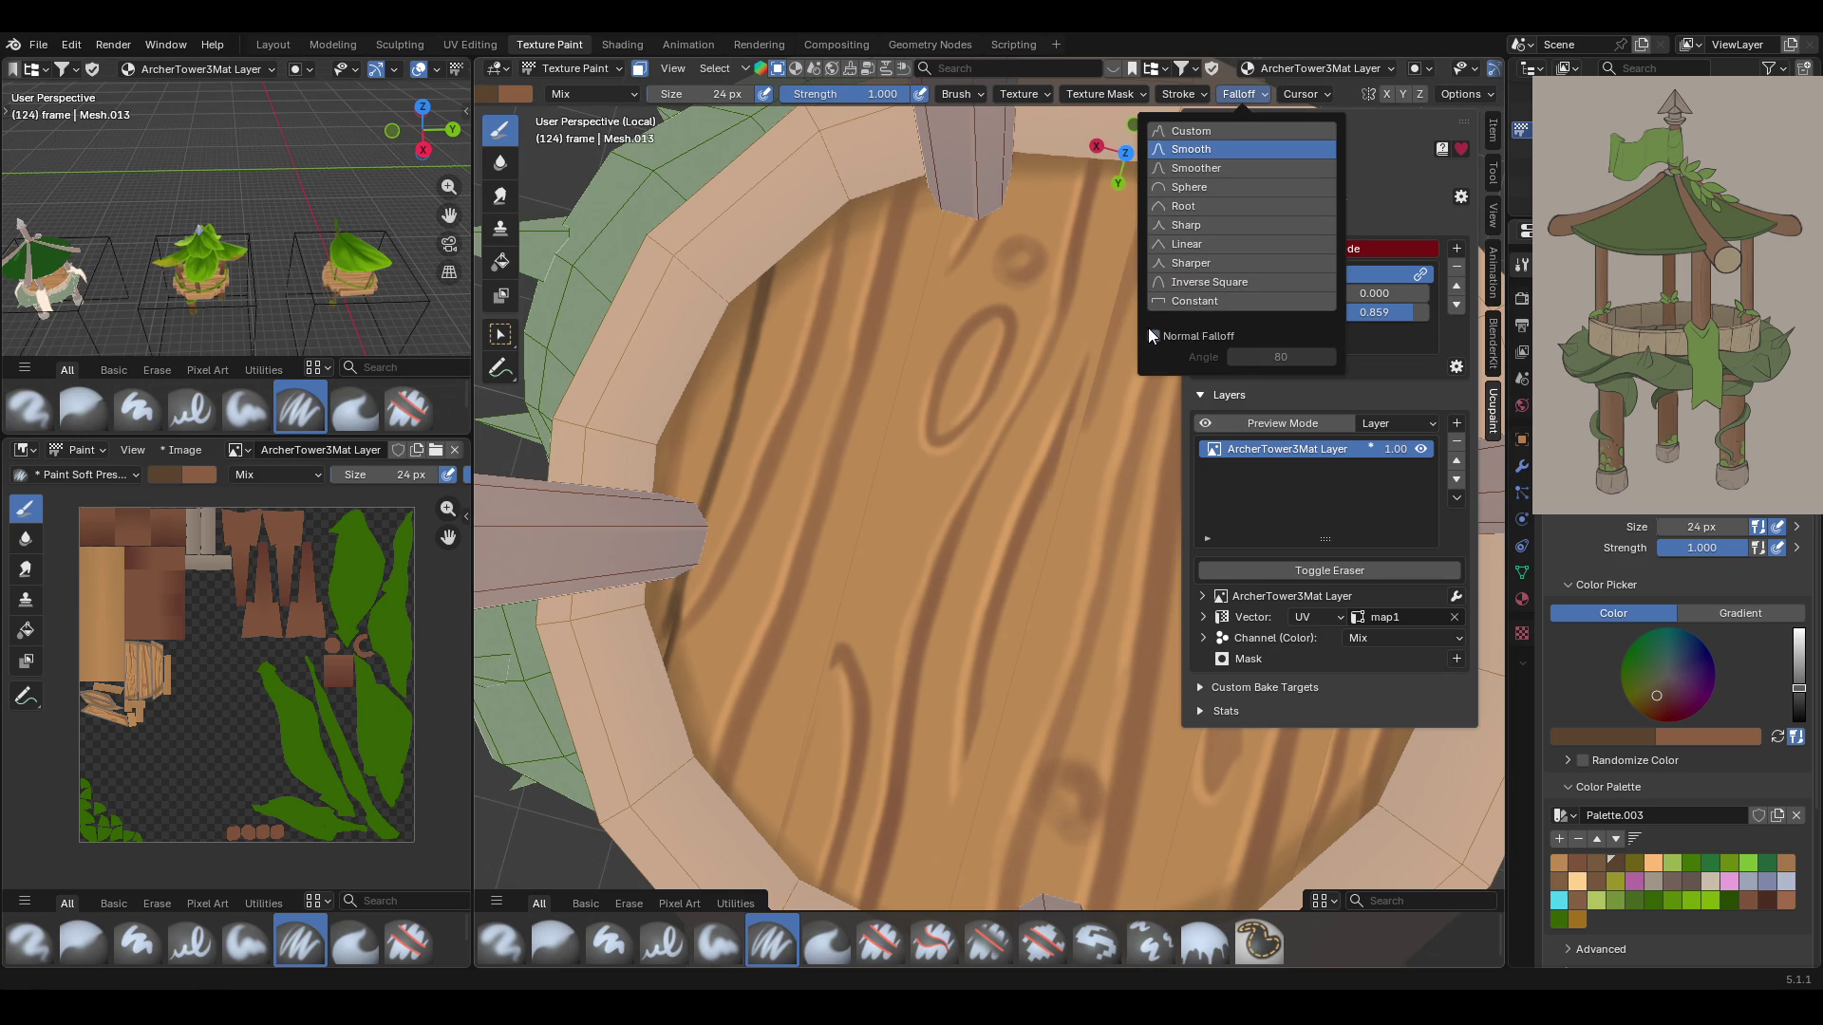
Paint a dark vertical seam down from the floor's top edge
drag(654, 659, 760, 304)
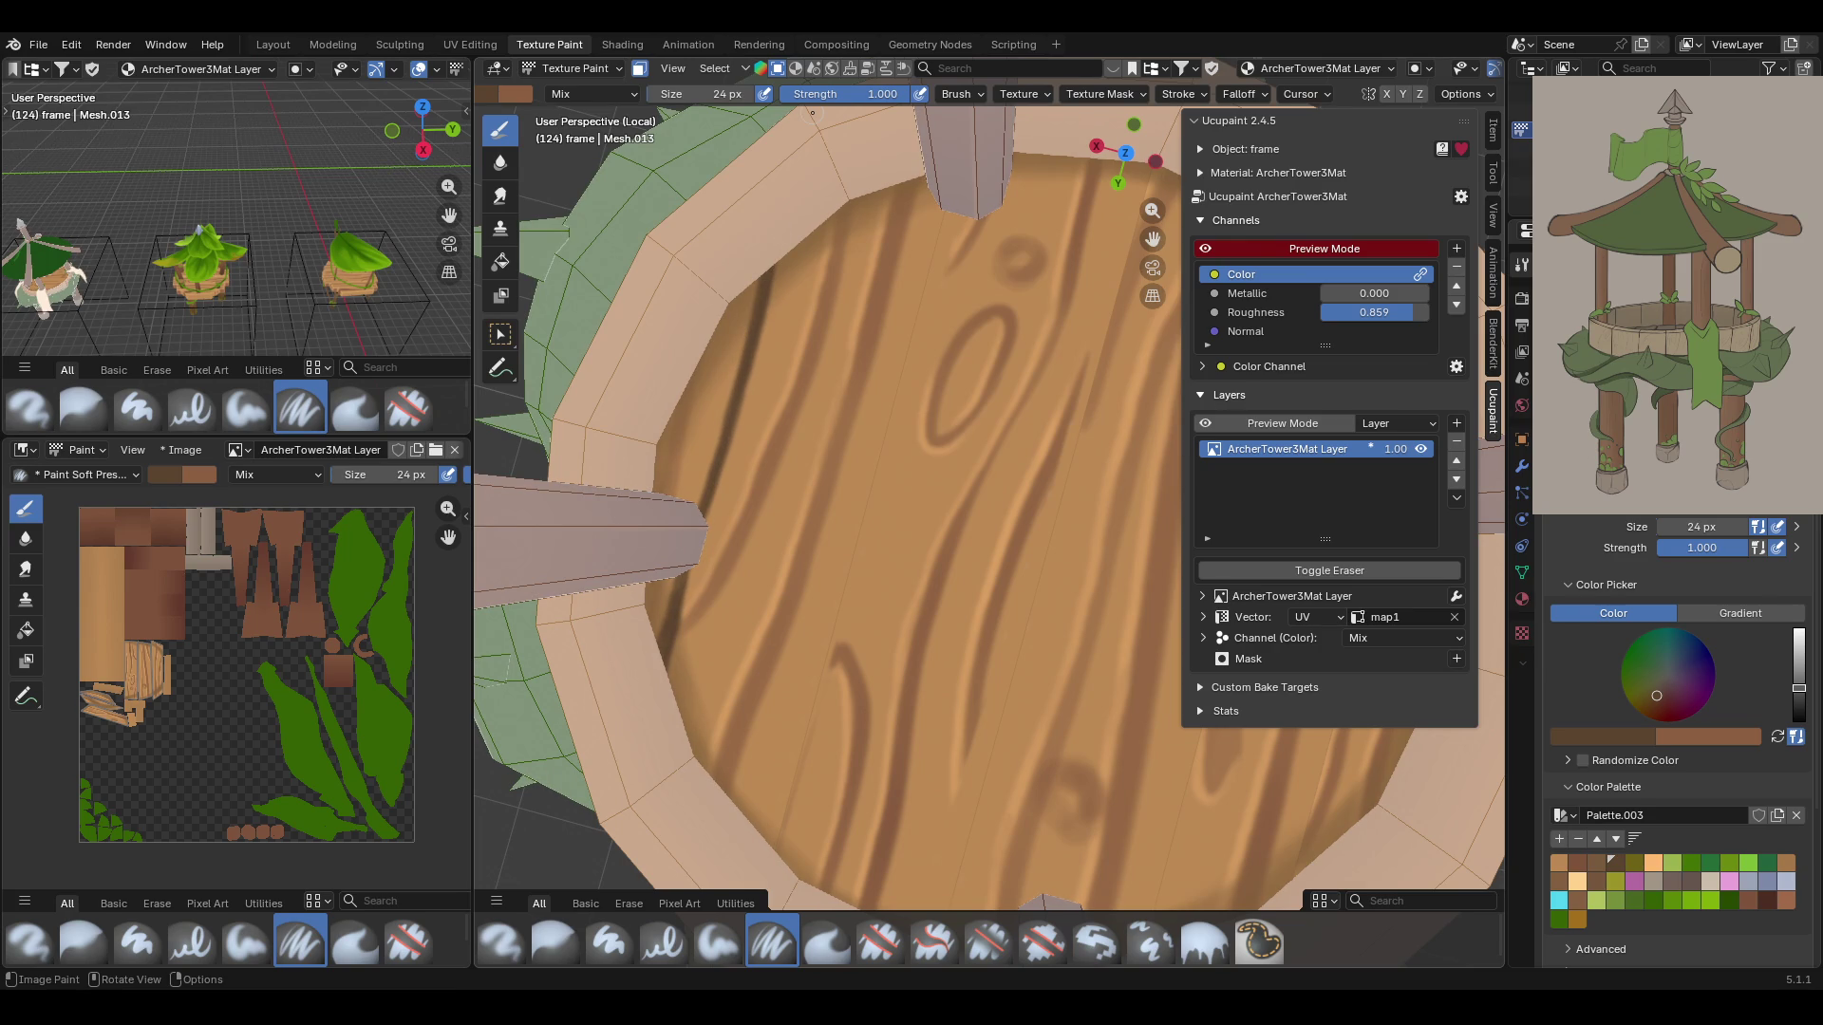
middle_drag(896, 245, 958, 171)
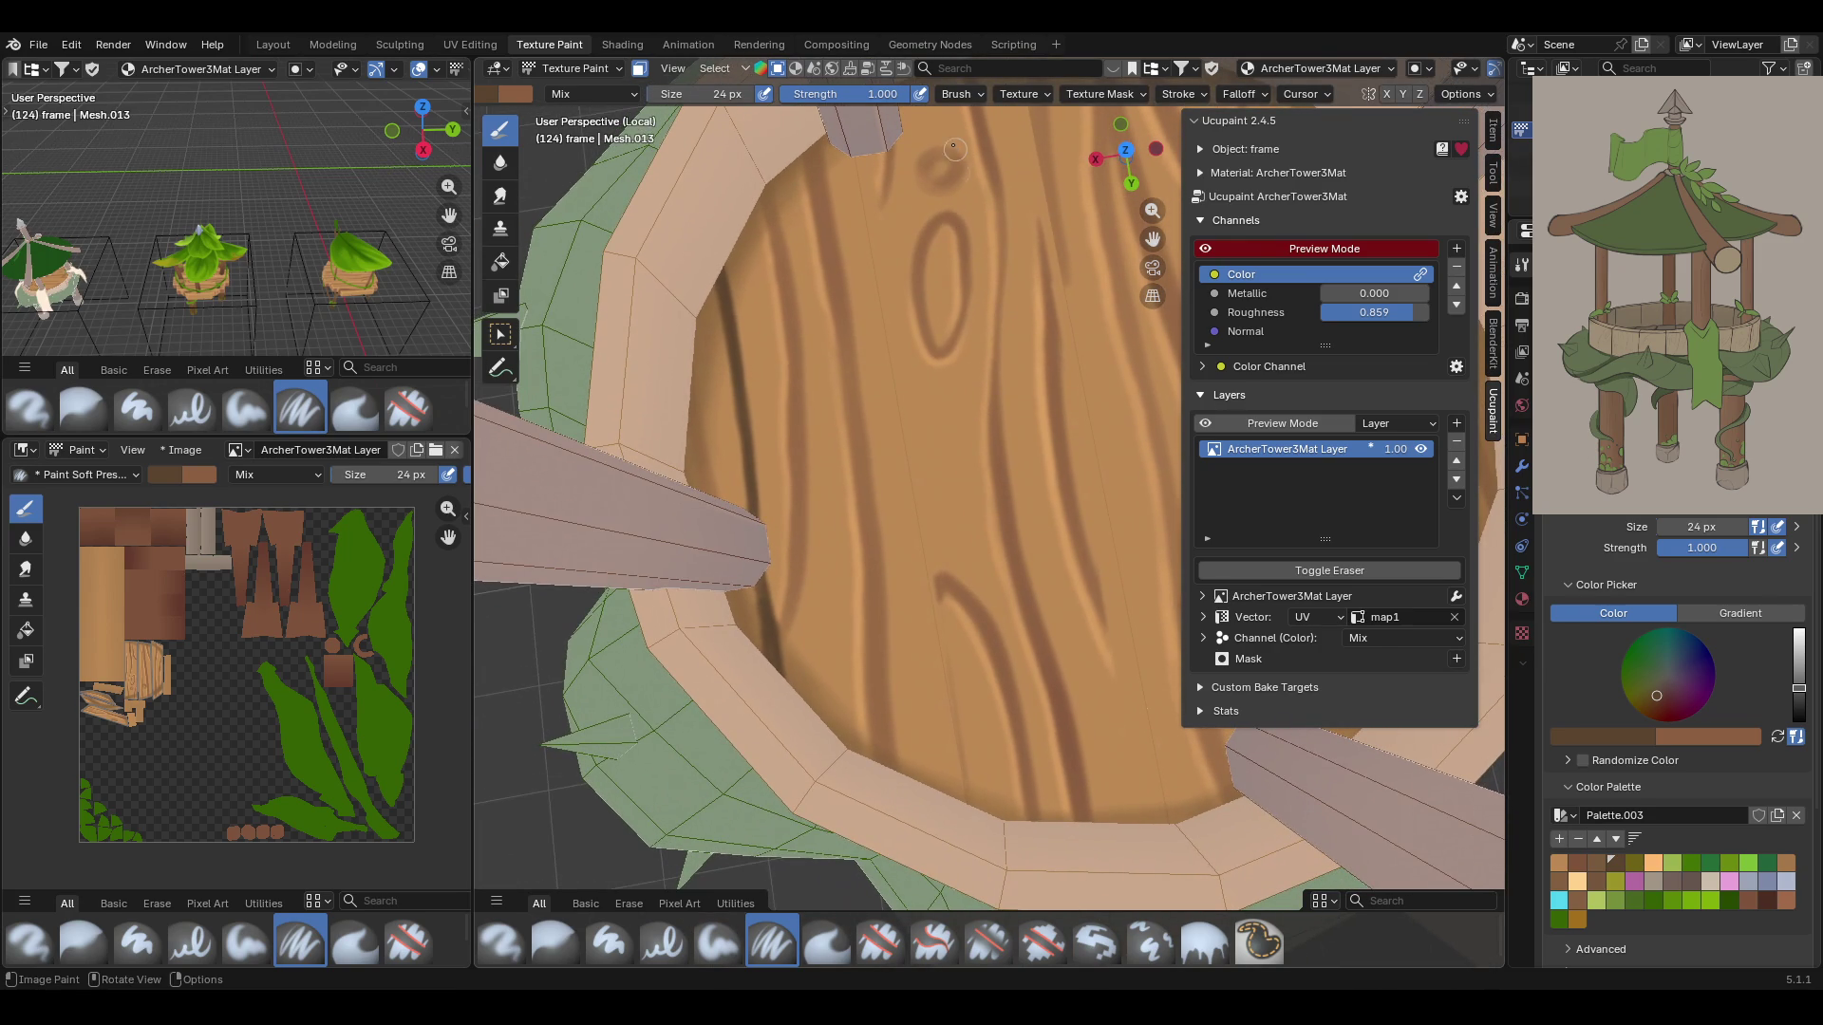
drag(854, 149, 973, 808)
drag(884, 309, 970, 804)
scroll(935, 419, down, 6)
middle_drag(934, 419, 1265, 273)
mouse_move(1153, 239)
mouse_down()
mouse_move(731, 190)
mouse_move(1425, 494)
mouse_move(1143, 259)
mouse_move(1225, 244)
mouse_move(1146, 233)
mouse_up()
scroll(1142, 258, up, 8)
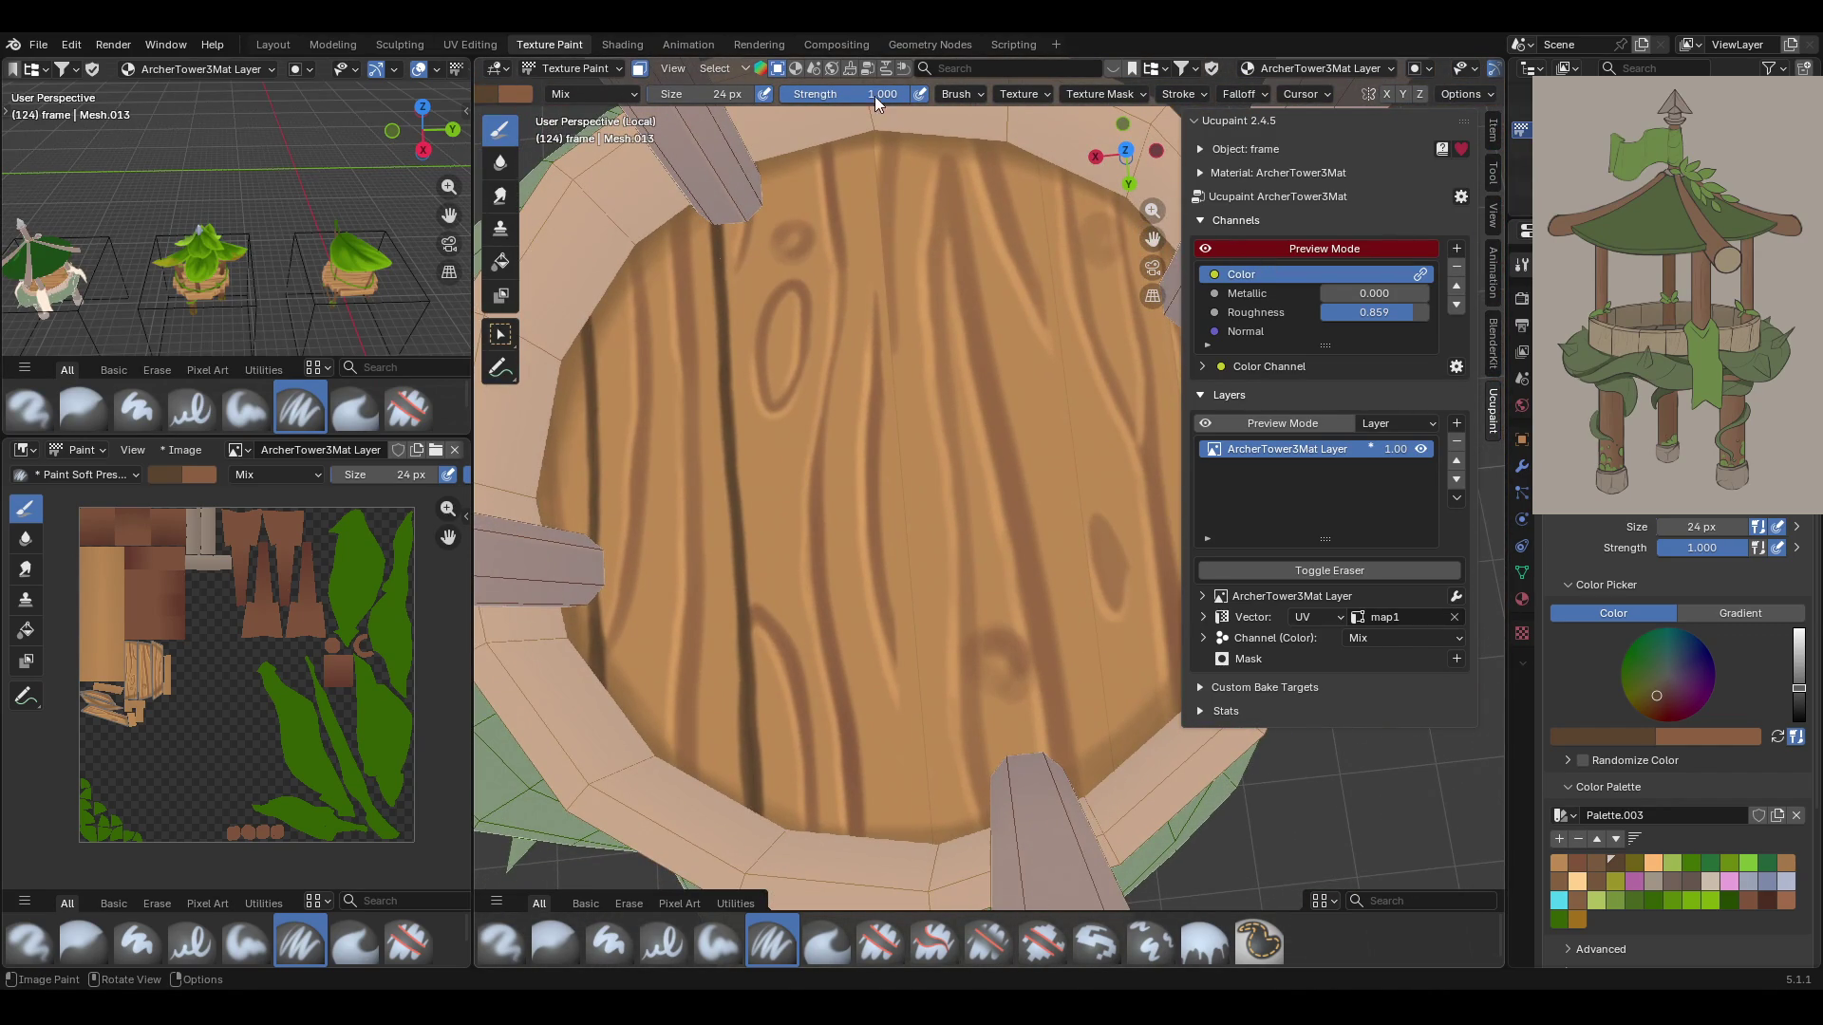
Re-ink that seam toward the bottom and add further dark seams down from the post
drag(864, 121, 933, 838)
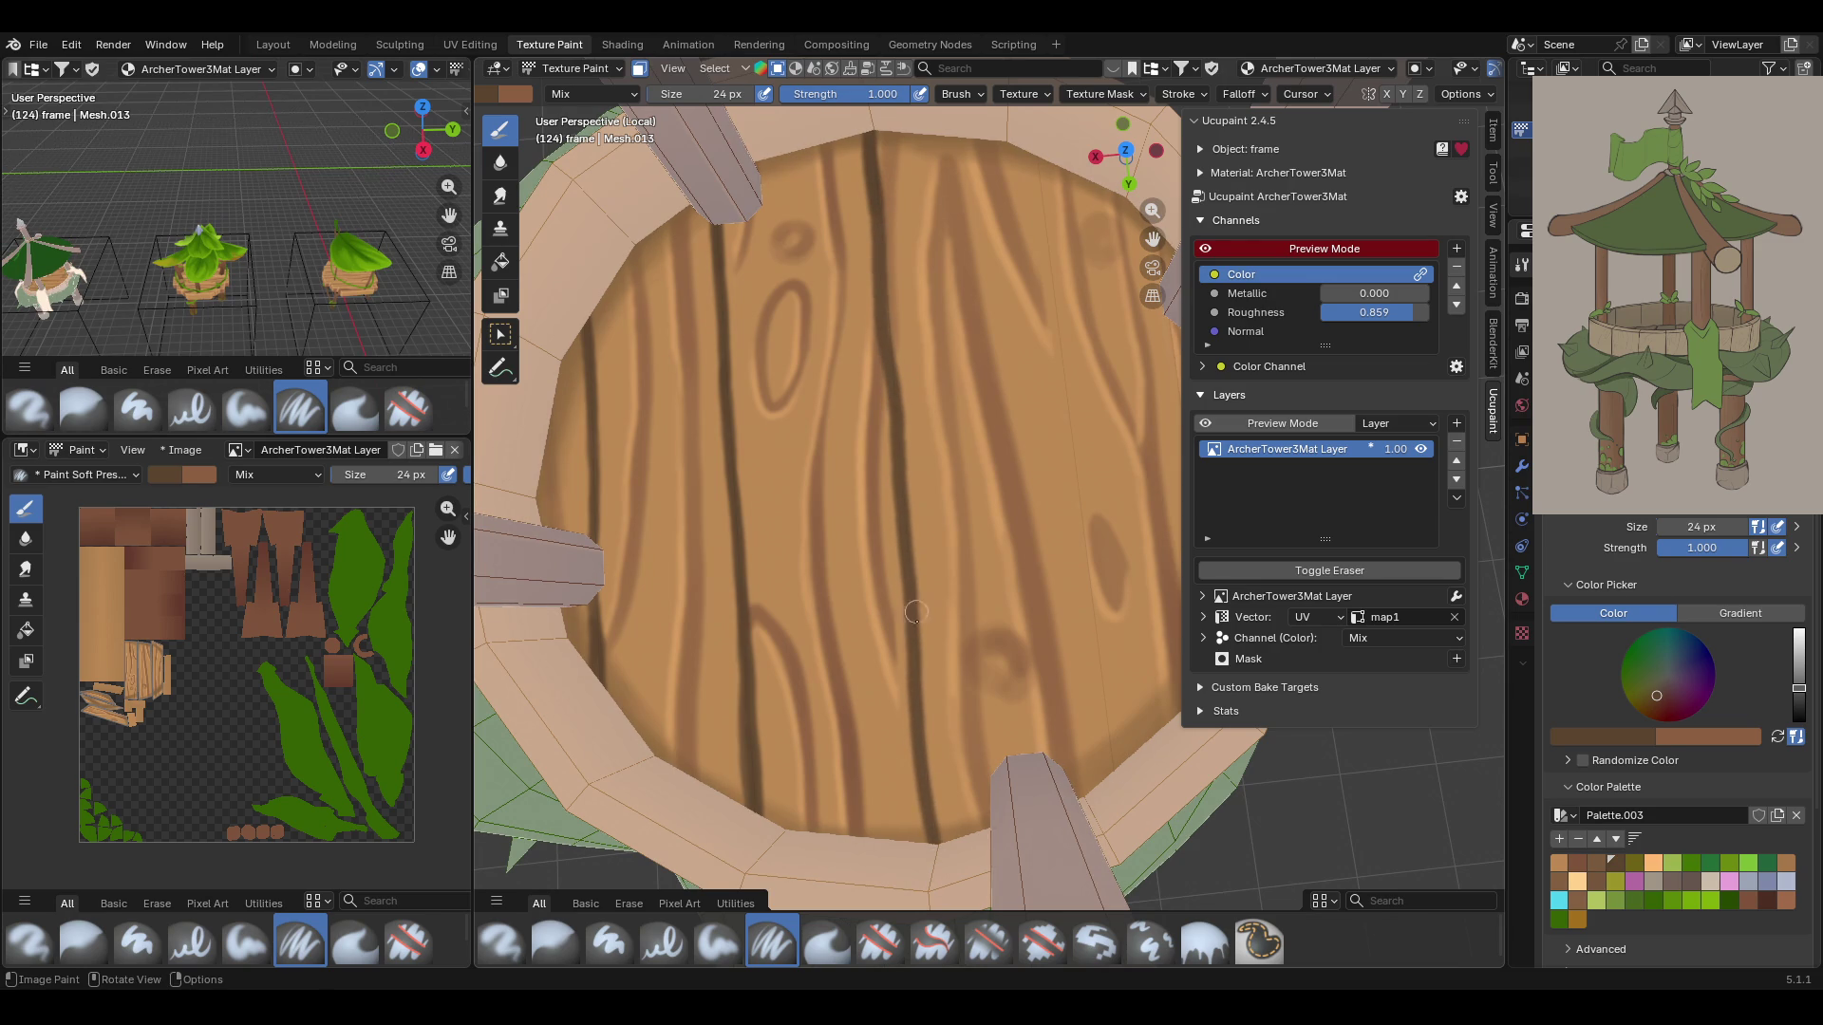
drag(910, 579, 929, 838)
drag(914, 679, 939, 841)
drag(905, 520, 936, 838)
drag(913, 569, 938, 841)
drag(1037, 144, 1113, 767)
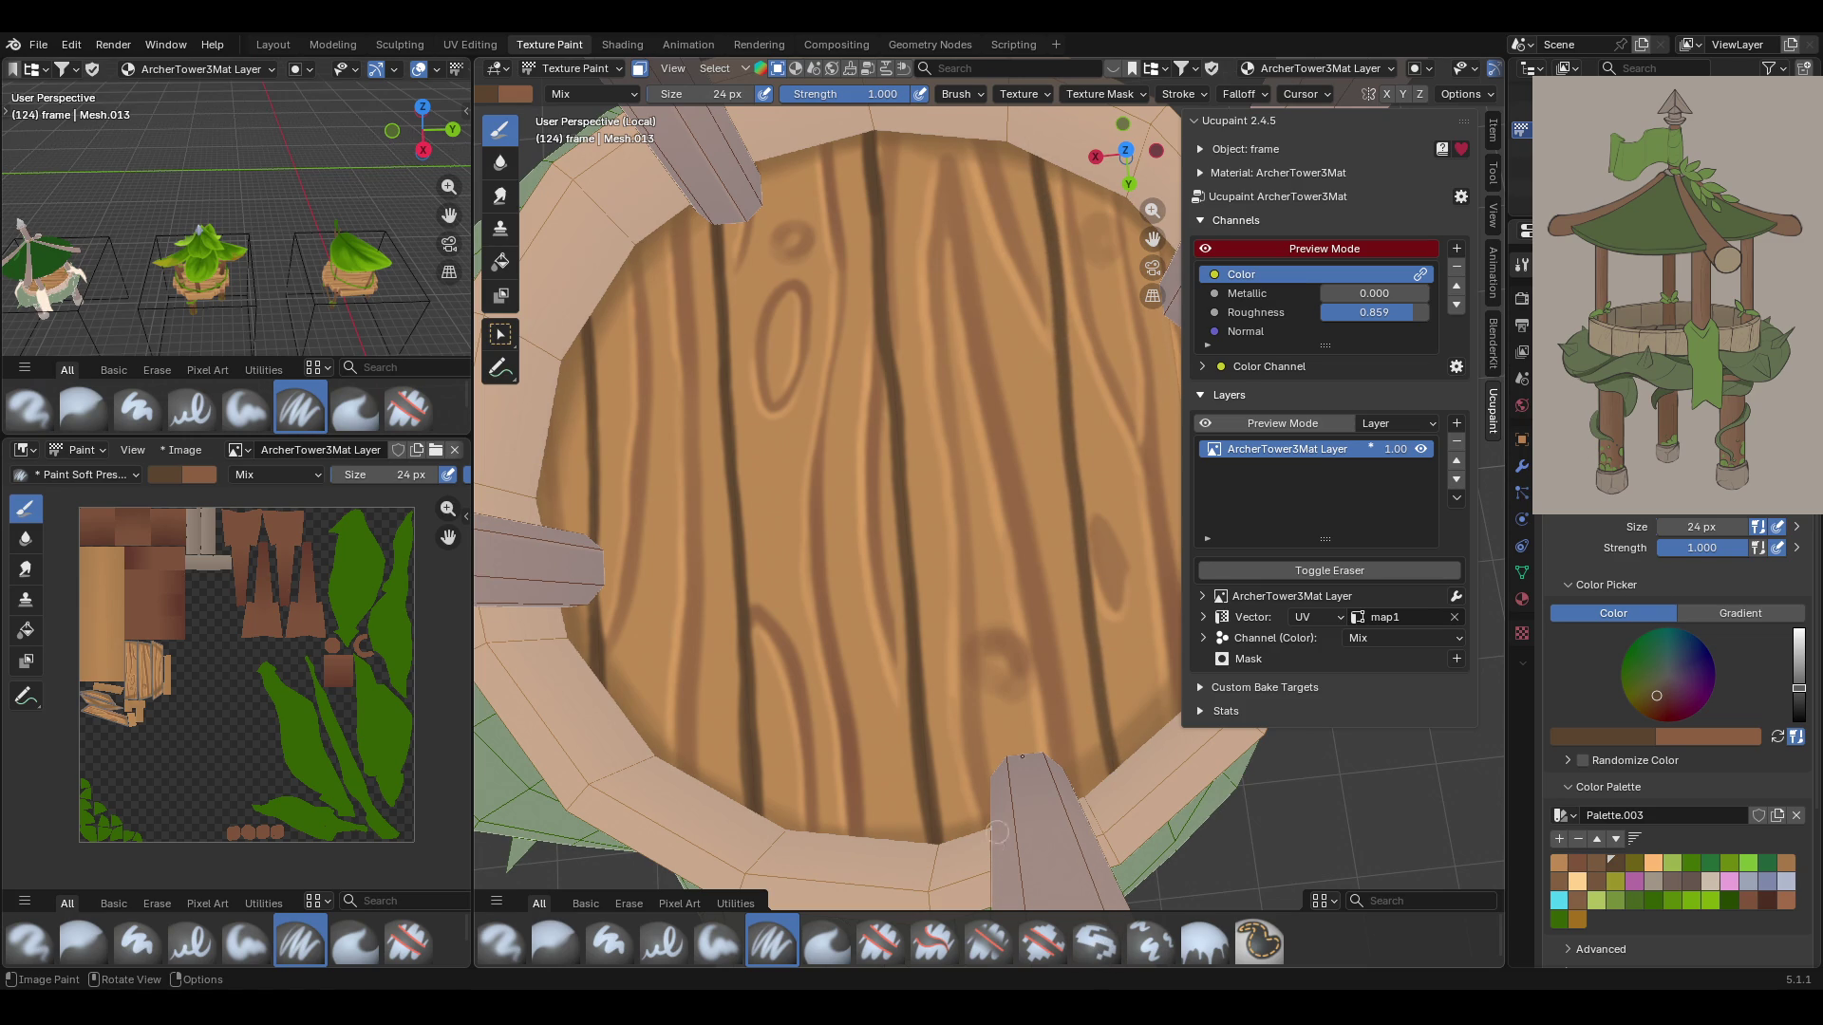
mouse_move(1054, 570)
middle_down()
mouse_move(1139, 307)
mouse_move(1082, 448)
middle_up()
drag(970, 348, 1104, 722)
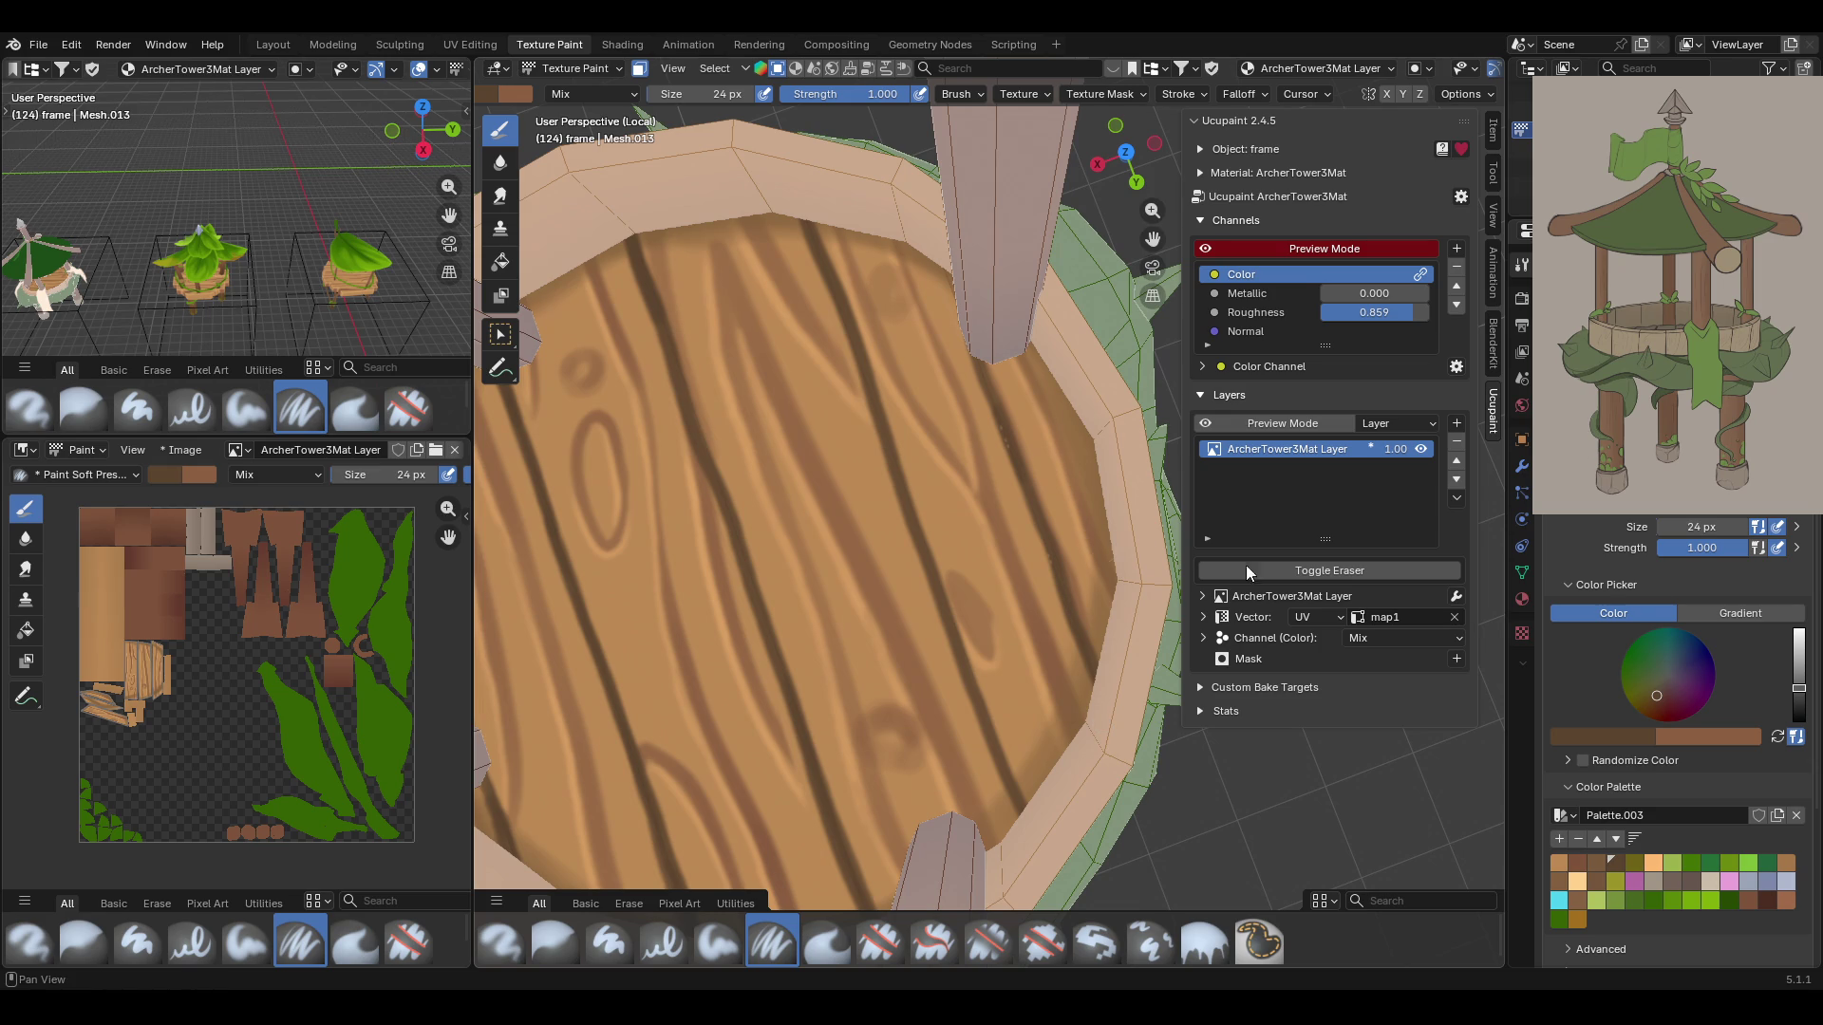
With a light orange palette colour, paint light grain highlights down the wood planks
click(1656, 866)
middle_drag(1006, 532, 935, 534)
drag(998, 172, 998, 172)
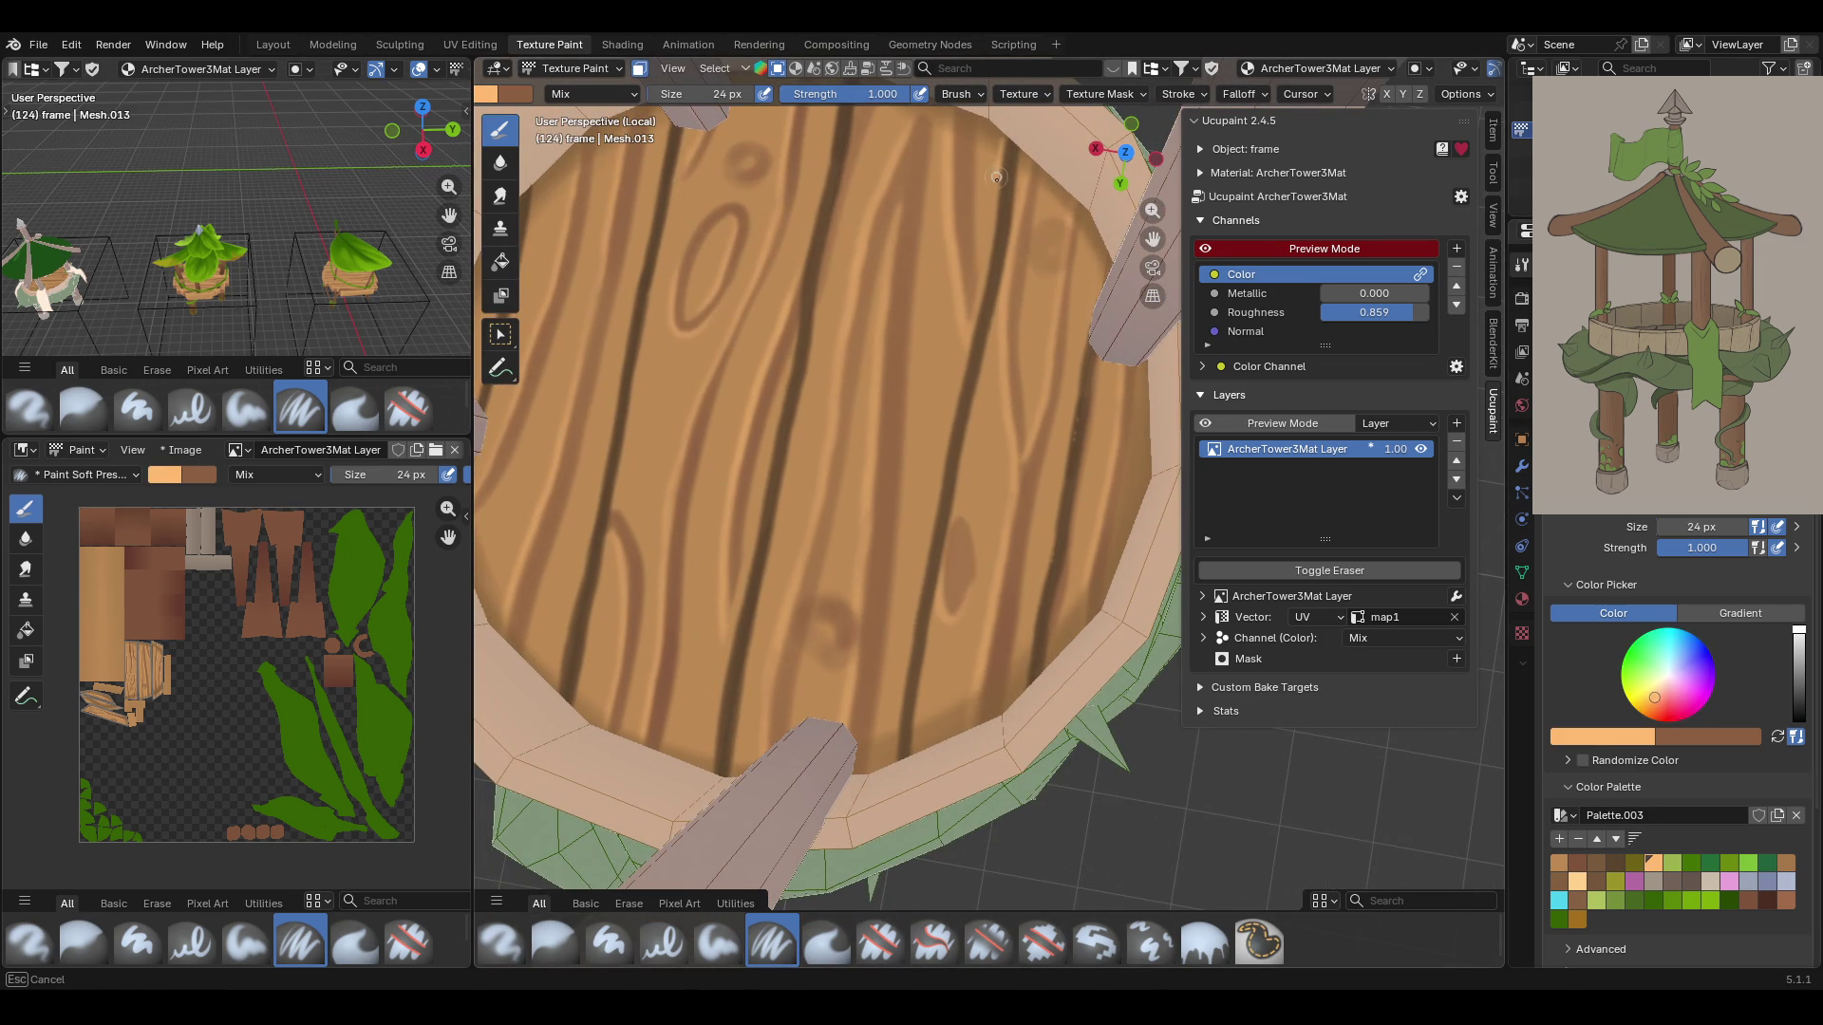
mouse_move(986, 259)
mouse_down()
mouse_move(957, 313)
mouse_move(930, 507)
mouse_up()
drag(887, 708, 892, 693)
key(ctrl+z)
drag(975, 325, 916, 602)
drag(892, 755, 889, 722)
drag(1078, 364, 1046, 552)
drag(1030, 635, 1031, 684)
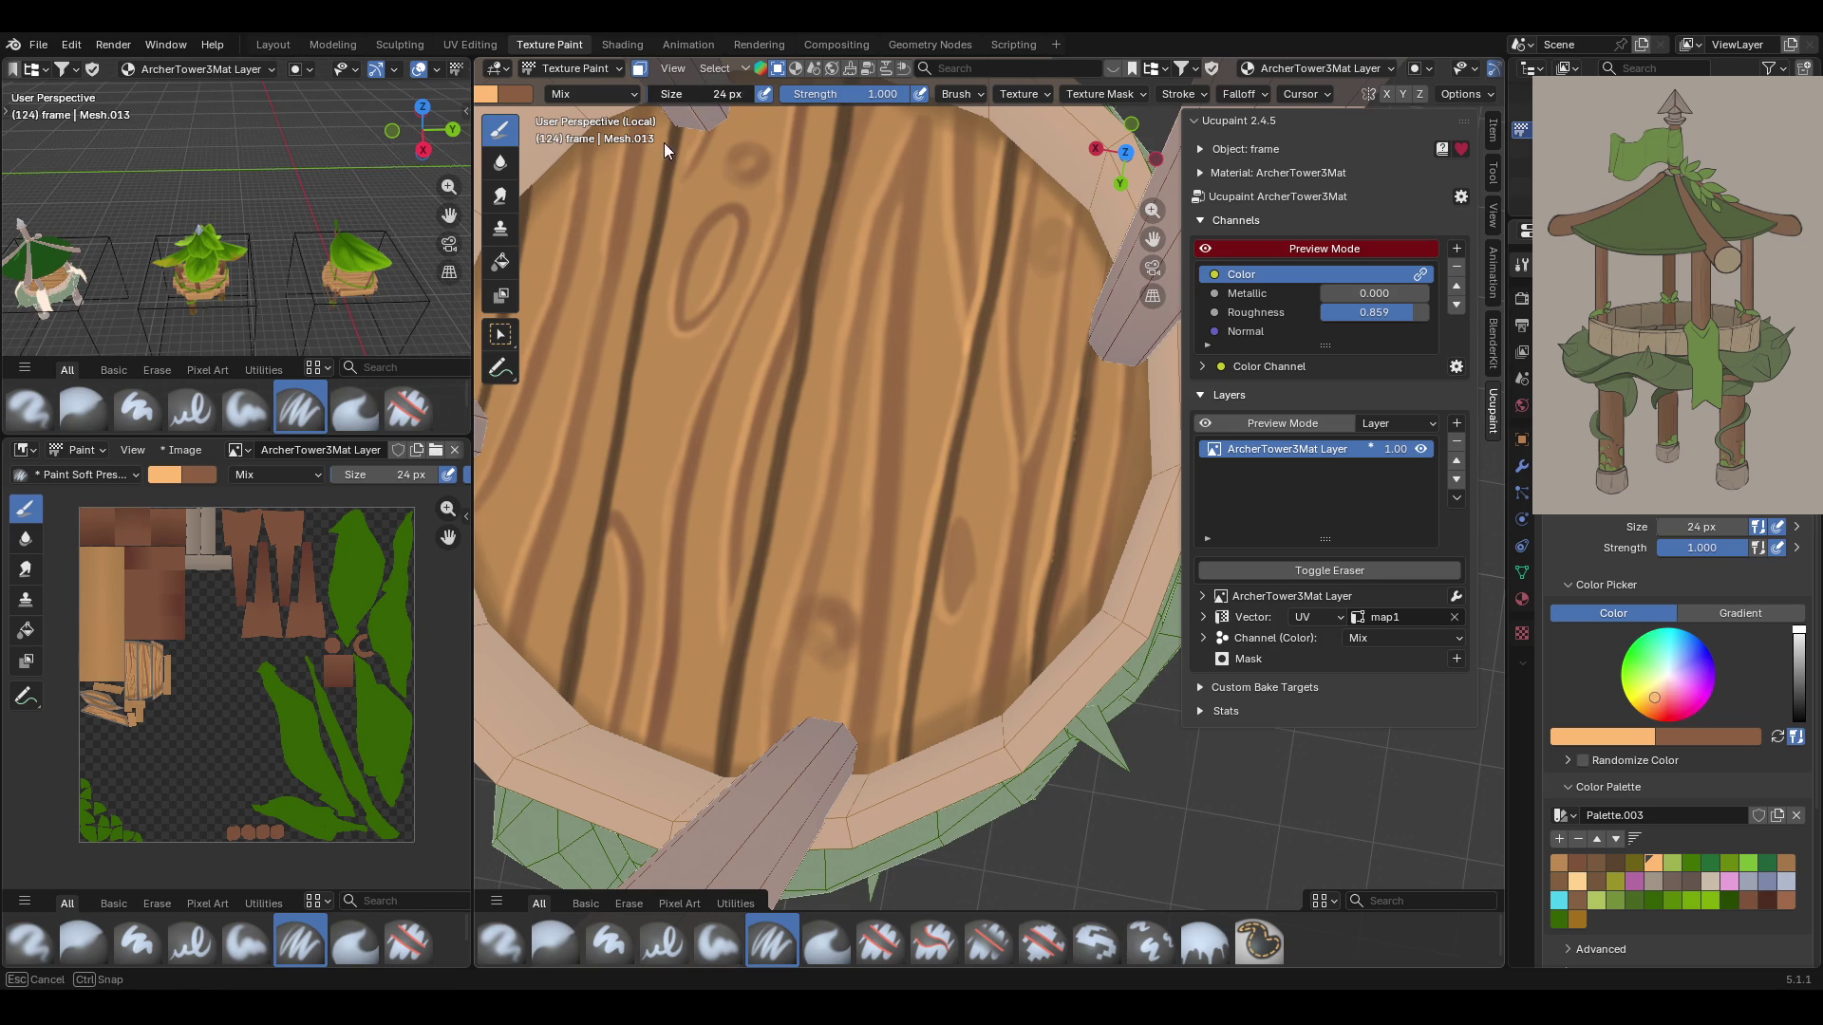
mouse_move(664, 131)
mouse_down()
mouse_move(625, 404)
mouse_move(658, 195)
mouse_move(636, 314)
mouse_up()
drag(651, 190, 560, 653)
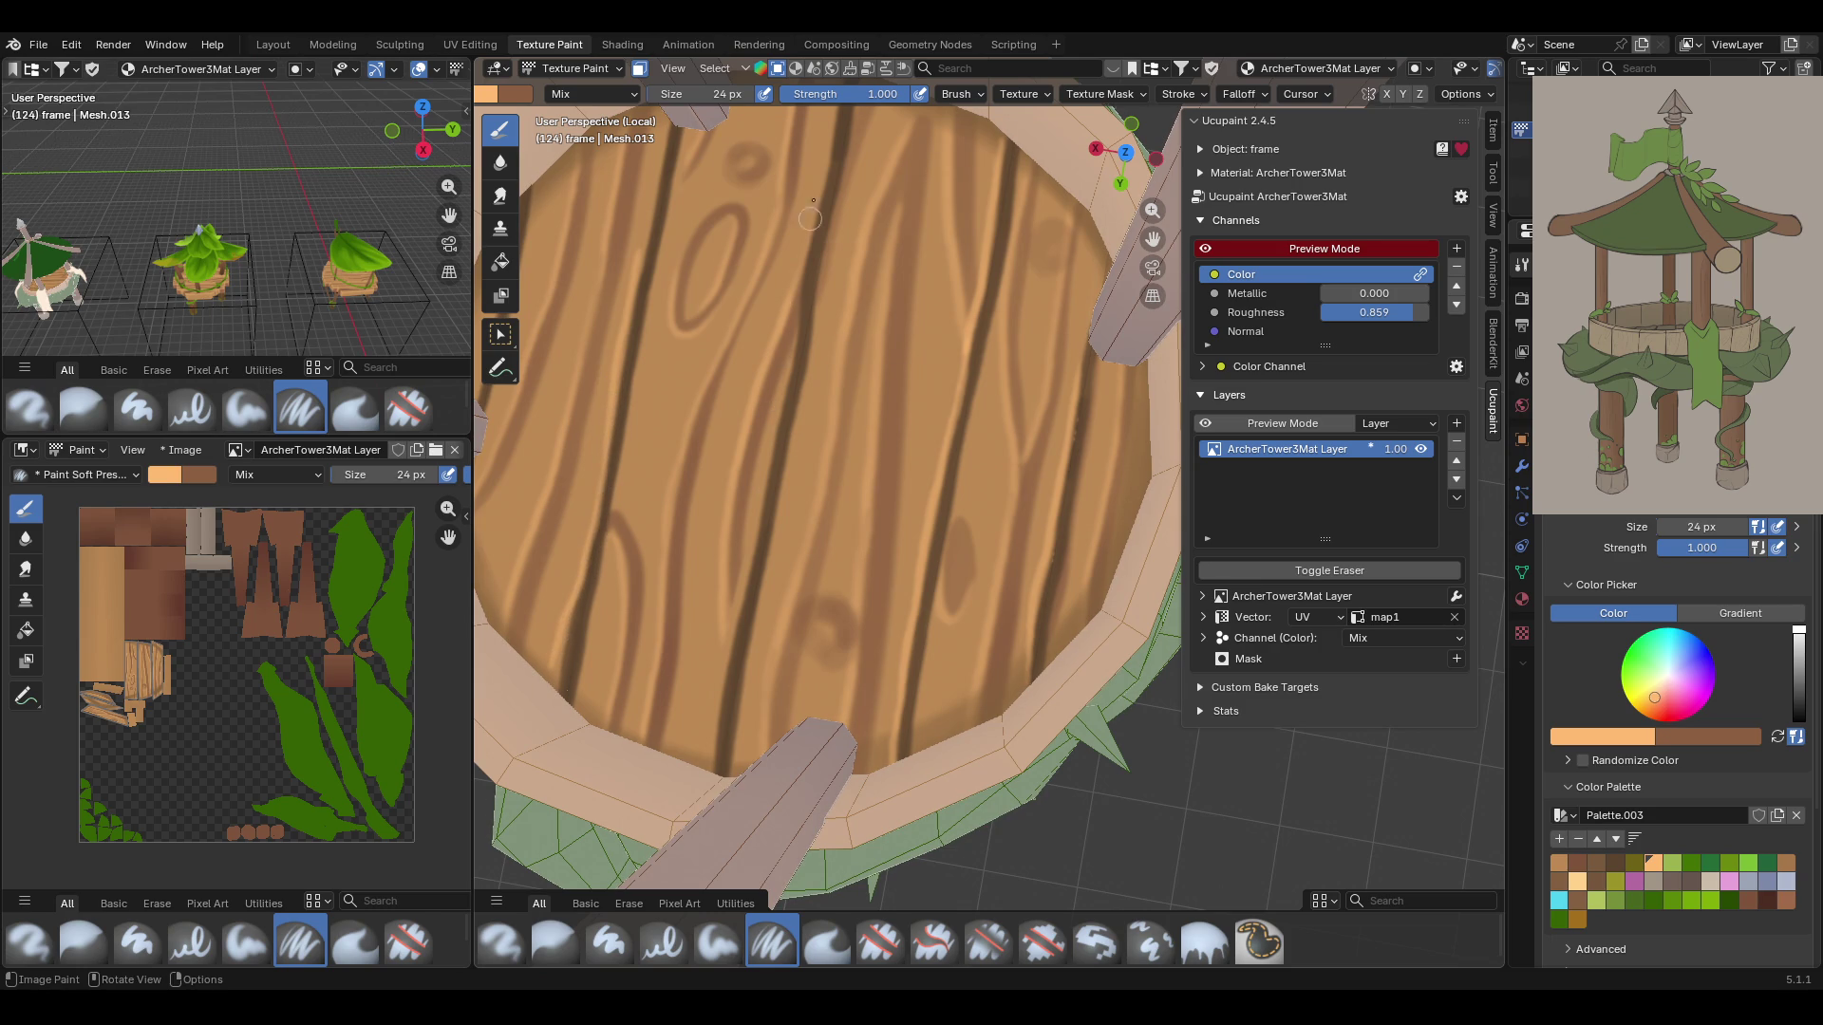
Add dark grain strokes down the floor planks and zoom out to check
drag(824, 164, 712, 762)
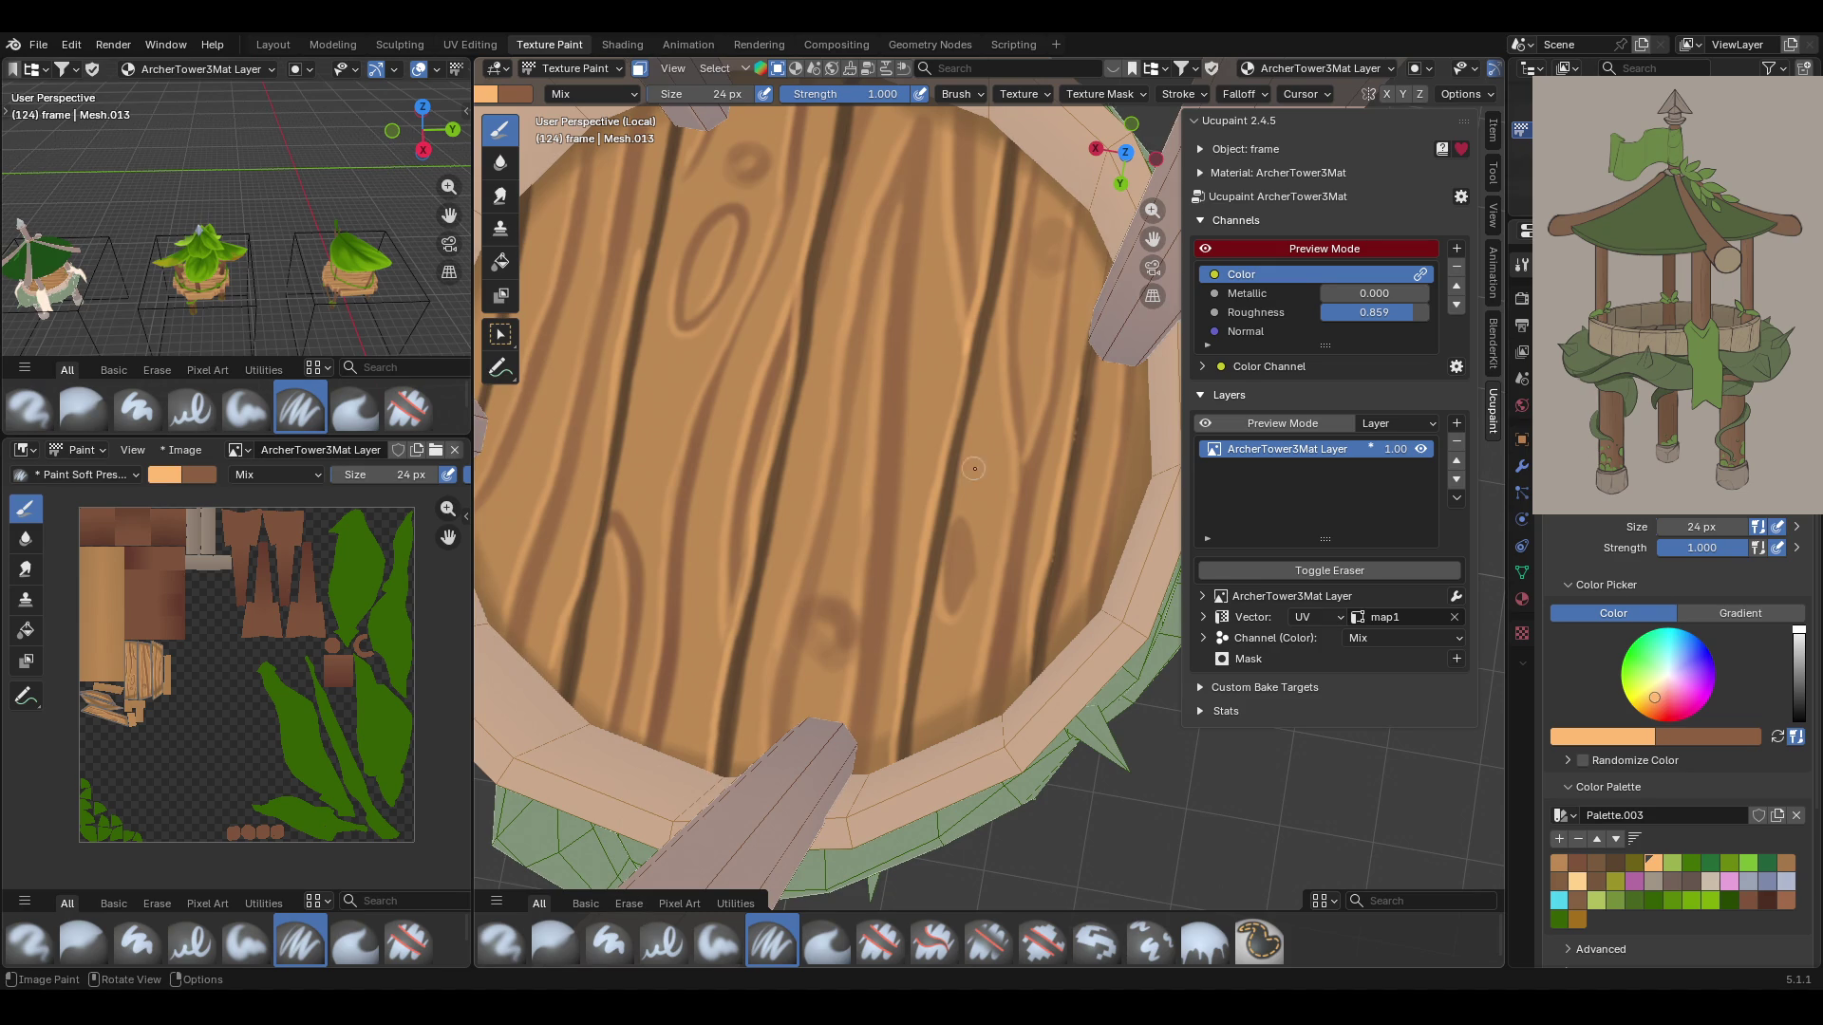
middle_drag(1168, 285, 621, 246)
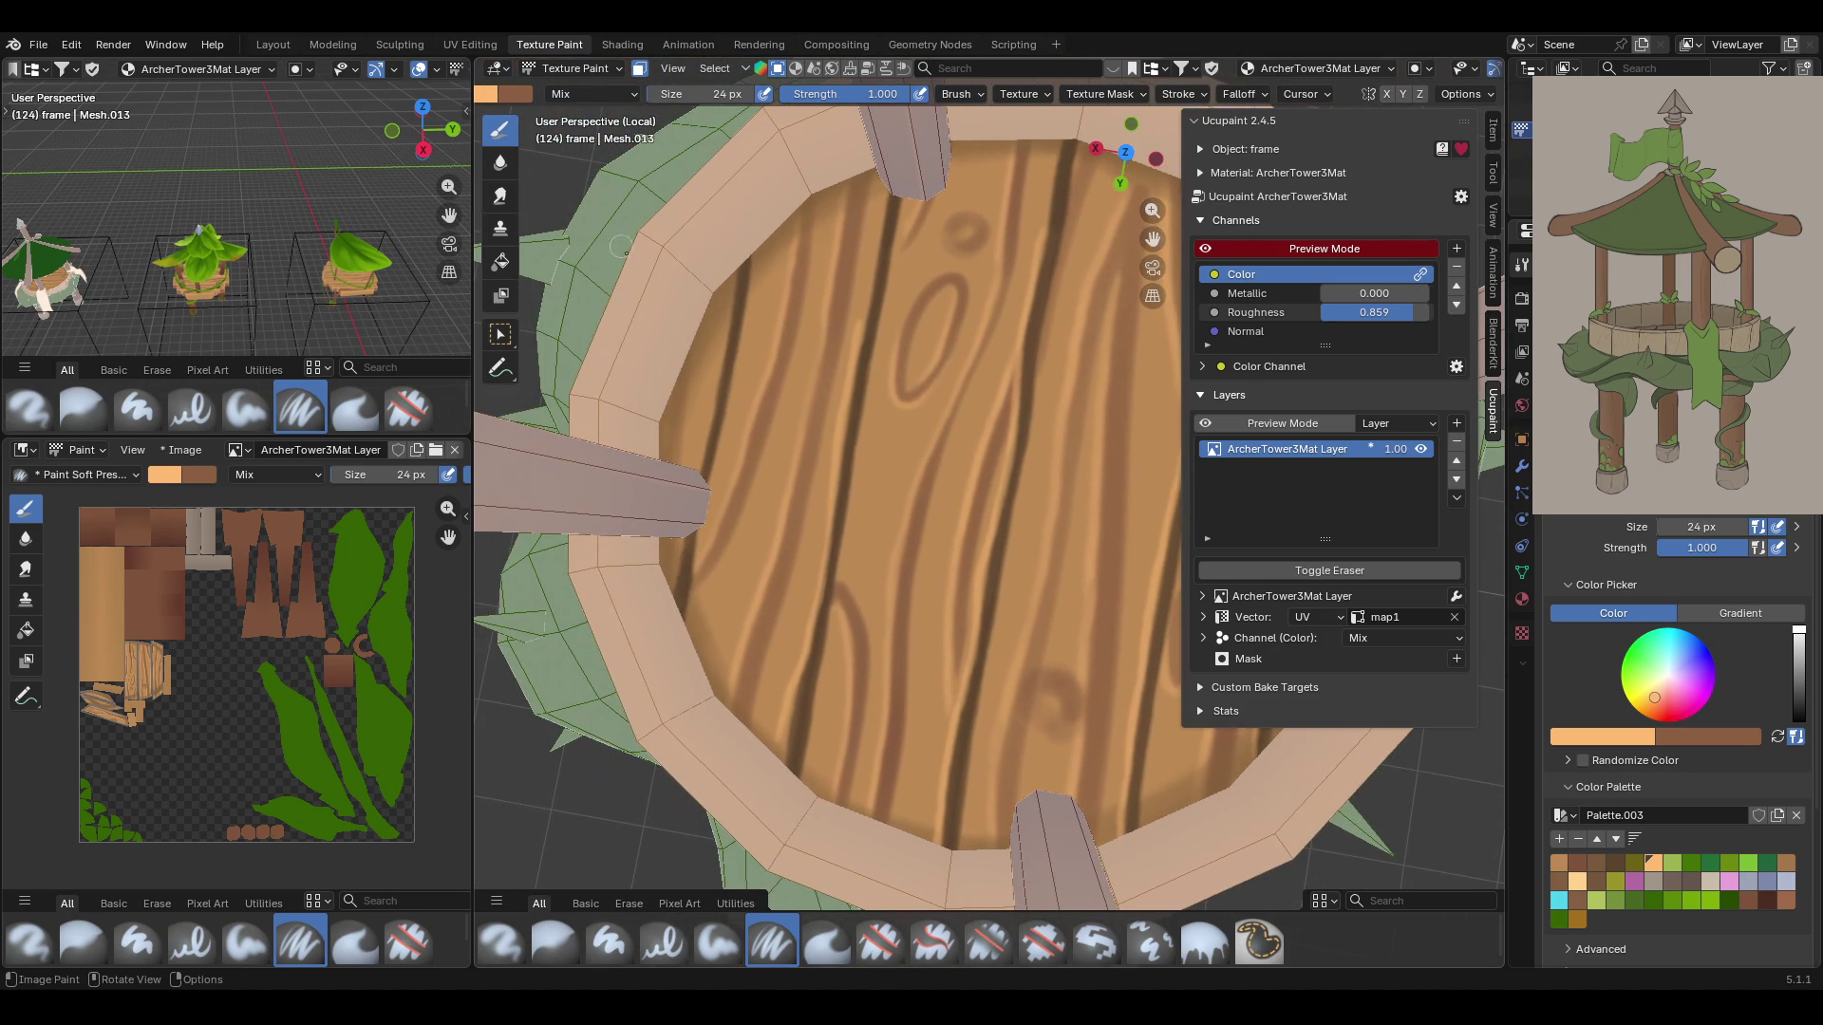
mouse_move(731, 286)
mouse_down()
mouse_move(679, 568)
mouse_move(641, 642)
mouse_up()
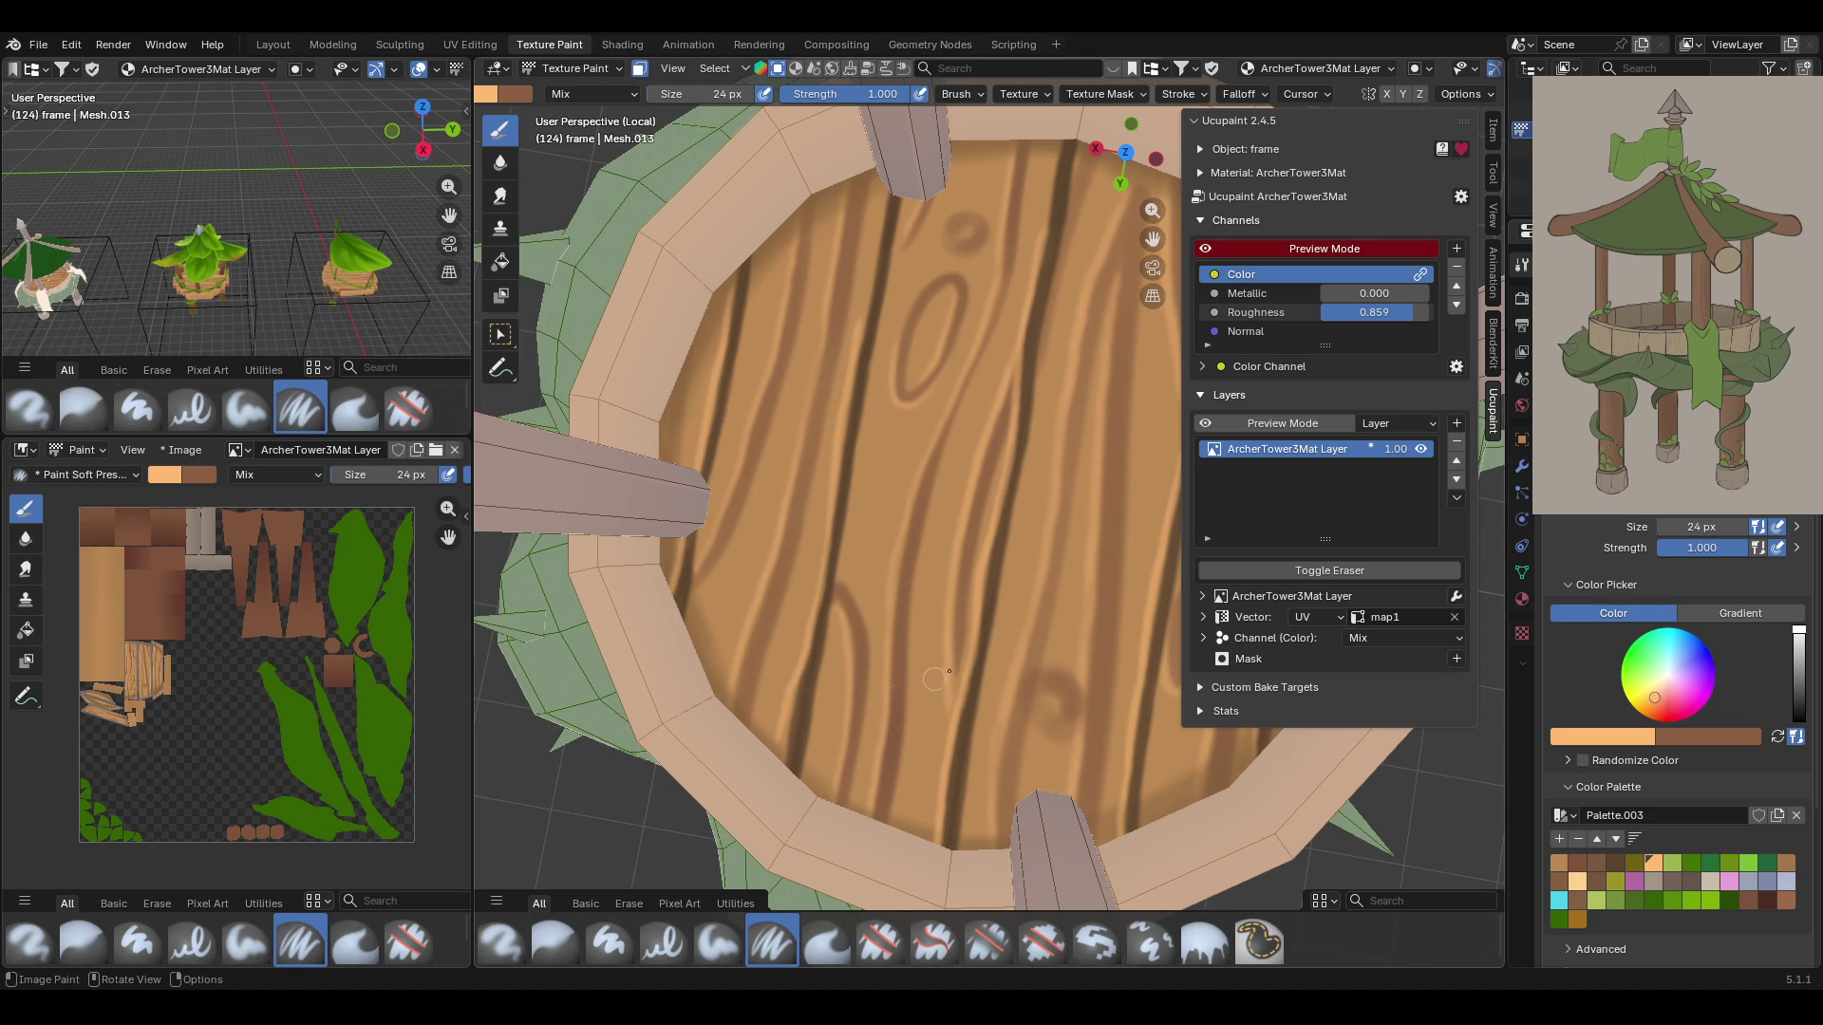
mouse_move(1118, 708)
ctrl+middle_down()
mouse_move(1123, 852)
mouse_move(1030, 870)
mouse_move(664, 114)
ctrl+middle_up()
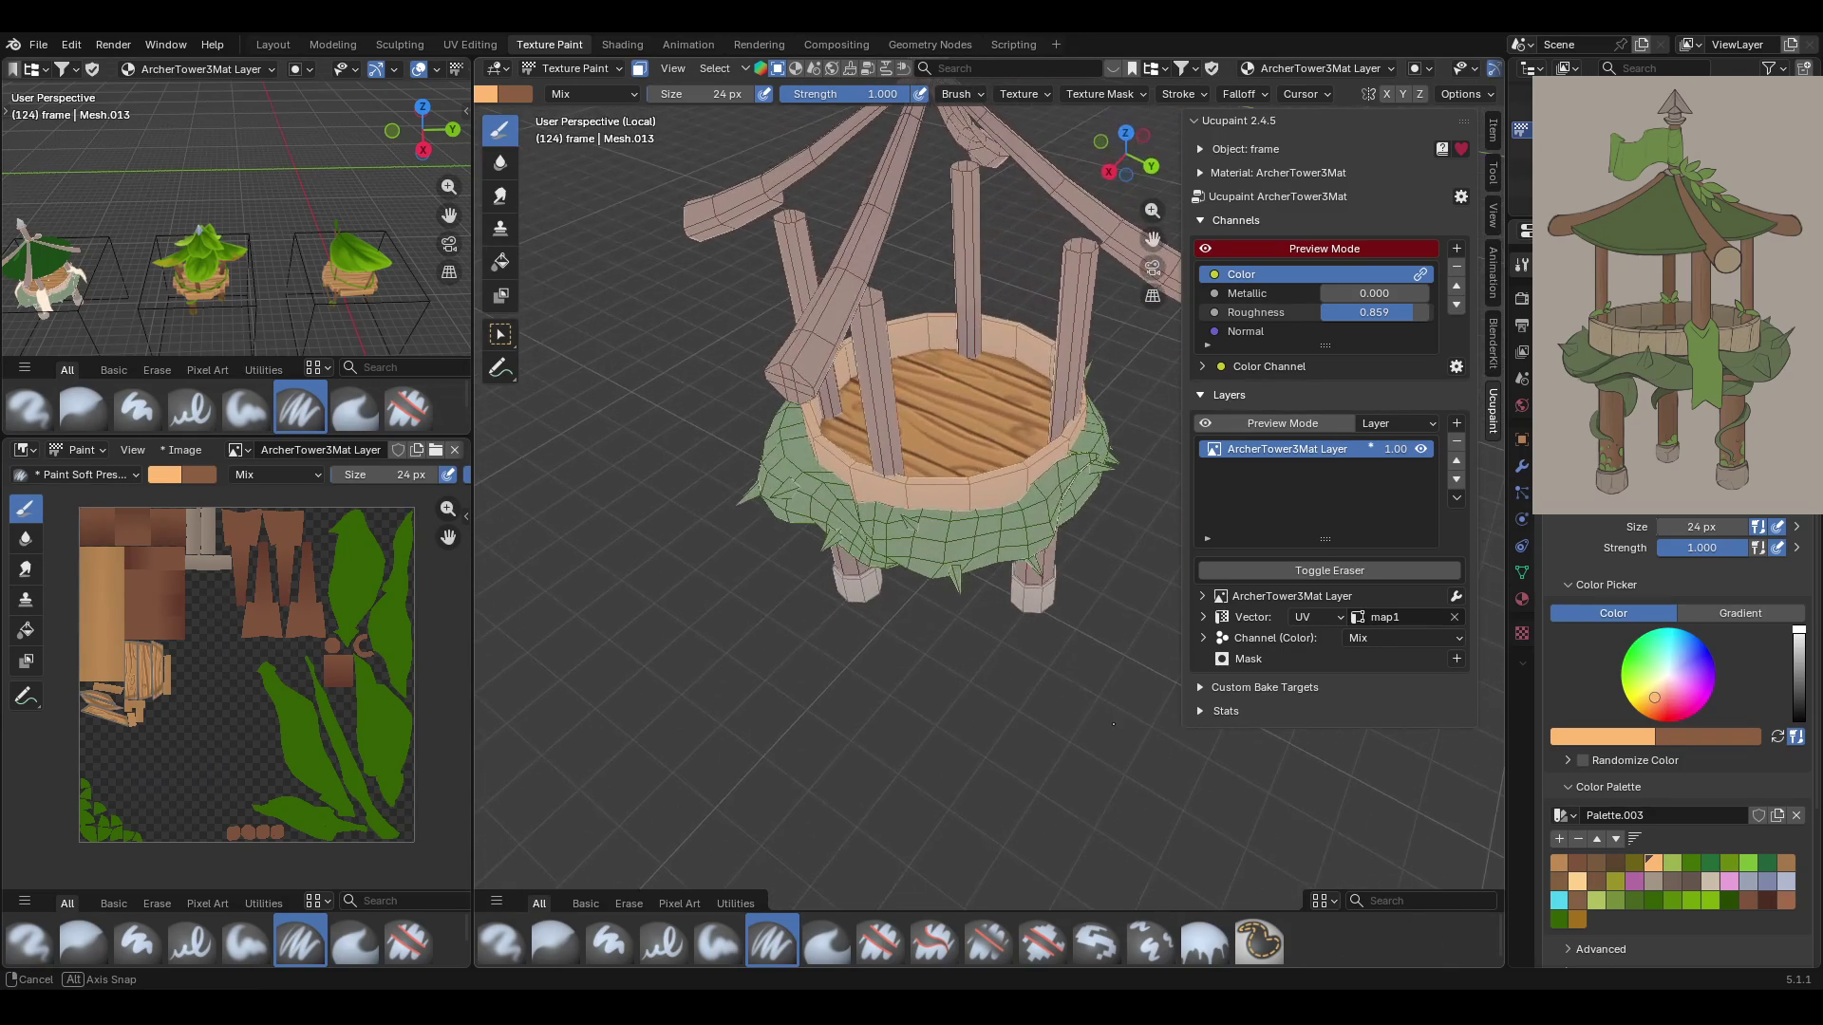
Select ring faces with Select Box and extend to the whole outer ring band with select linked
middle_drag(921, 399, 957, 332)
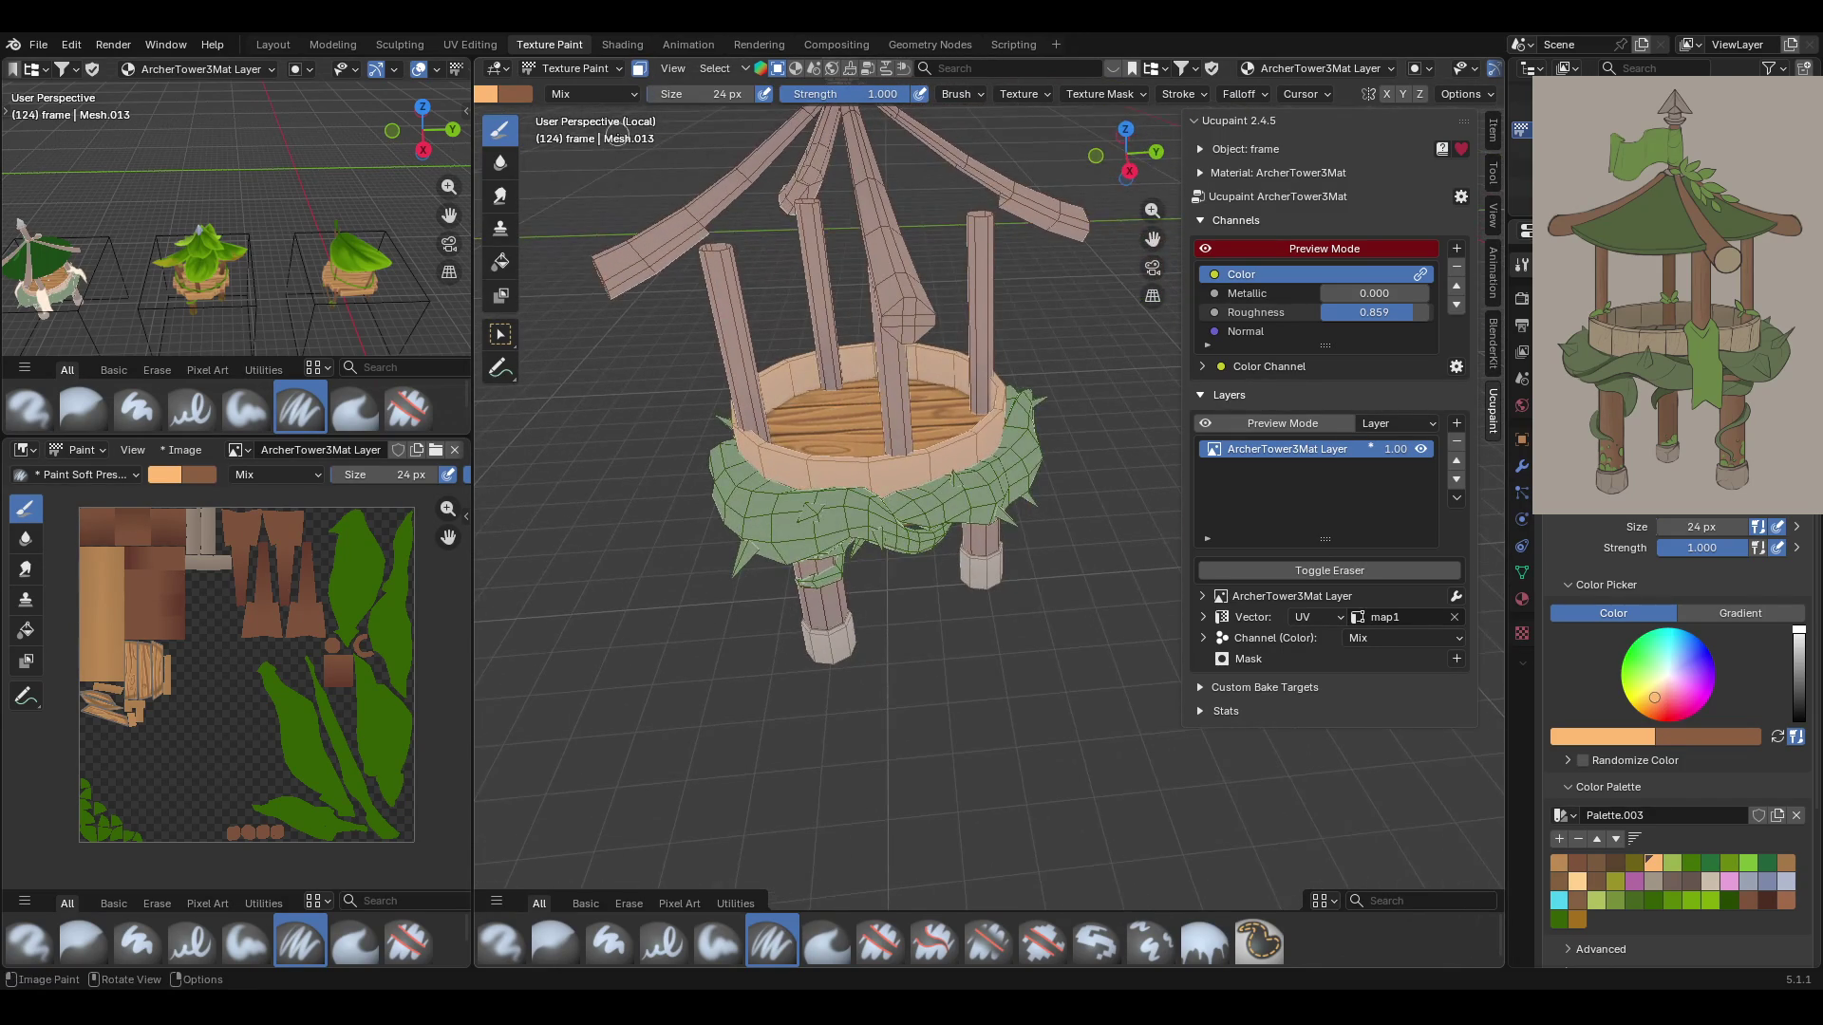
click(505, 340)
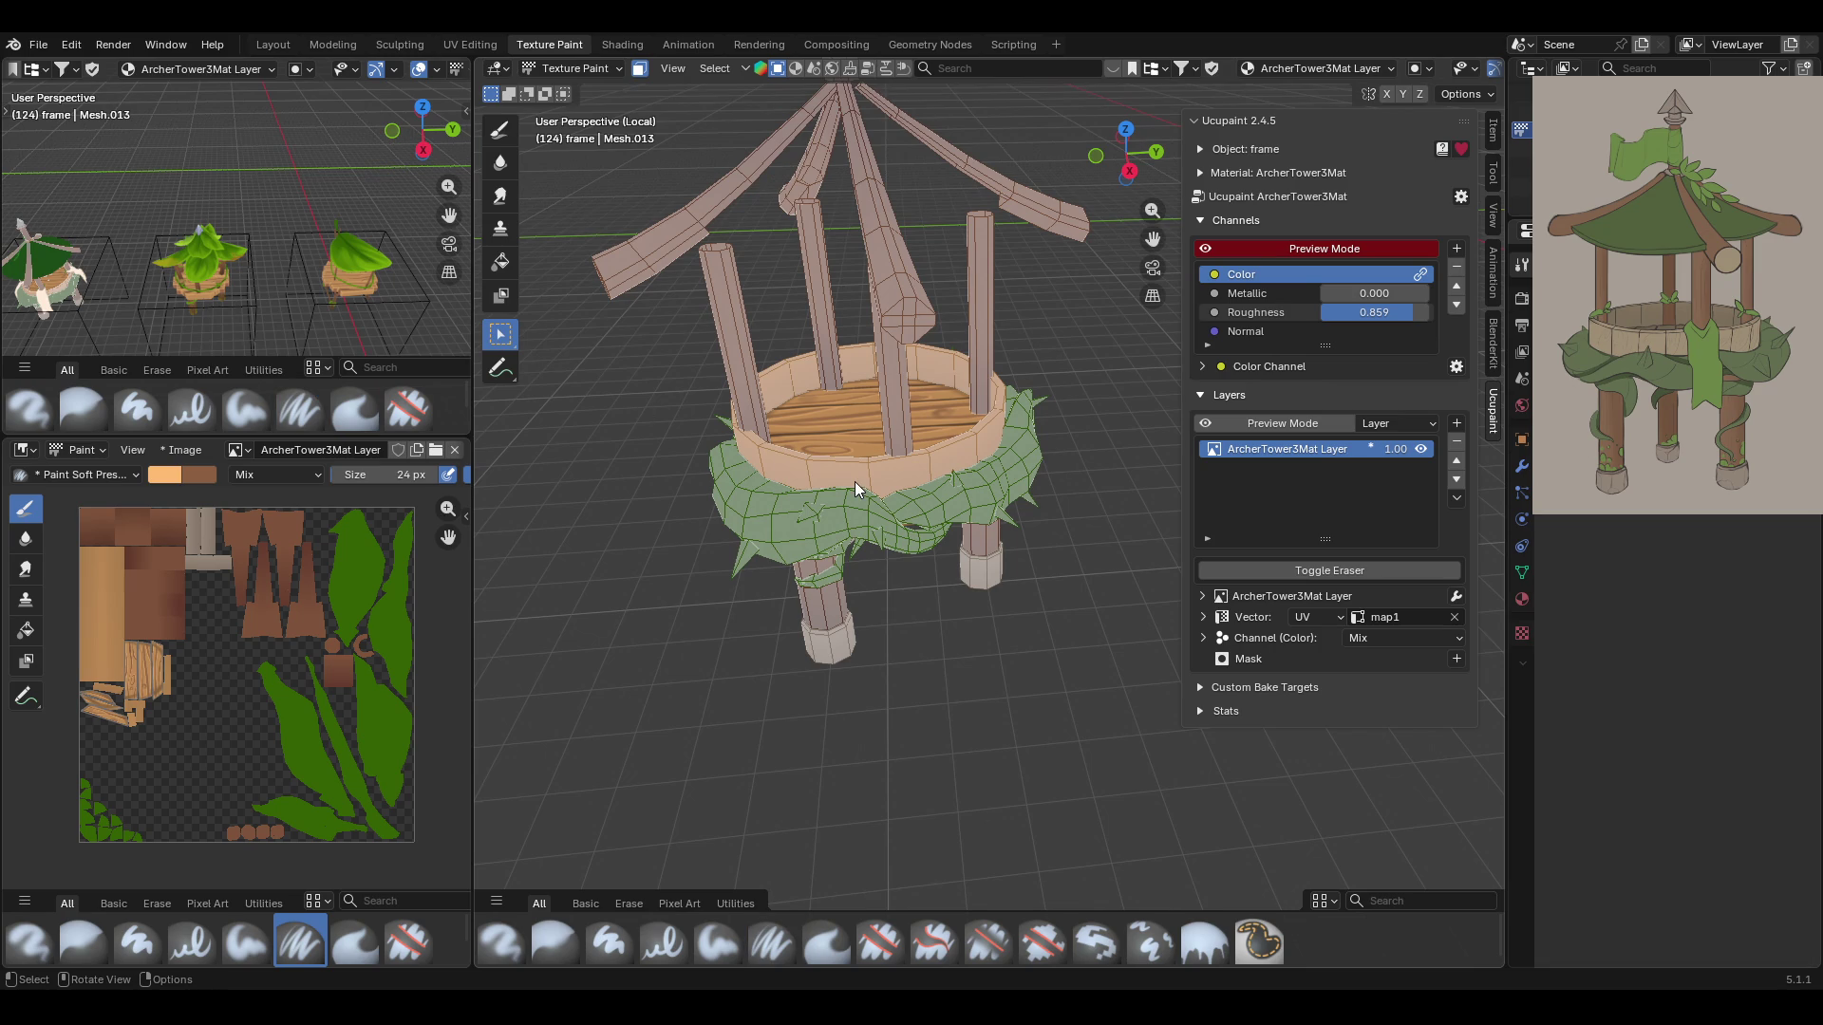
mouse_move(854, 476)
middle_down()
mouse_move(1007, 471)
mouse_move(943, 528)
mouse_move(978, 408)
mouse_move(1031, 409)
middle_up()
shift+click(802, 466)
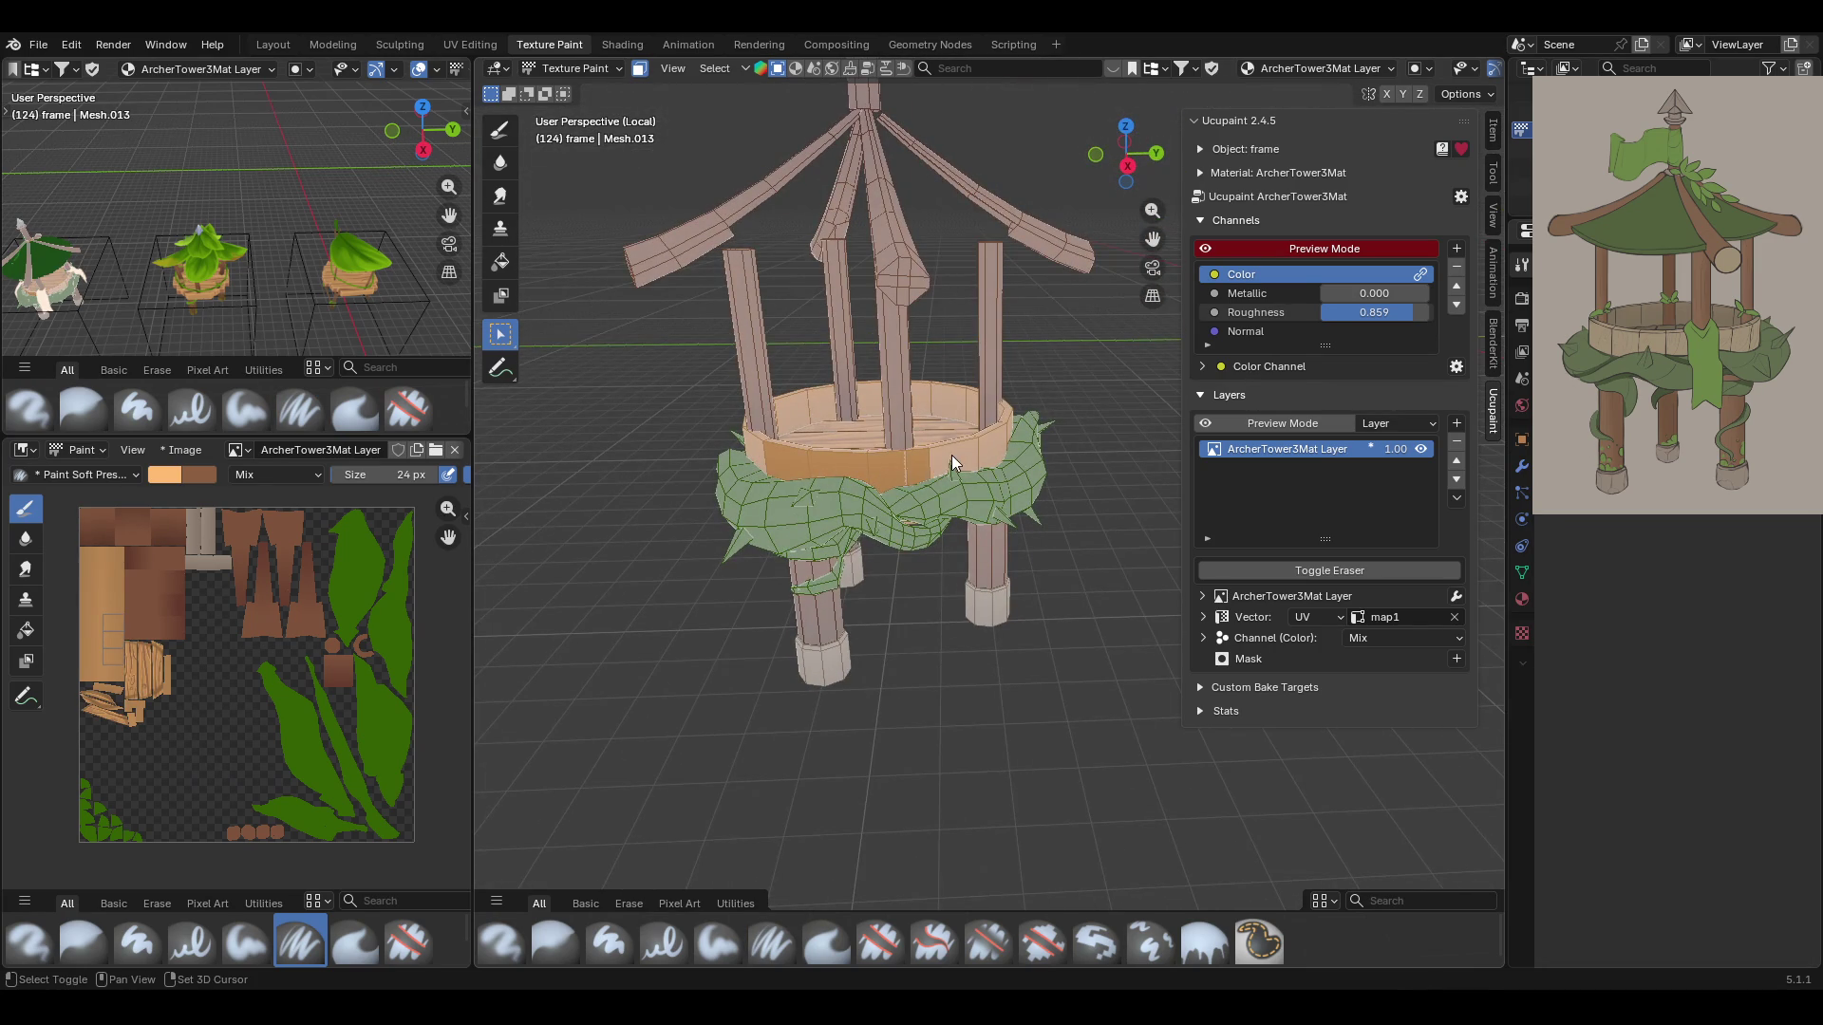
mouse_move(951, 454)
middle_down()
mouse_move(1013, 482)
mouse_move(930, 509)
middle_up()
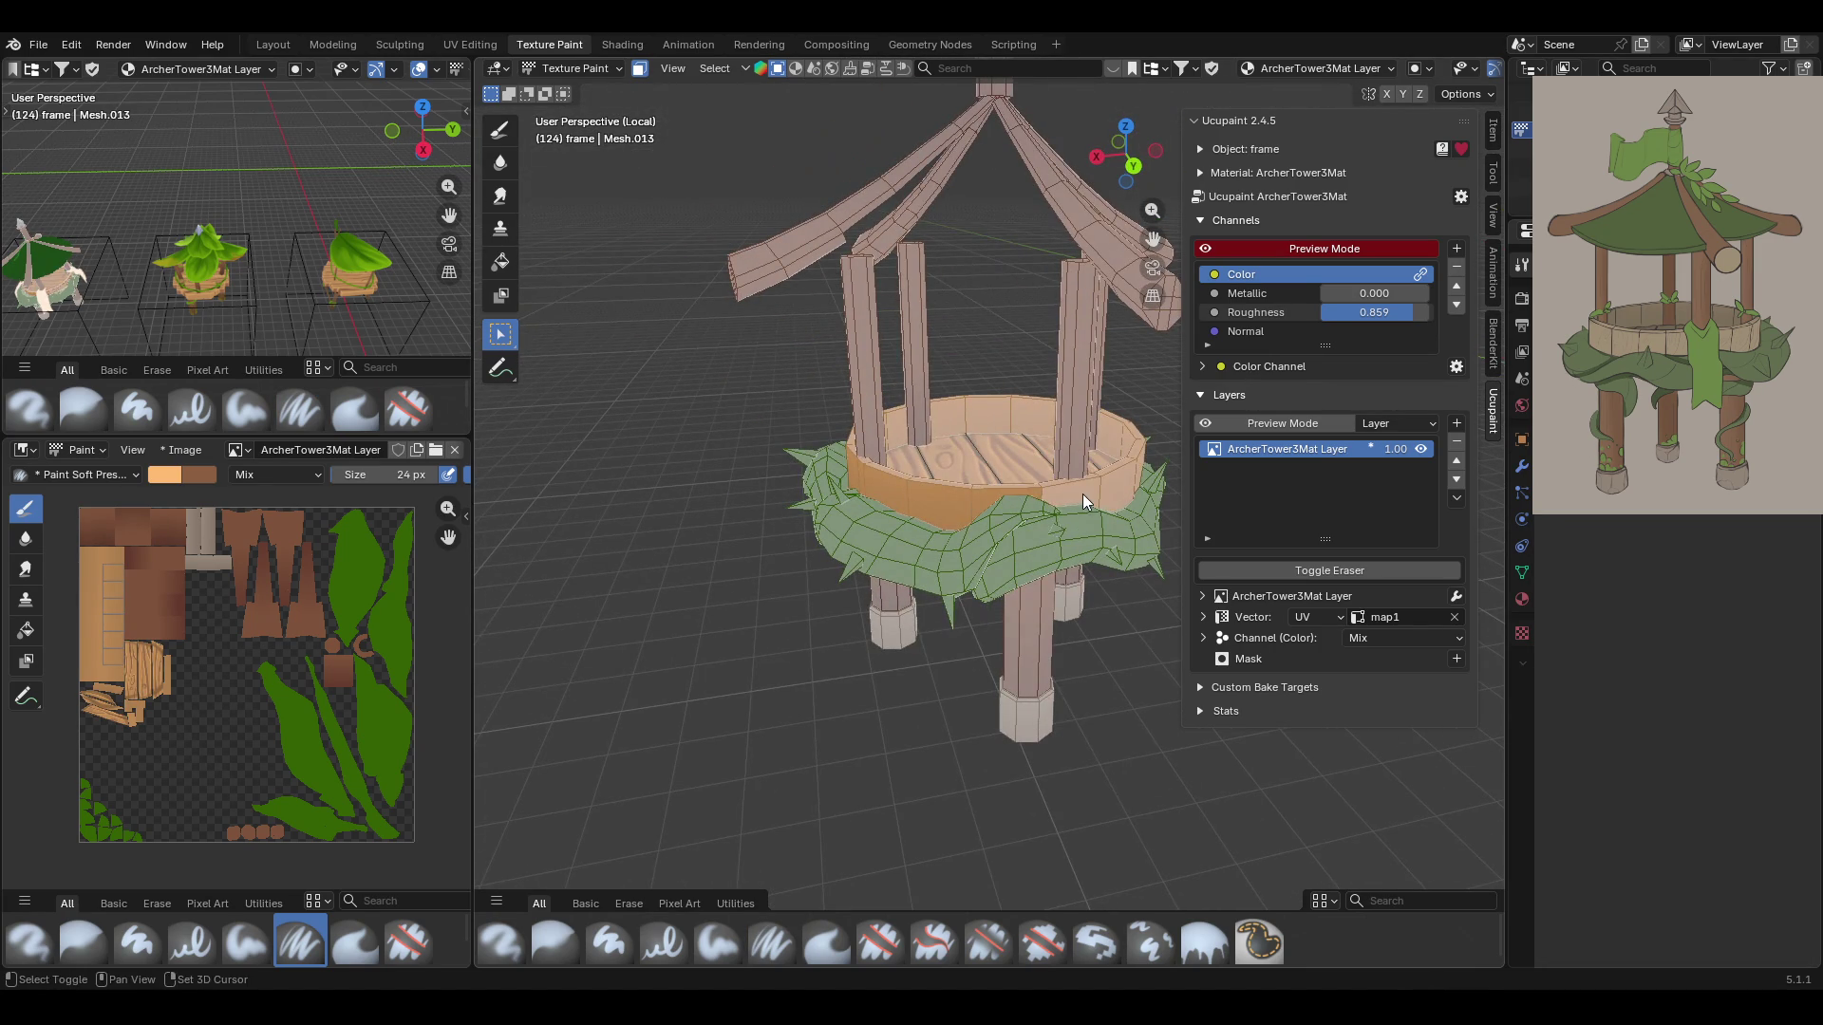
mouse_move(1118, 498)
middle_down()
mouse_move(909, 502)
mouse_move(711, 537)
middle_up()
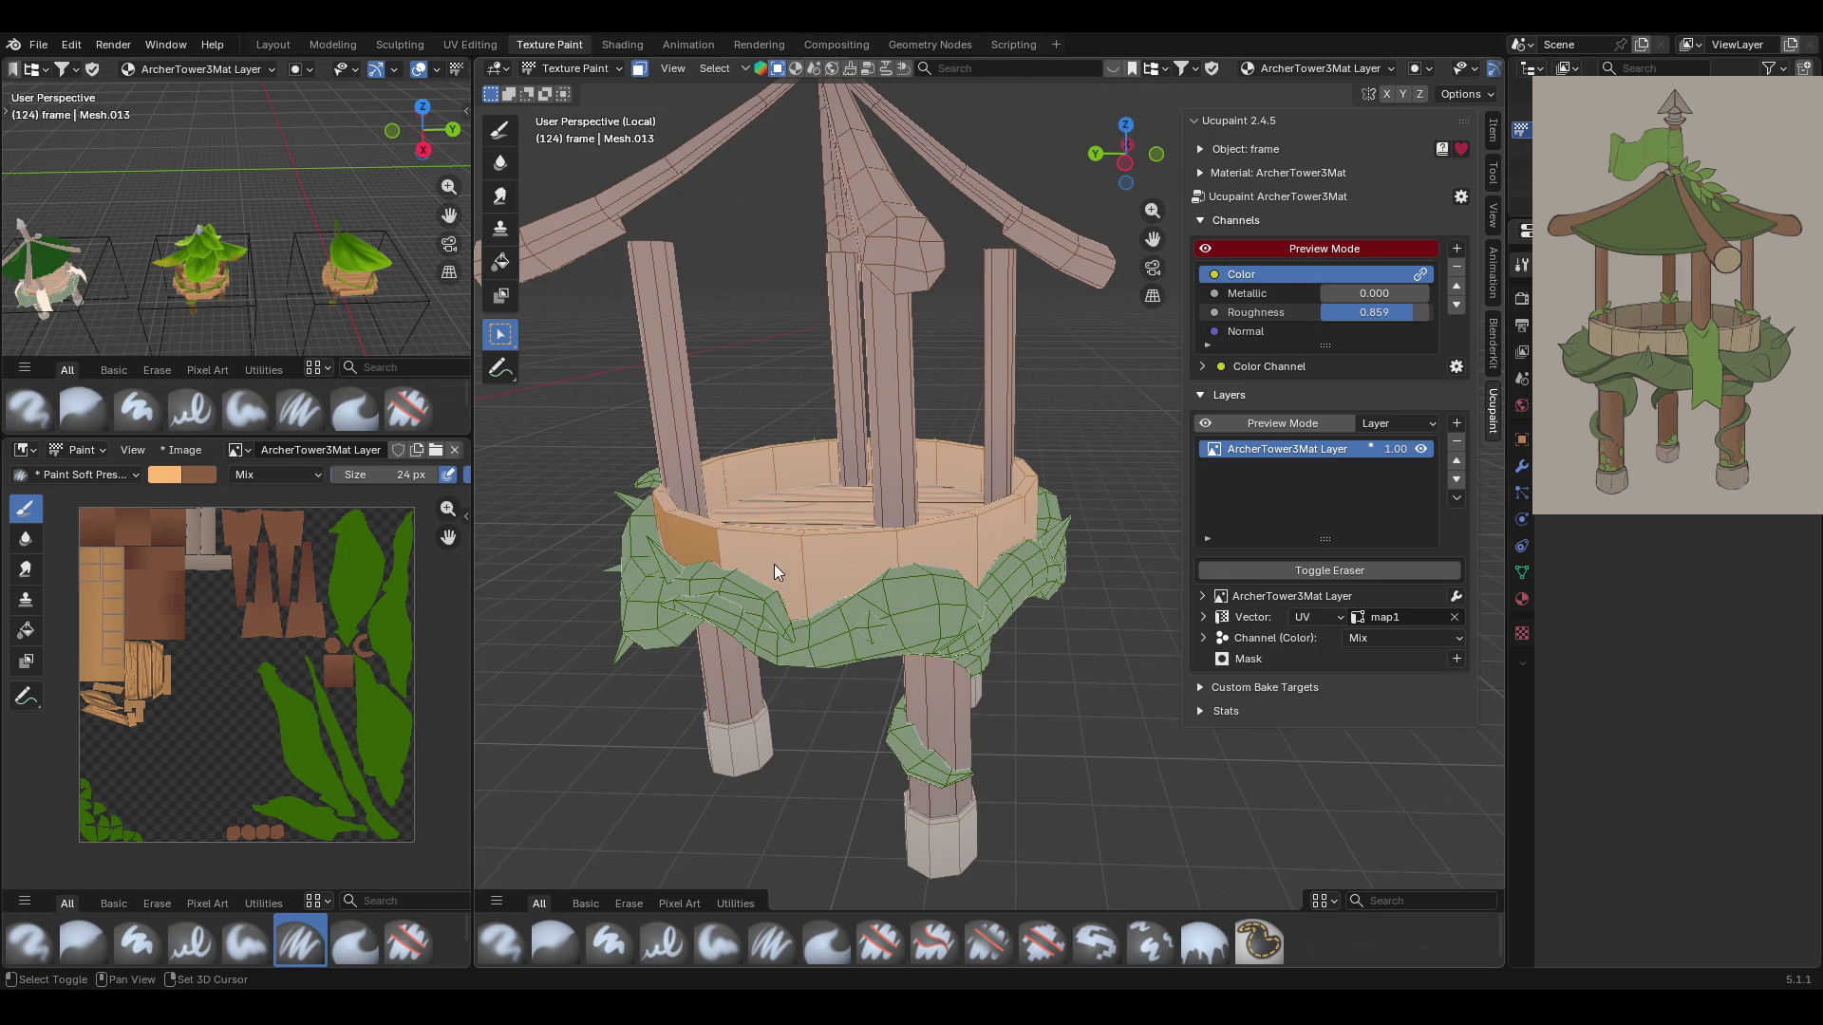
middle_drag(1045, 547, 855, 553)
key(l)
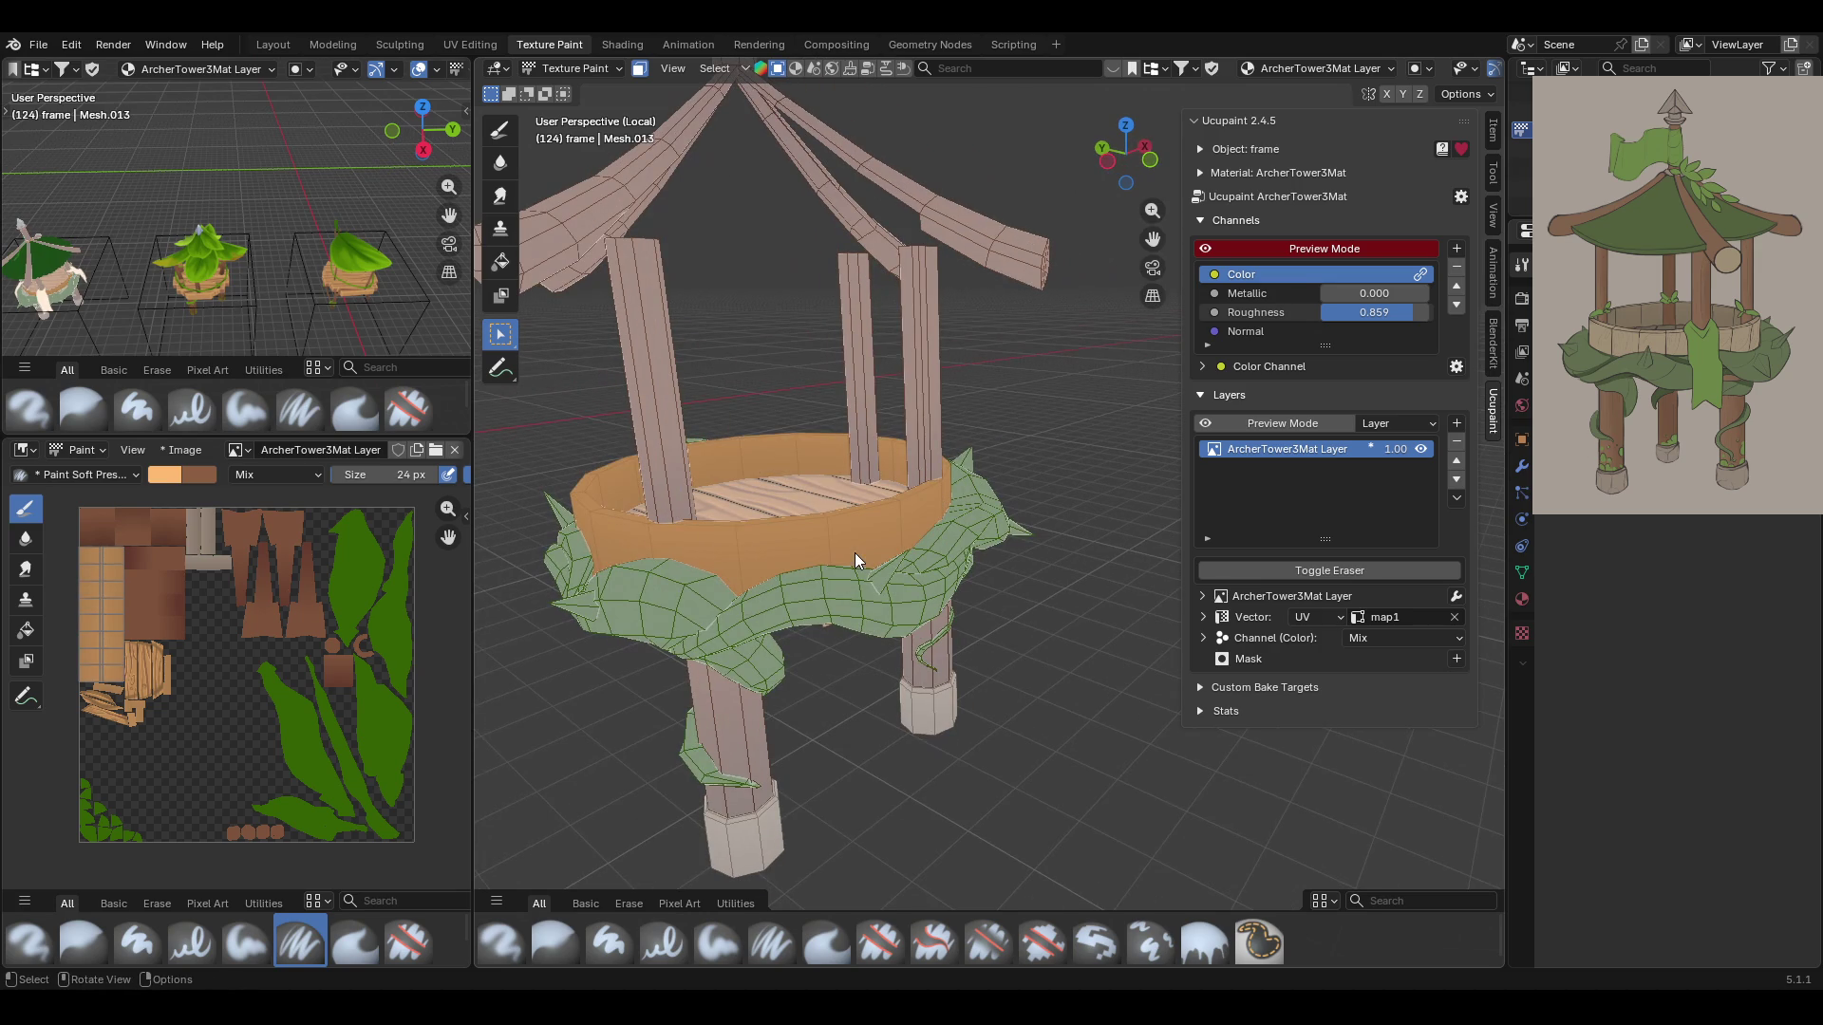
middle_drag(617, 540, 1023, 539)
Inspect the selected ring band from several angles and reselect the Paint Soft Pressure brush
drag(1153, 239, 1084, 316)
mouse_move(1085, 316)
middle_down()
mouse_move(841, 599)
mouse_move(1117, 605)
mouse_move(920, 647)
mouse_move(834, 695)
mouse_move(807, 748)
mouse_move(886, 589)
mouse_move(945, 645)
mouse_move(902, 738)
mouse_move(853, 674)
mouse_move(978, 697)
mouse_move(1050, 634)
middle_up()
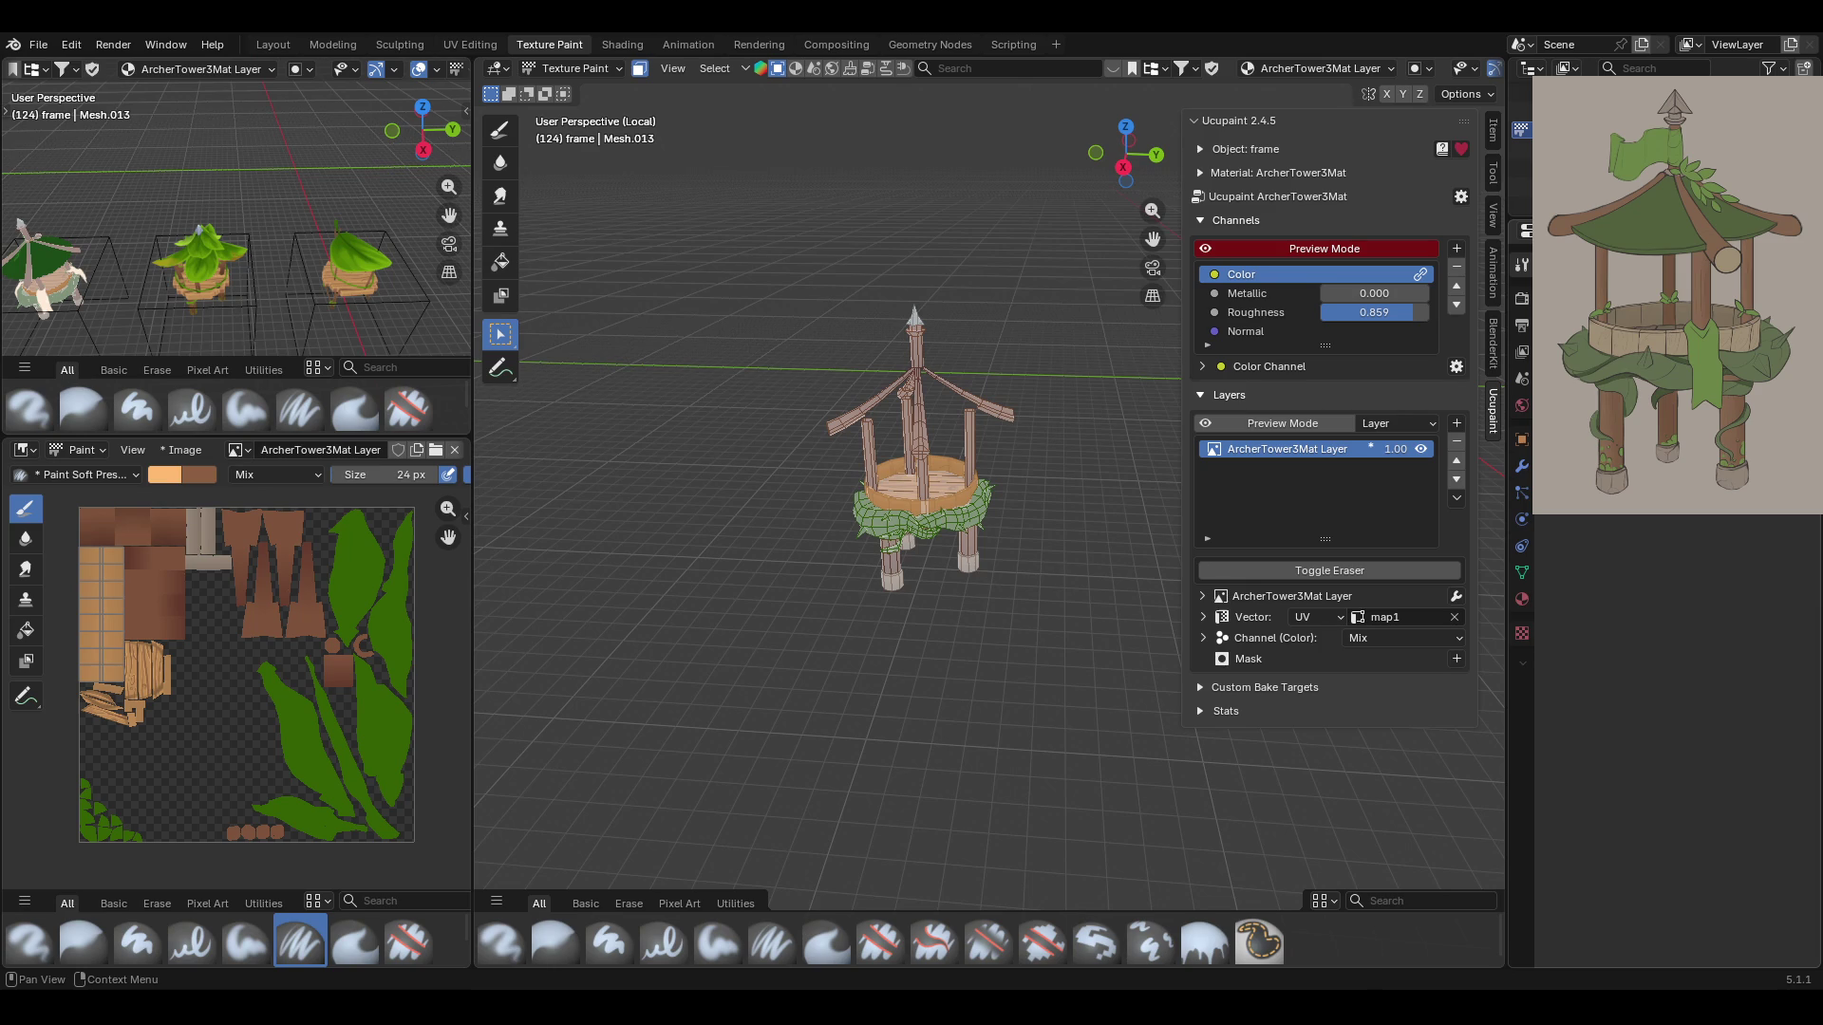
mouse_move(959, 513)
ctrl+middle_down()
mouse_move(965, 464)
mouse_move(898, 537)
mouse_move(908, 414)
mouse_move(943, 356)
mouse_move(967, 435)
mouse_move(1152, 233)
ctrl+middle_up()
mouse_move(1064, 398)
middle_down()
mouse_move(887, 565)
mouse_move(850, 643)
mouse_move(858, 545)
middle_up()
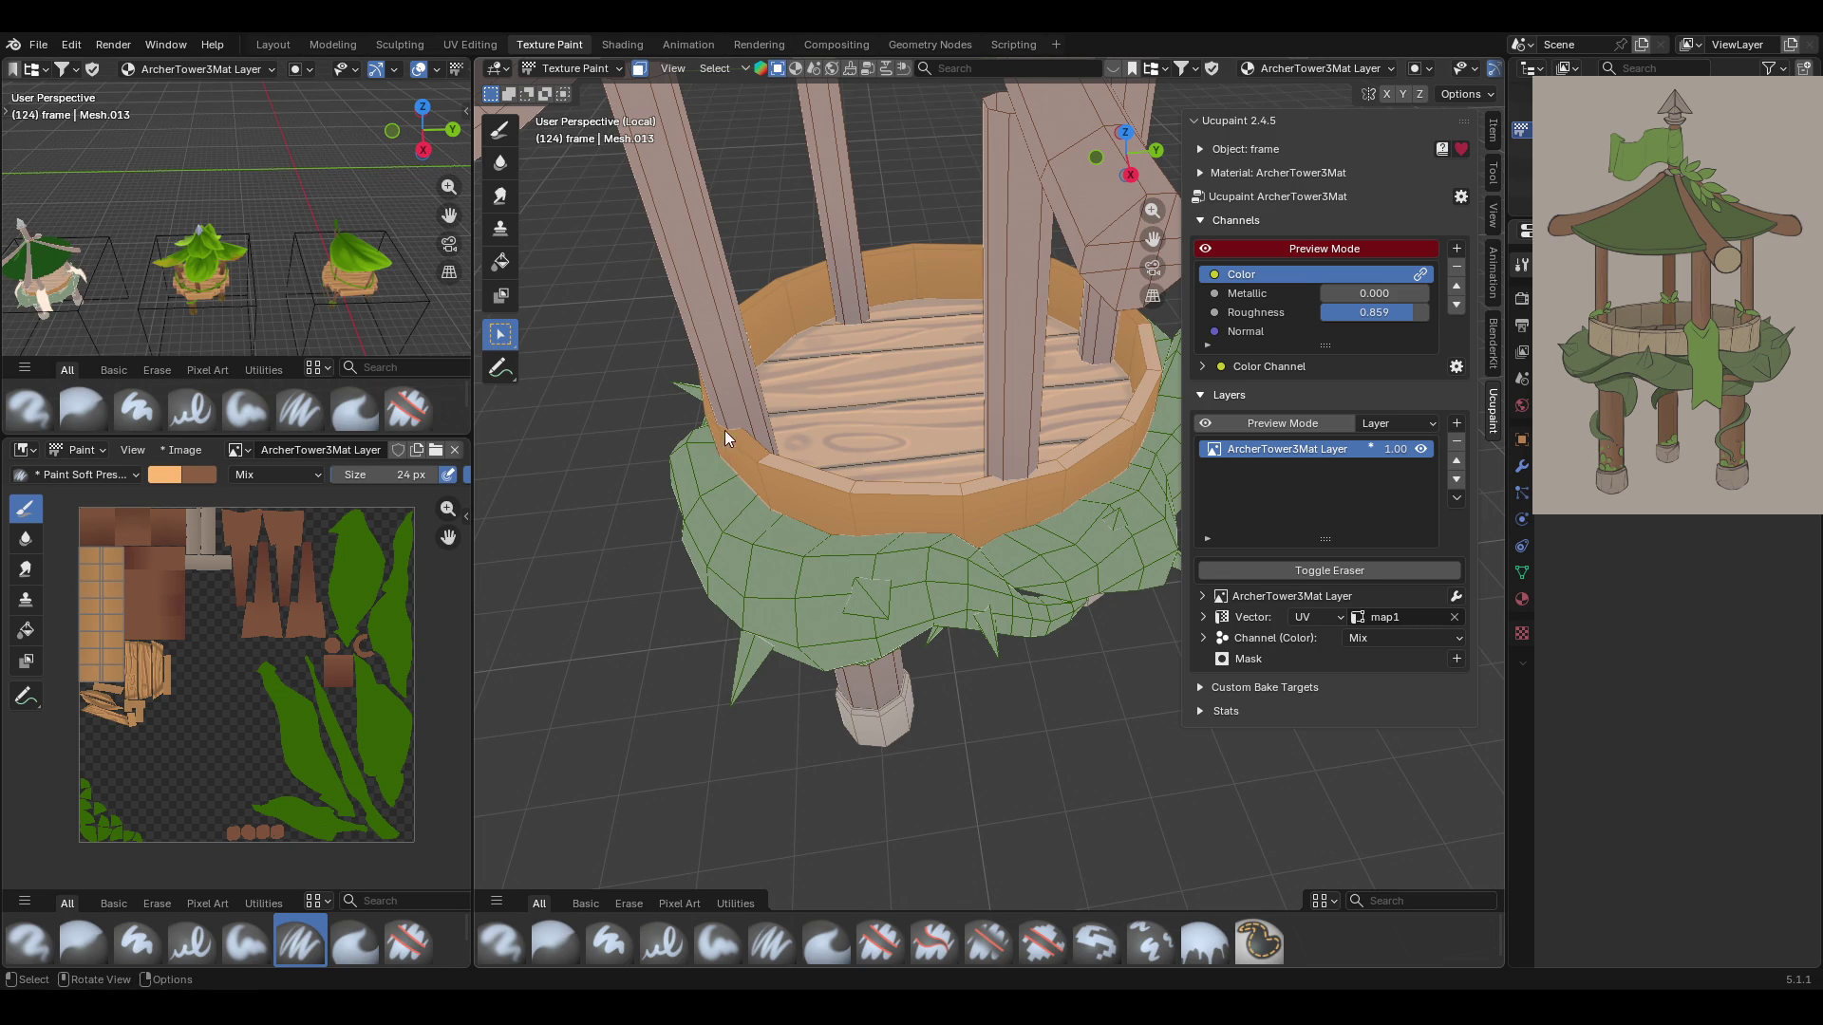
mouse_move(743, 469)
middle_down()
mouse_move(801, 416)
mouse_move(807, 370)
mouse_move(788, 381)
mouse_move(801, 399)
middle_up()
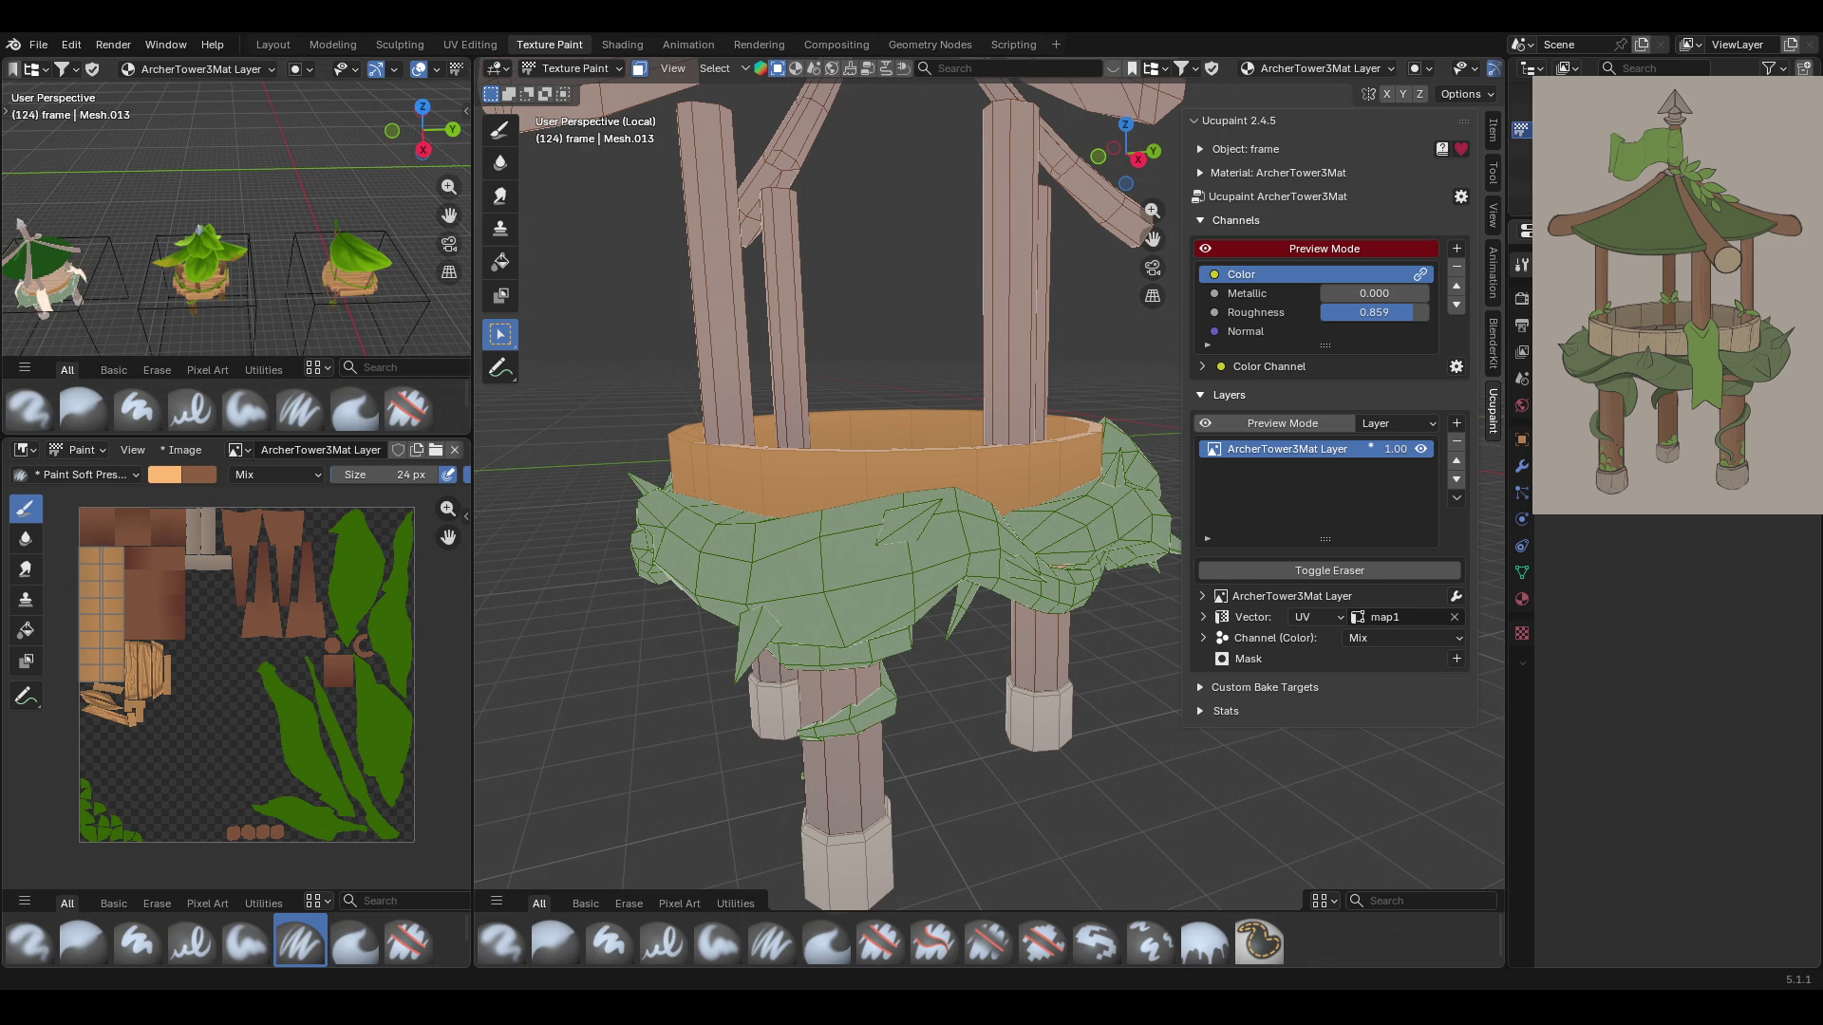
mouse_move(940, 532)
middle_down()
mouse_move(997, 549)
mouse_move(1056, 526)
mouse_move(1034, 534)
mouse_move(1019, 591)
mouse_move(1057, 551)
middle_up()
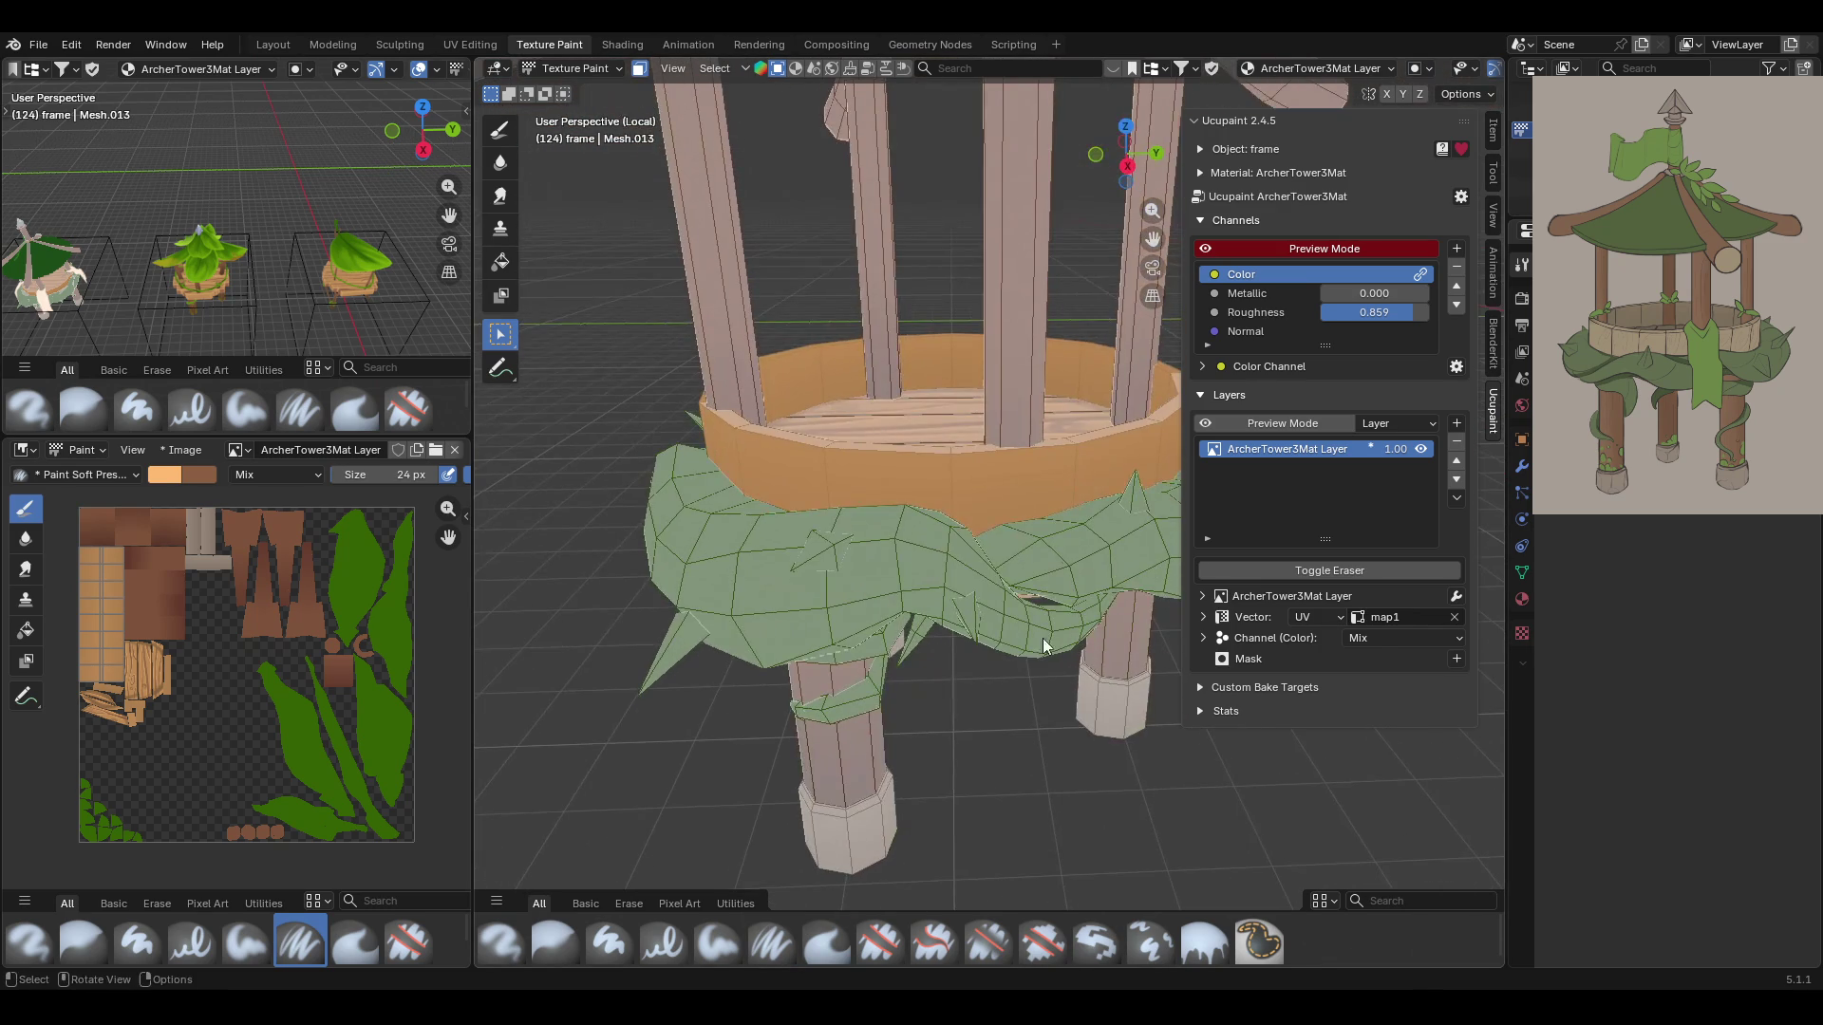
click(771, 943)
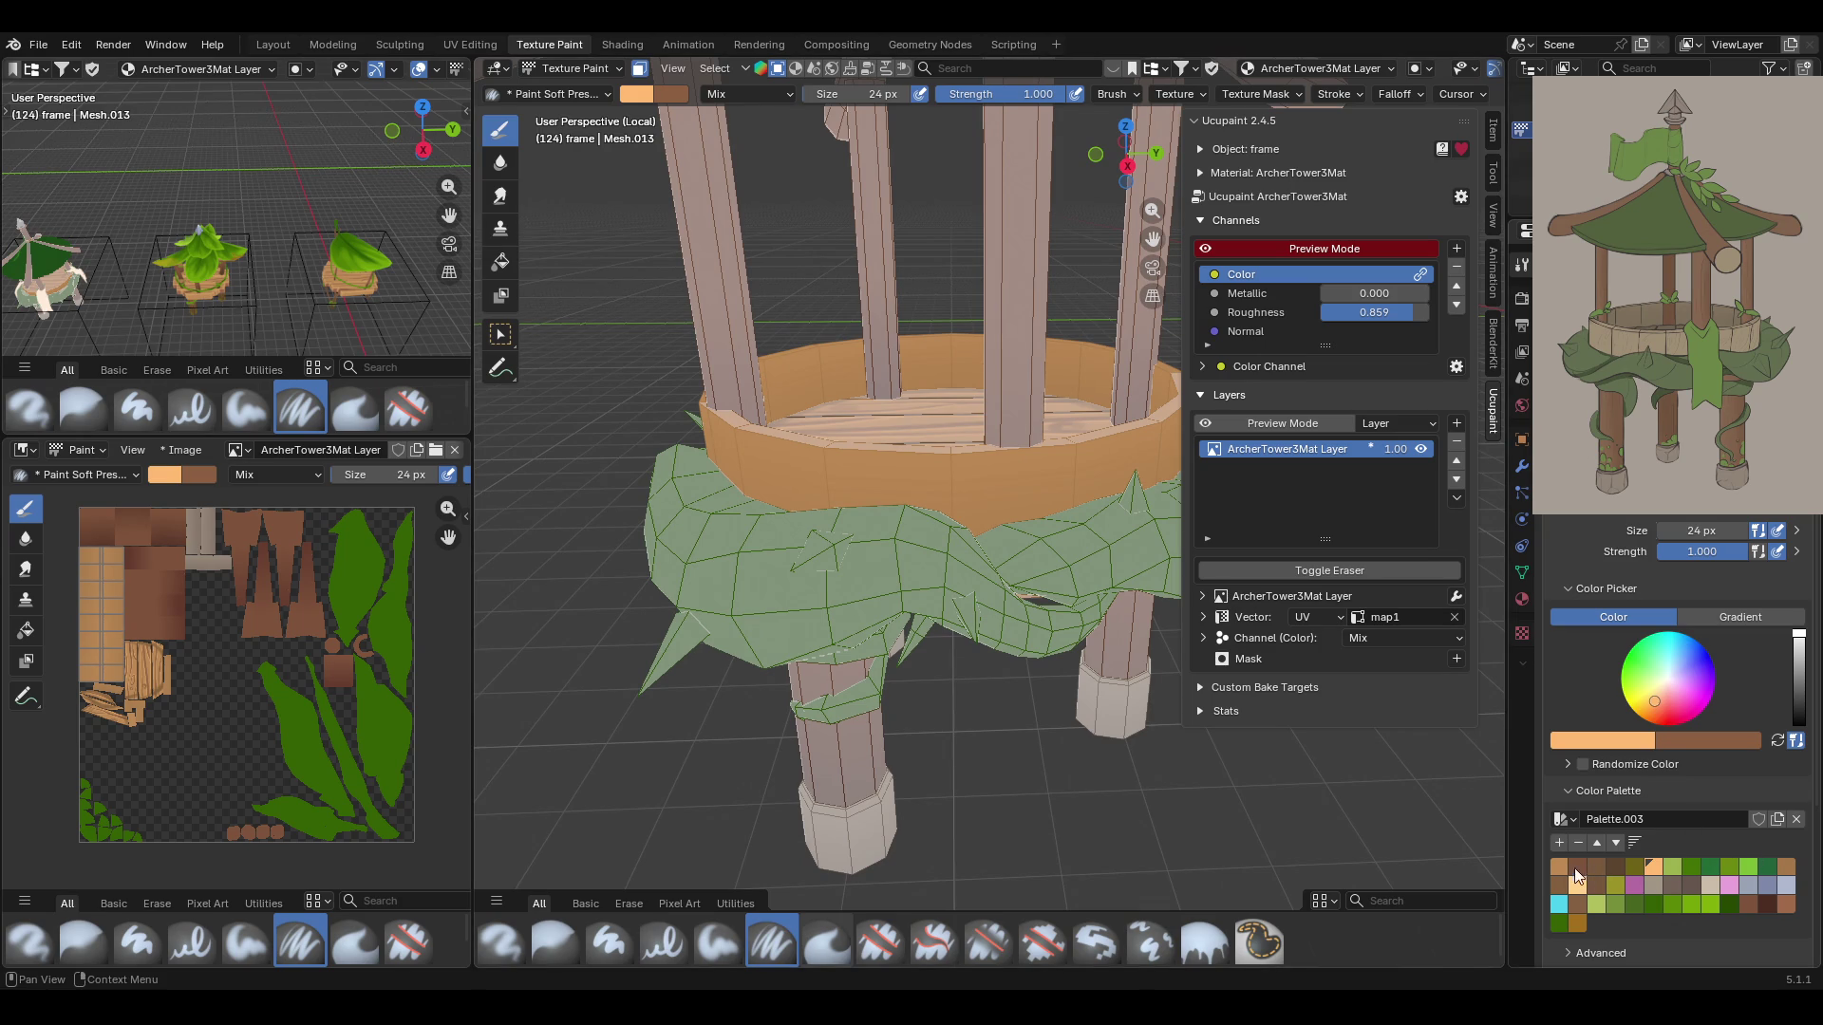
Briefly turn the channel preview off to inspect the wood texture, then back on
scroll(1092, 427, up, 5)
click(1206, 249)
click(1206, 249)
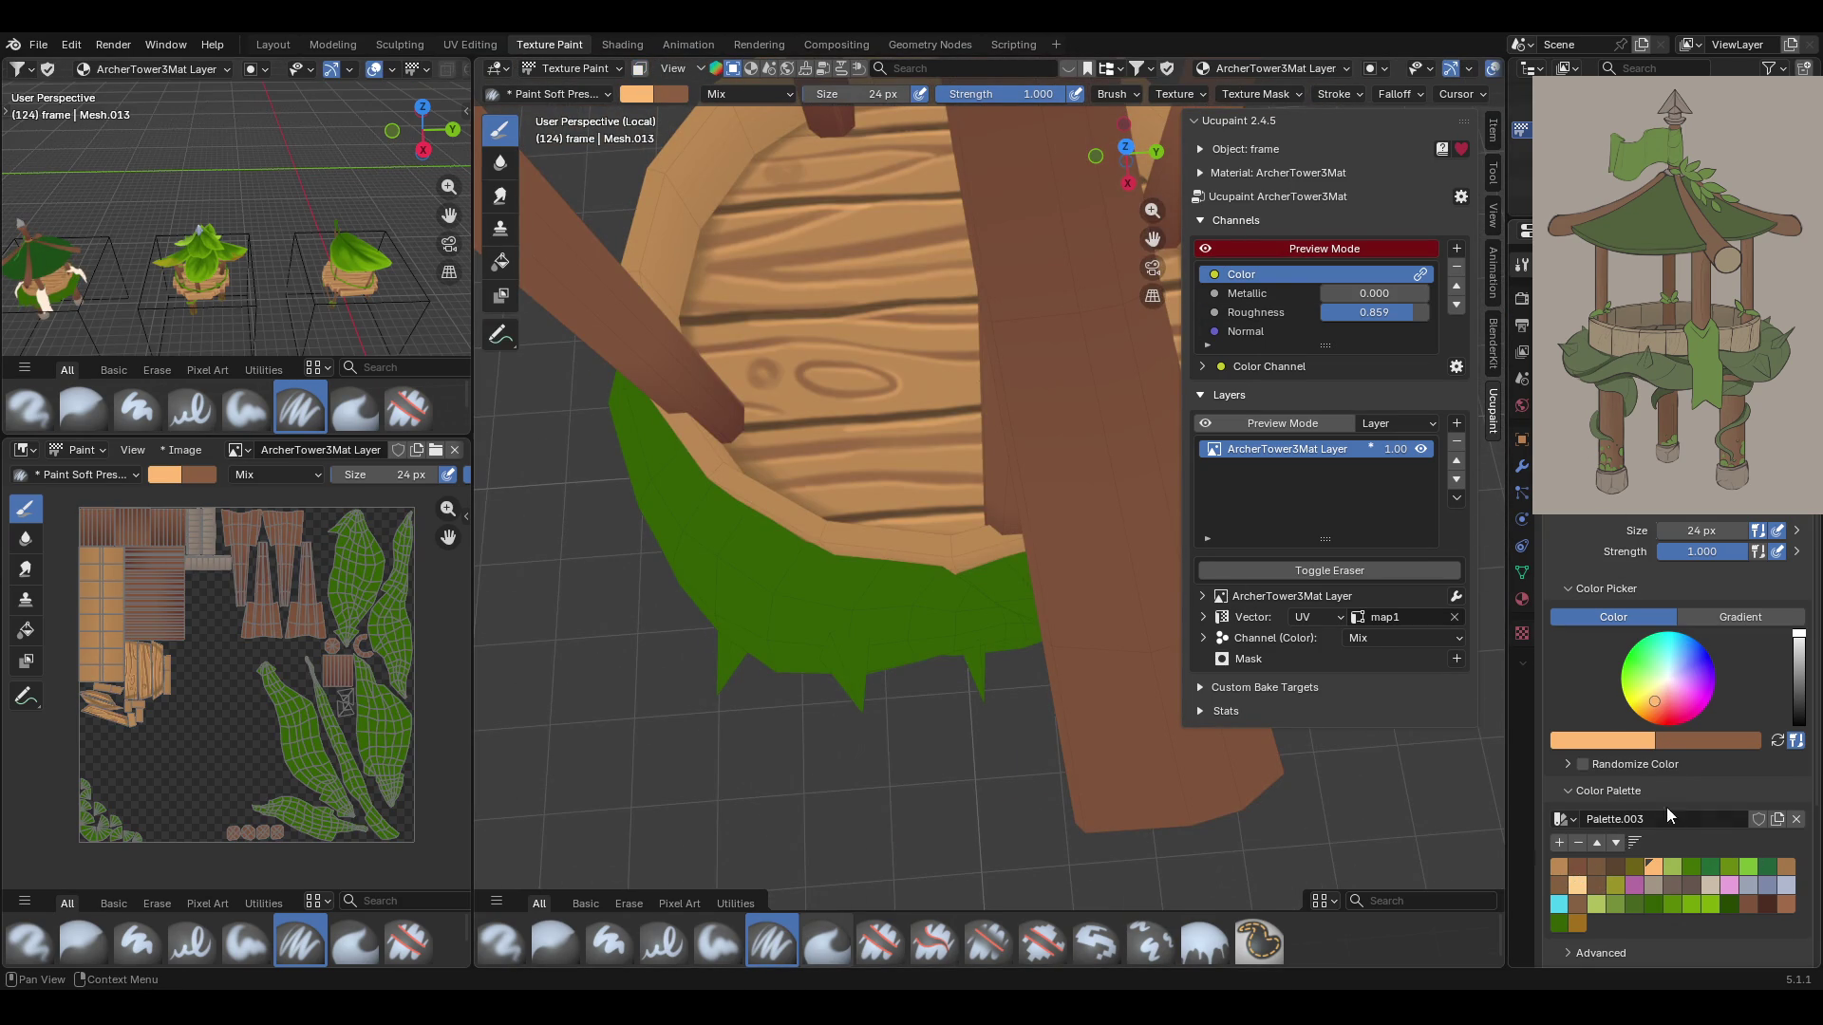
Sample a dark brown brush colour from the floor grain and enable the Face Selection paint mask
click(1578, 740)
click(1642, 719)
click(815, 376)
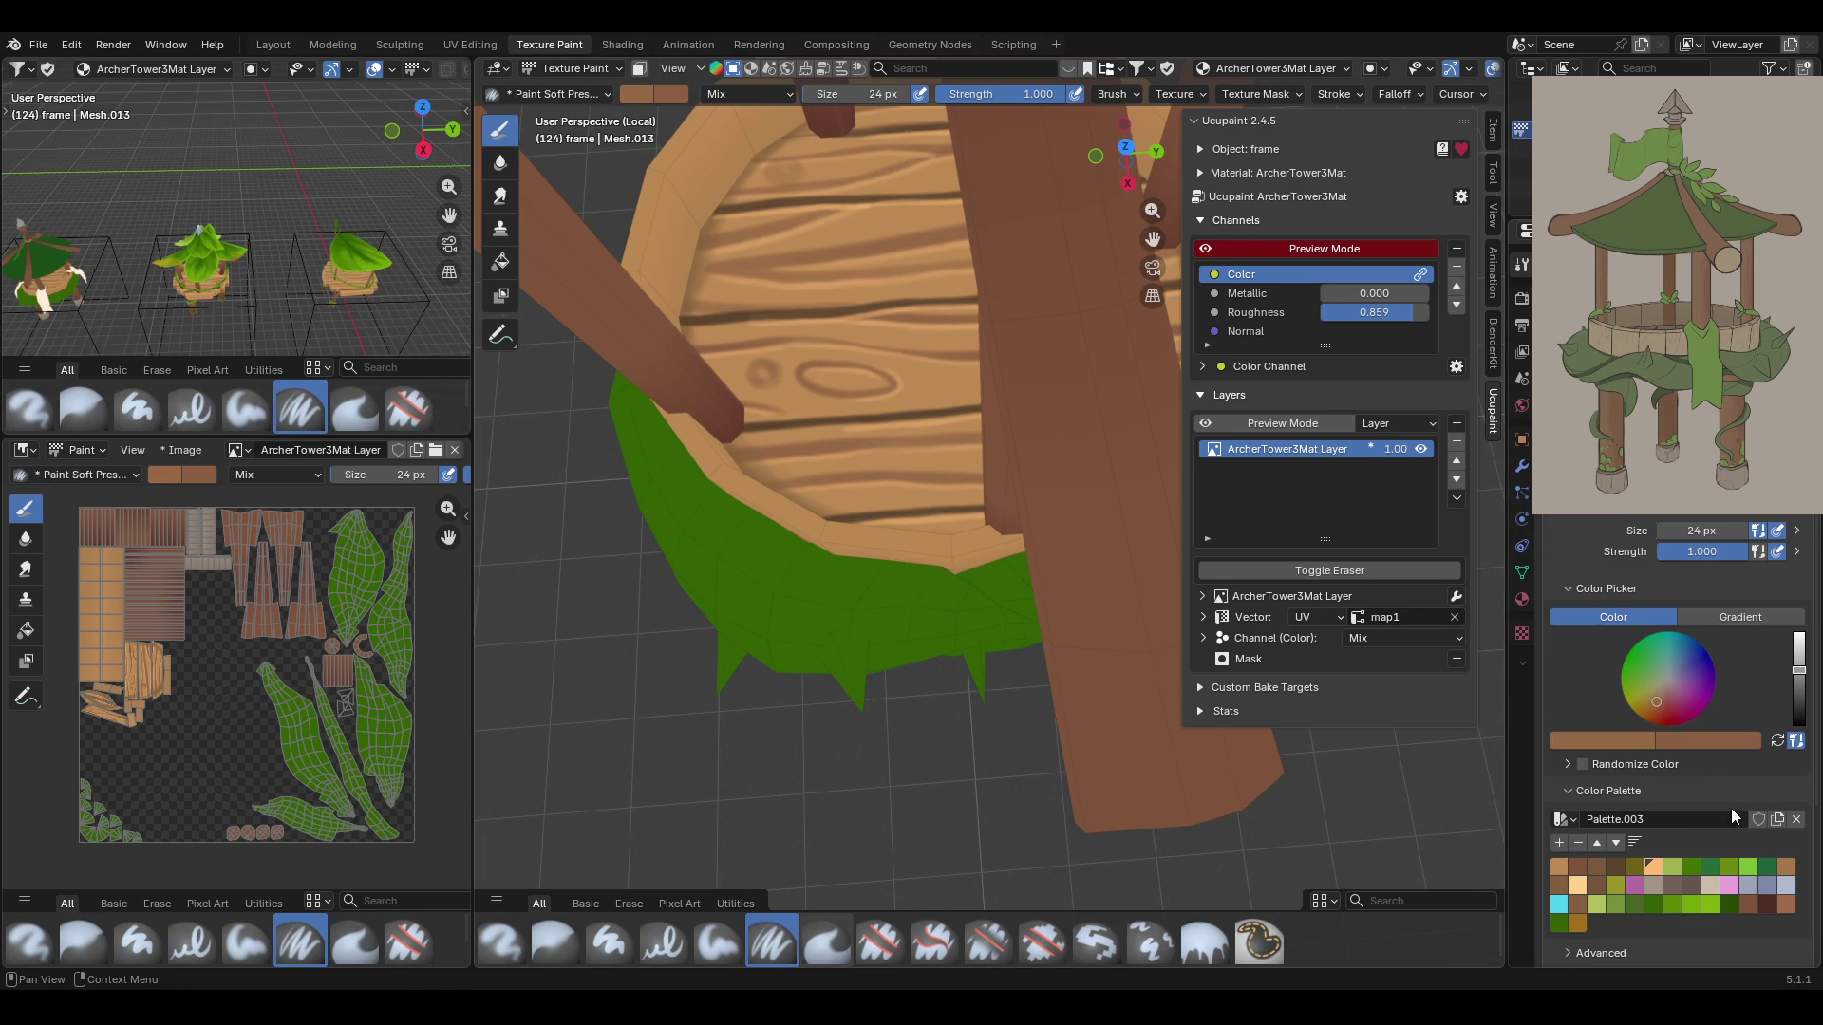
click(1575, 863)
click(1644, 742)
click(1639, 714)
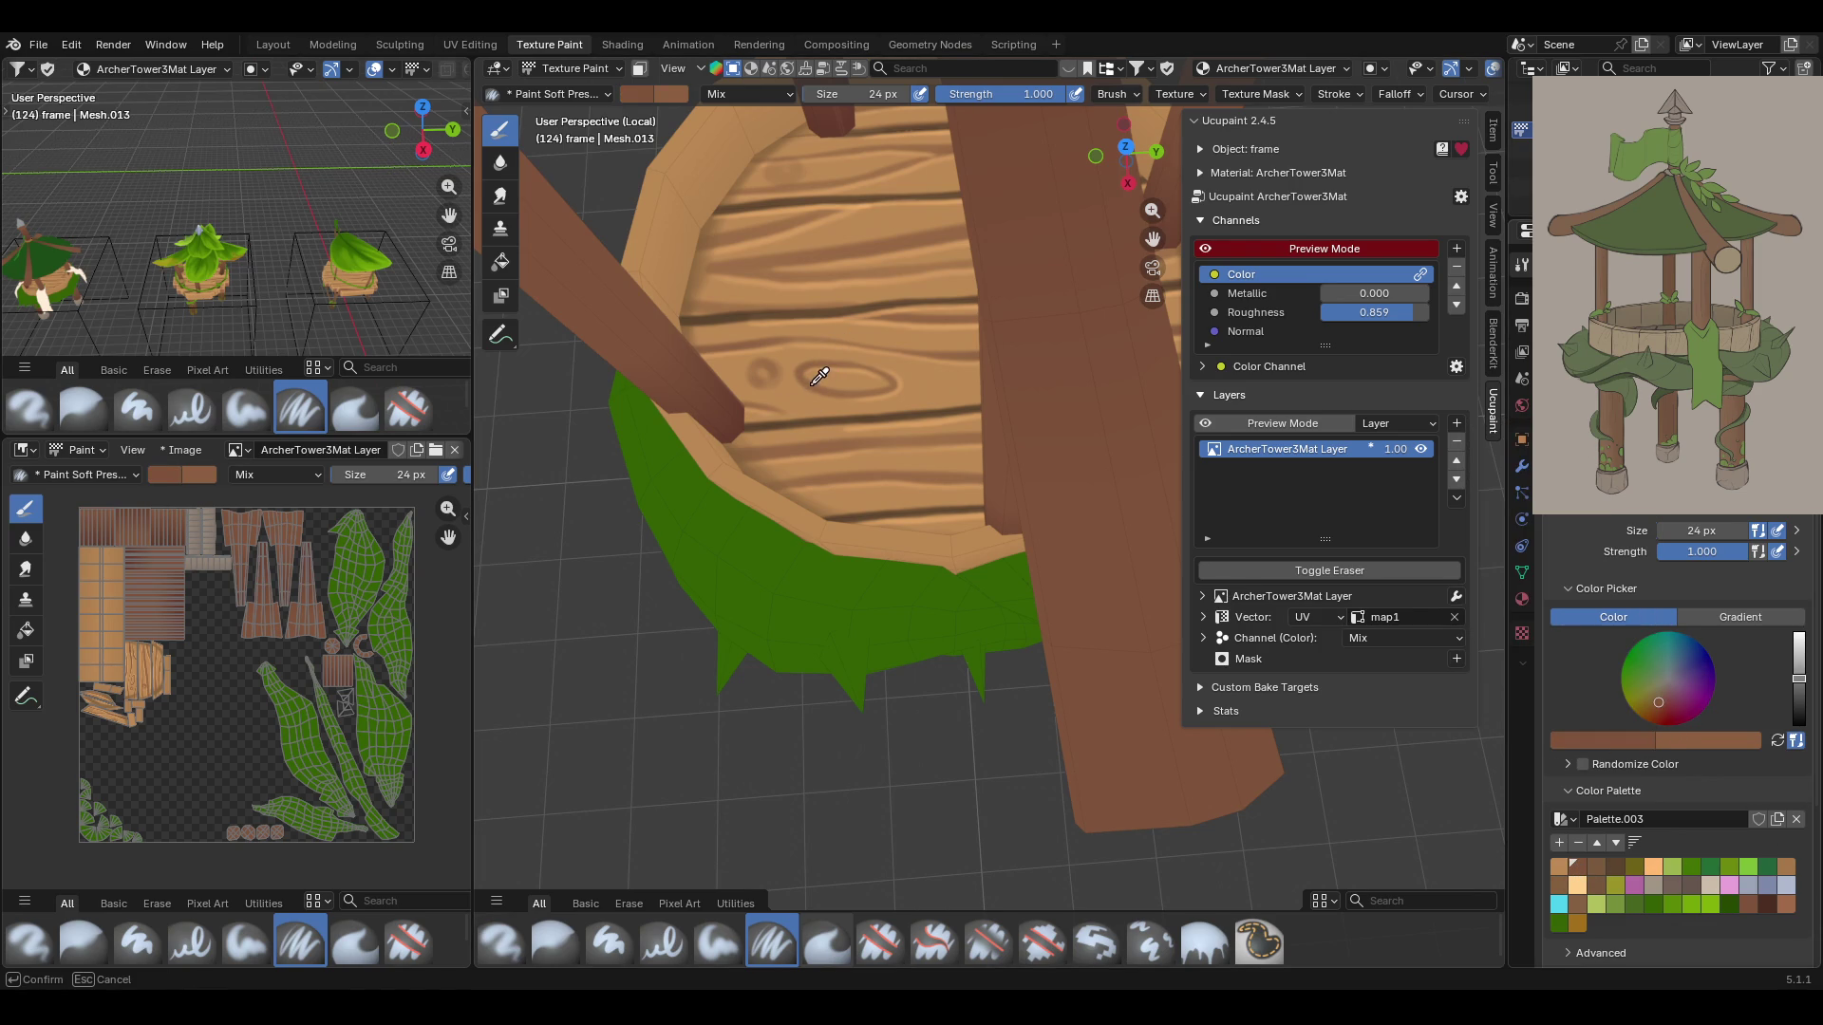
click(818, 378)
mouse_move(952, 623)
middle_down()
mouse_move(1006, 598)
mouse_move(1070, 602)
mouse_move(944, 476)
mouse_move(959, 493)
mouse_move(1044, 456)
middle_up()
click(639, 69)
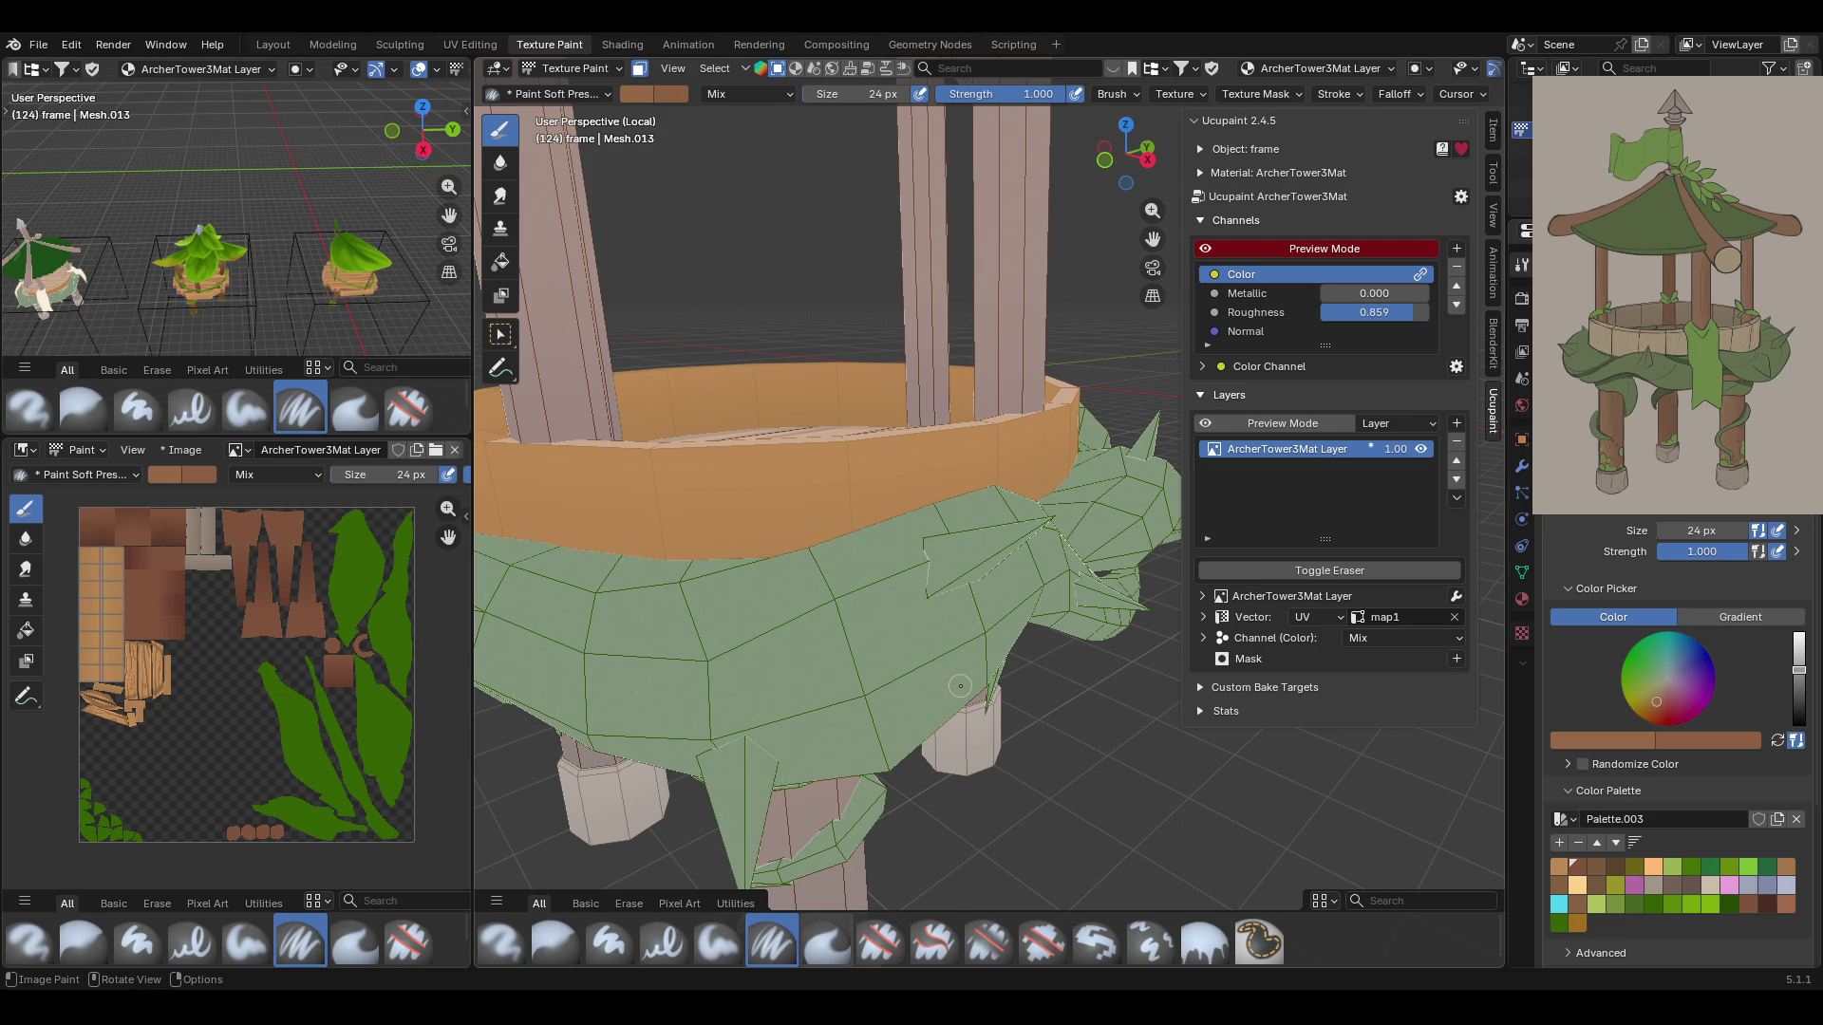
Paint dark grain arcs and two short vertical strokes on the orange band
middle_drag(961, 621, 825, 615)
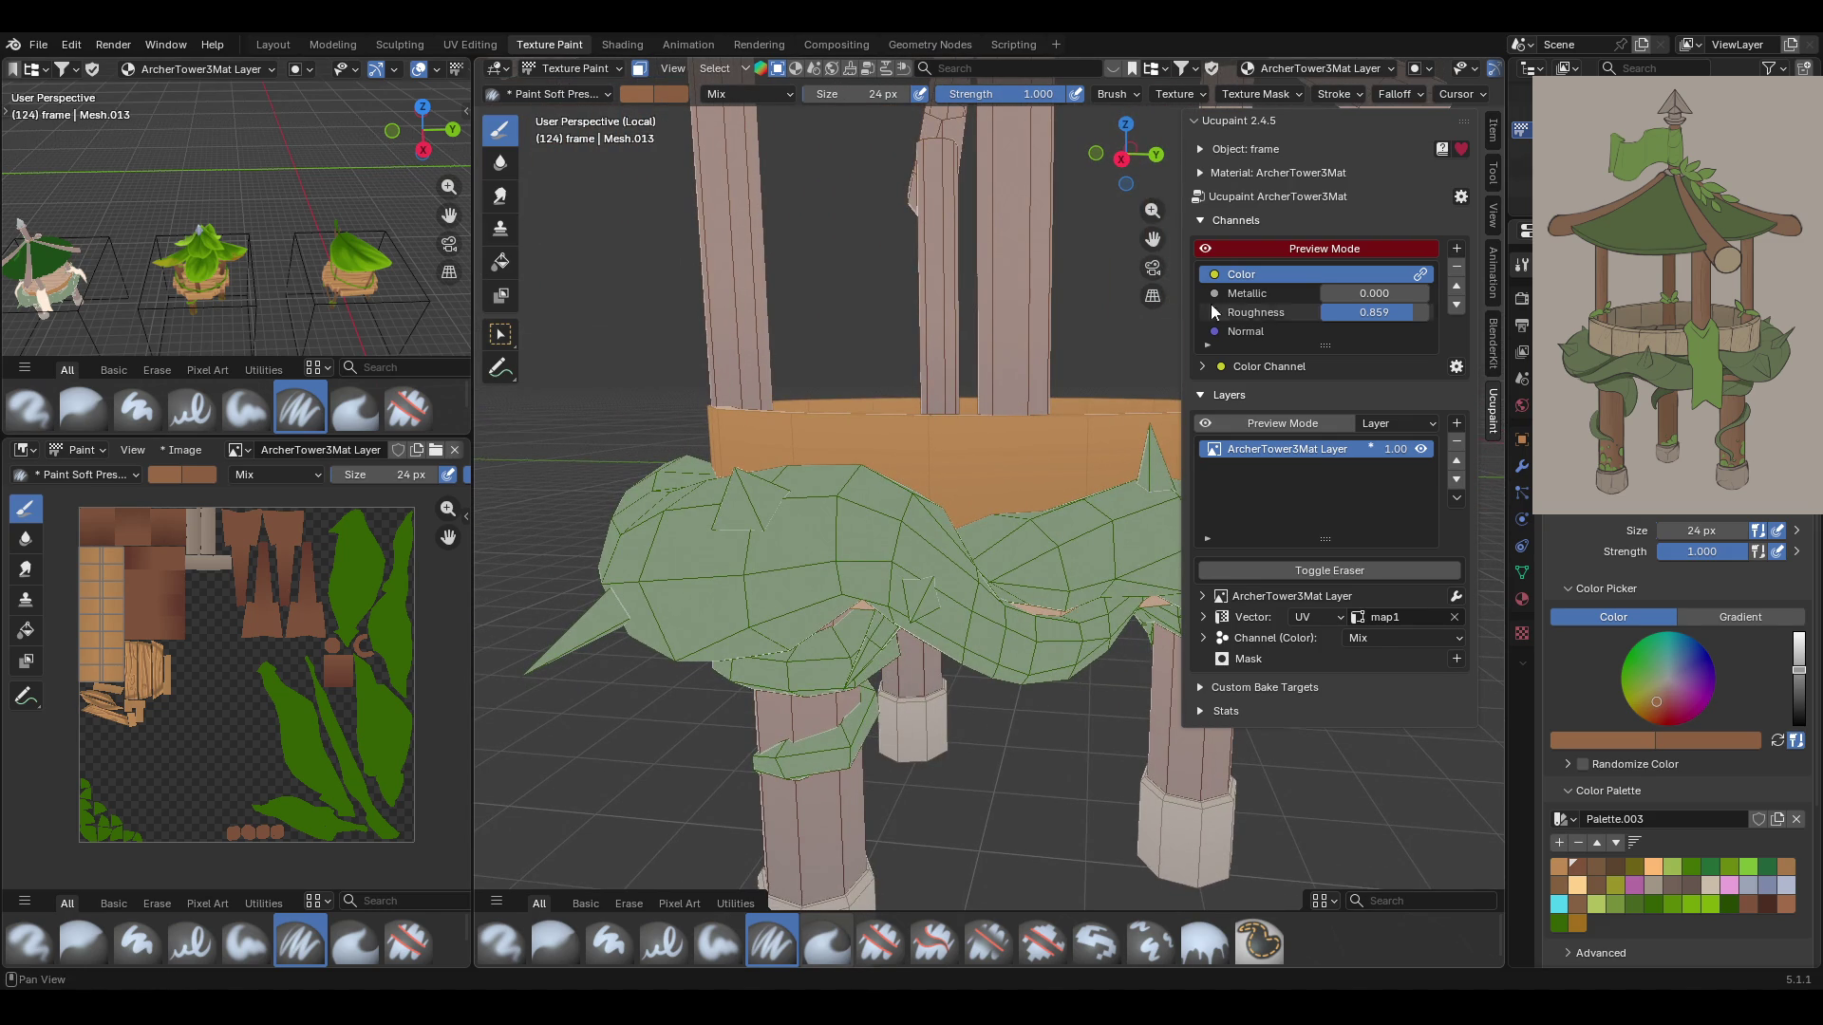
drag(1152, 240, 884, 477)
middle_drag(884, 477, 871, 463)
mouse_move(877, 541)
mouse_down()
mouse_move(898, 466)
mouse_move(913, 517)
mouse_move(830, 546)
mouse_move(871, 418)
mouse_up()
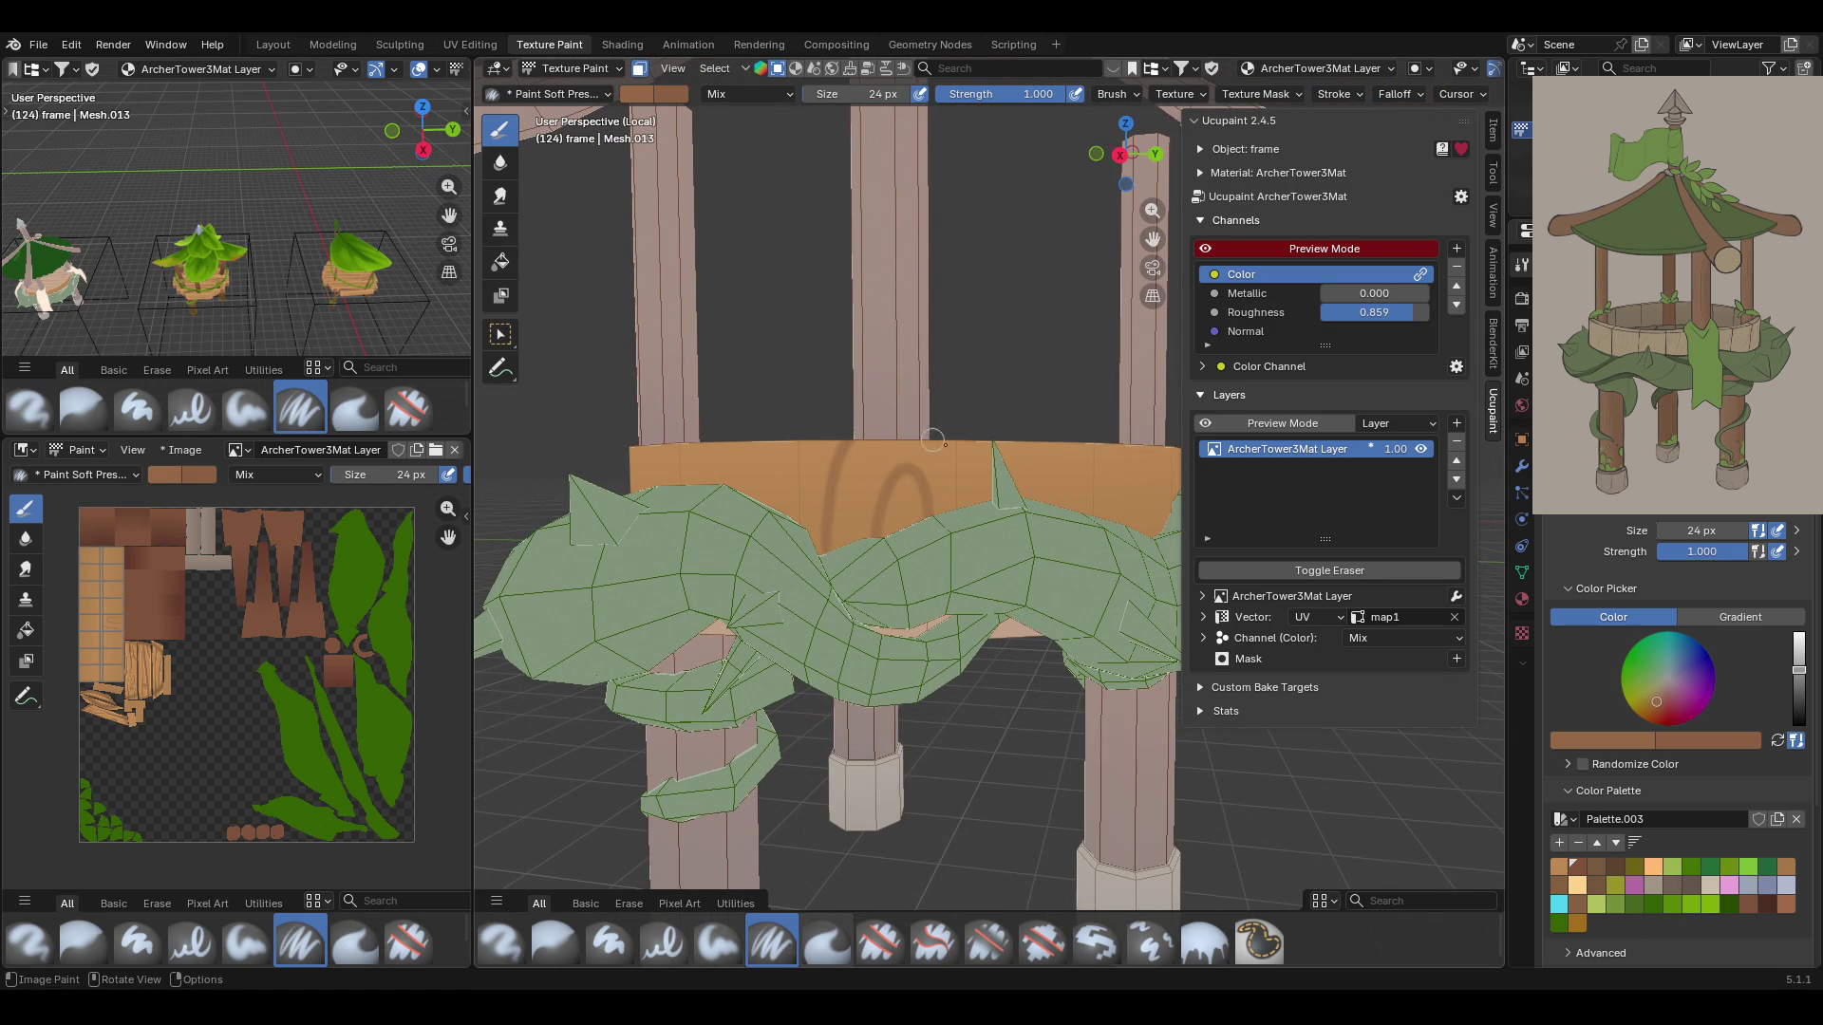
drag(1053, 443, 1056, 507)
drag(832, 437, 836, 503)
Add more dark grain strokes, undoing one, plus a squiggle near the leaves
mouse_move(944, 369)
middle_down()
mouse_move(950, 413)
mouse_move(1072, 548)
middle_up()
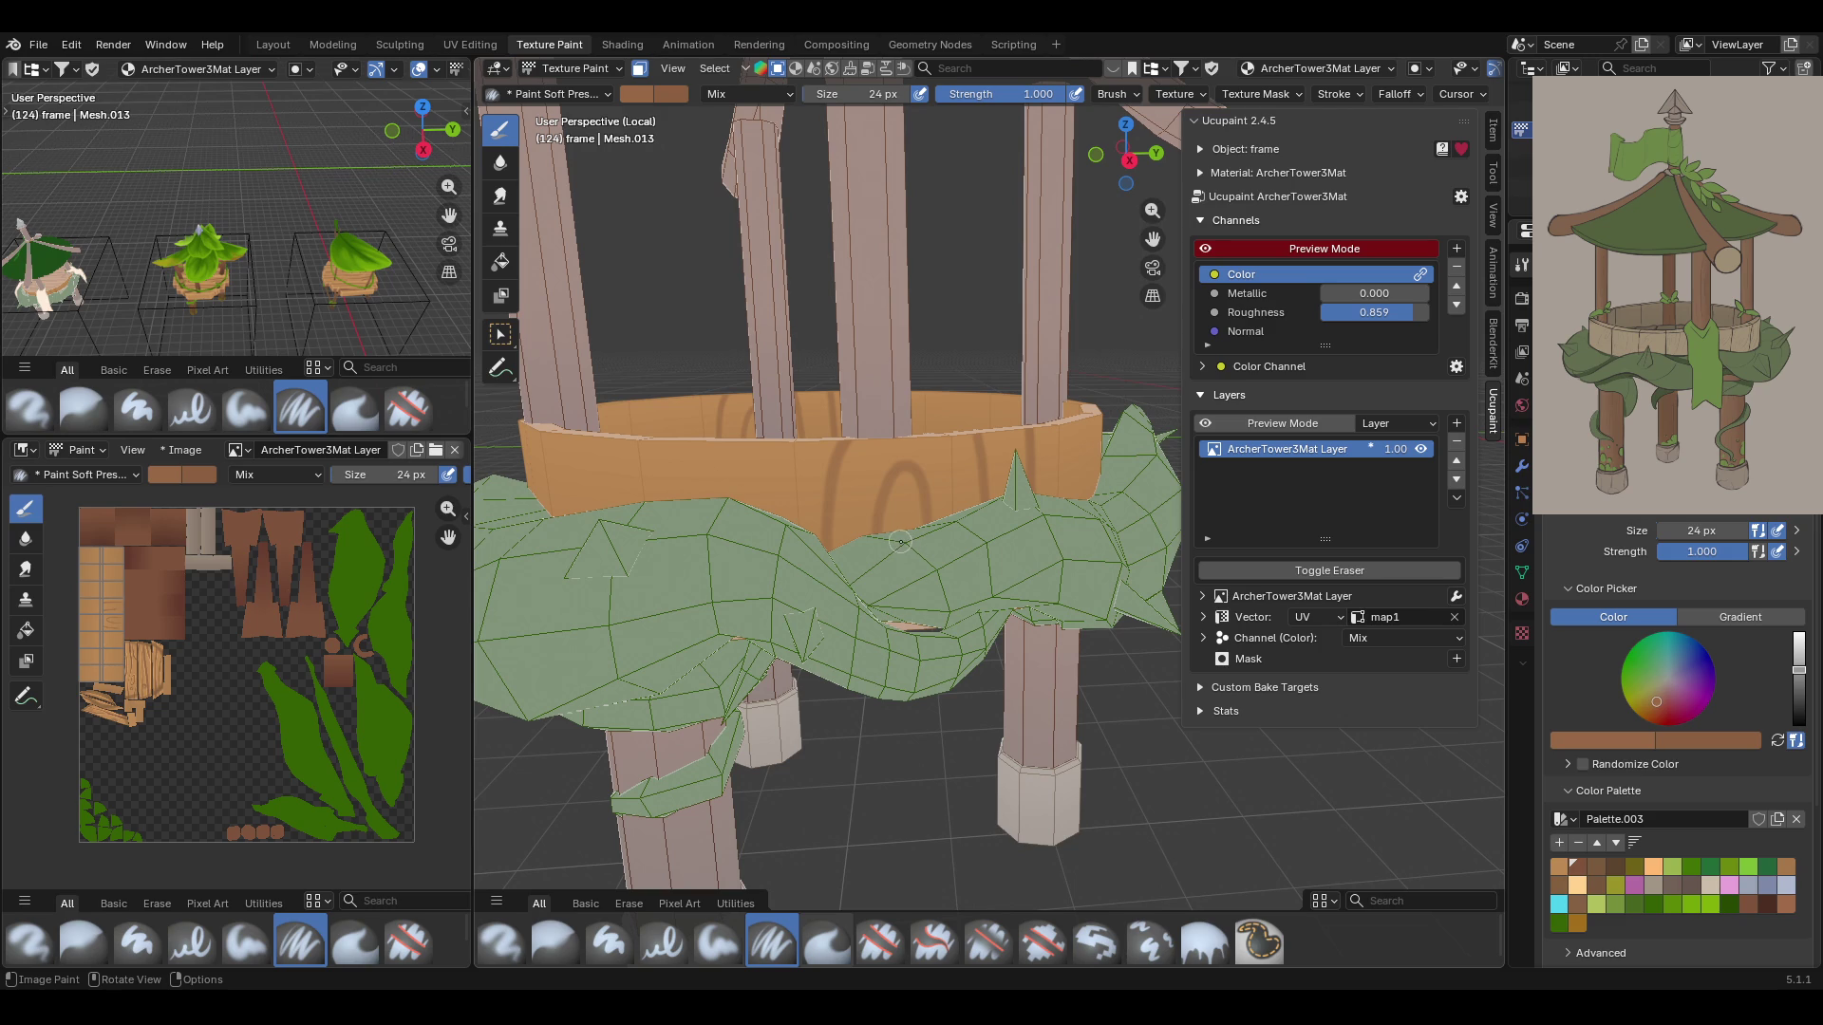
drag(1153, 239, 1152, 269)
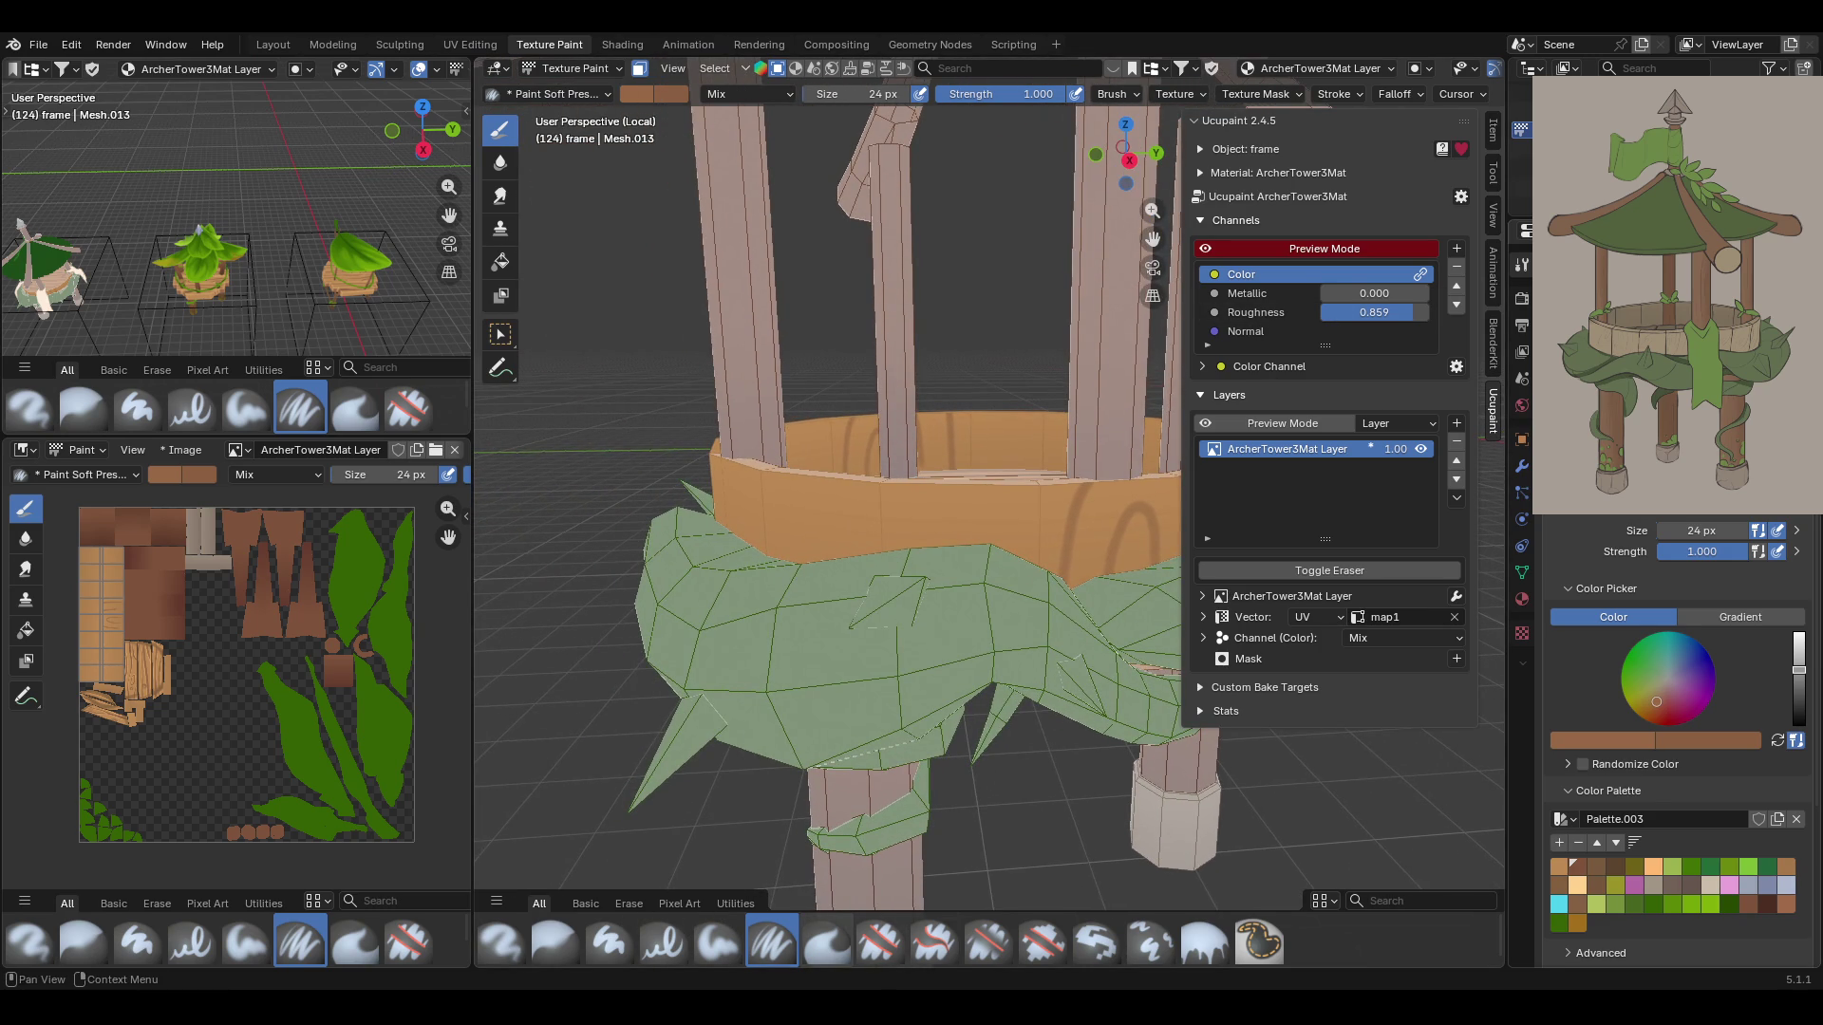
drag(906, 510, 921, 576)
drag(992, 489, 978, 571)
key(ctrl+z)
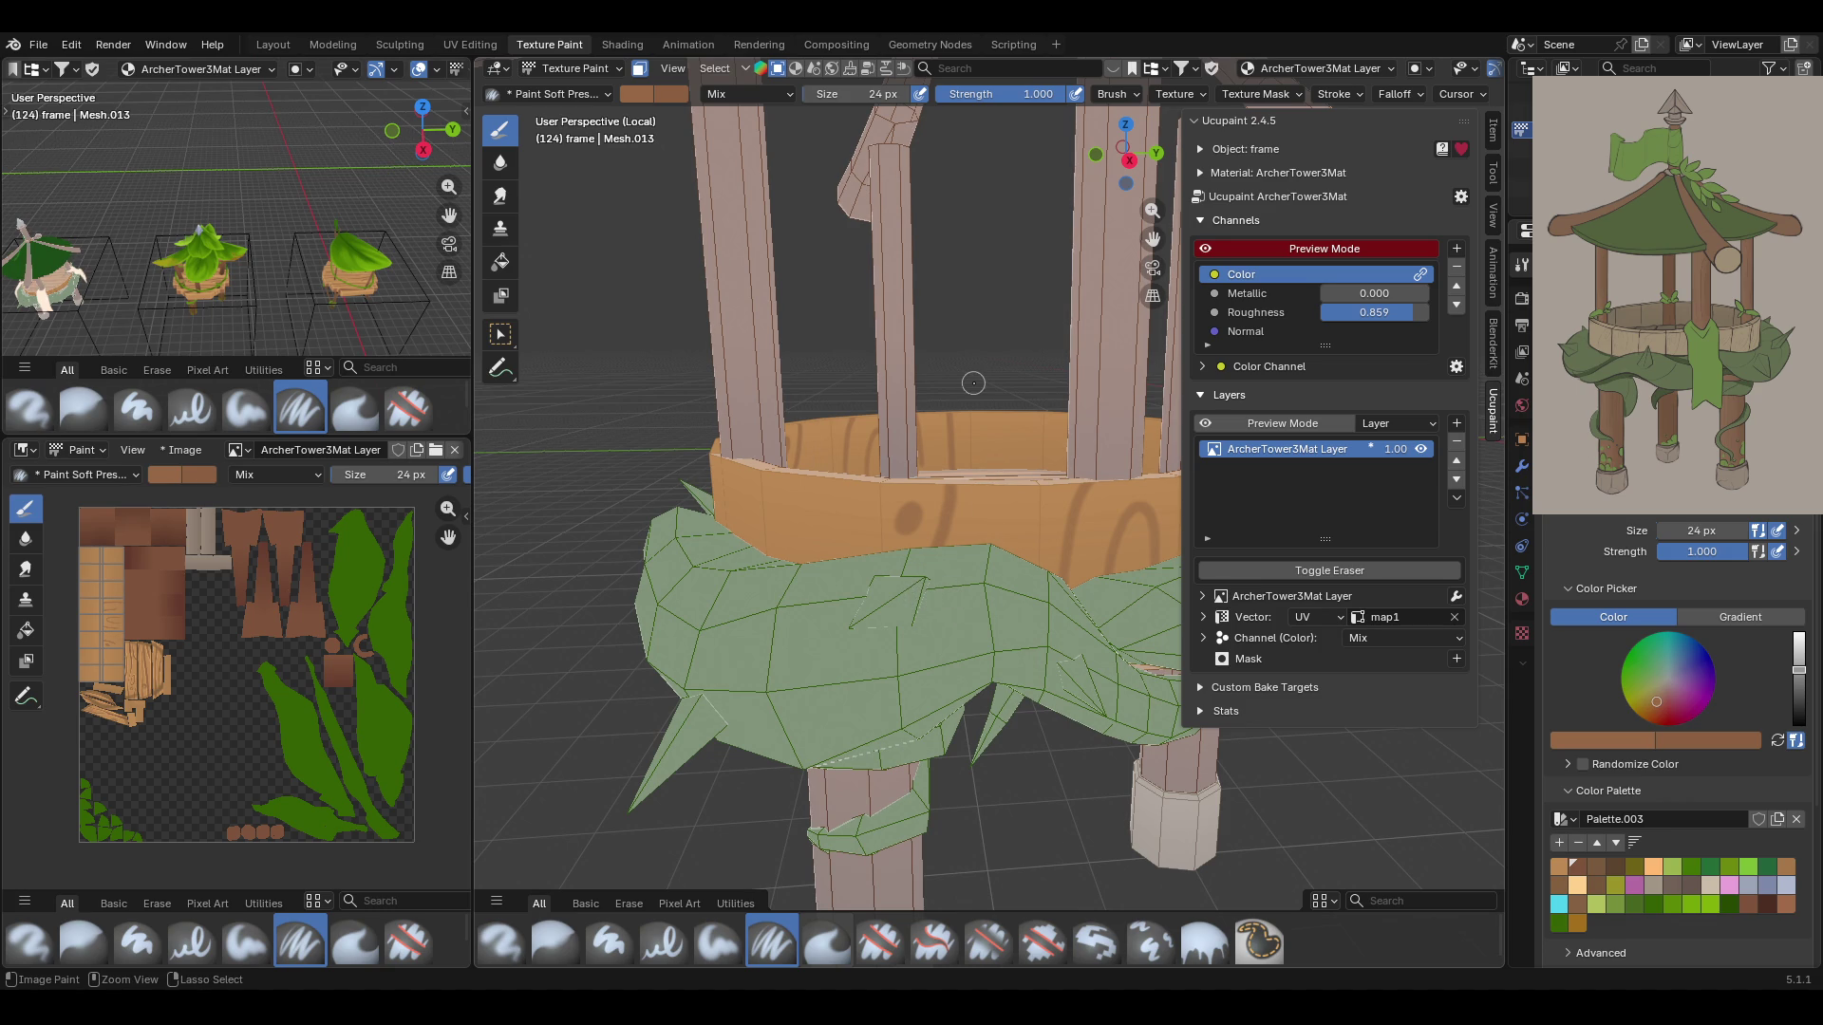
middle_drag(997, 388, 915, 389)
mouse_move(988, 466)
middle_down()
mouse_move(1051, 442)
mouse_move(1040, 323)
middle_up()
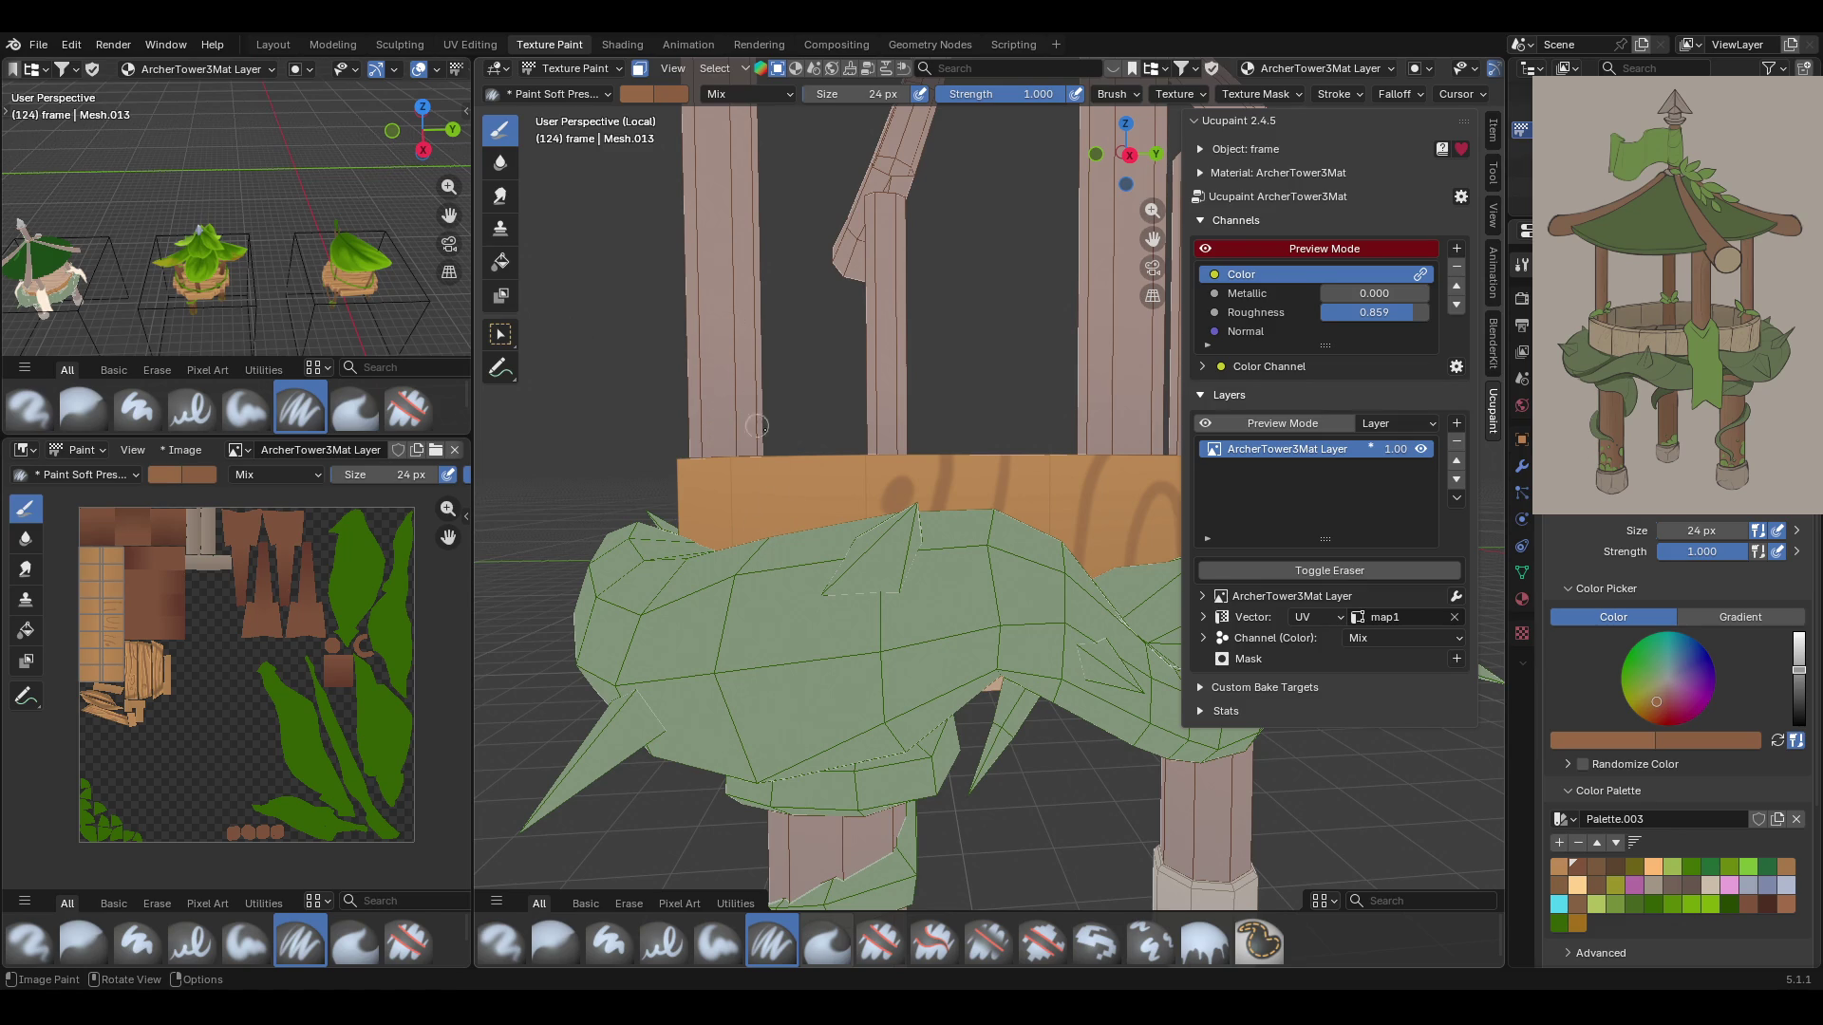
mouse_move(757, 512)
mouse_down()
mouse_move(797, 511)
mouse_move(781, 539)
mouse_move(745, 532)
mouse_move(852, 458)
mouse_move(859, 511)
mouse_move(732, 485)
mouse_move(790, 475)
mouse_up()
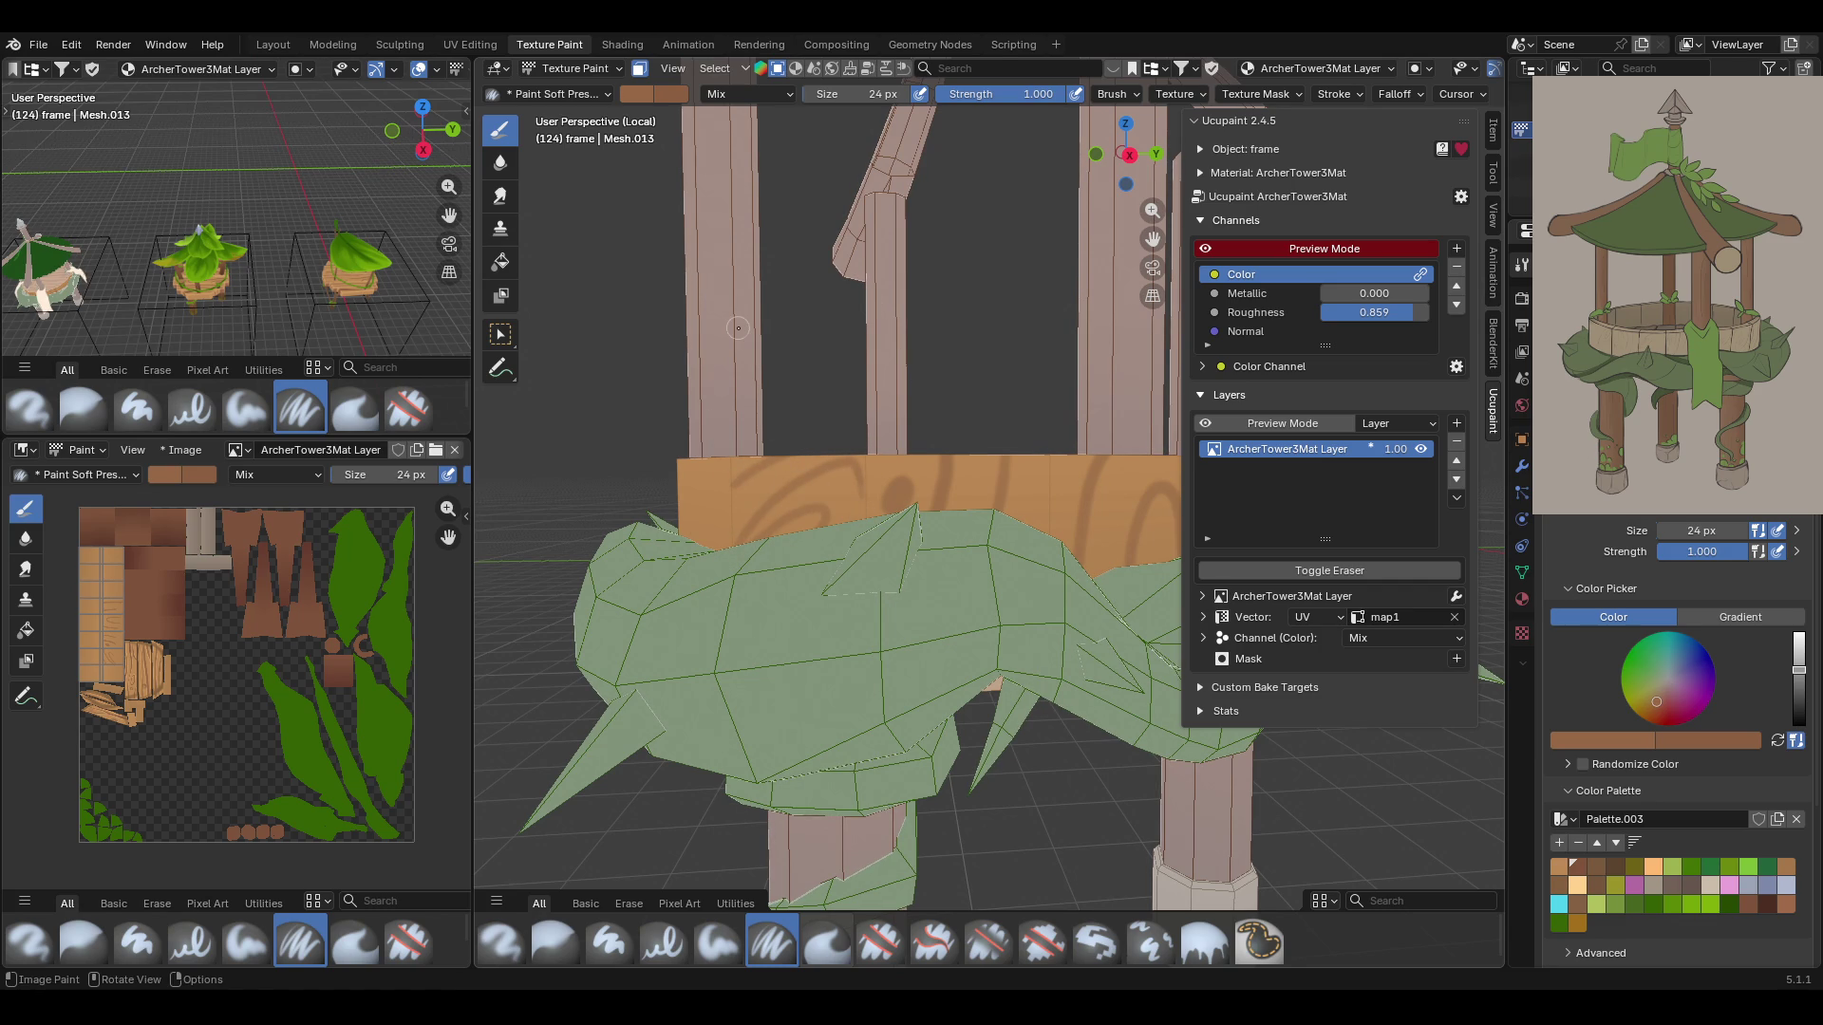
Switch to a dark brown palette swatch and paint a down-and-up grain stroke on the band
click(1776, 742)
click(1610, 868)
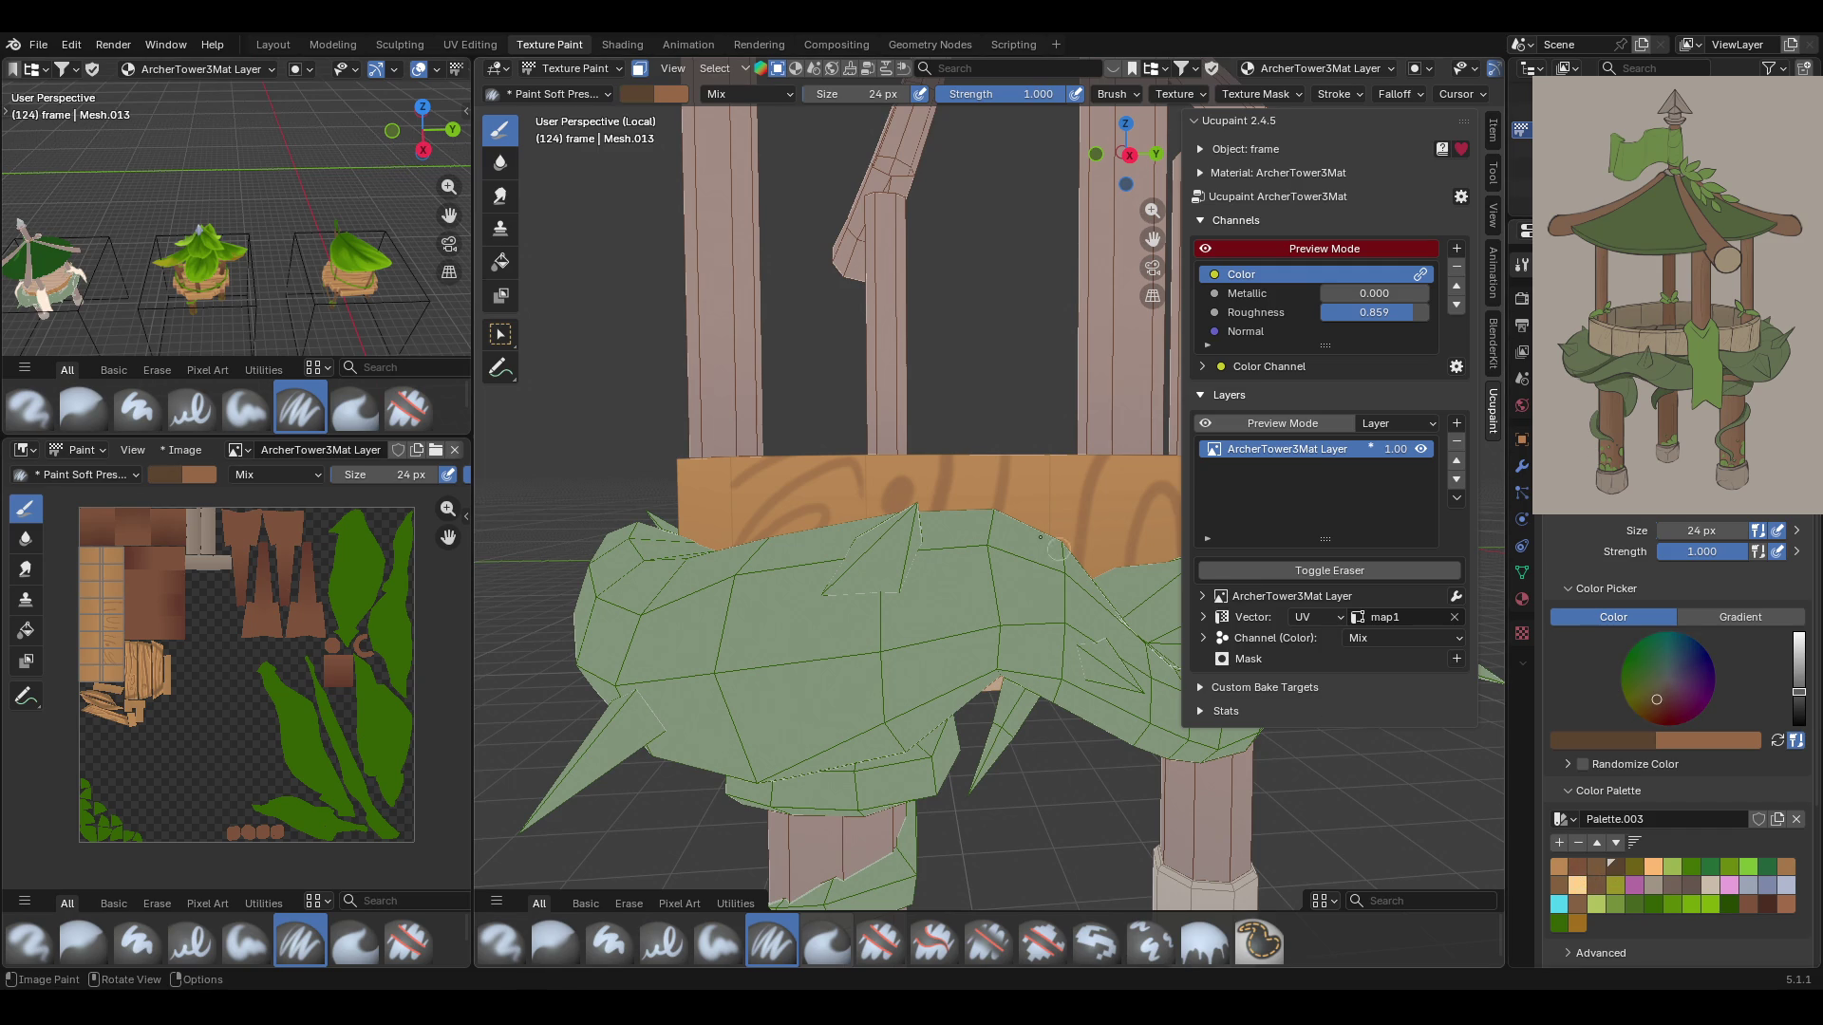
mouse_move(866, 496)
mouse_down()
mouse_move(865, 452)
mouse_move(864, 514)
mouse_up()
click(864, 496)
drag(1048, 458, 1042, 560)
middle_drag(1033, 476, 1044, 457)
drag(1153, 238, 912, 482)
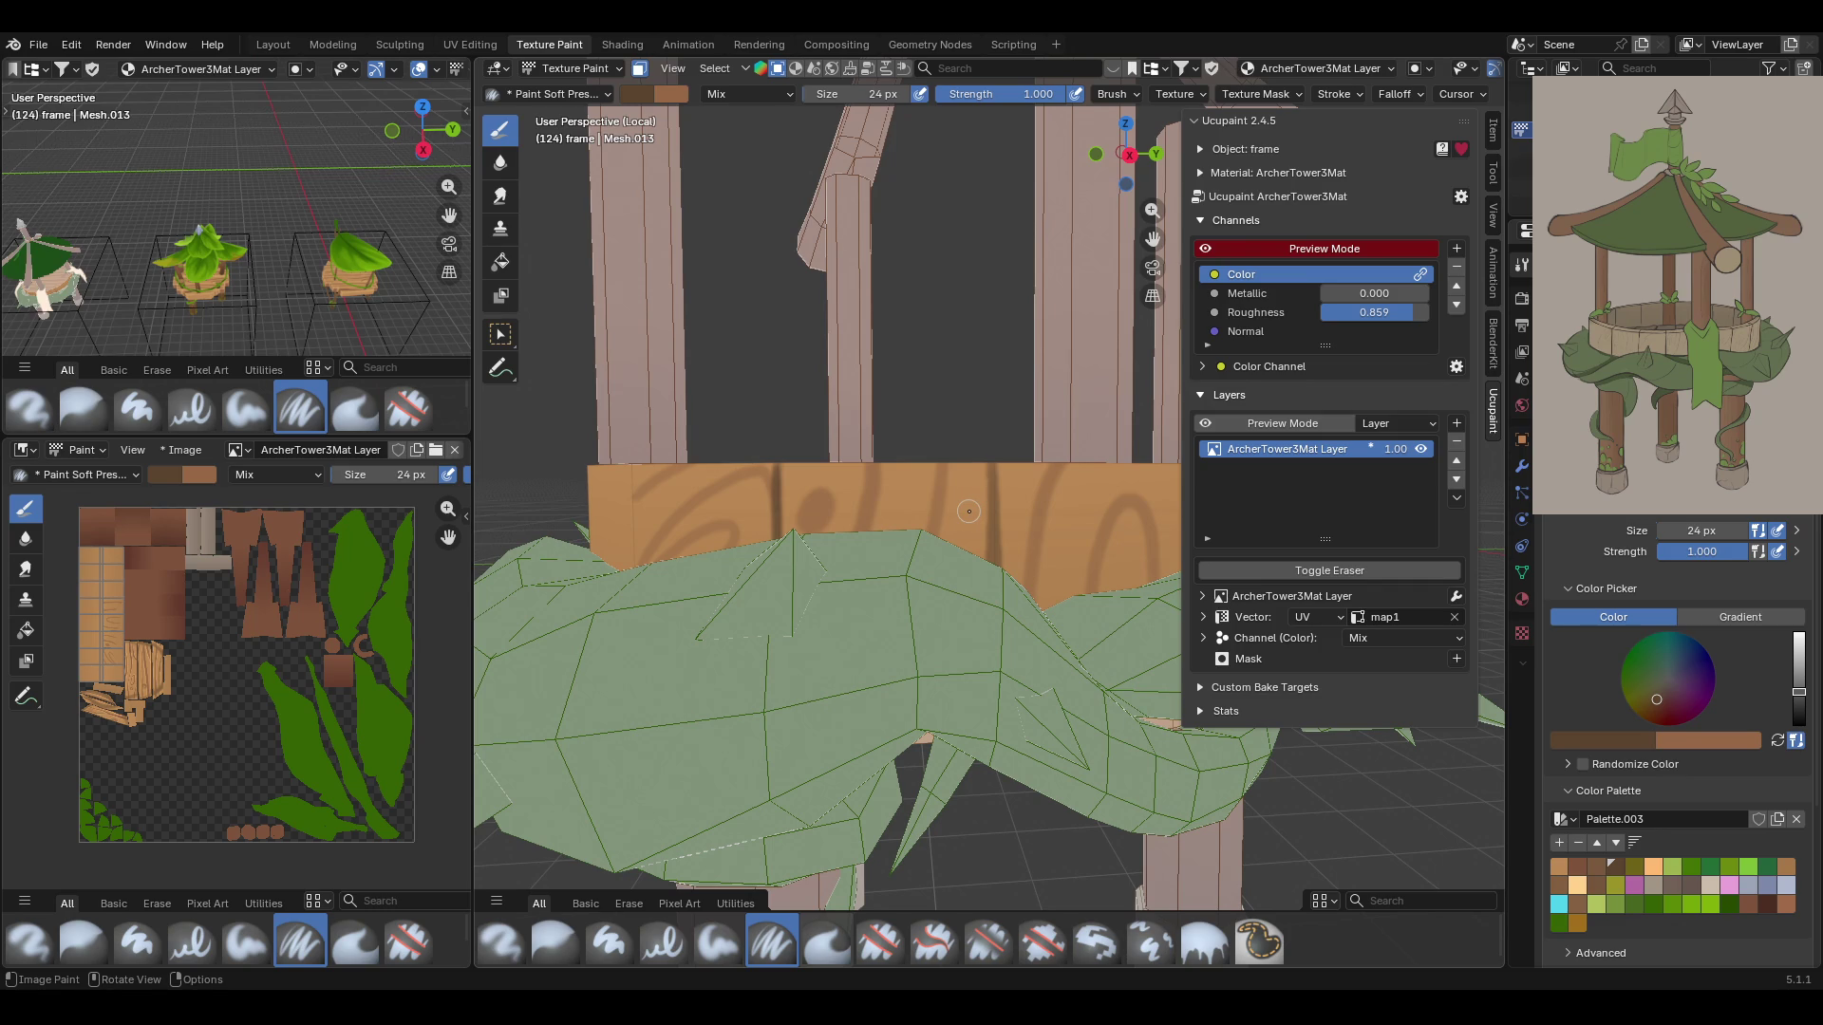
Paint dark vertical plank seams down the rim, redoing the first seam after an undo
middle_drag(1014, 547, 1001, 510)
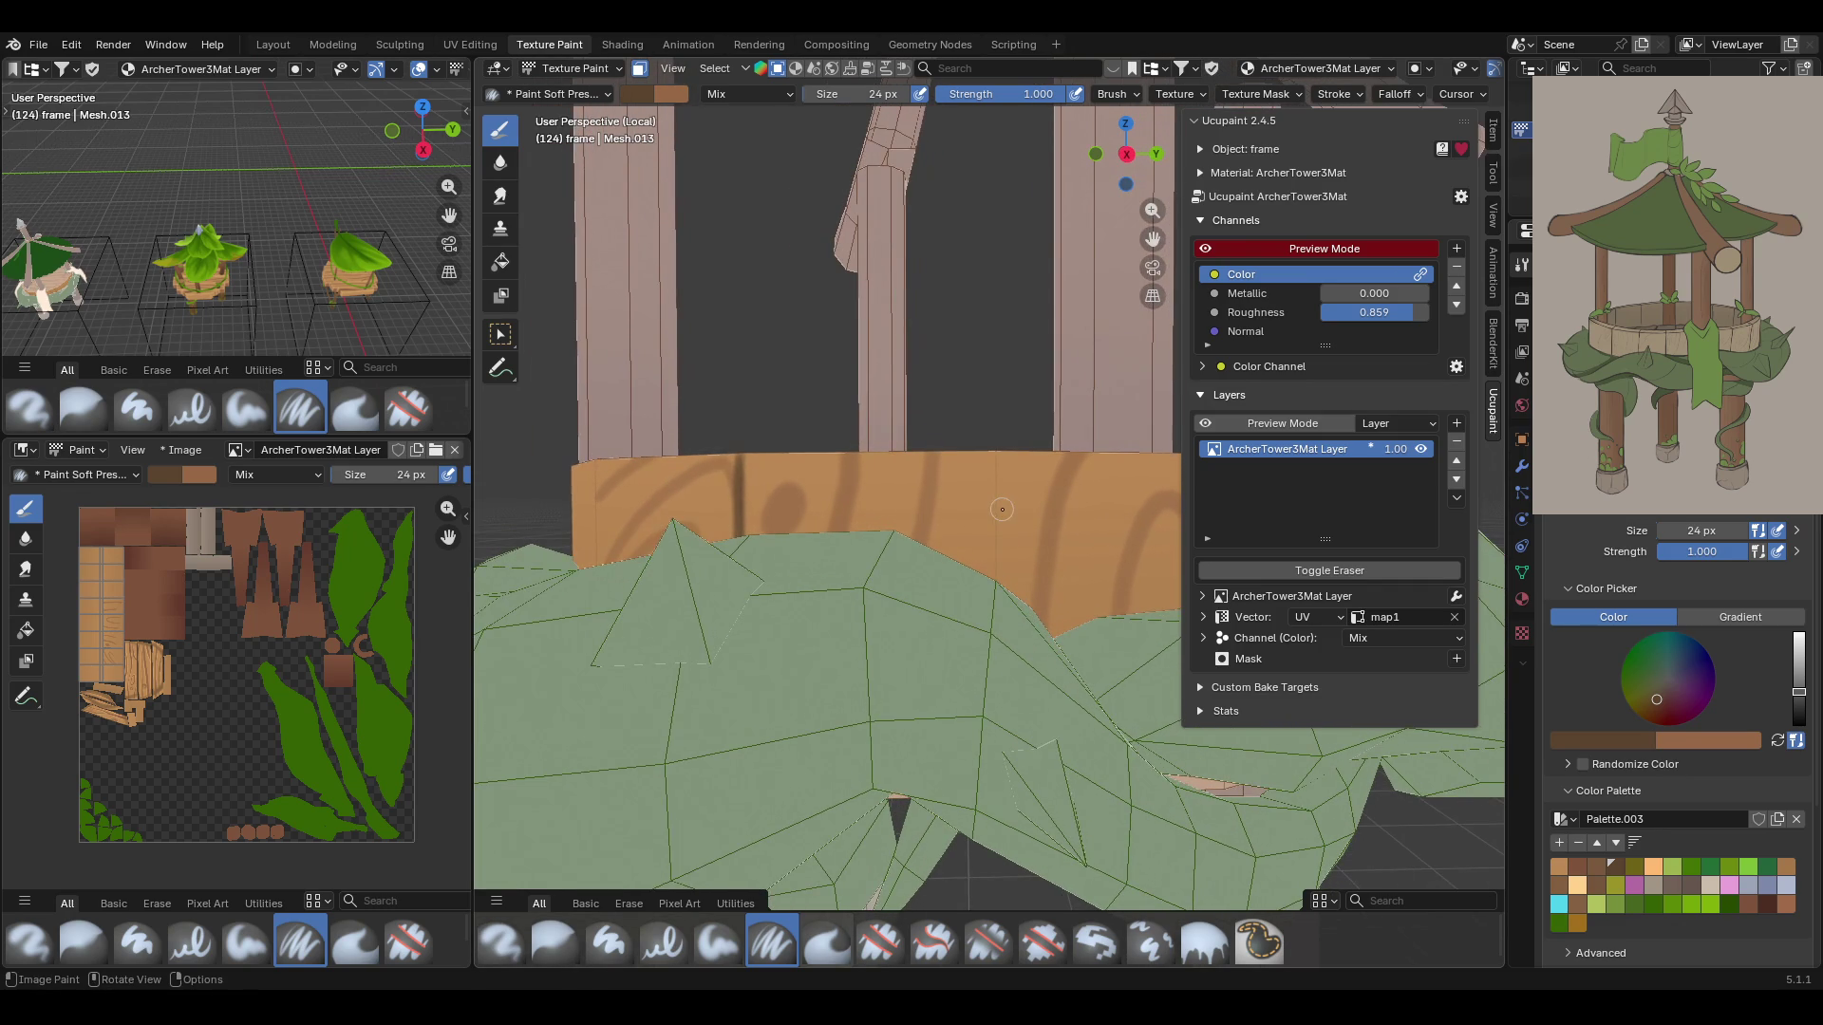
drag(995, 422, 997, 602)
key(ctrl+z)
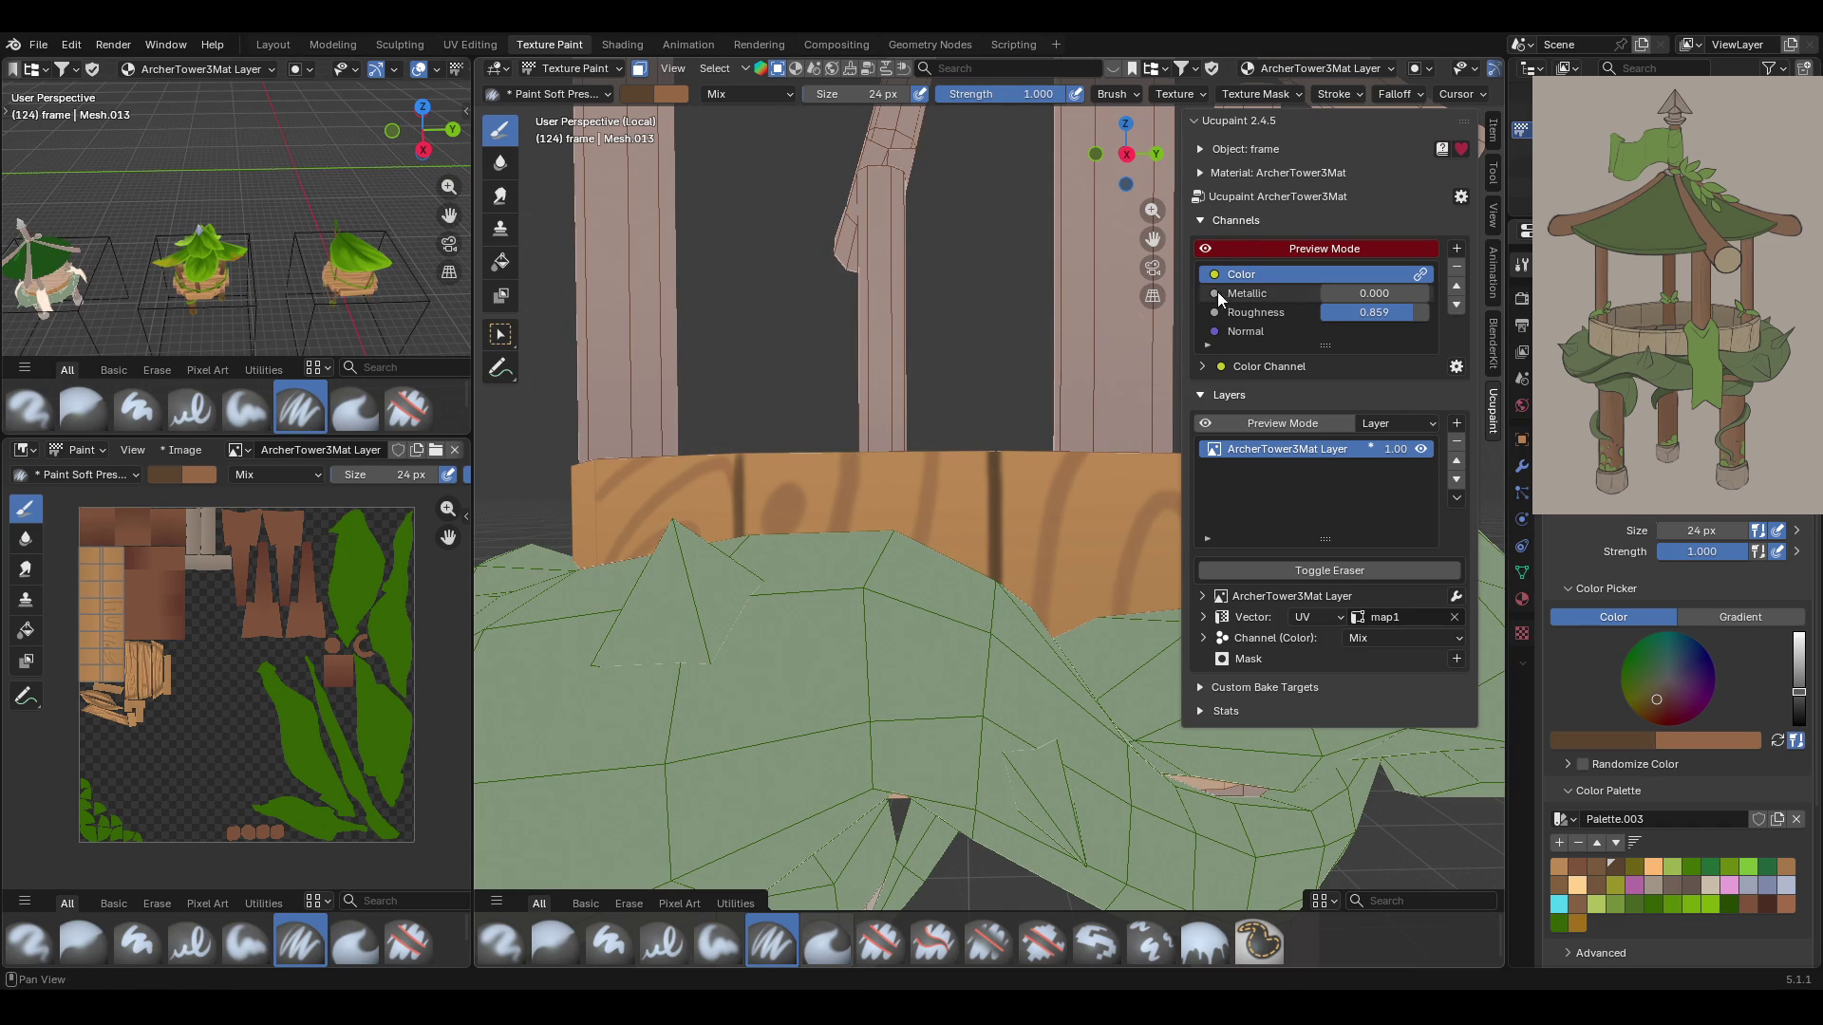
drag(1153, 238, 1153, 215)
drag(910, 418, 922, 553)
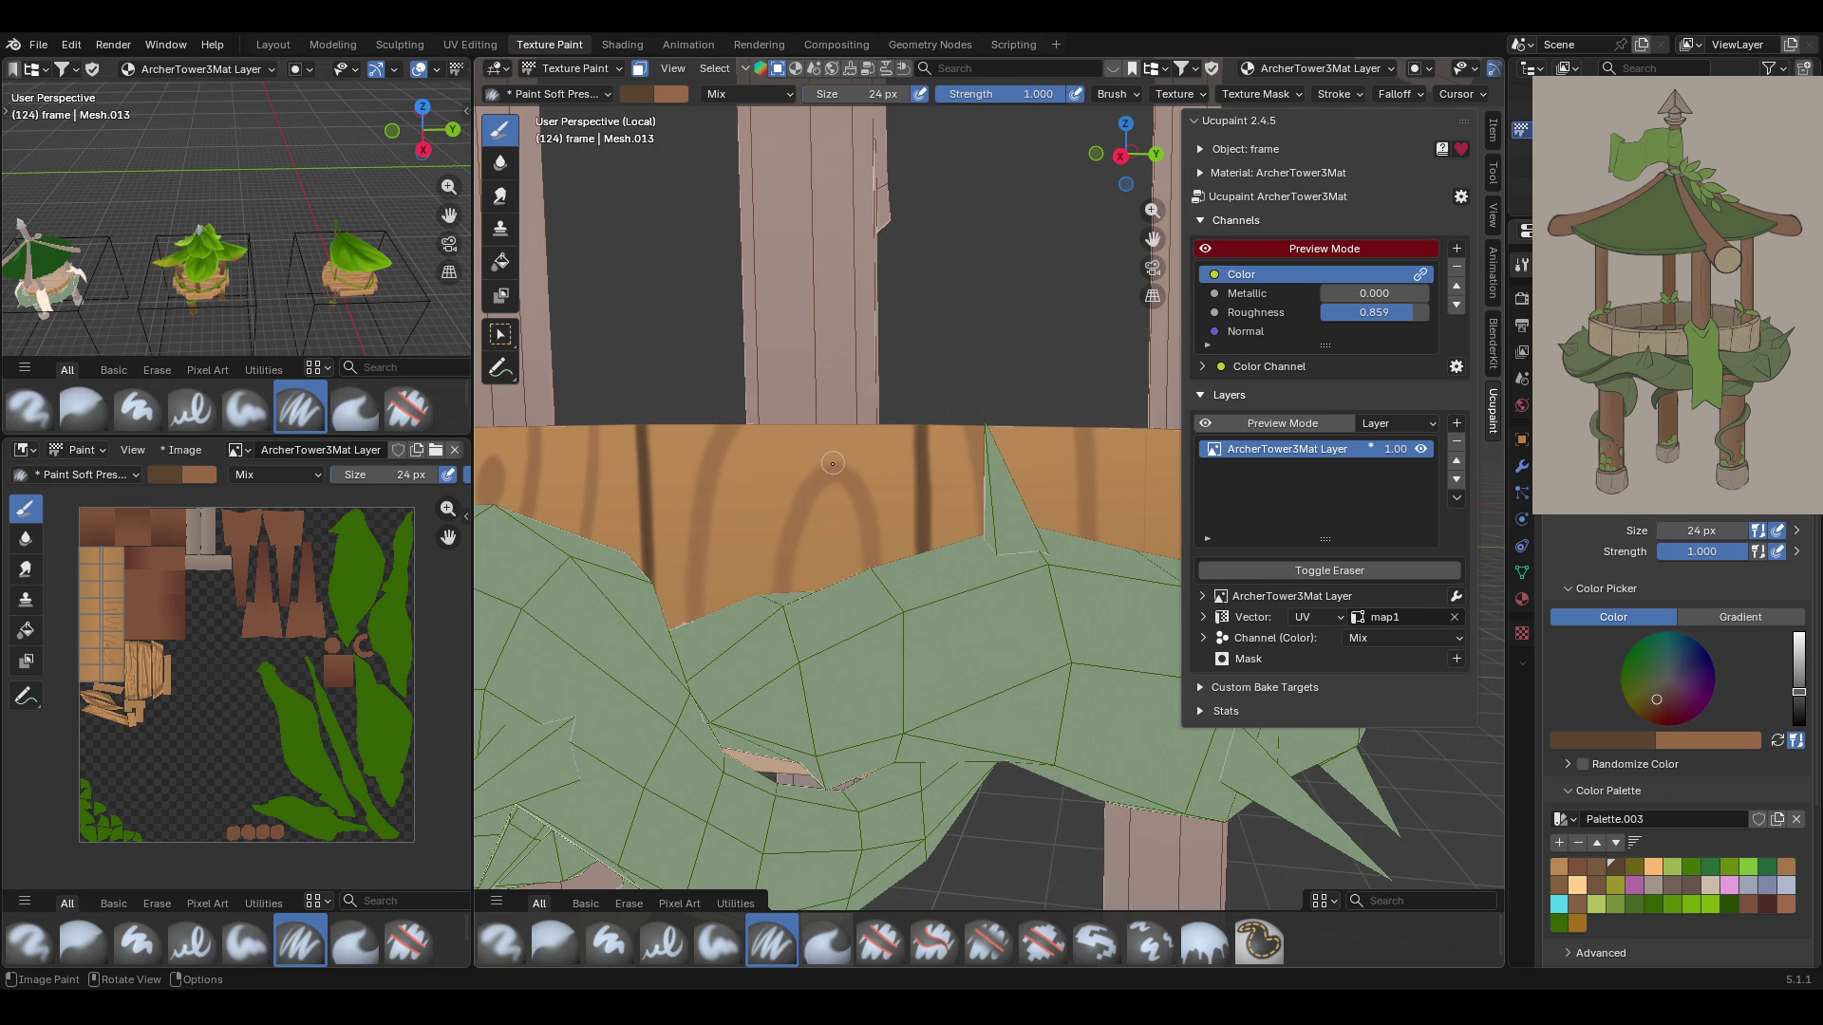
middle_drag(907, 442, 1009, 334)
drag(1152, 238, 997, 243)
mouse_move(822, 398)
mouse_down()
mouse_move(837, 574)
mouse_move(838, 396)
mouse_up()
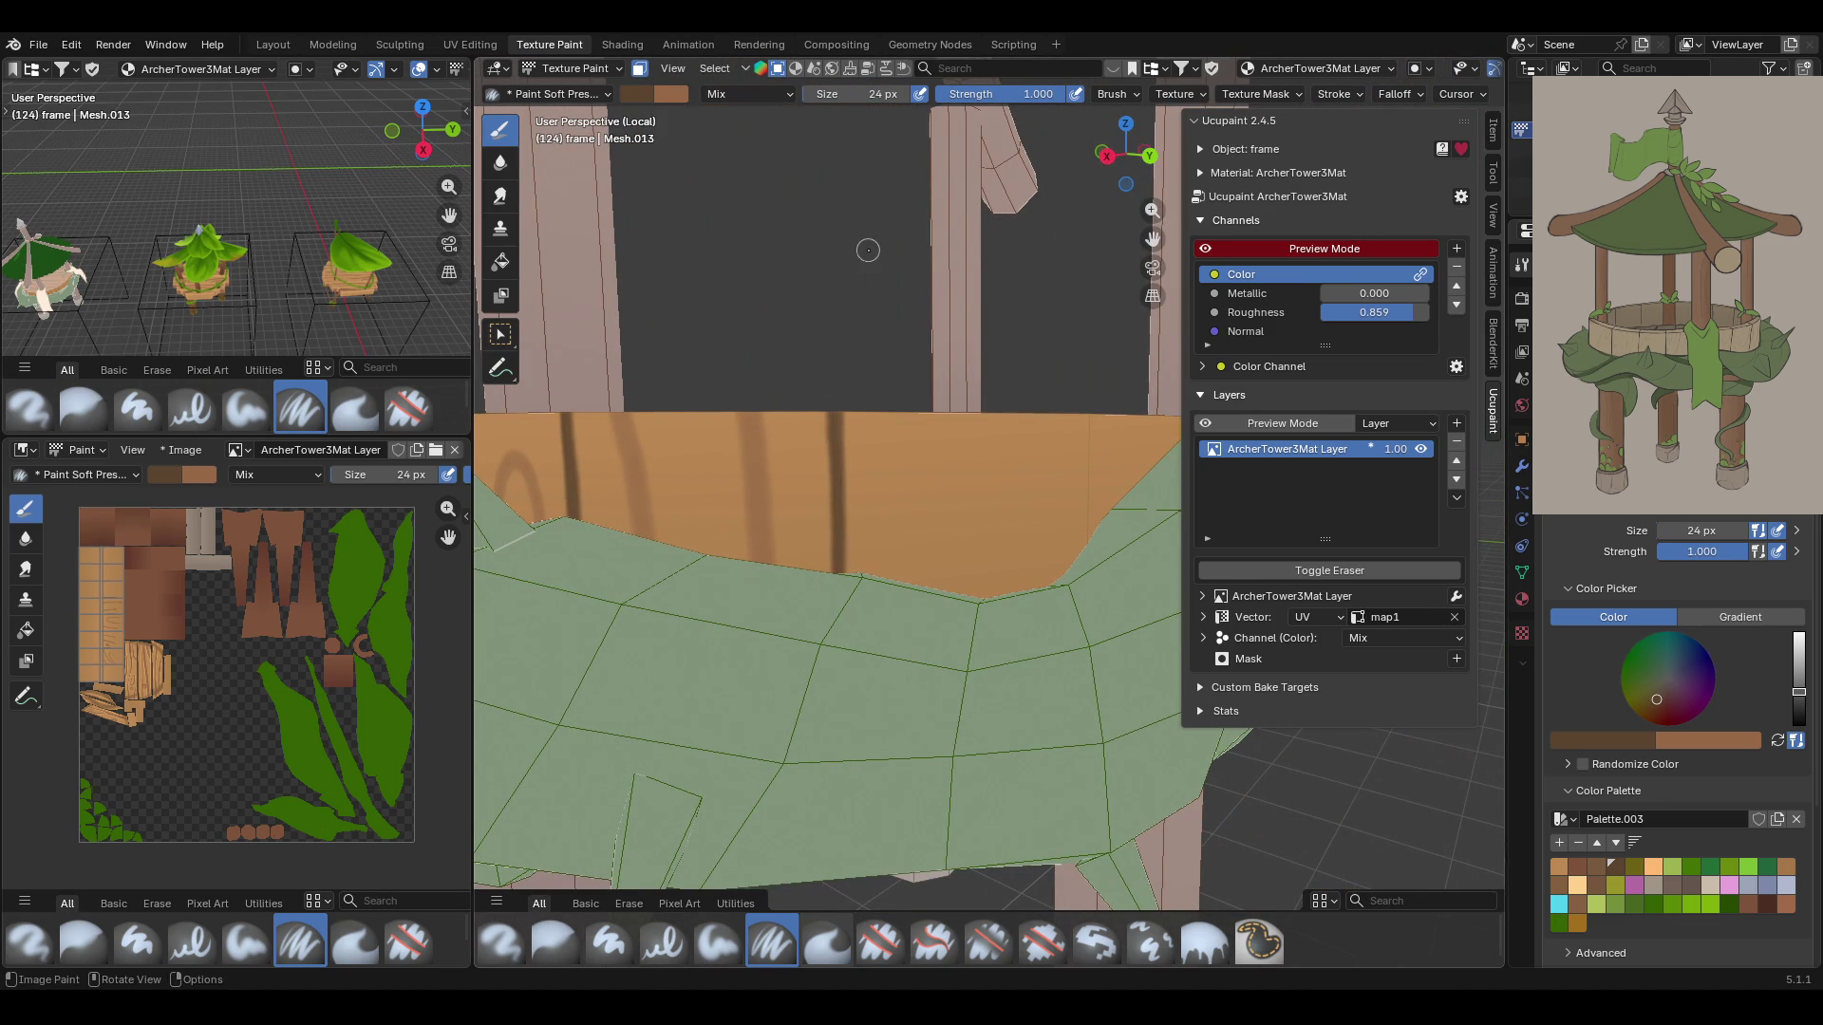
drag(1153, 237, 975, 379)
mouse_move(974, 379)
middle_down()
mouse_move(911, 395)
mouse_move(925, 398)
mouse_move(912, 375)
middle_up()
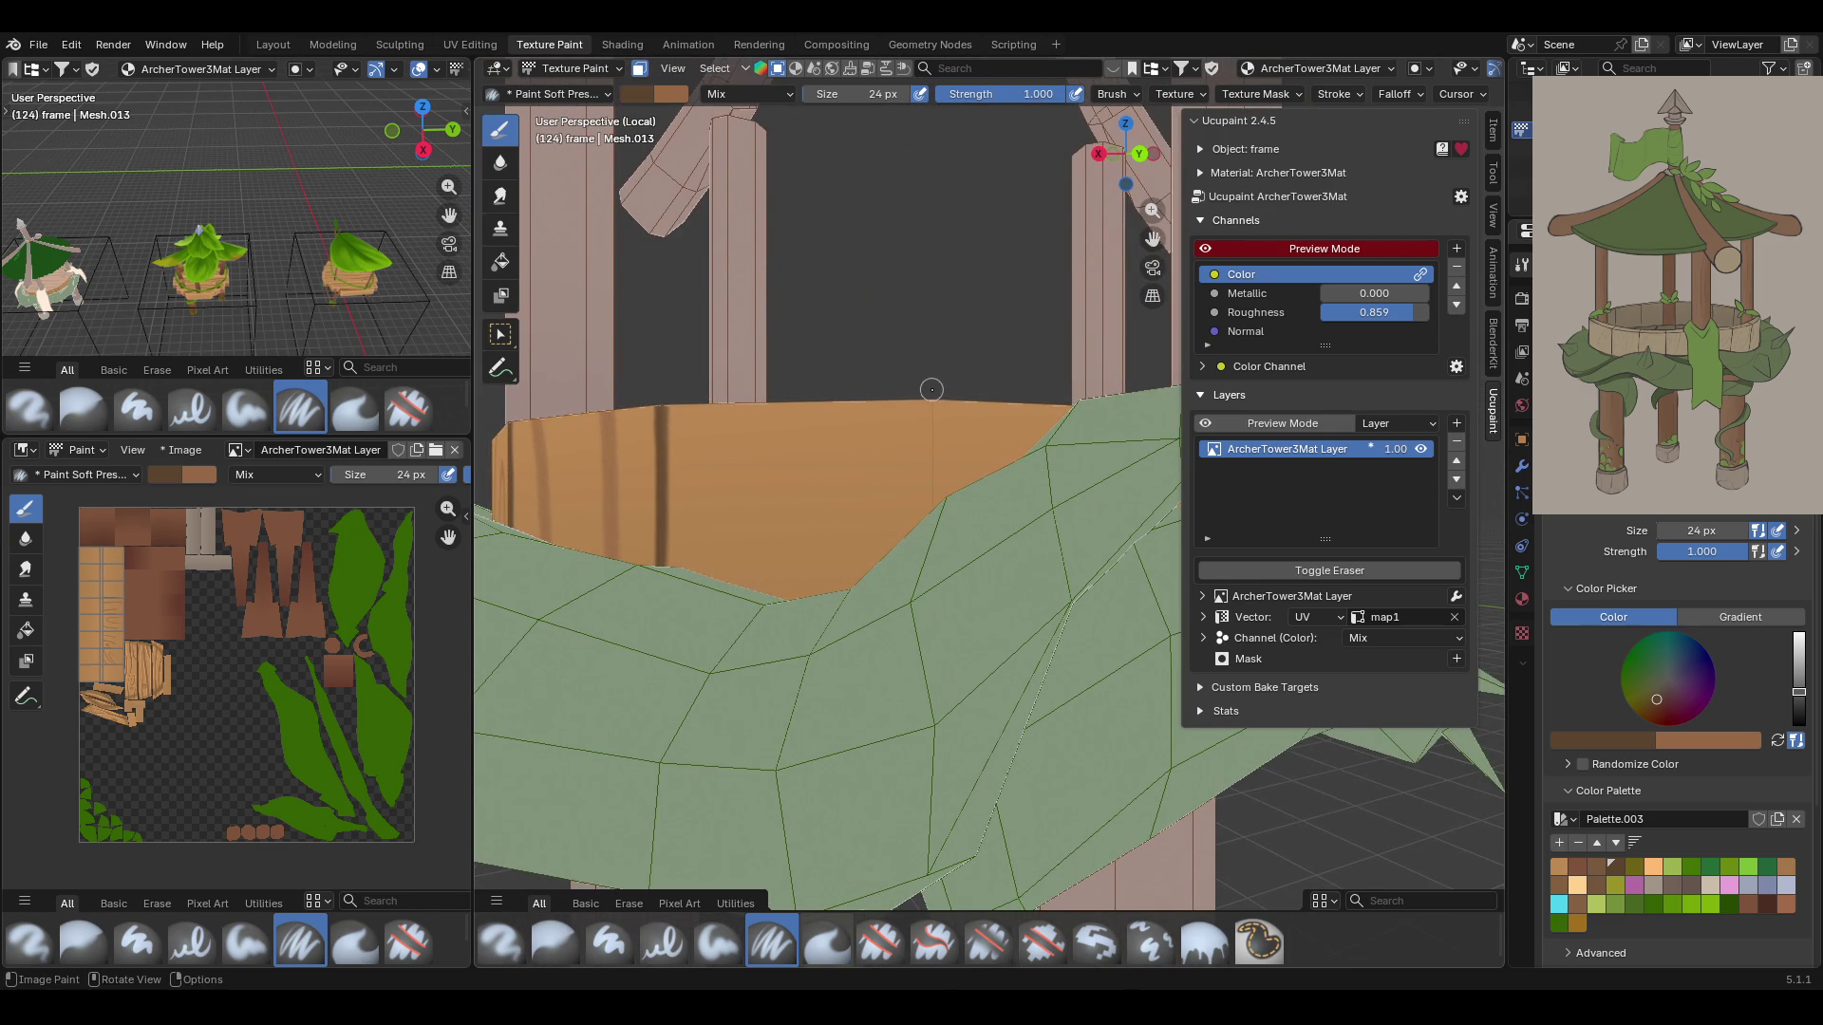
mouse_move(940, 388)
mouse_down()
mouse_move(937, 523)
mouse_move(935, 366)
mouse_up()
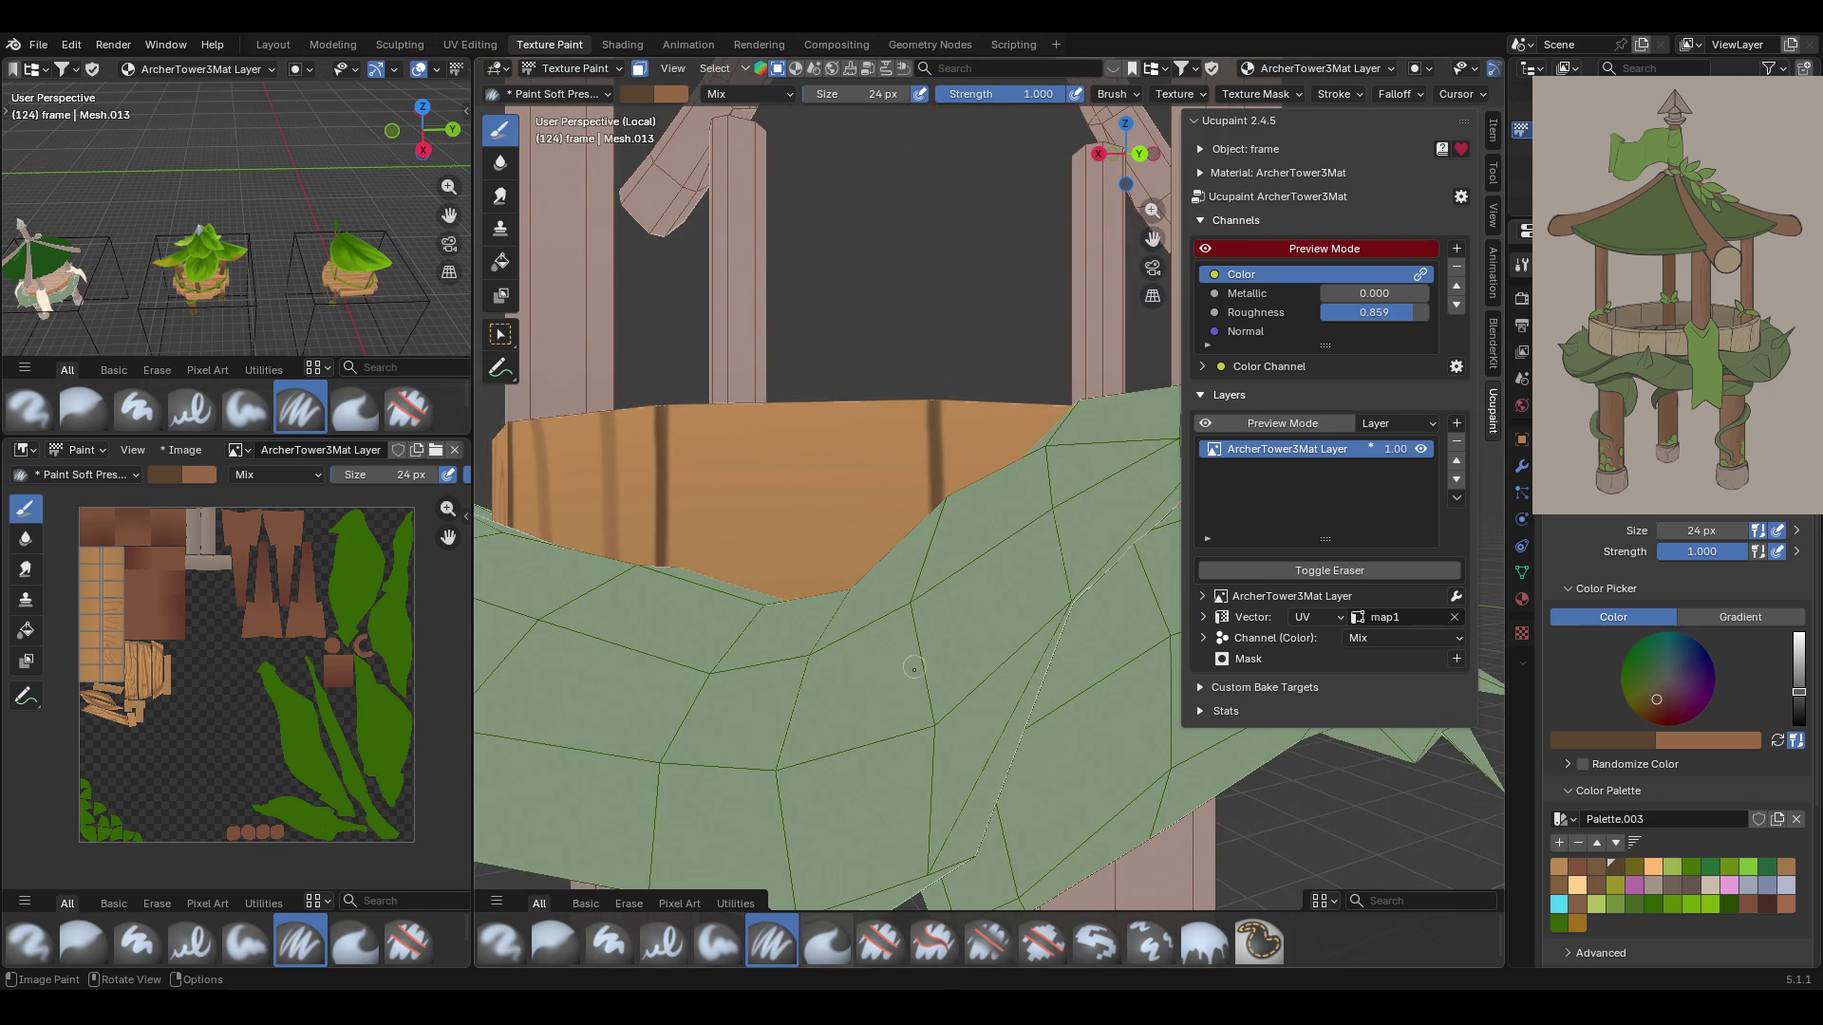
Paint further dark brown seams around the rim from new angles, undoing the final stroke
mouse_move(906, 675)
middle_down()
mouse_move(1169, 250)
mouse_move(937, 537)
middle_up()
mouse_move(864, 387)
mouse_down()
mouse_move(866, 450)
mouse_move(865, 346)
mouse_up()
mouse_move(1151, 245)
middle_down()
mouse_move(950, 455)
mouse_move(881, 446)
middle_up()
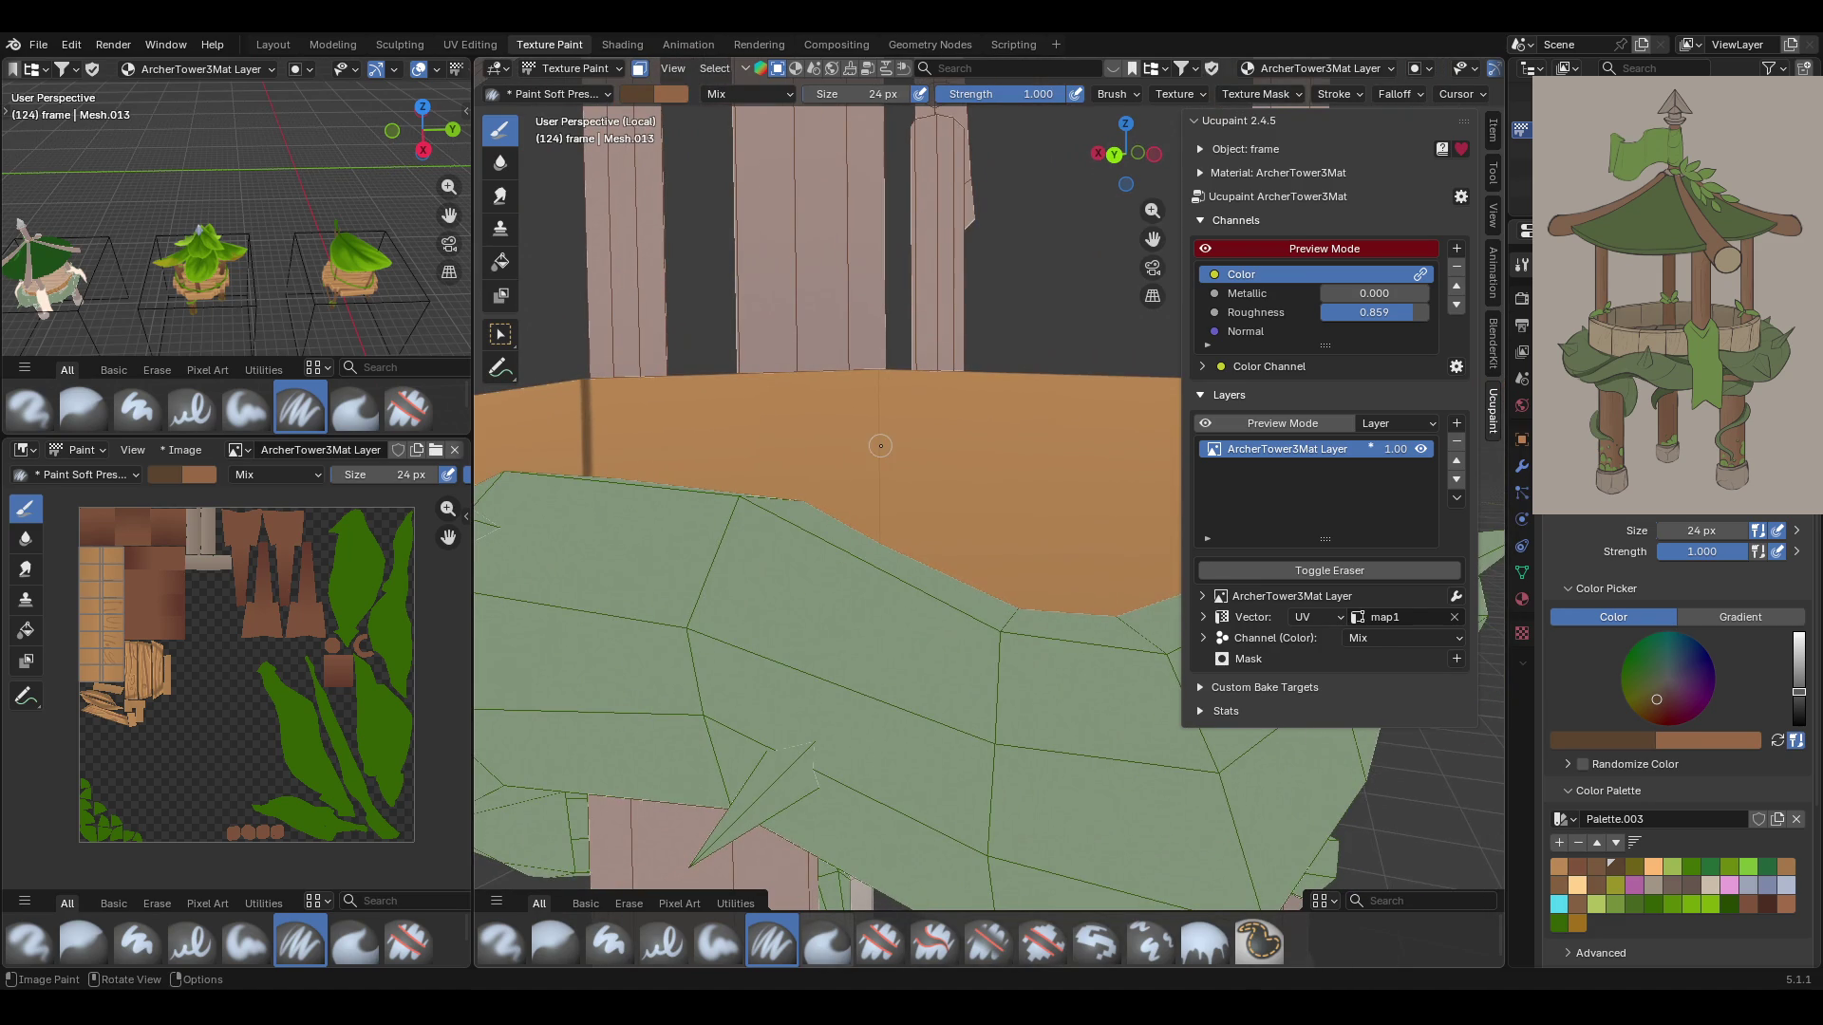
mouse_move(881, 390)
mouse_down()
mouse_move(881, 371)
mouse_move(875, 596)
mouse_up()
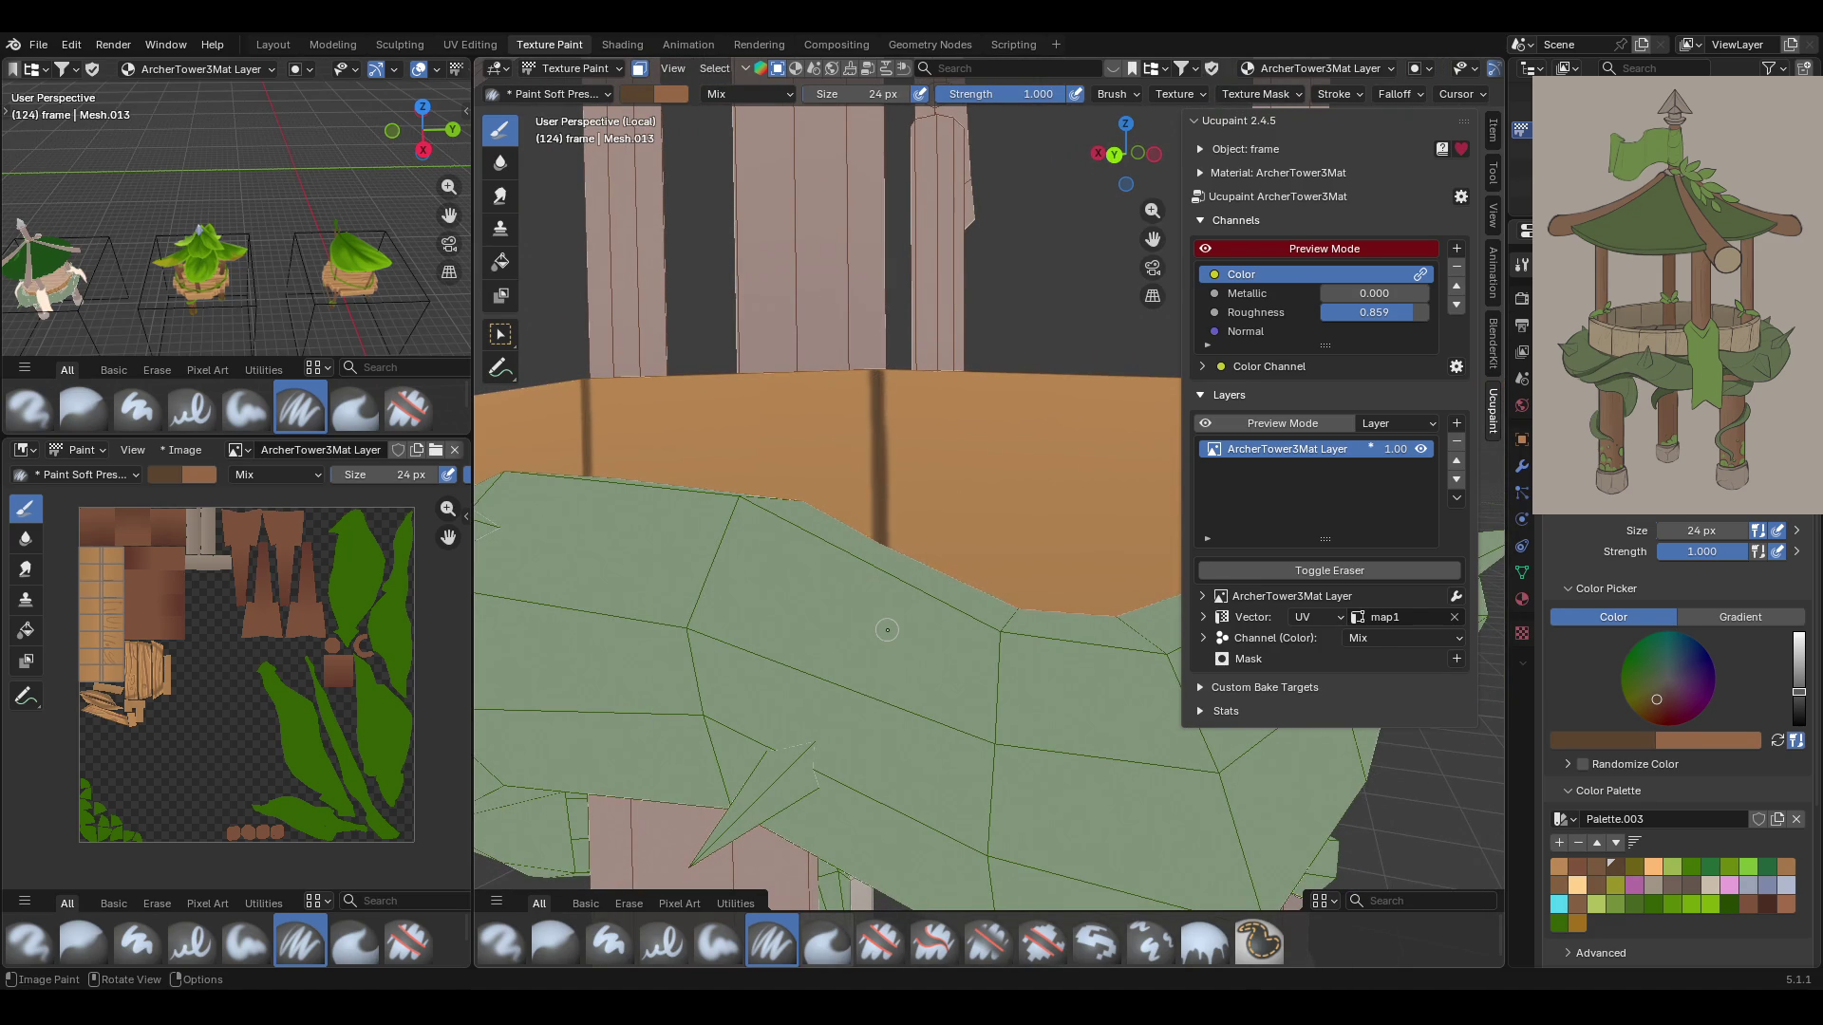
drag(1153, 238, 1187, 190)
middle_drag(1006, 379, 922, 346)
mouse_move(775, 337)
mouse_down()
mouse_move(783, 656)
mouse_move(777, 316)
mouse_up()
mouse_move(776, 316)
middle_down()
mouse_move(883, 361)
mouse_move(936, 305)
middle_up()
key(ctrl+z)
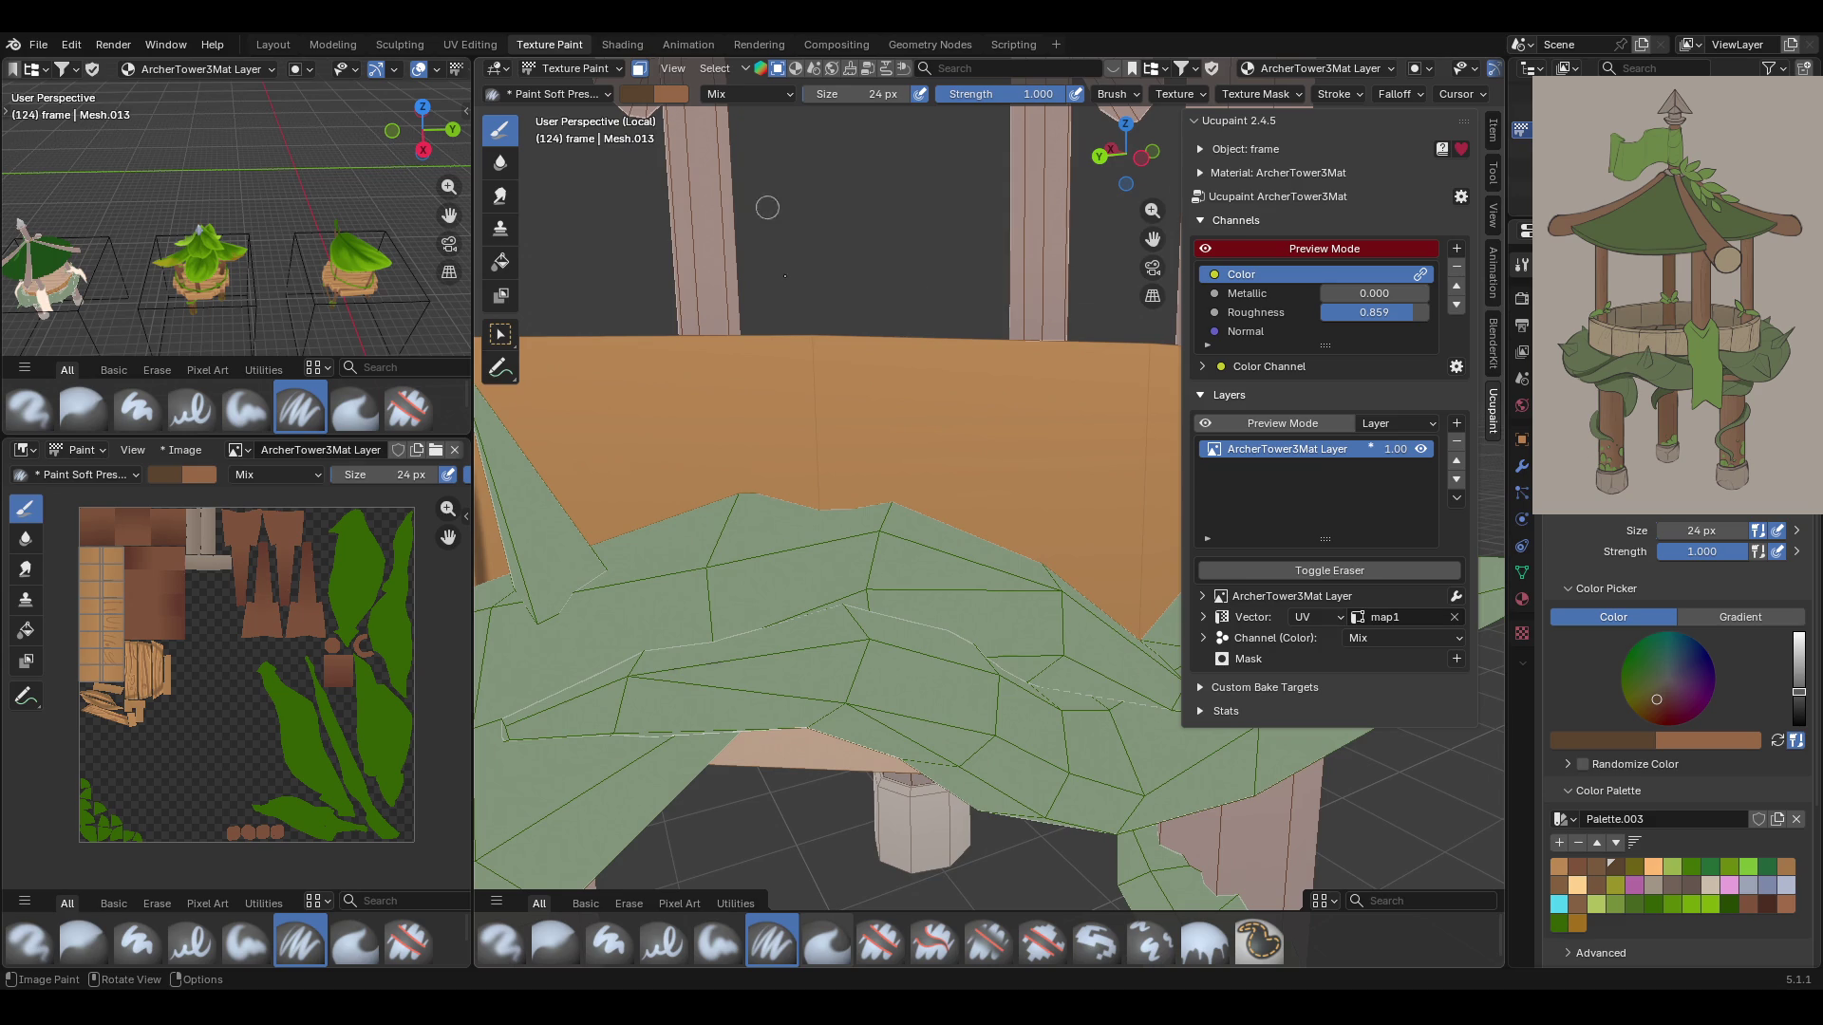
mouse_move(817, 322)
mouse_down()
mouse_move(818, 489)
mouse_move(815, 354)
mouse_up()
middle_drag(1152, 237, 921, 335)
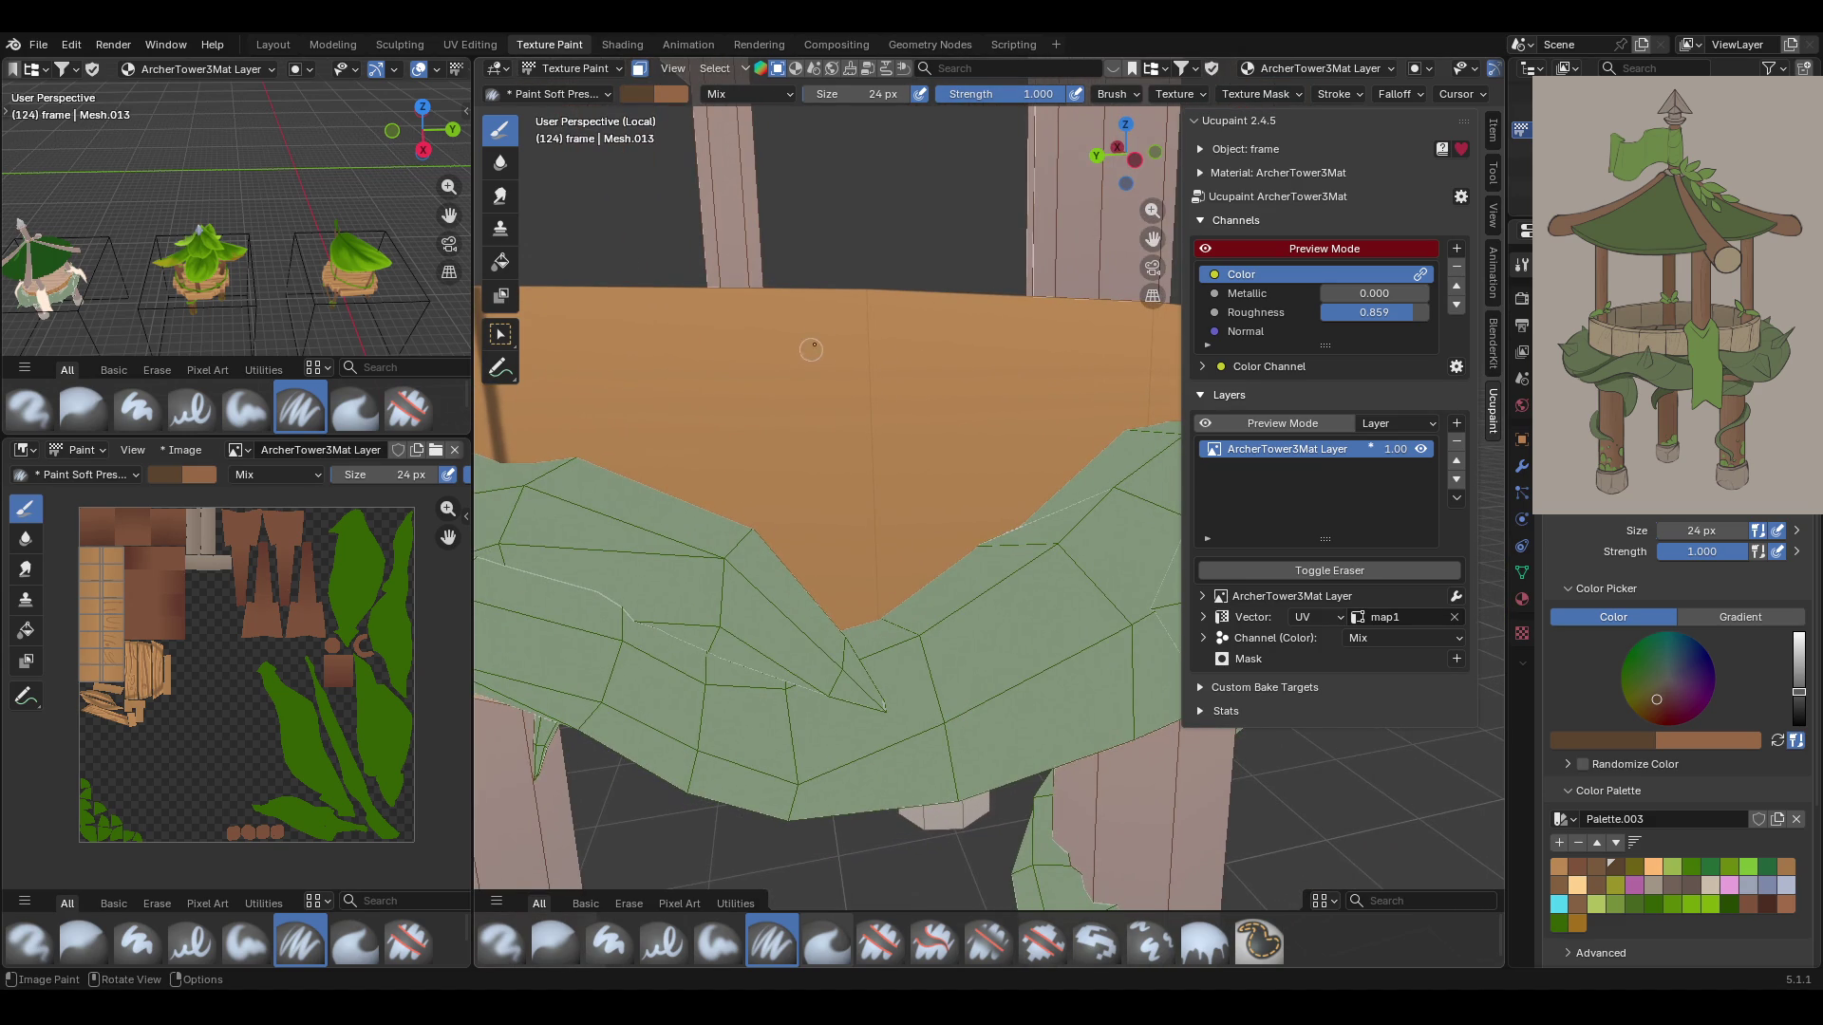
drag(863, 283, 866, 626)
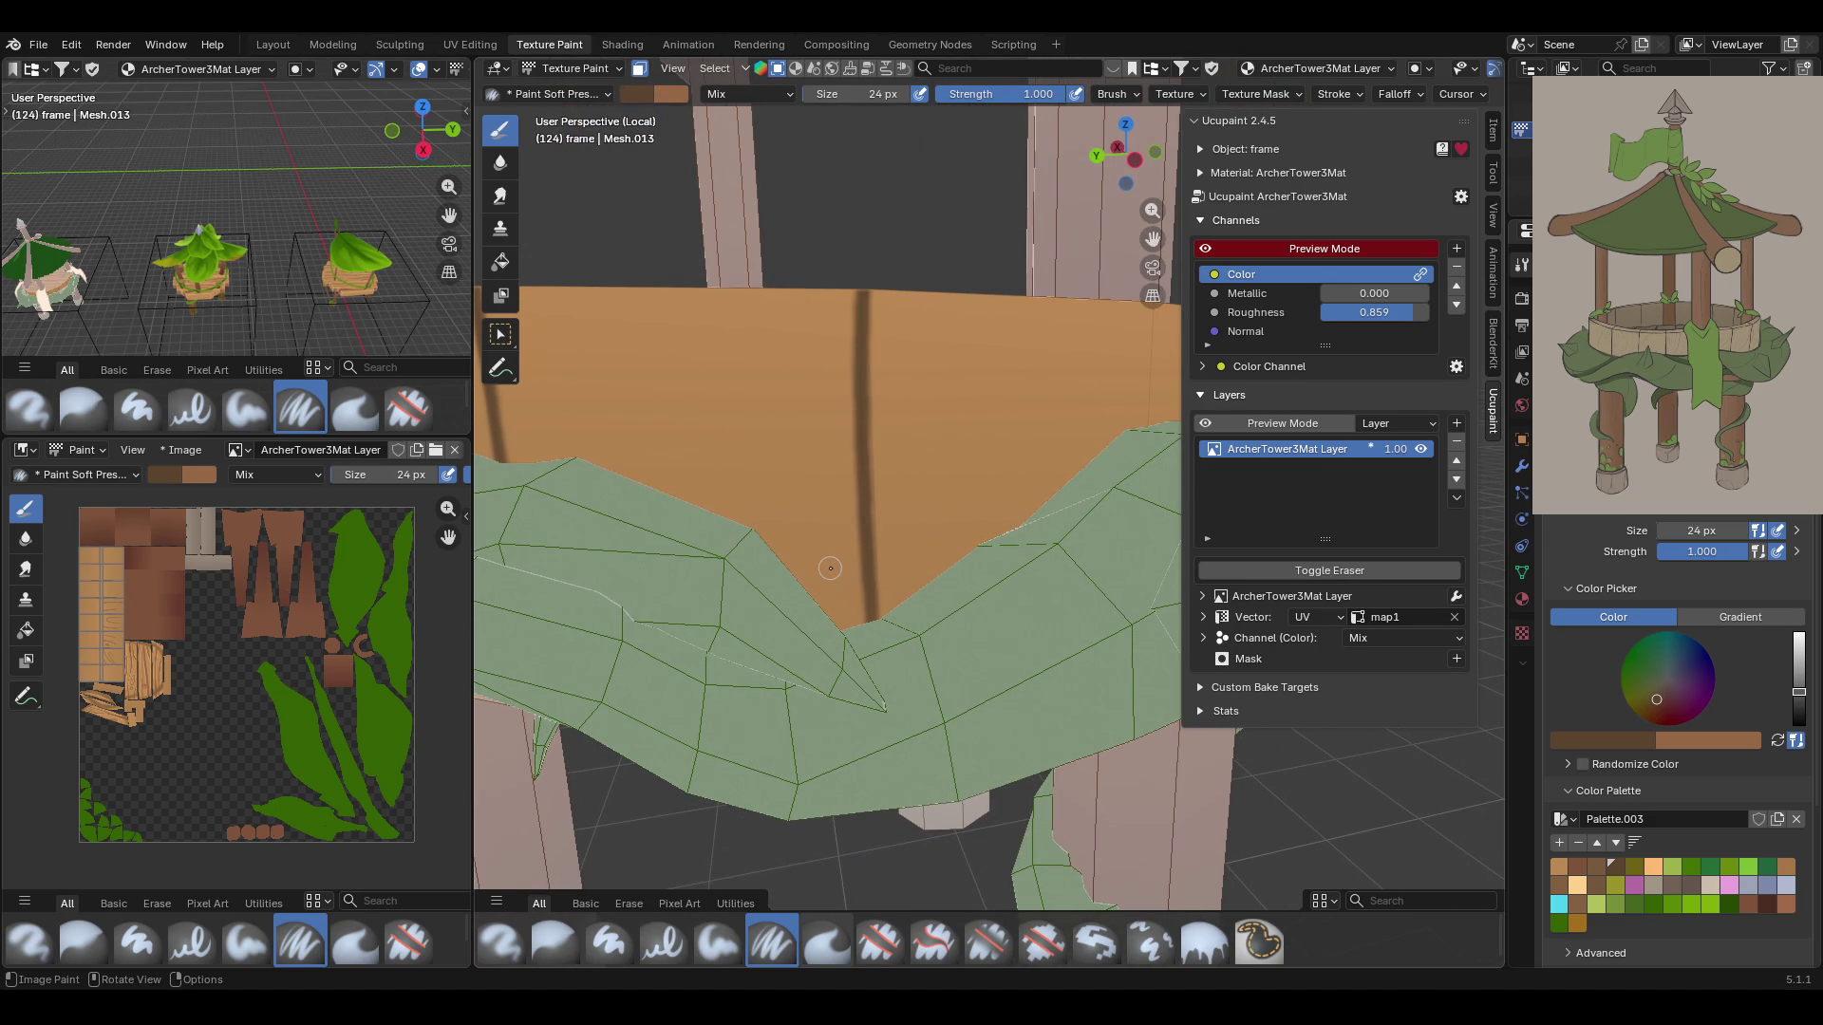
key(ctrl+z)
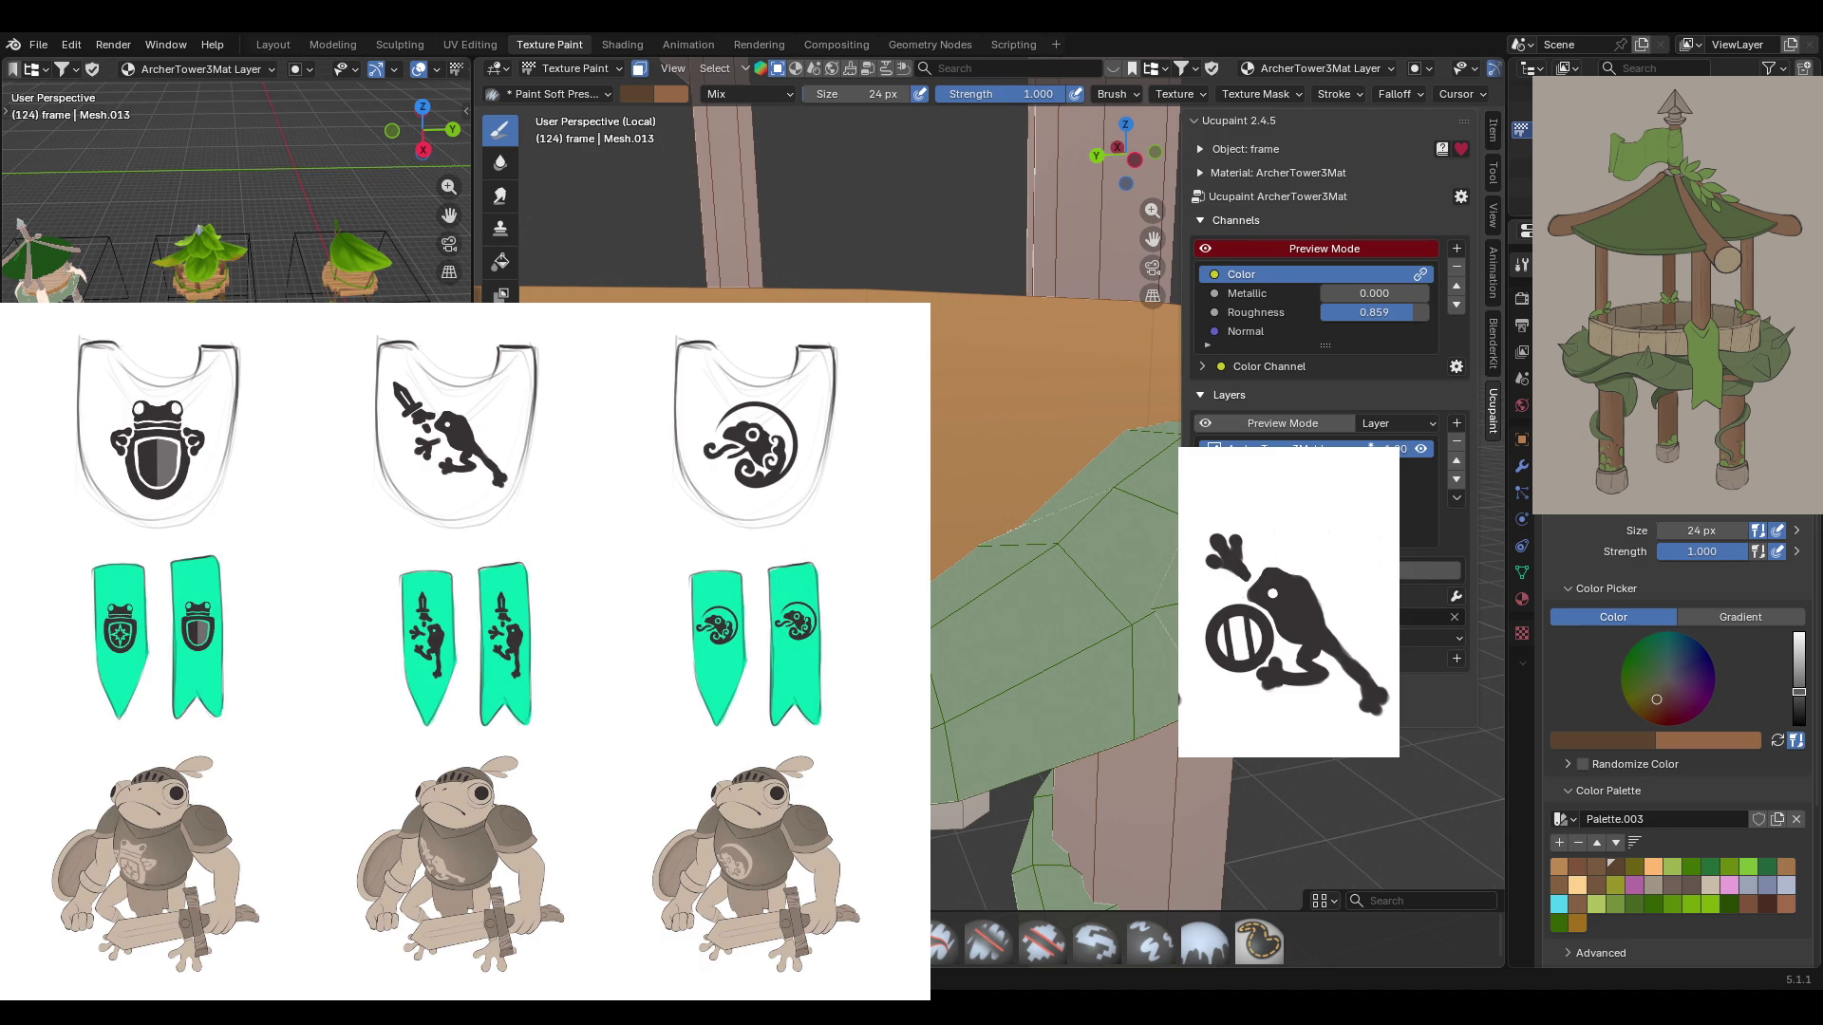
Move the floating frog reference image window aside
mouse_move(1179, 700)
mouse_down()
mouse_move(875, 686)
mouse_move(862, 748)
mouse_up()
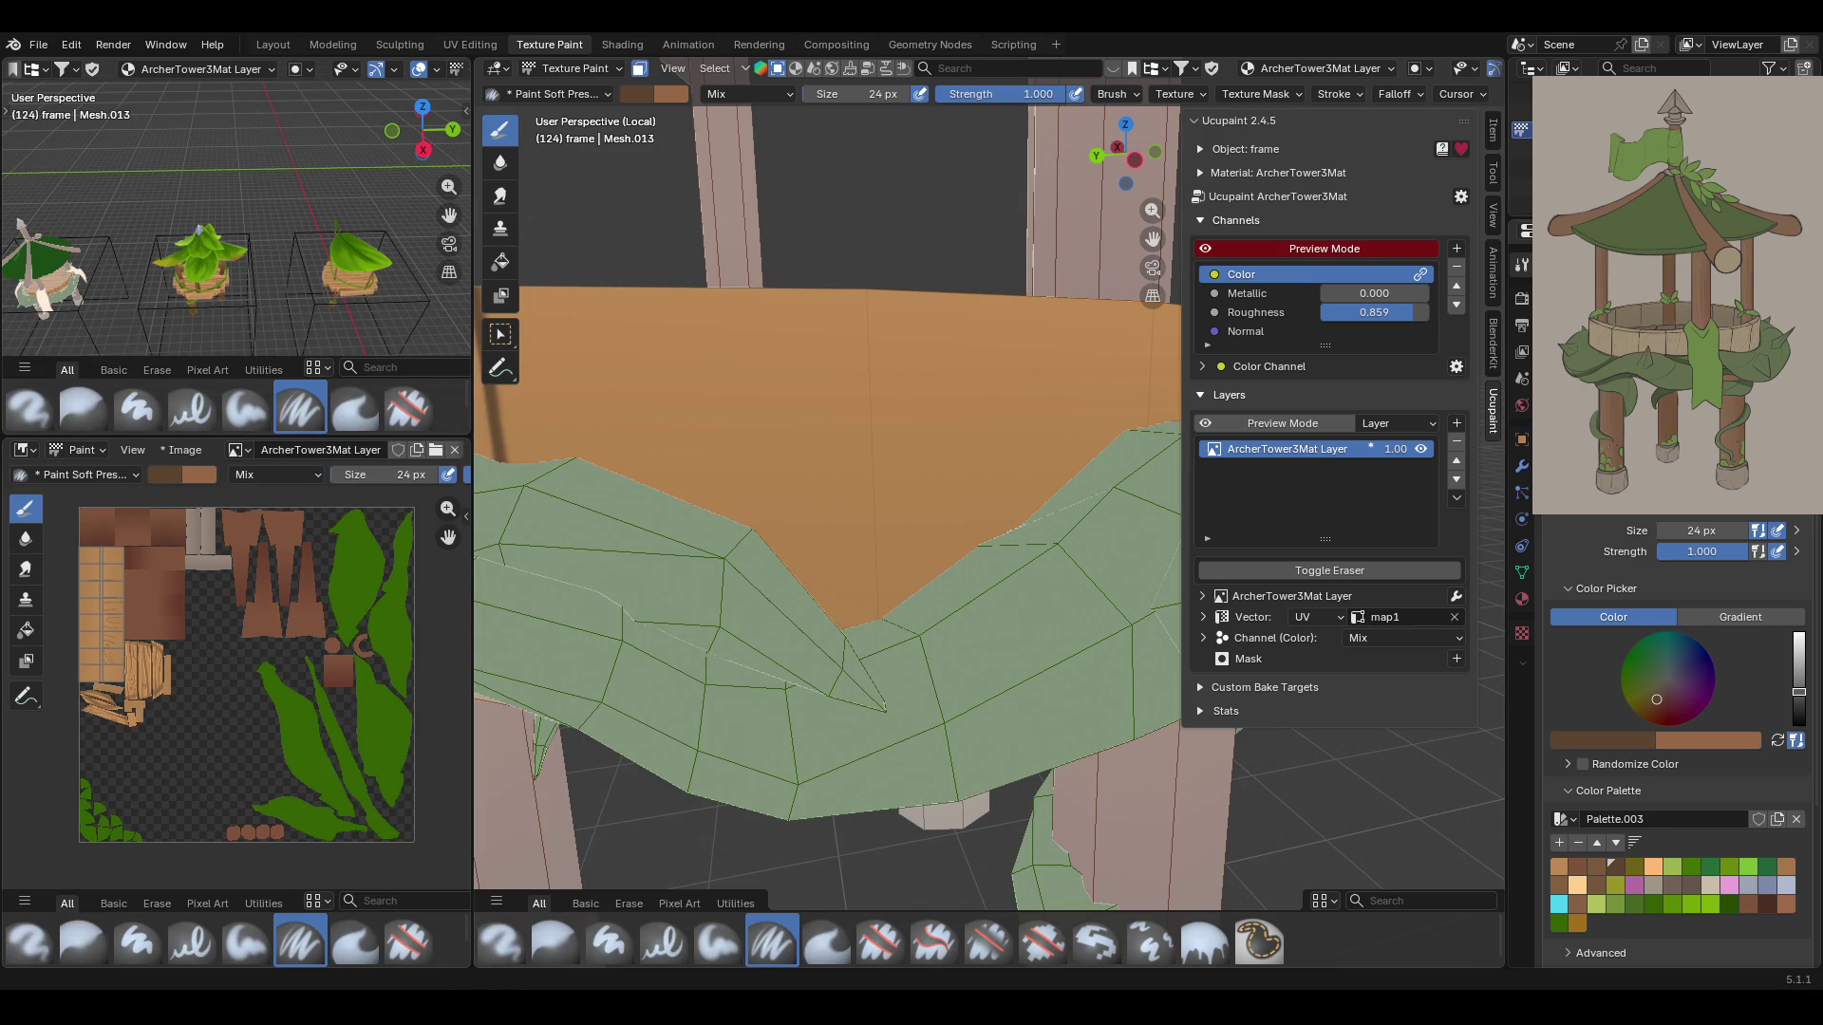
Paint dark seams down the rim toward the leafy edge and further along the band
mouse_move(883, 531)
middle_down()
mouse_move(915, 532)
mouse_move(912, 612)
mouse_move(920, 558)
middle_up()
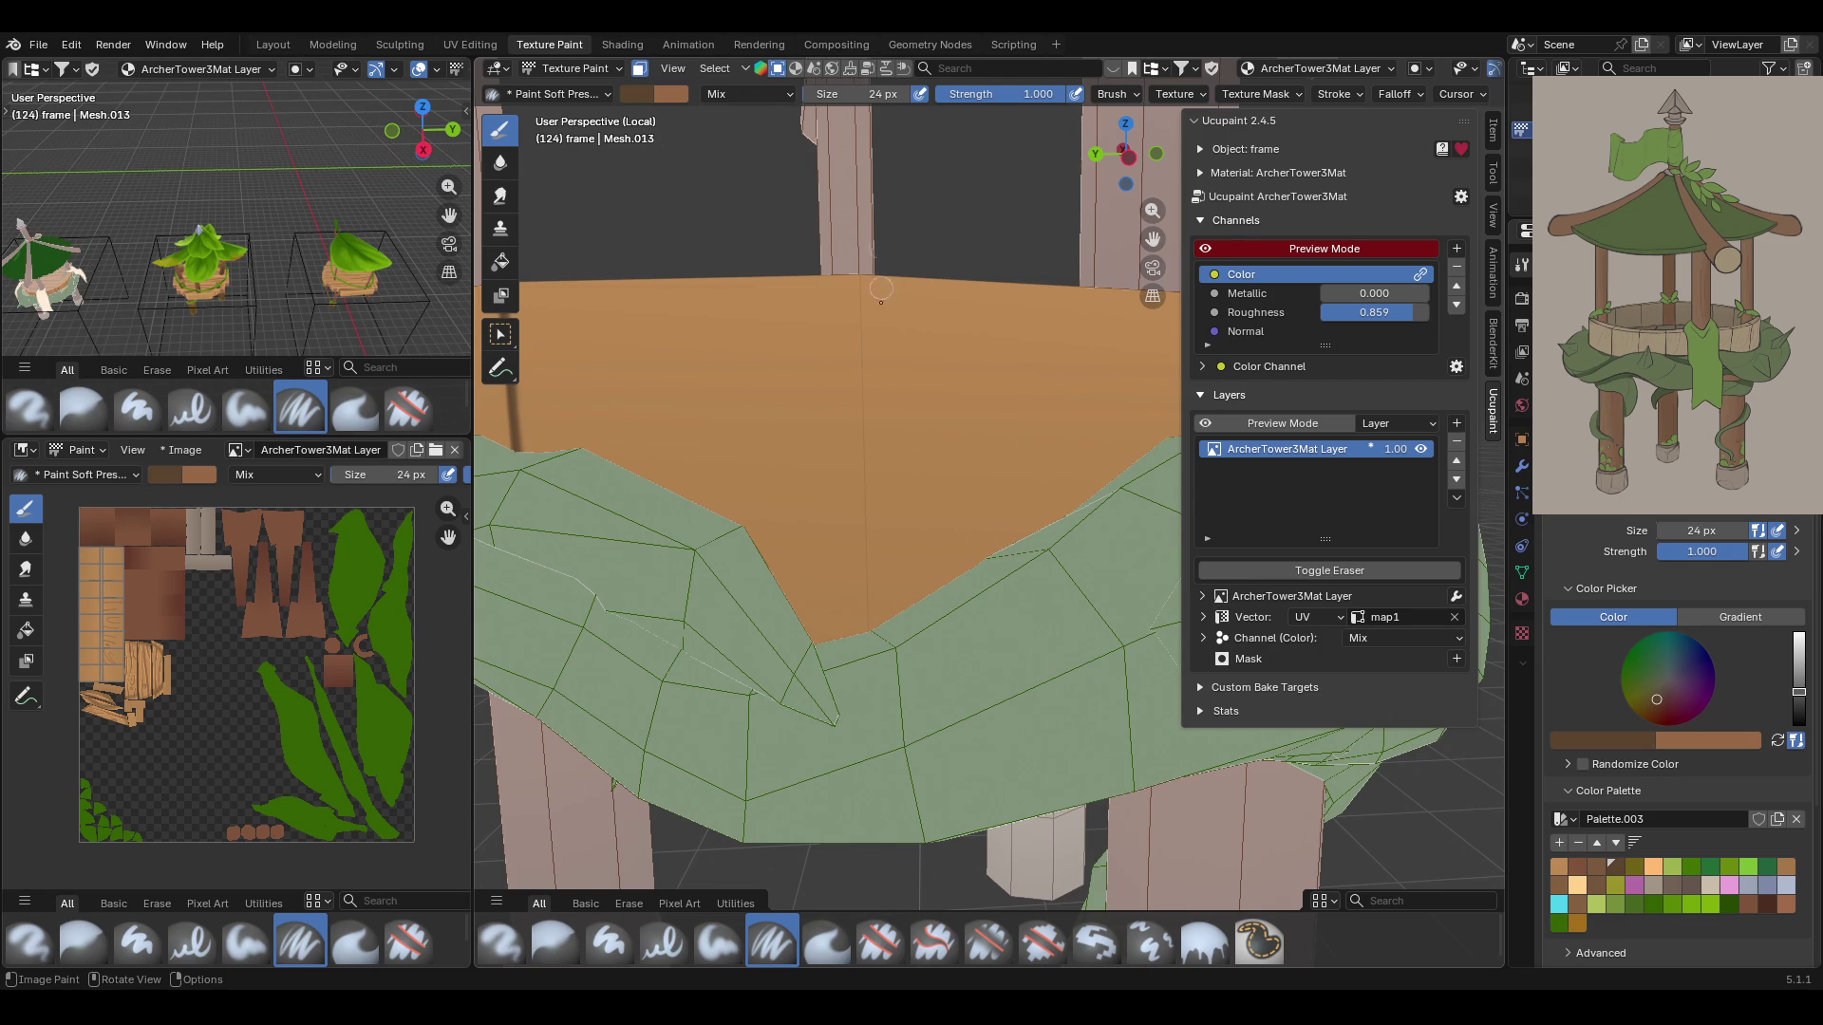
mouse_move(858, 255)
mouse_down()
mouse_move(866, 644)
mouse_move(862, 280)
mouse_up()
mouse_move(876, 176)
middle_down()
mouse_move(826, 109)
mouse_move(991, 425)
middle_up()
scroll(991, 425, up, 5)
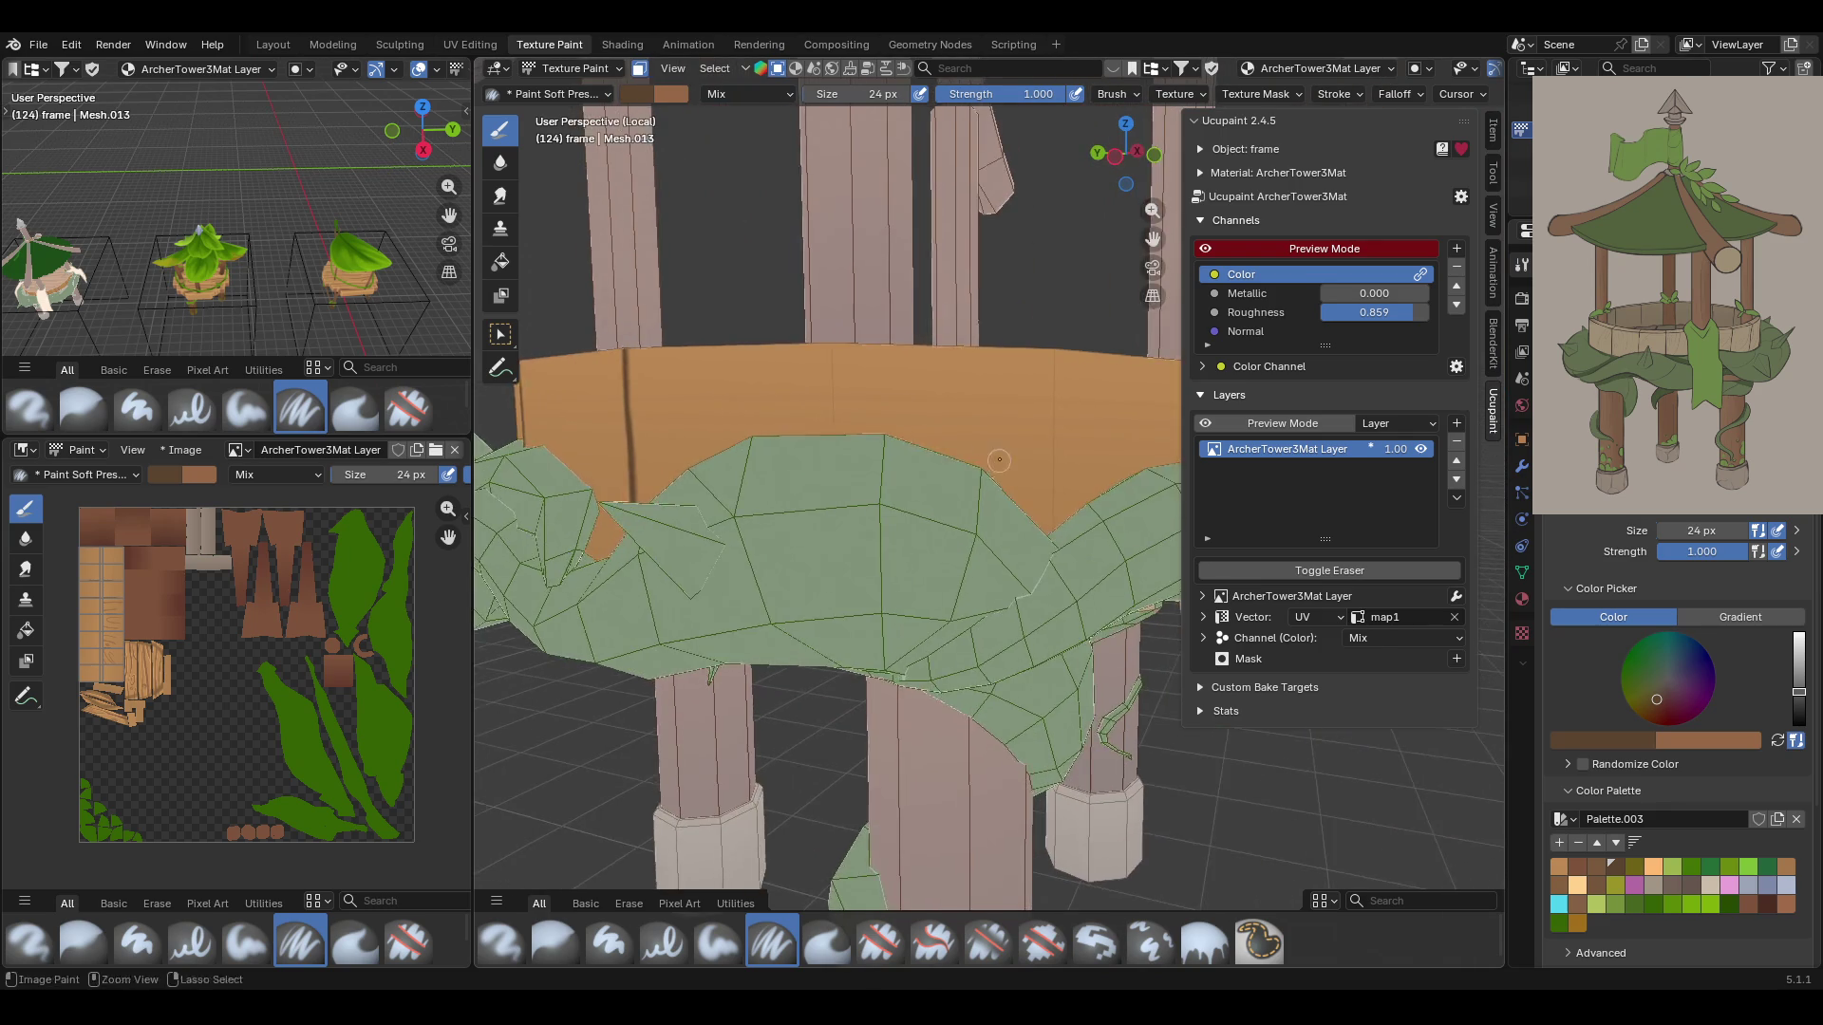
drag(793, 299, 789, 413)
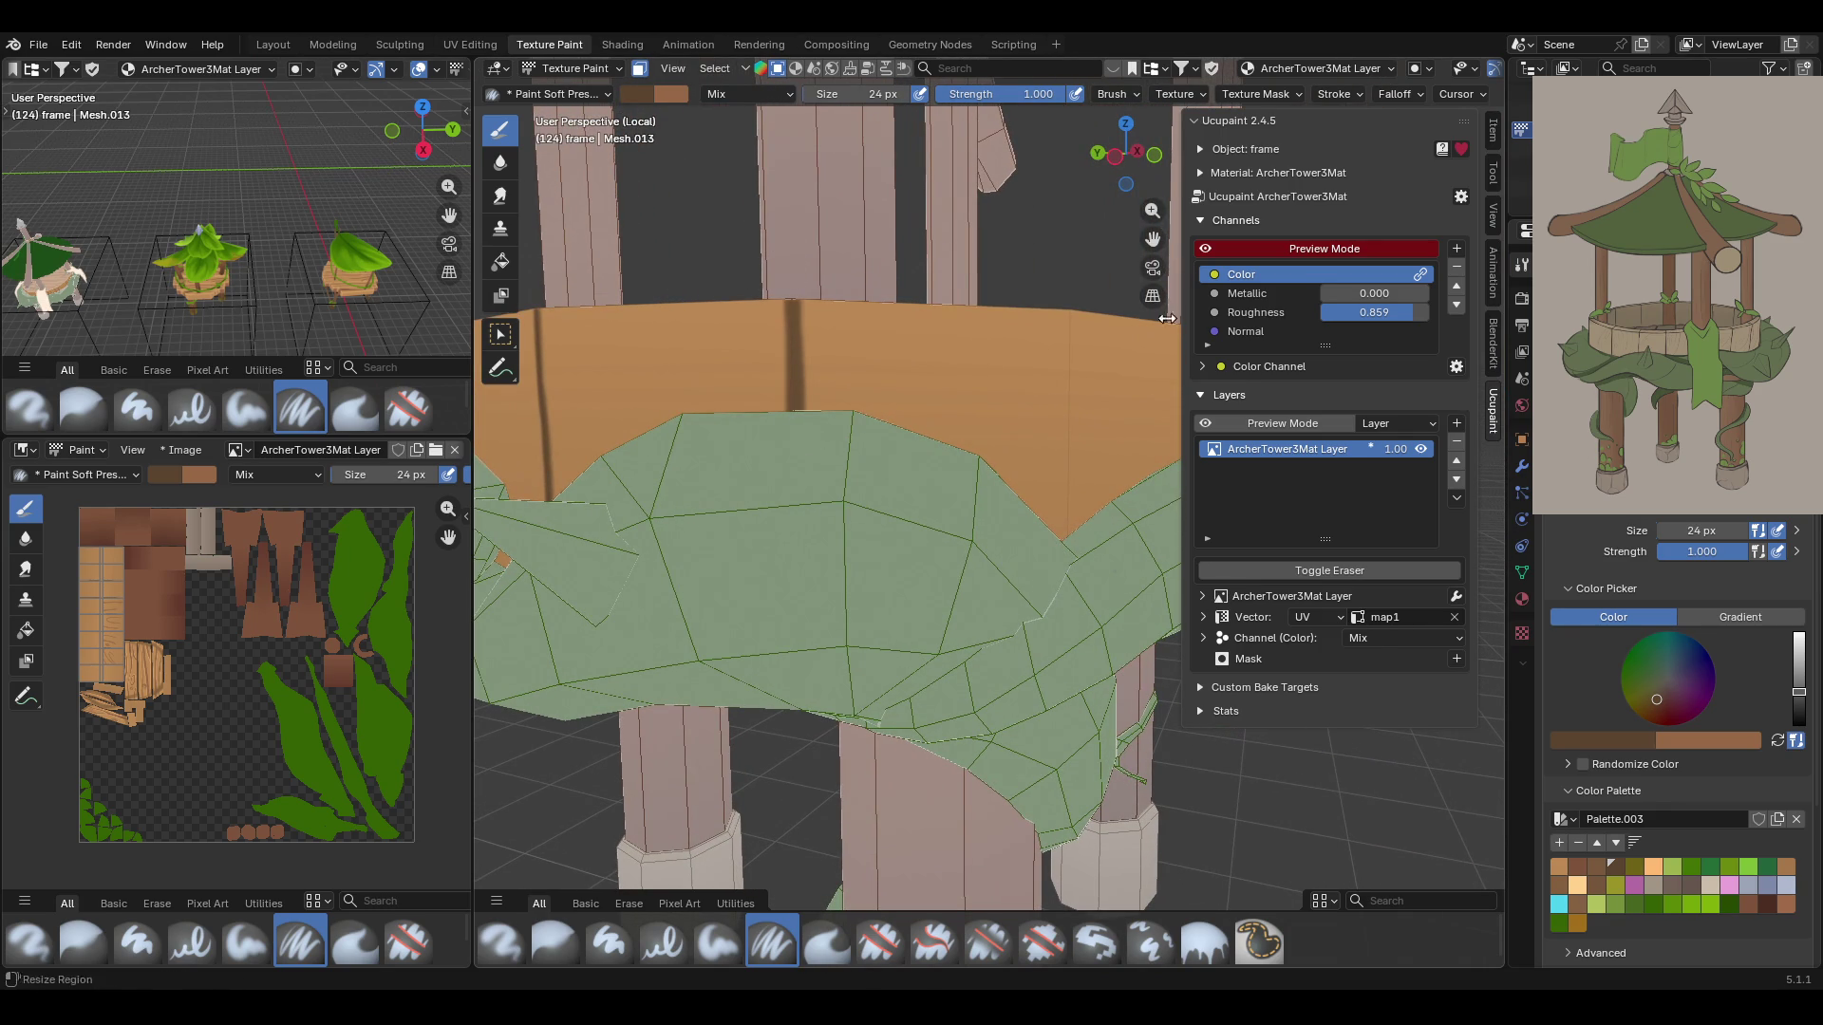
mouse_move(1070, 302)
mouse_down()
mouse_move(1071, 537)
mouse_move(1078, 266)
mouse_move(1101, 238)
mouse_up()
mouse_move(1127, 245)
middle_down()
mouse_move(1064, 247)
mouse_move(1151, 238)
middle_up()
drag(1152, 238, 996, 356)
mouse_move(996, 356)
middle_down()
mouse_move(931, 323)
mouse_move(845, 315)
middle_up()
drag(660, 282, 676, 432)
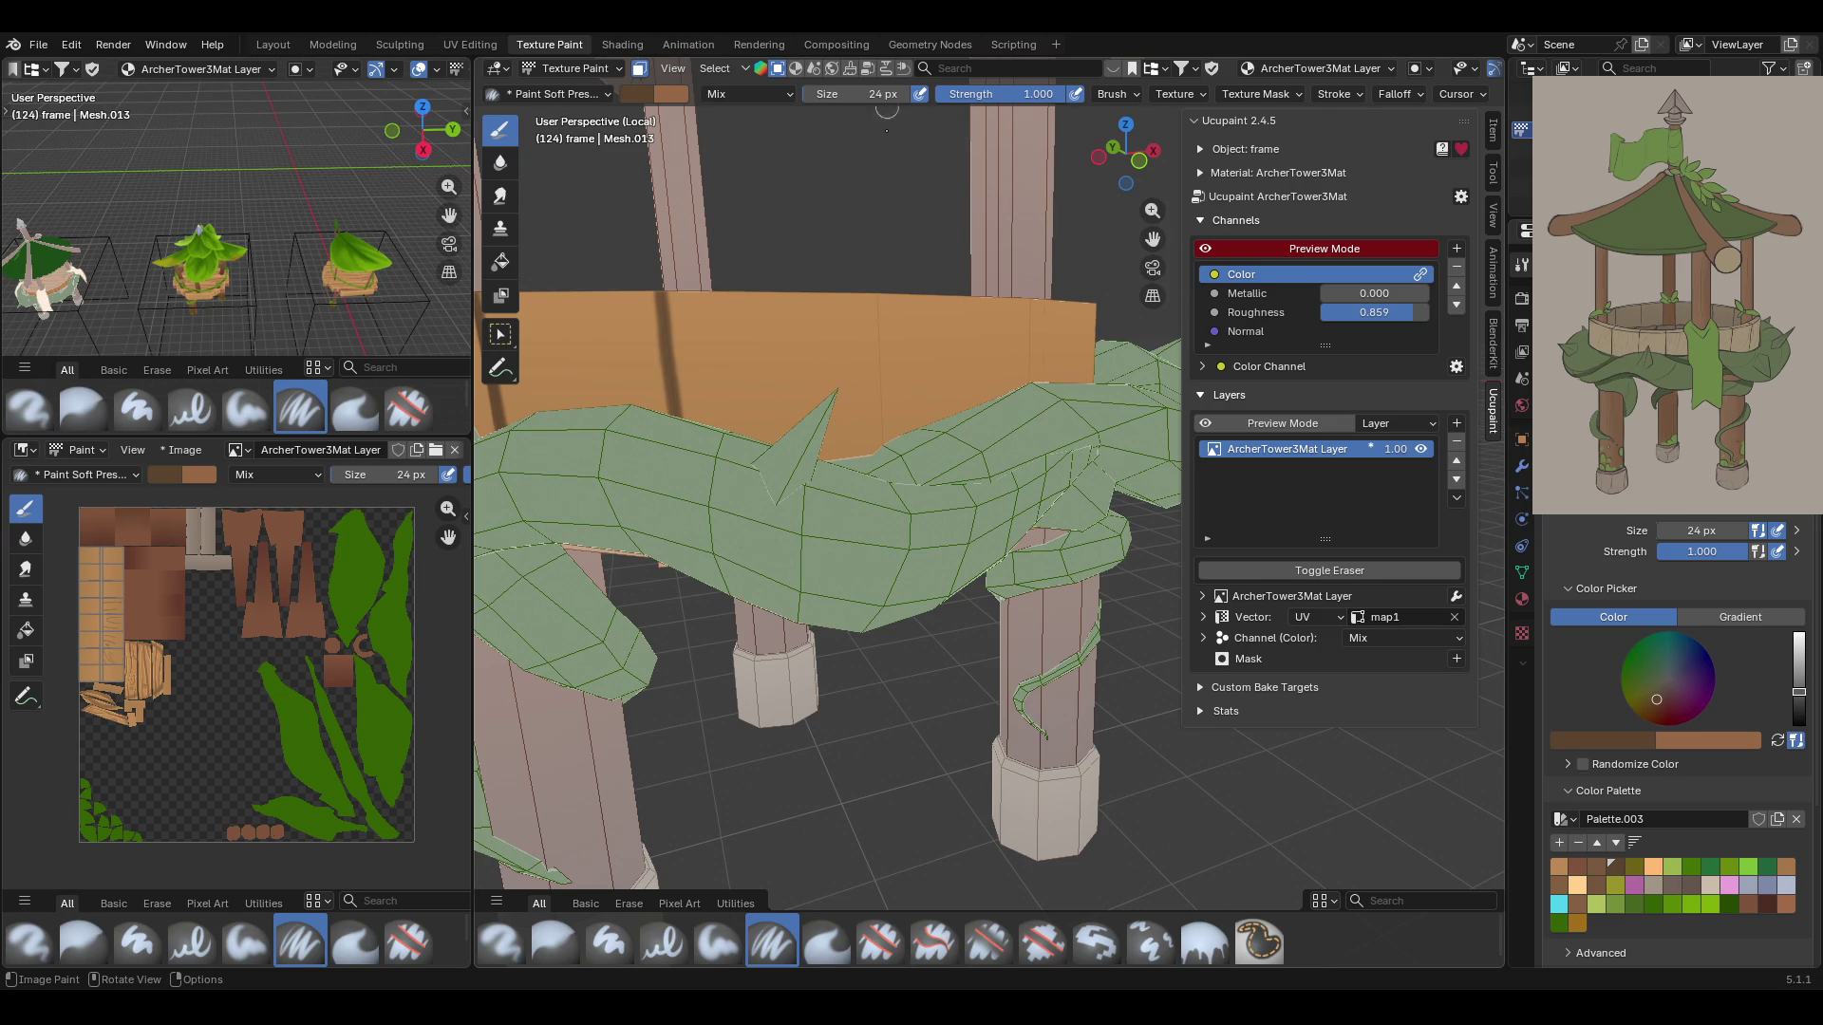
Add more short dark brown seams on the rim from closer views, starting one more
scroll(880, 214, up, 2)
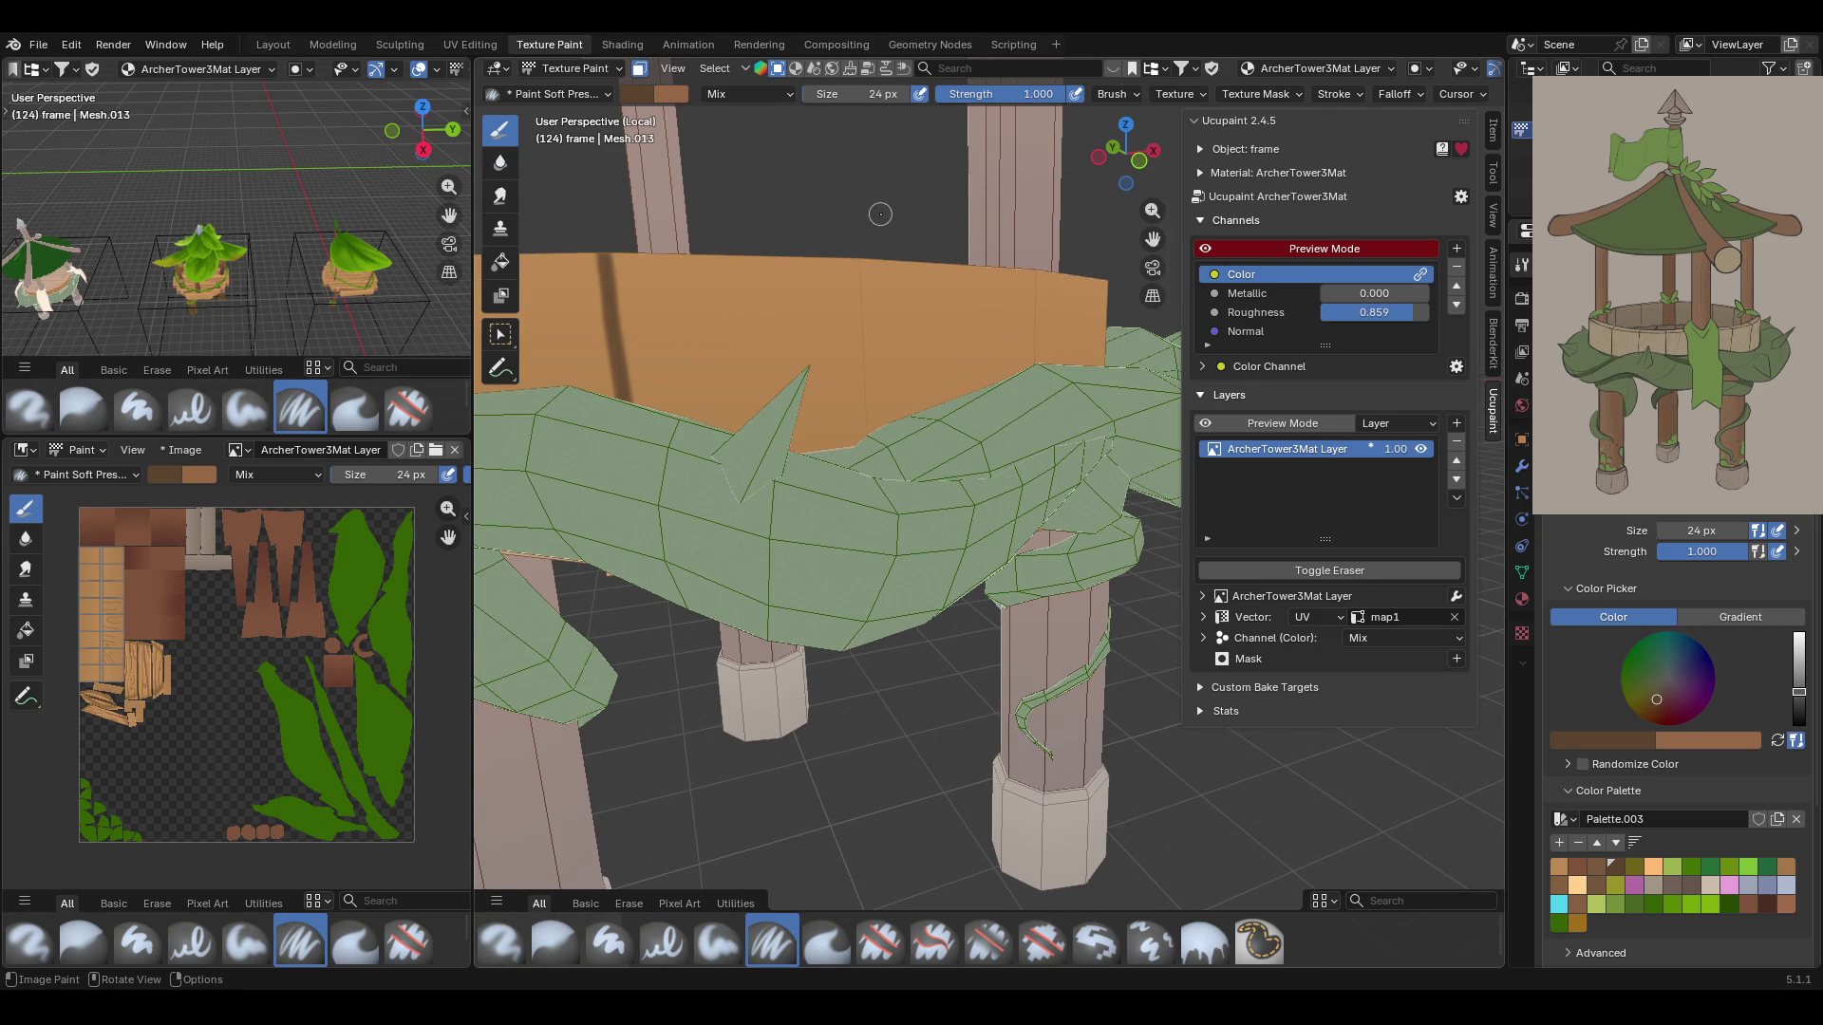
mouse_move(860, 254)
mouse_down()
mouse_move(867, 408)
mouse_move(861, 295)
mouse_up()
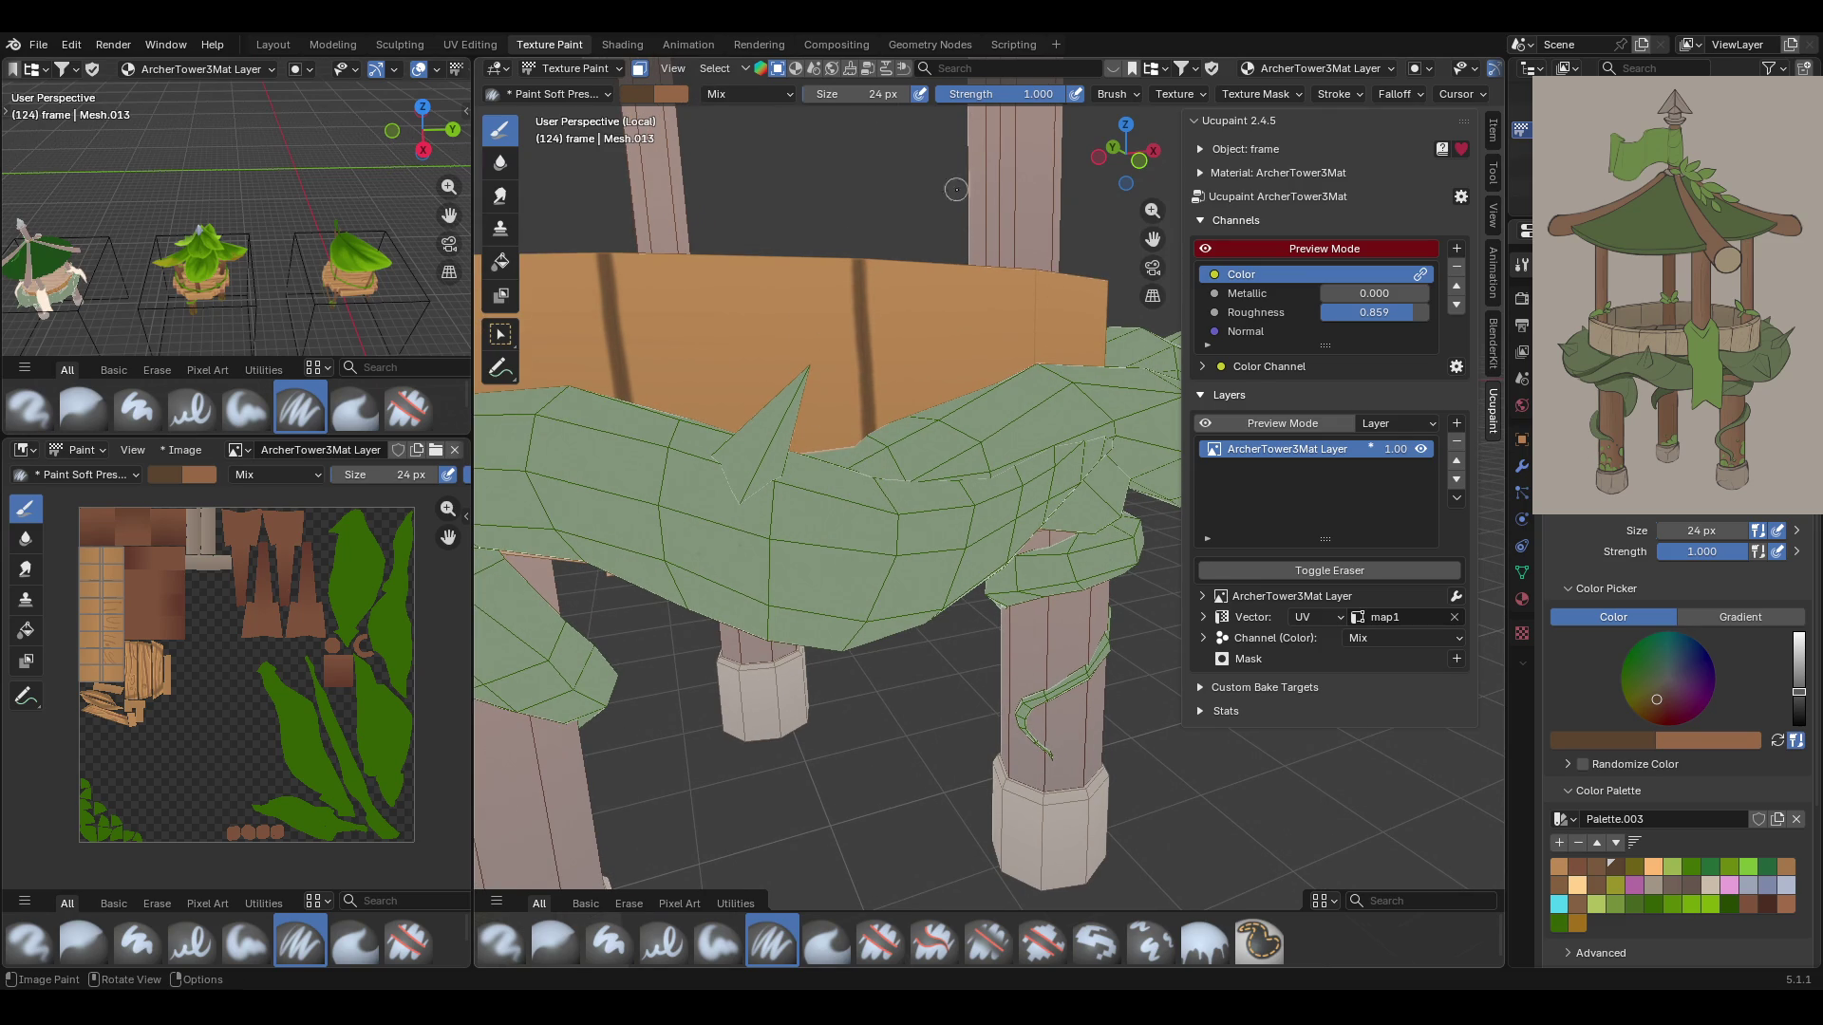
middle_drag(1154, 242, 1240, 567)
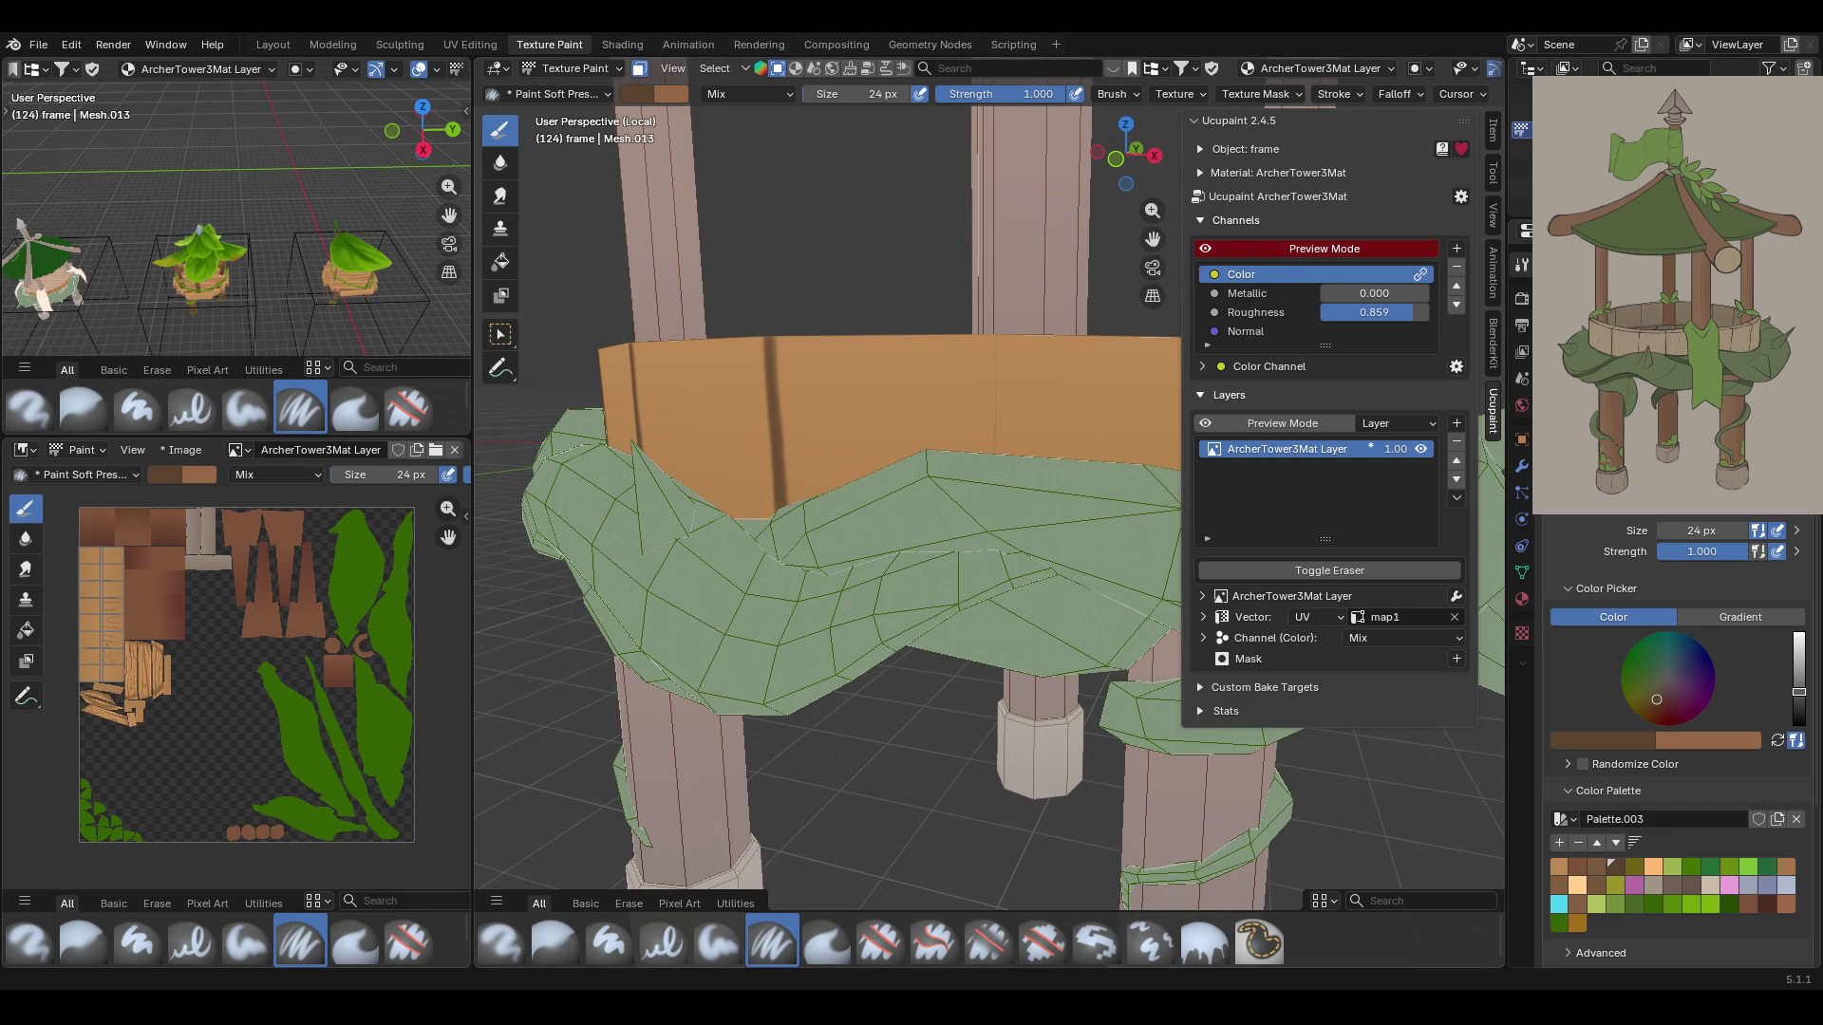
shift+middle_drag(1044, 428, 1078, 394)
drag(1151, 210, 1152, 171)
mouse_move(830, 342)
mouse_down()
mouse_move(842, 509)
mouse_move(833, 353)
mouse_up()
middle_drag(957, 157, 874, 356)
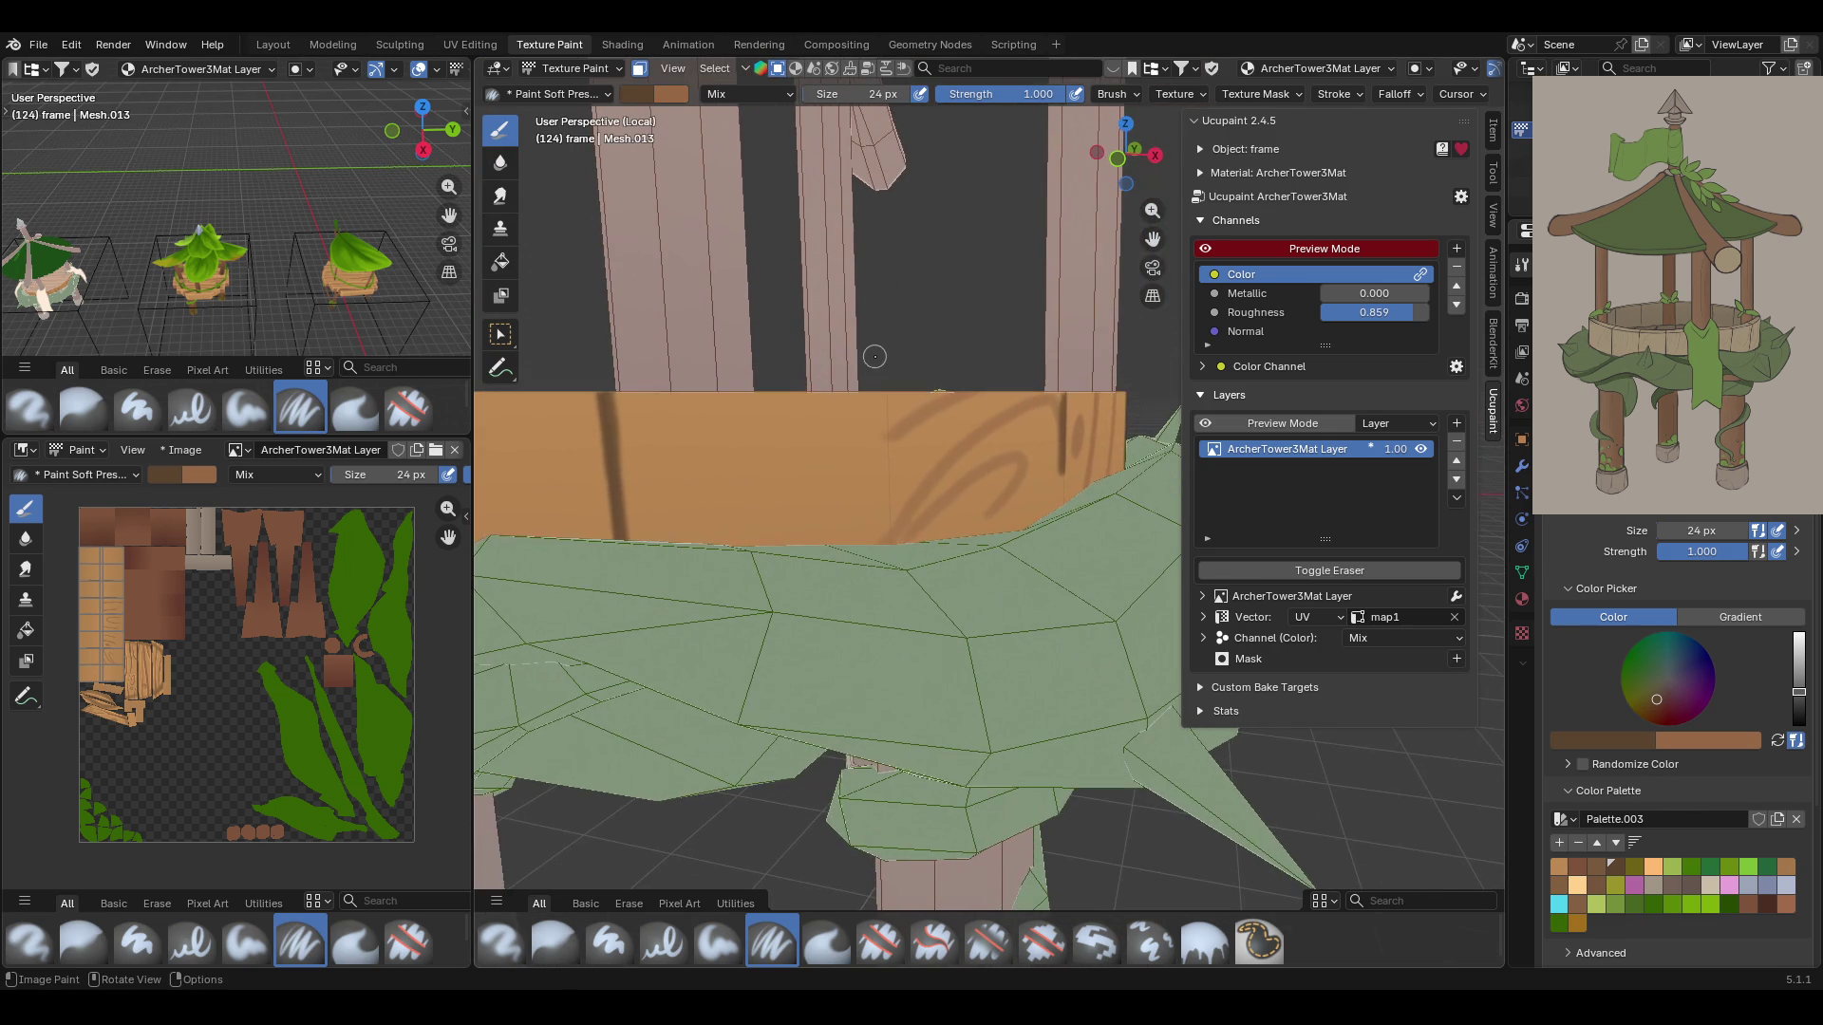
mouse_move(881, 391)
mouse_down()
mouse_move(890, 552)
mouse_move(885, 391)
mouse_up()
middle_drag(874, 334, 871, 456)
drag(1088, 452, 1080, 525)
Paint dark plank seams on the inner wall of the rim
middle_drag(753, 194, 739, 218)
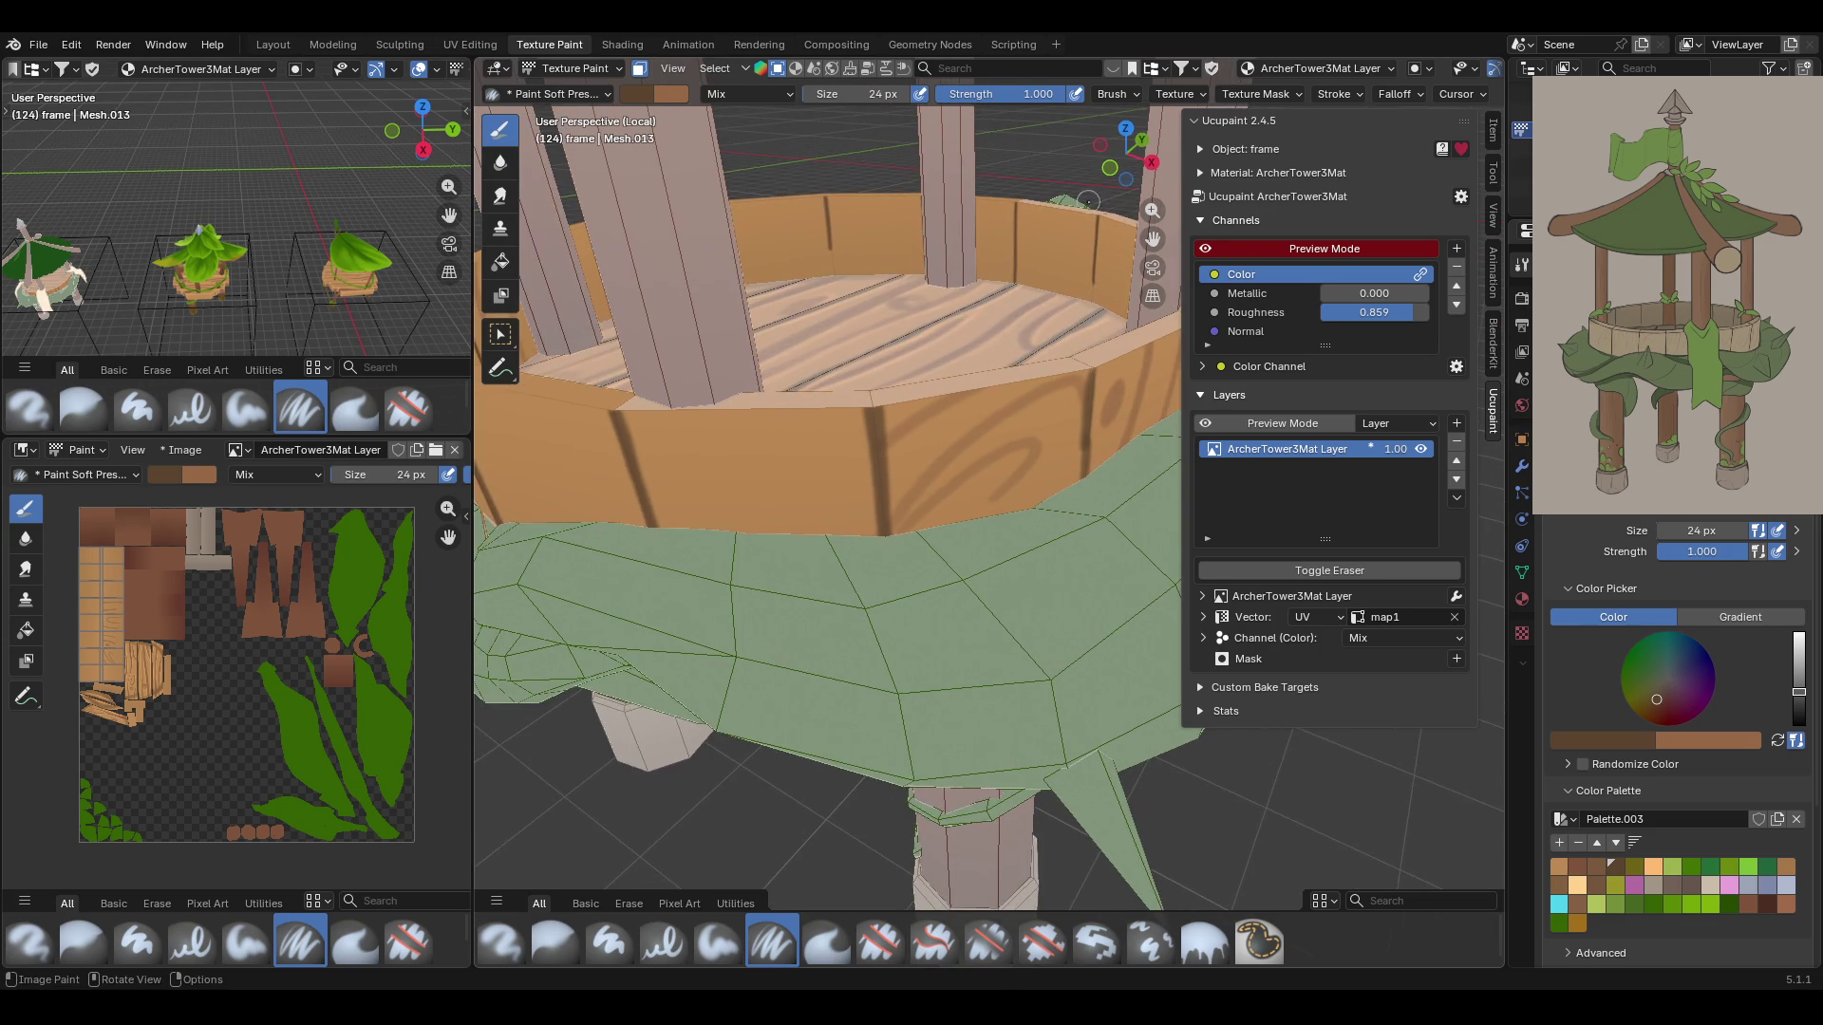
drag(1152, 210, 1152, 171)
mouse_move(739, 218)
middle_down()
mouse_move(679, 282)
mouse_move(753, 272)
middle_up()
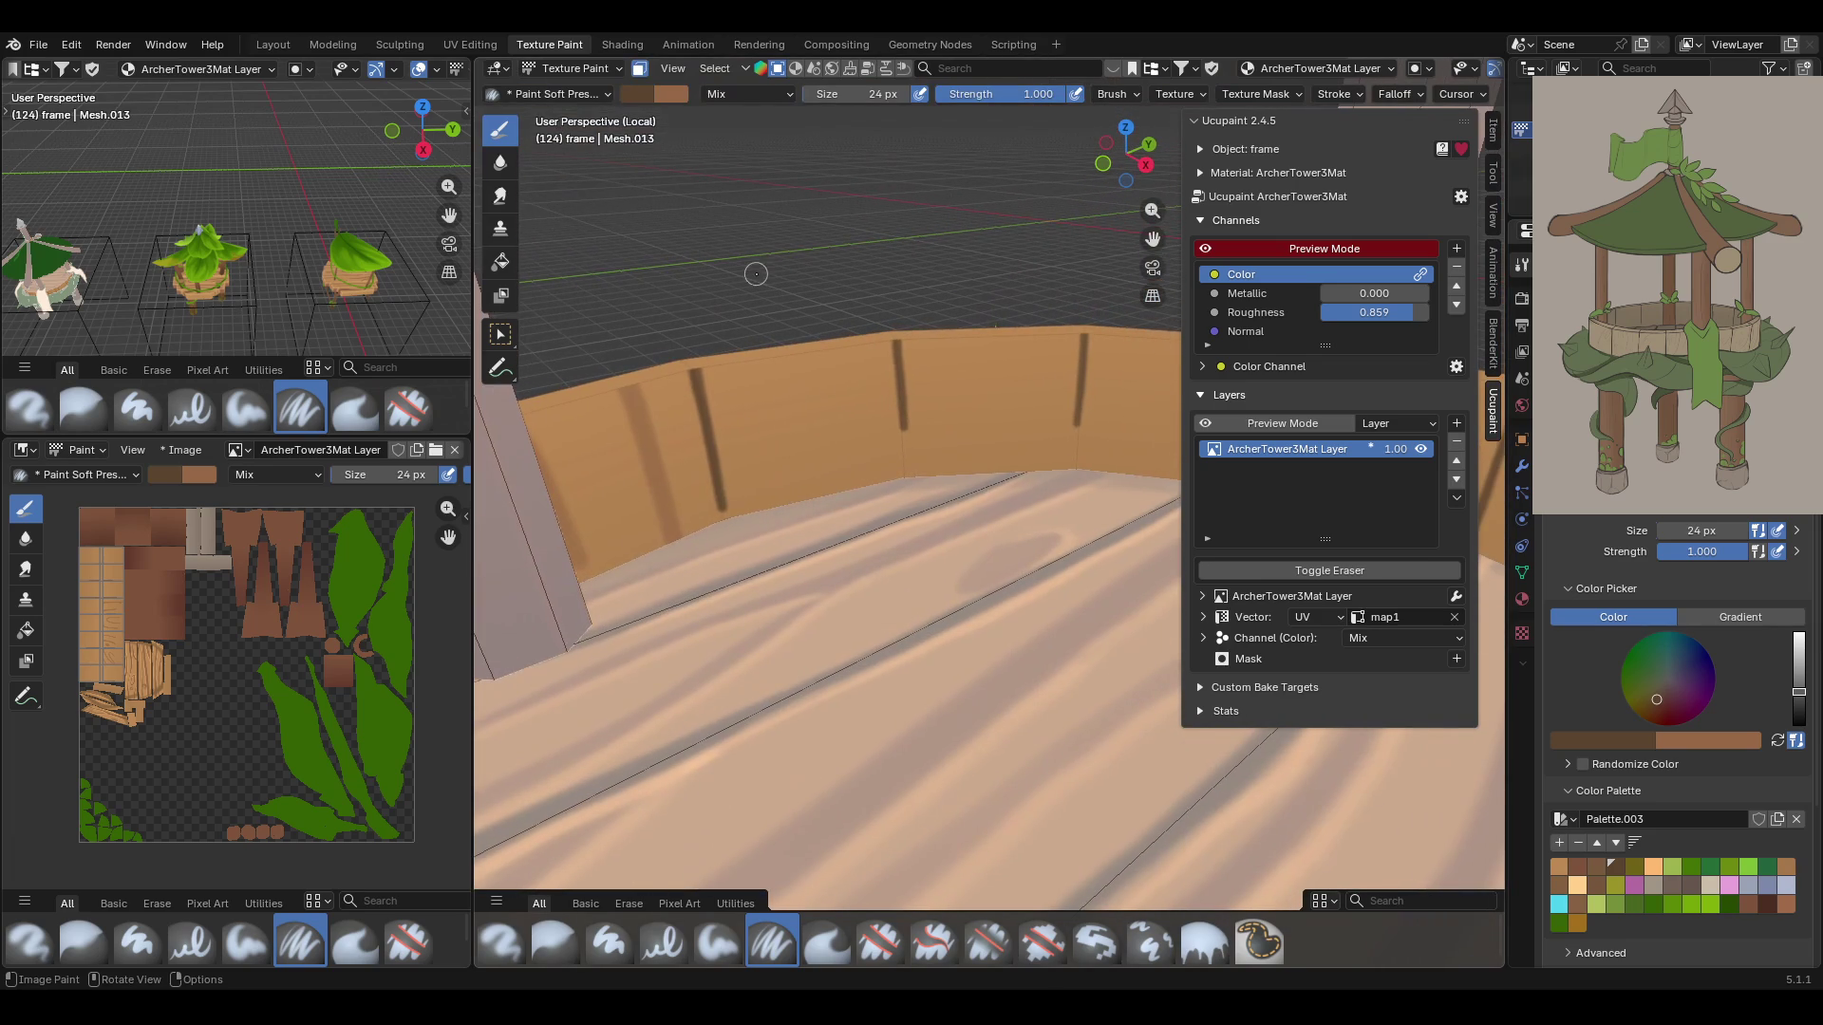
drag(900, 351, 905, 474)
drag(901, 402, 902, 427)
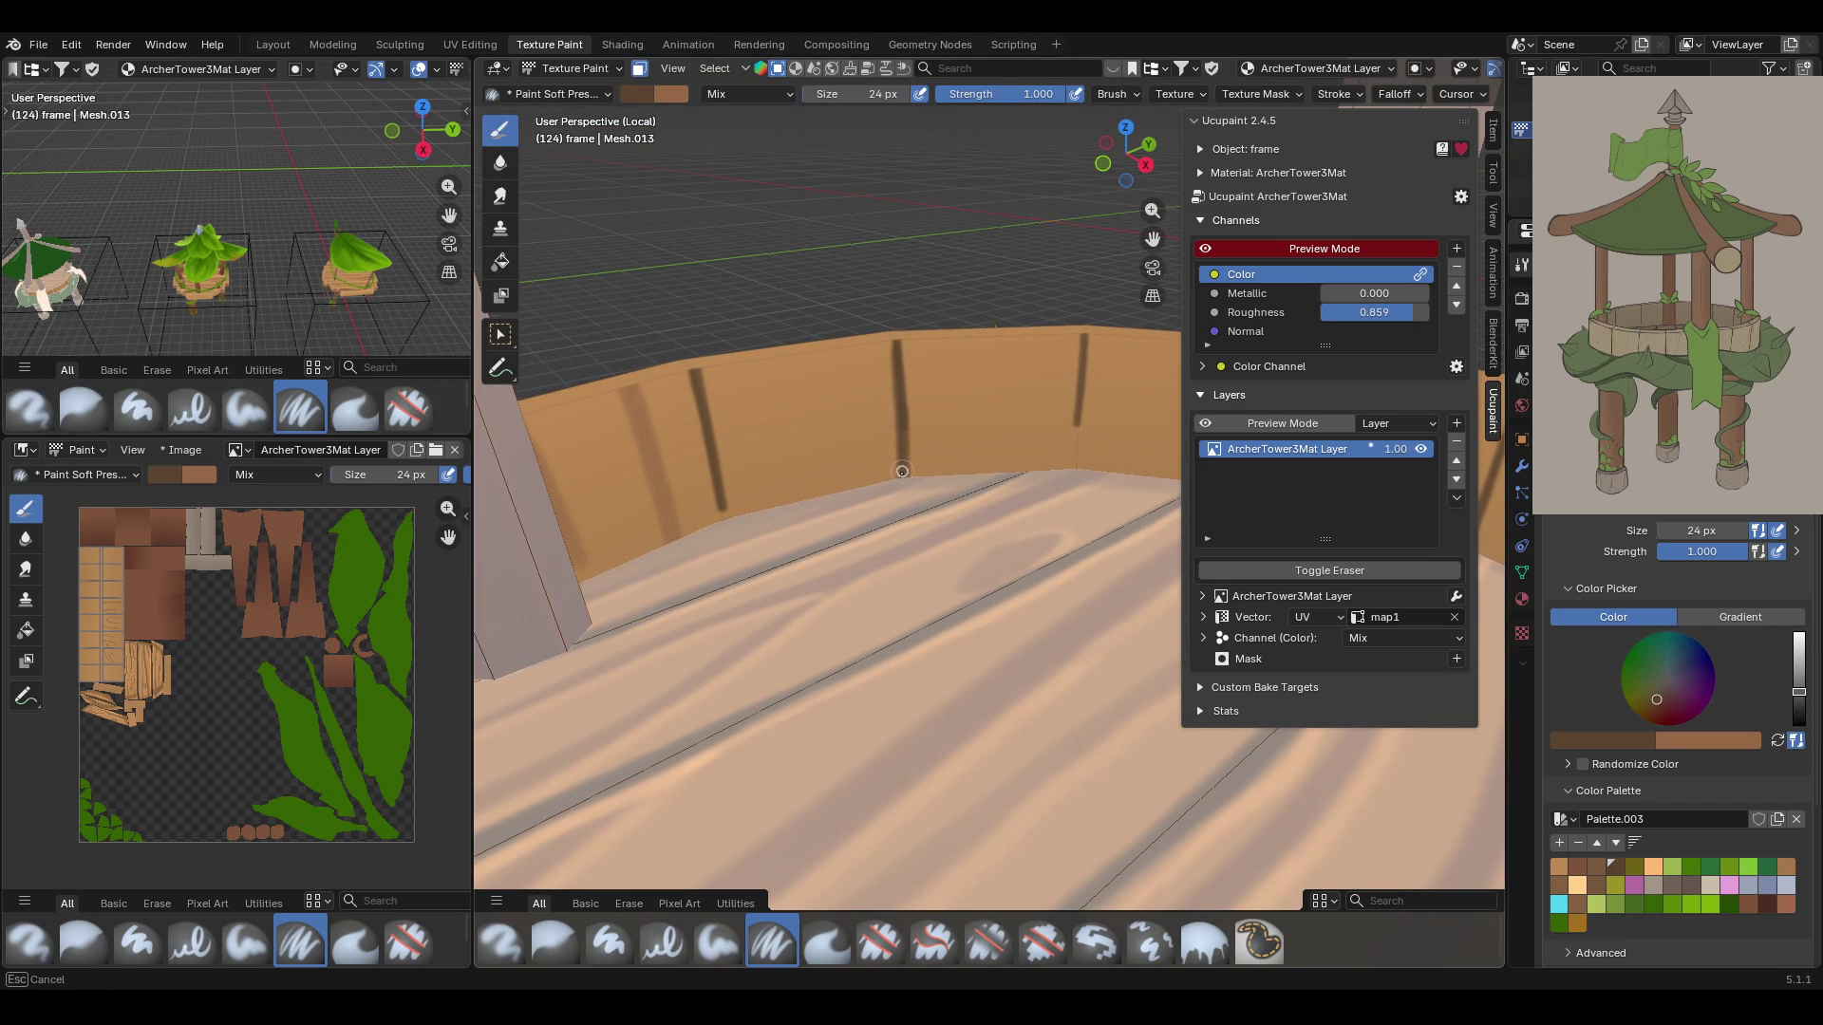
drag(717, 493, 722, 515)
Check the tower from the top view (Numpad 7) and side, then switch to Object Mode
middle_drag(1126, 252, 1102, 268)
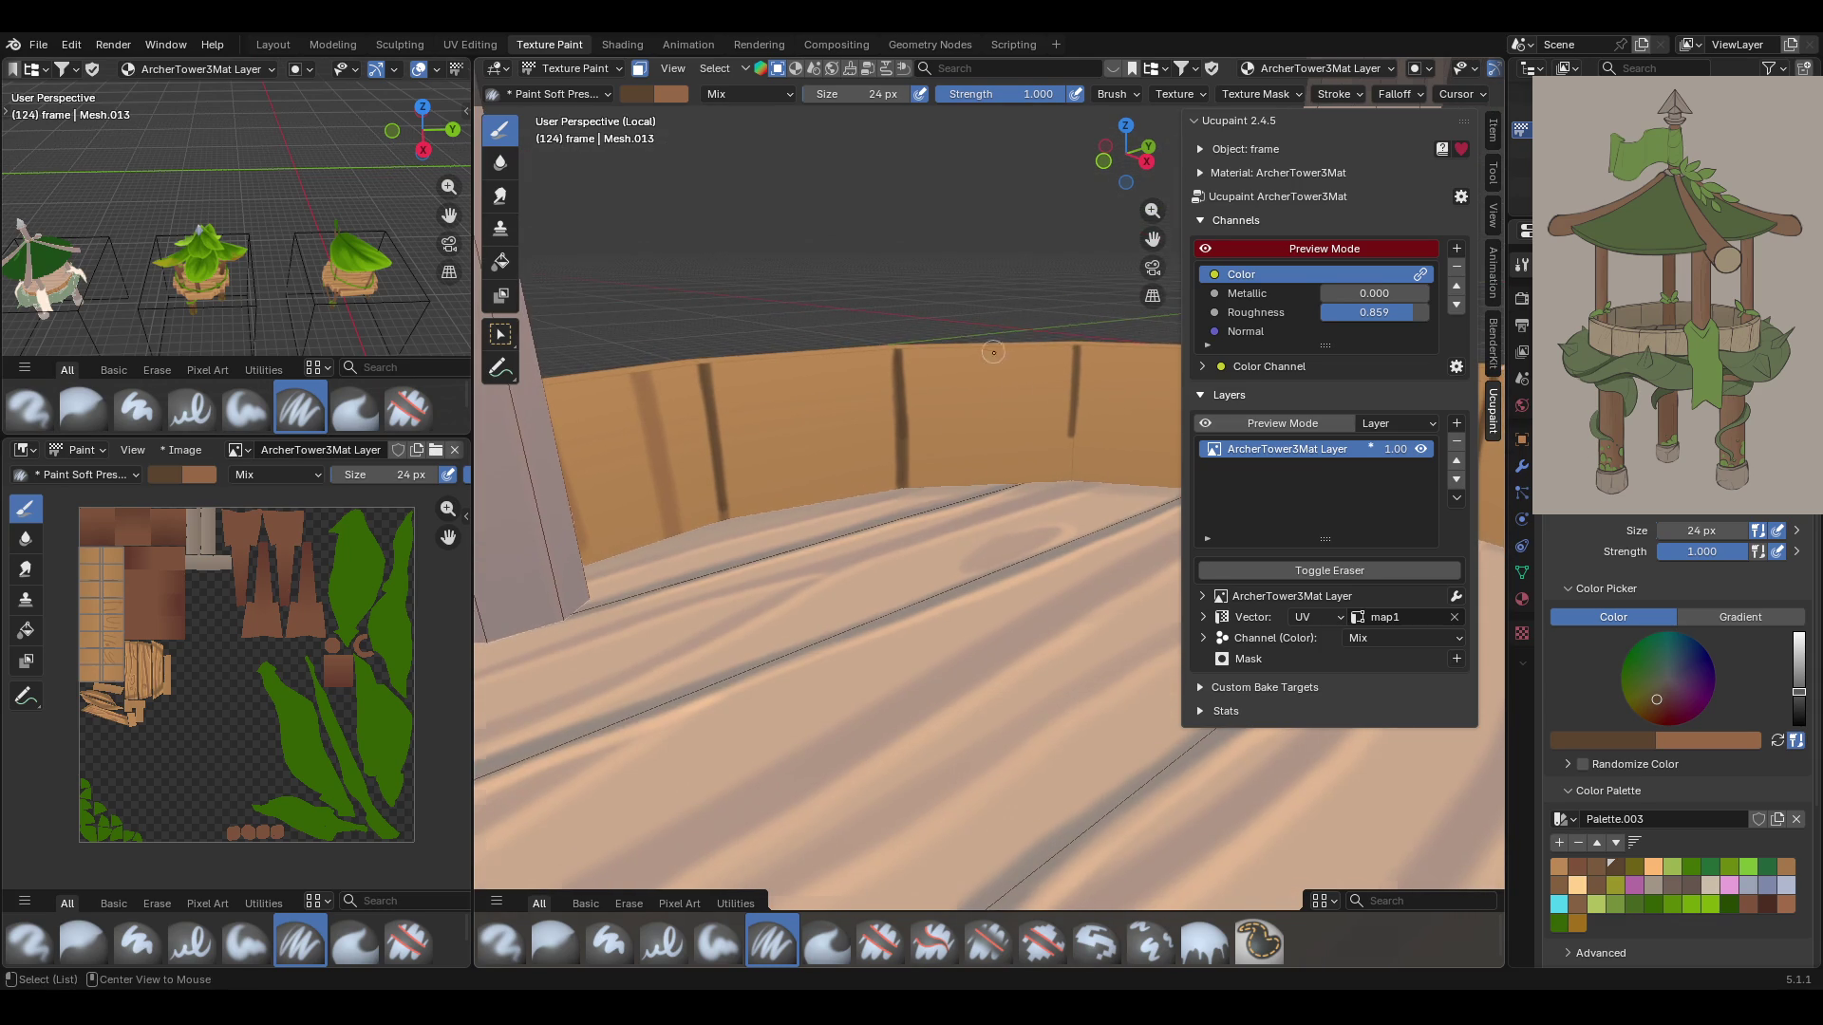
key(KP_7)
scroll(991, 352, down, 10)
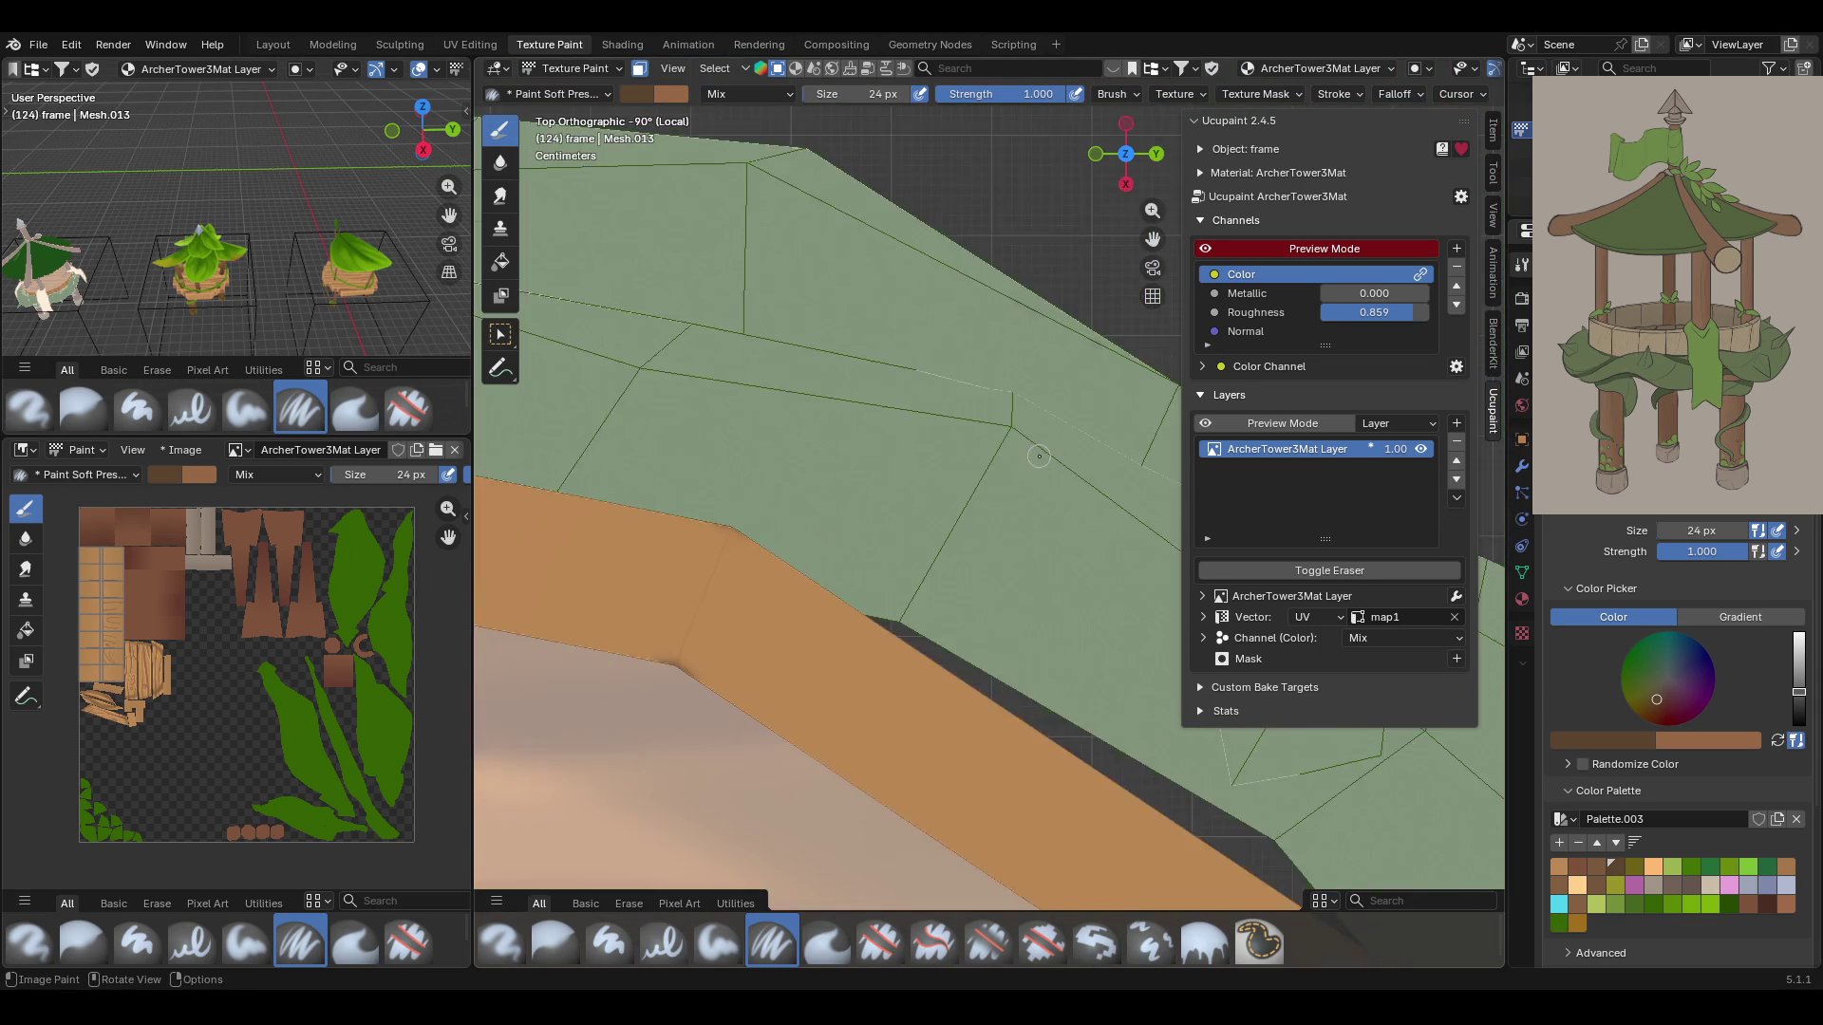
mouse_move(960, 415)
middle_down()
mouse_move(854, 456)
mouse_move(809, 418)
middle_up()
scroll(809, 418, up, 6)
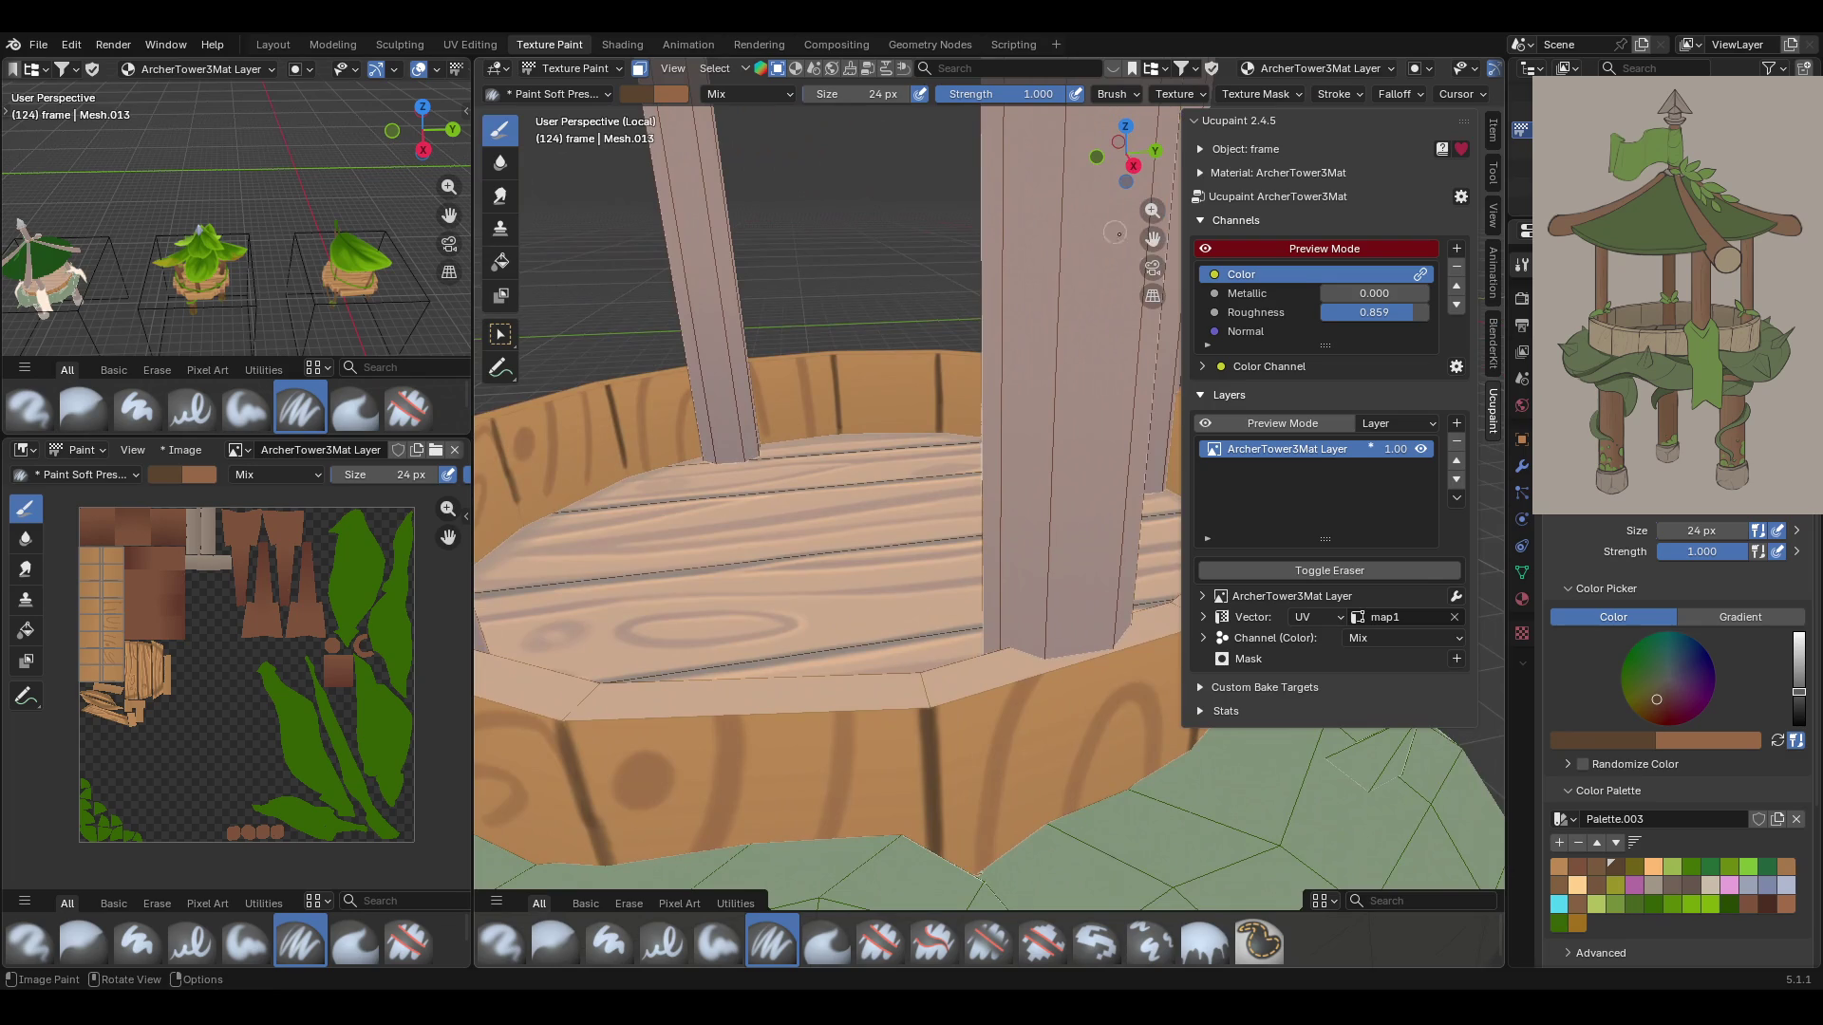
mouse_move(834, 532)
shift+middle_down()
mouse_move(834, 352)
mouse_move(860, 492)
shift+middle_up()
scroll(834, 351, down, 5)
click(594, 71)
click(594, 93)
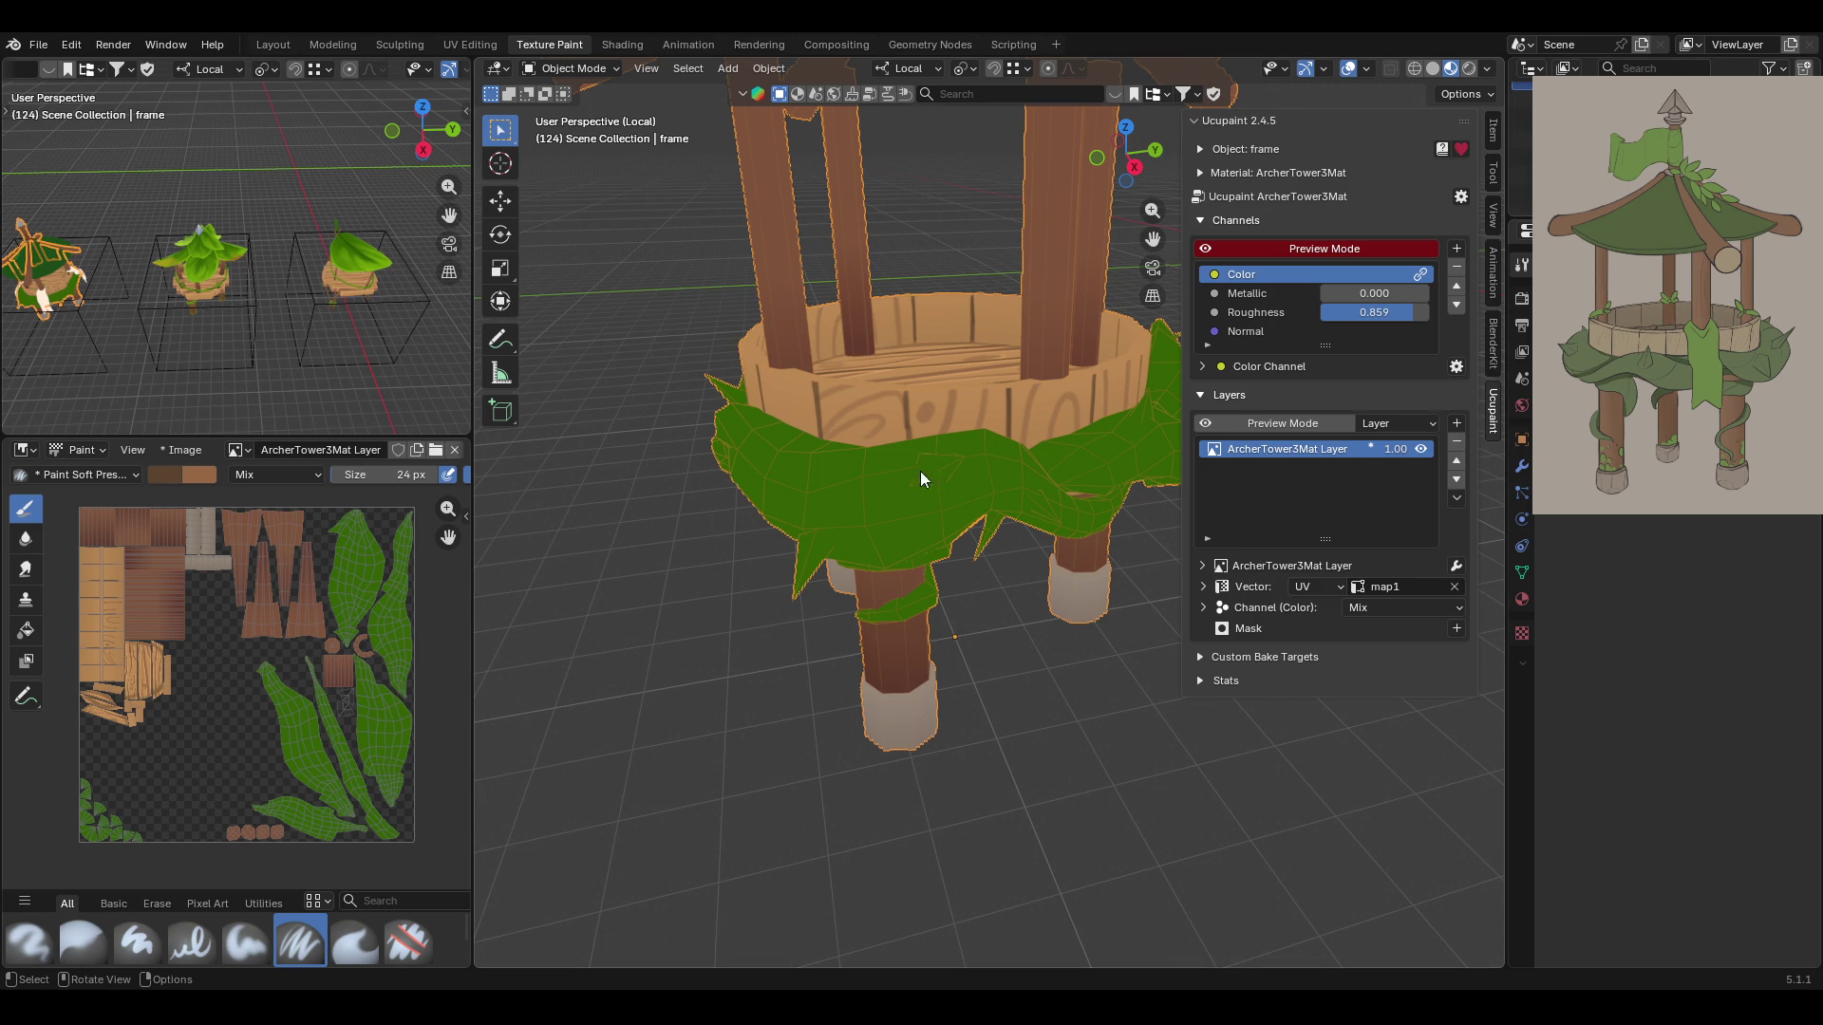
click(569, 69)
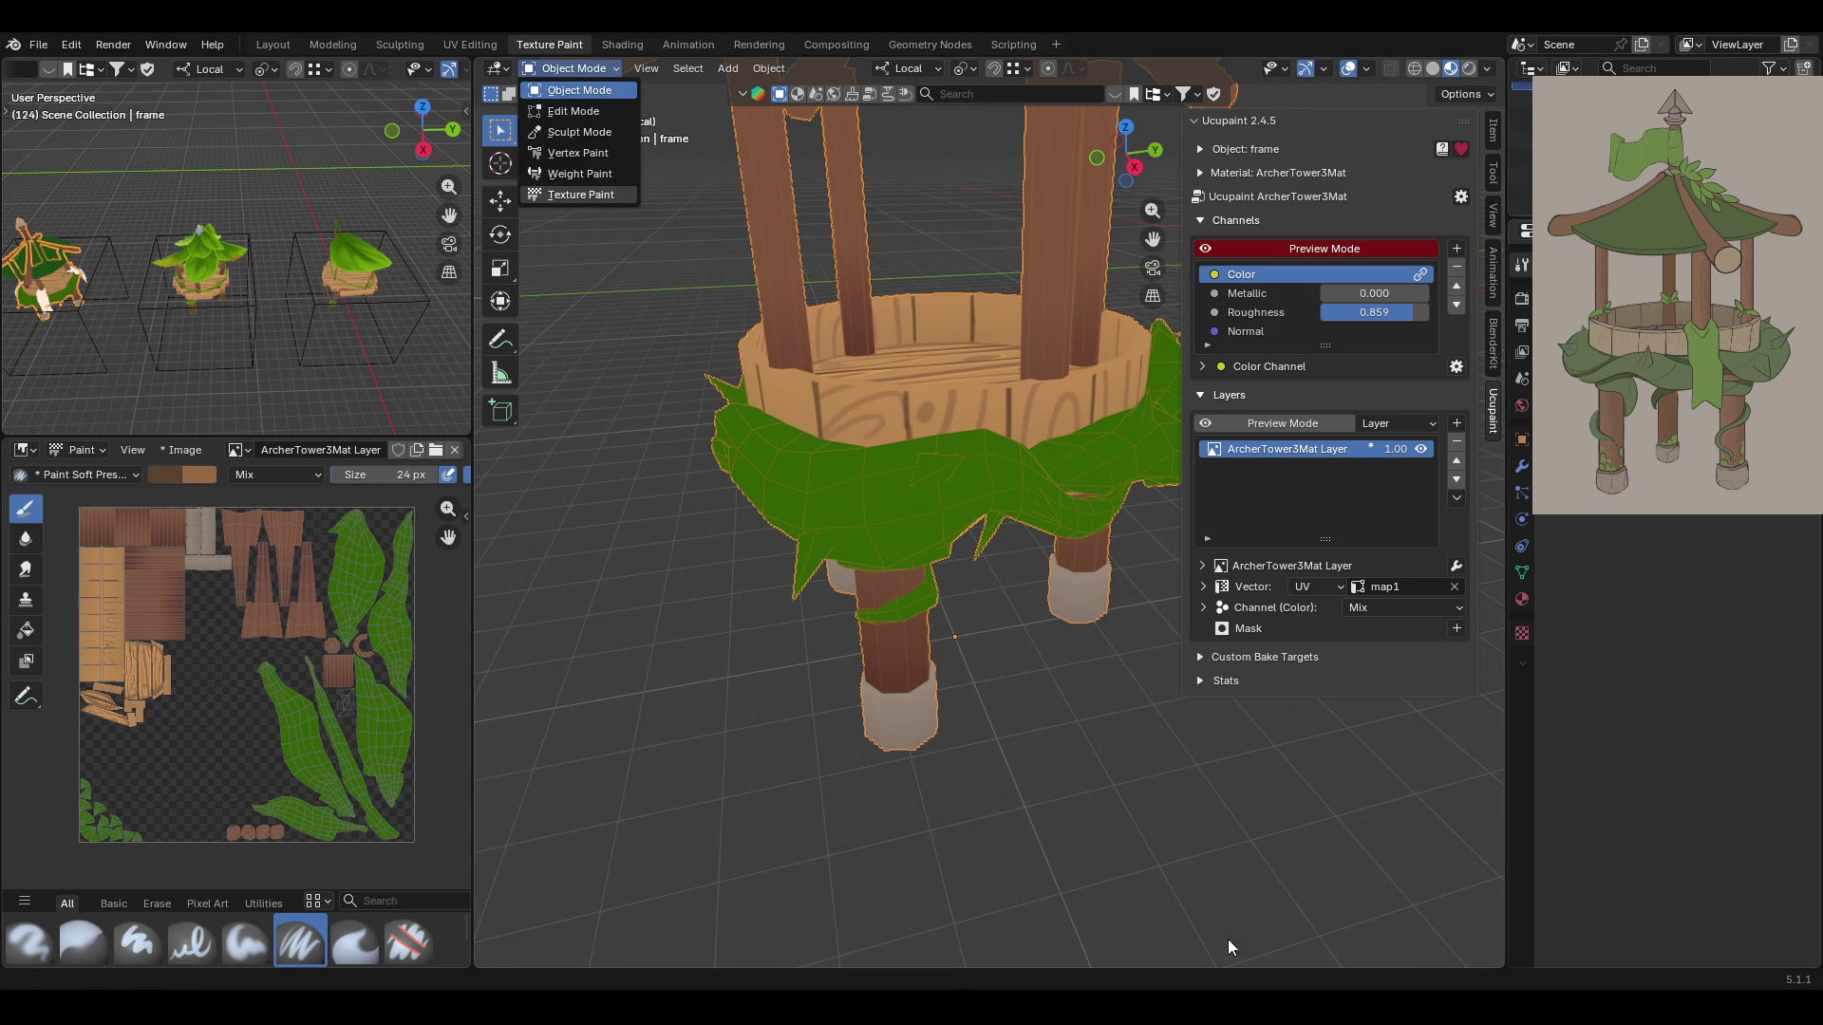
Enter Edit Mode in face select and select the connected green vine mesh with Ctrl+L
click(574, 111)
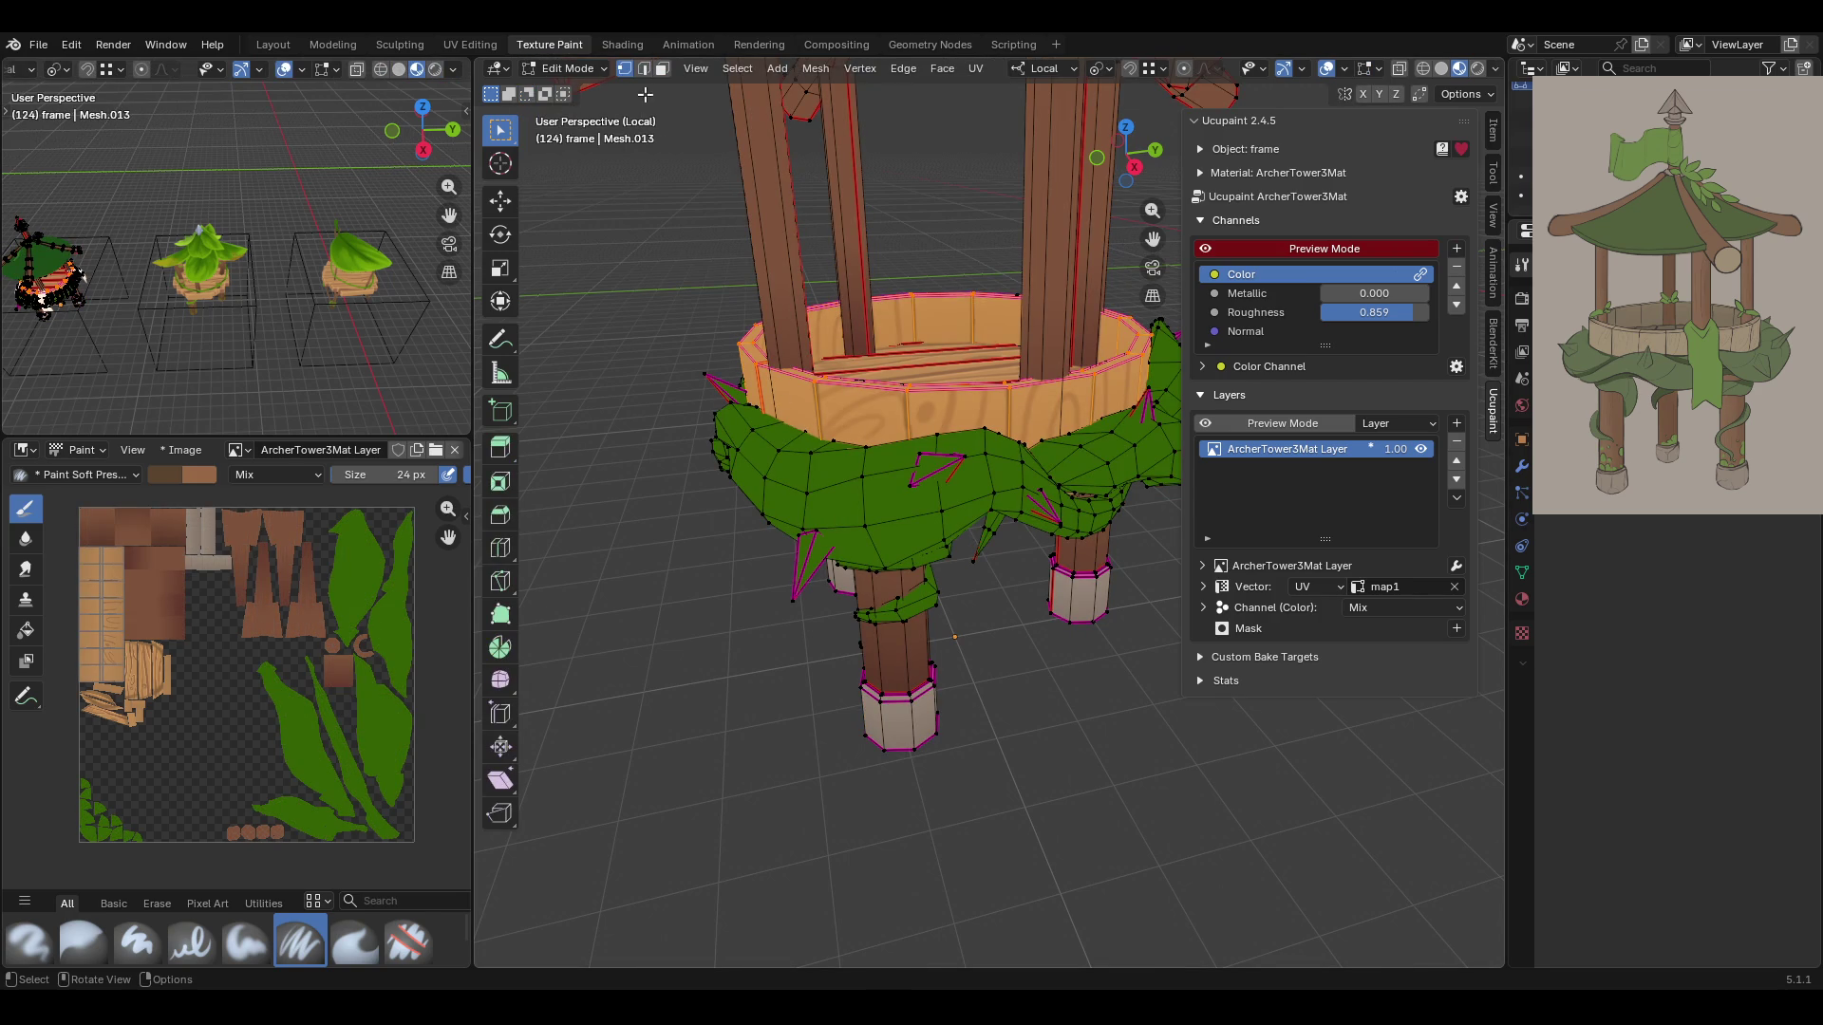
click(661, 68)
click(876, 517)
middle_drag(914, 513, 1095, 487)
click(1129, 463)
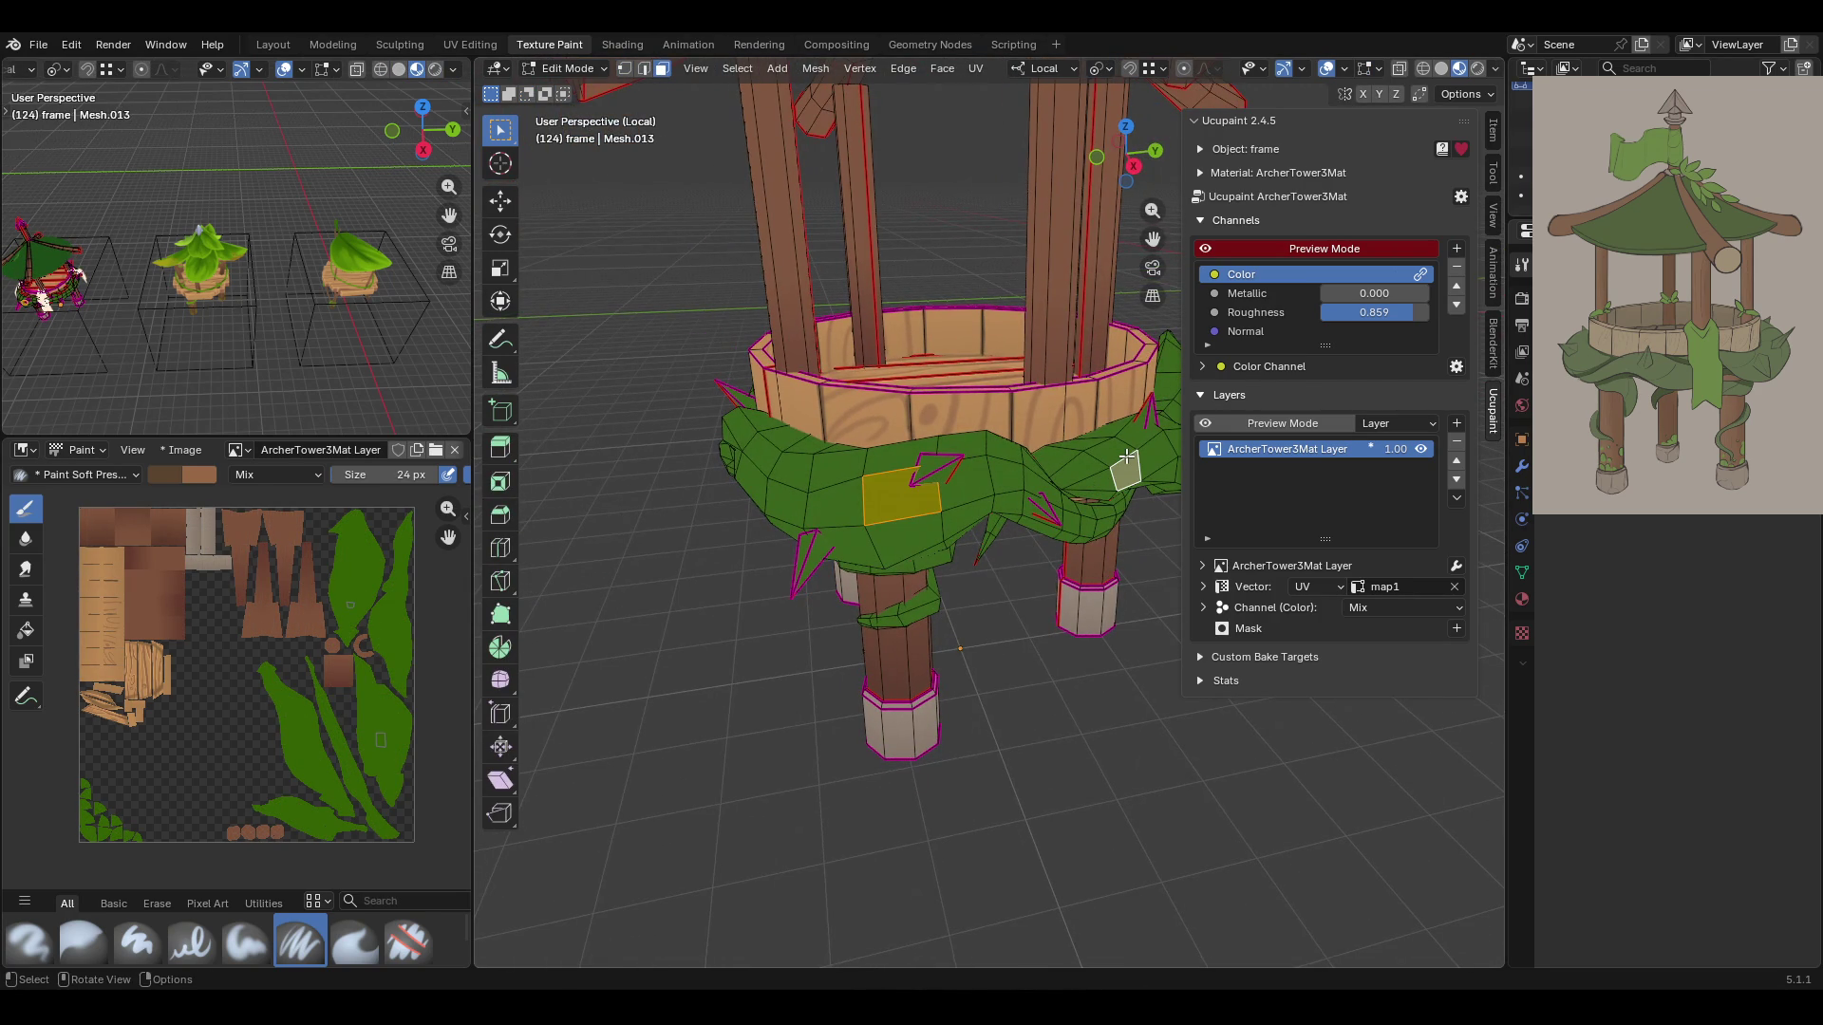
key(ctrl+l)
middle_drag(1098, 464, 979, 577)
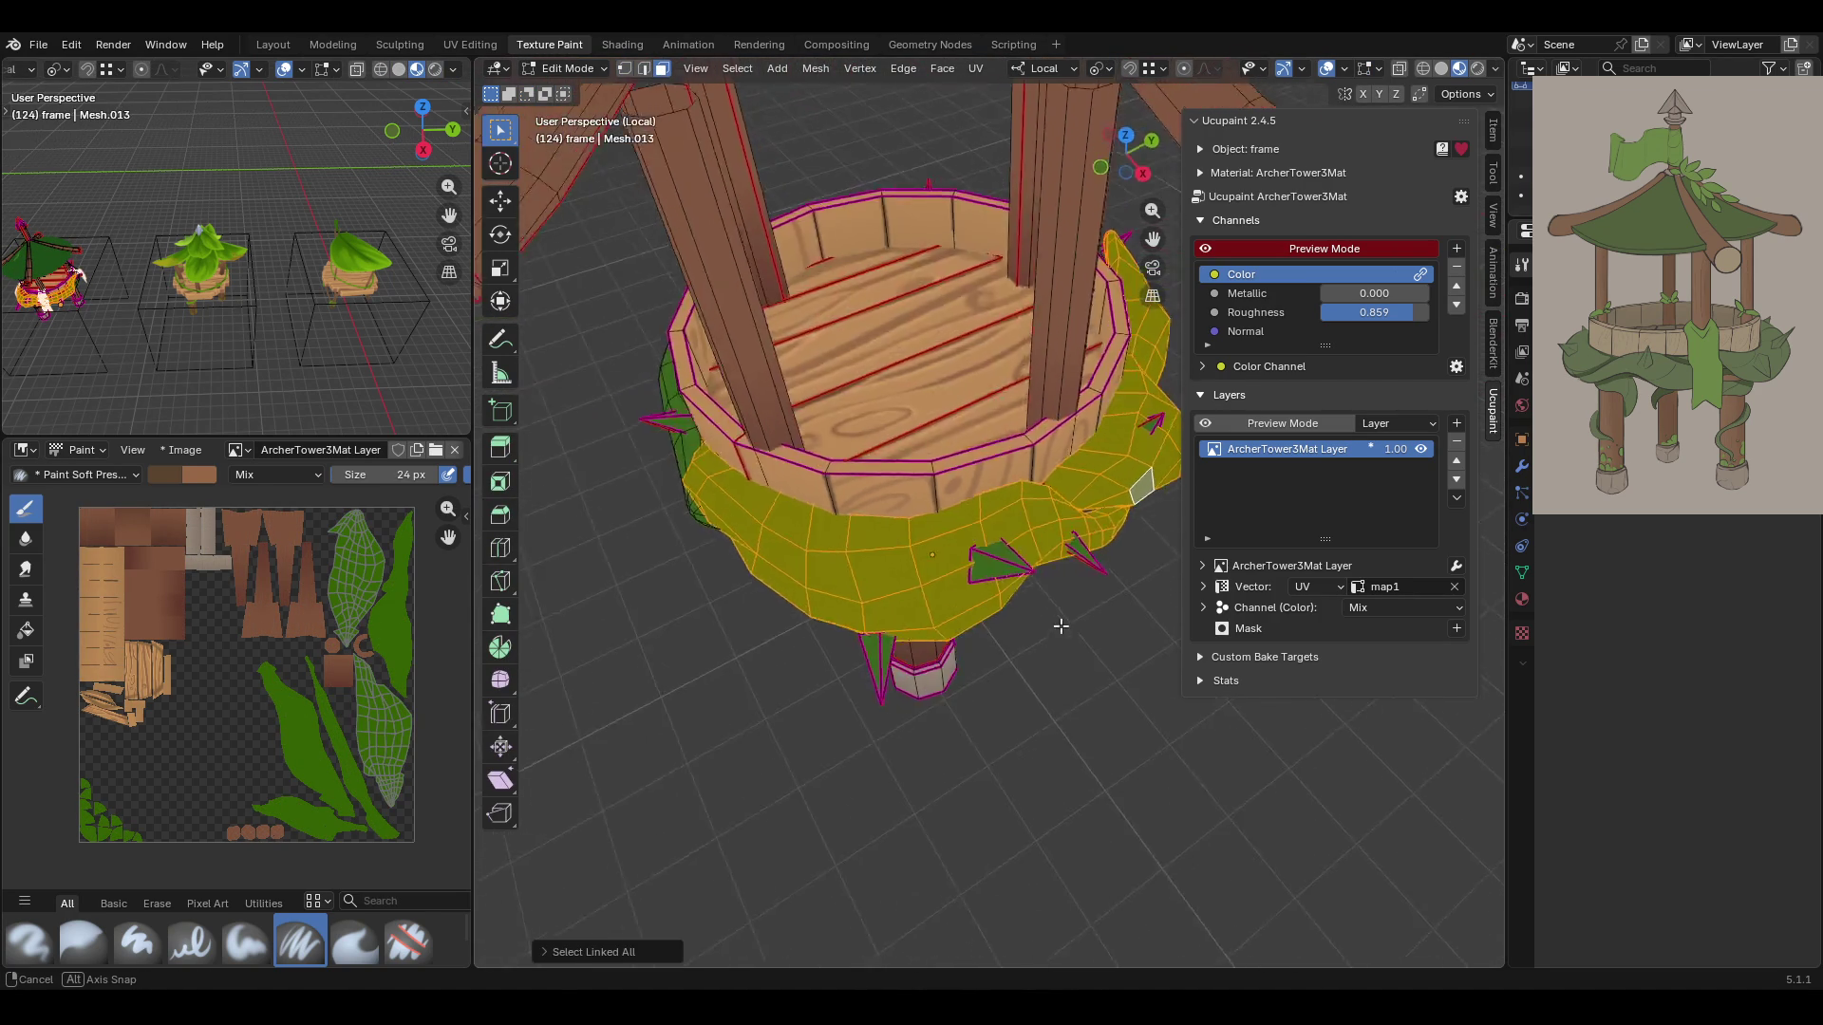
scroll(980, 577, up, 3)
click(807, 560)
key(ctrl+l)
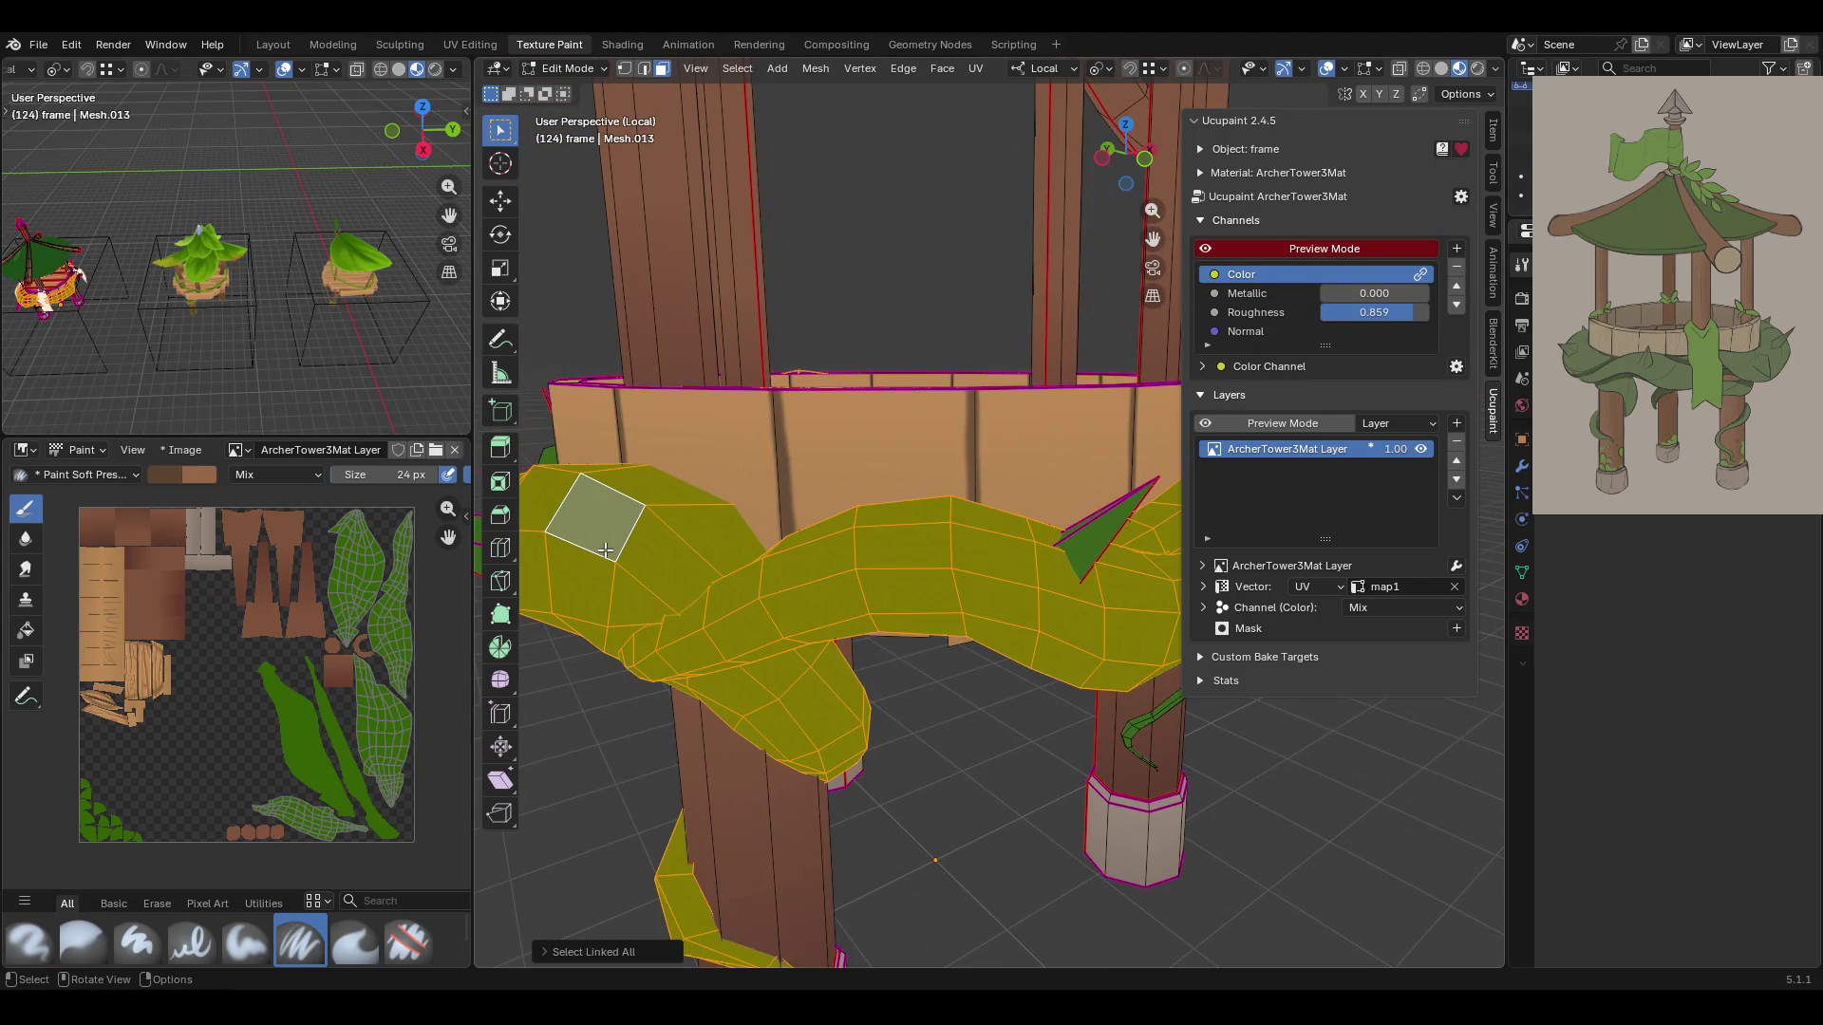
Reselect the vine from other angles and add the spikes with Ctrl+L
scroll(644, 569, down, 5)
middle_drag(814, 640, 692, 627)
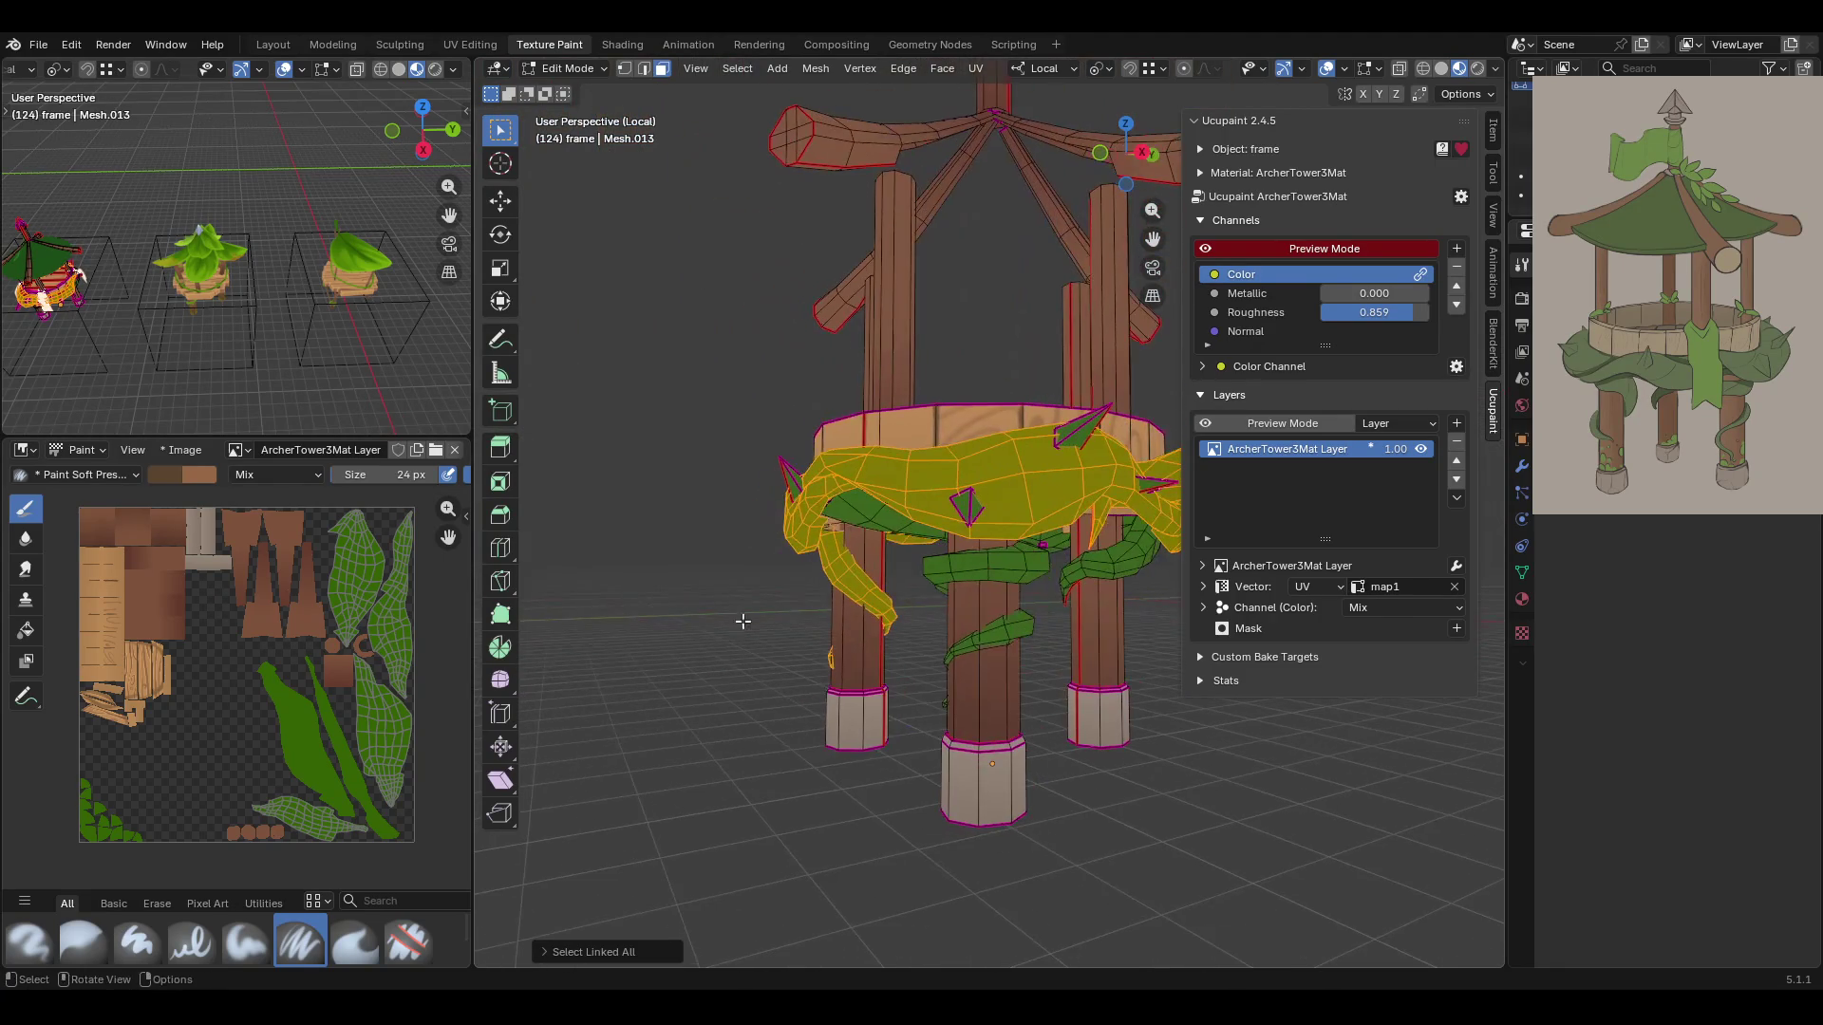
mouse_move(1130, 566)
middle_down()
mouse_move(917, 612)
mouse_move(615, 630)
mouse_move(704, 639)
middle_up()
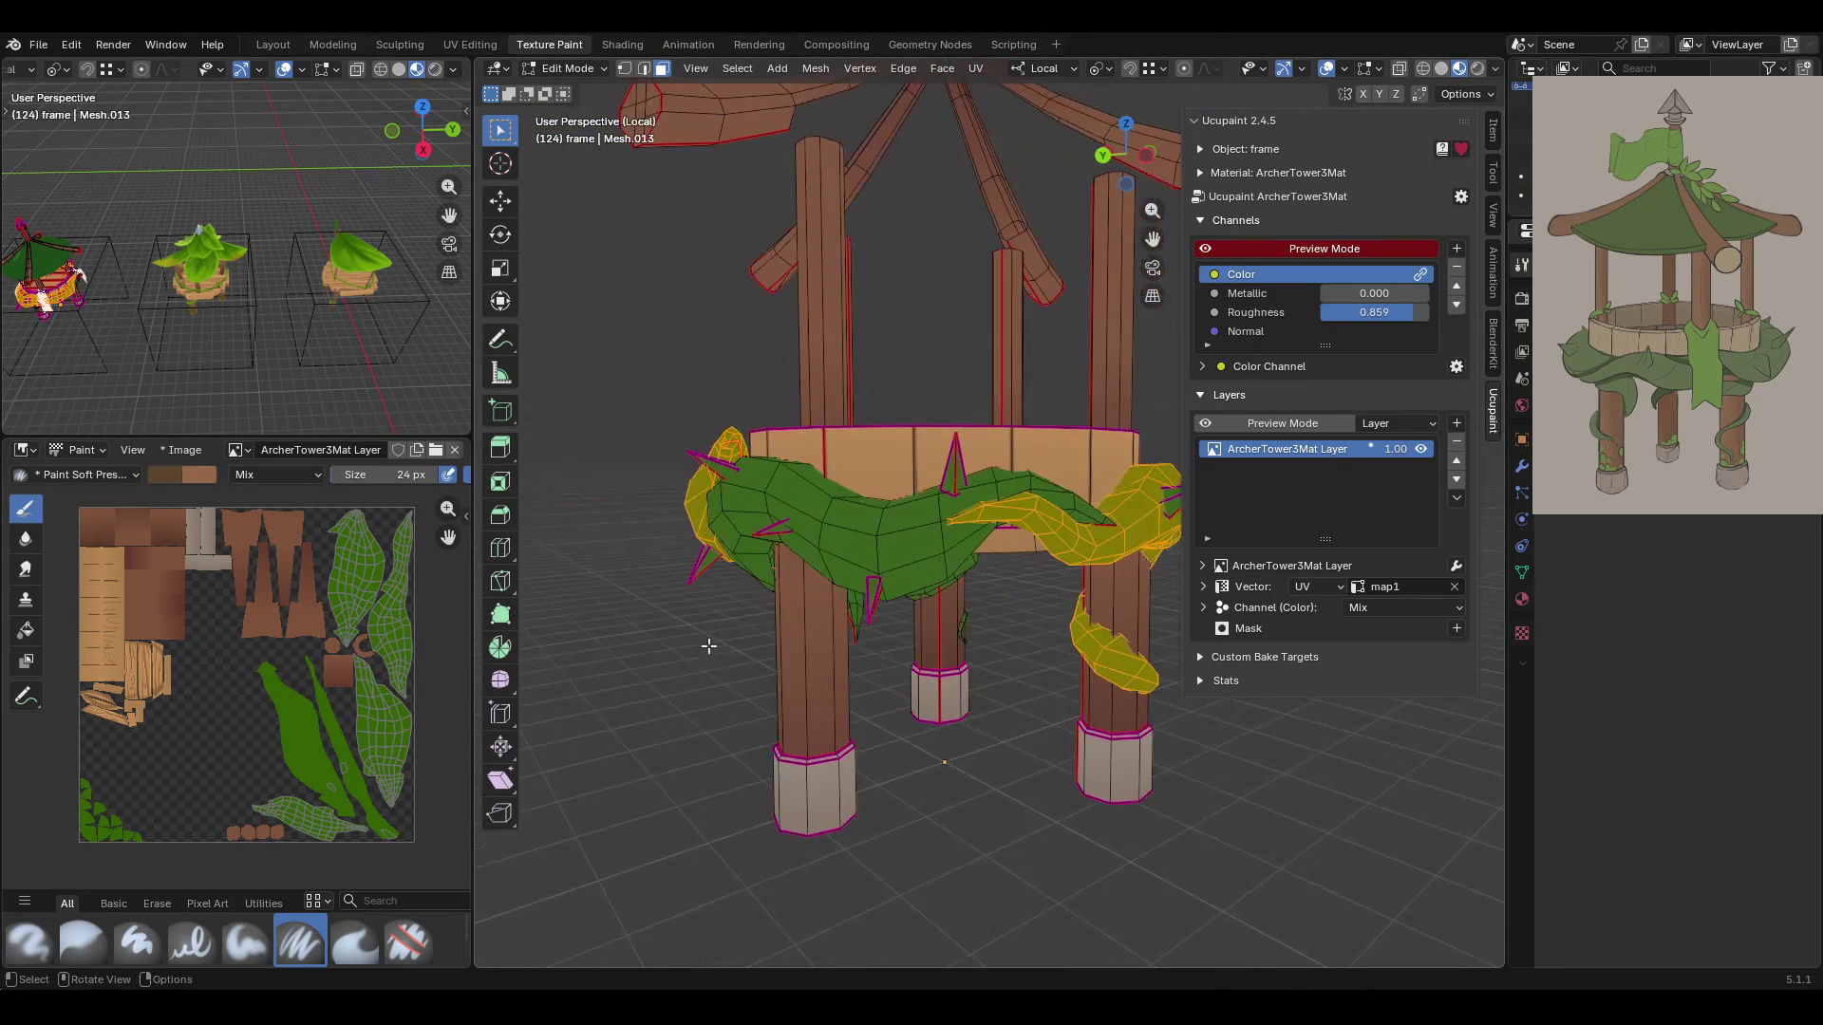
shift+click(878, 529)
key(ctrl+l)
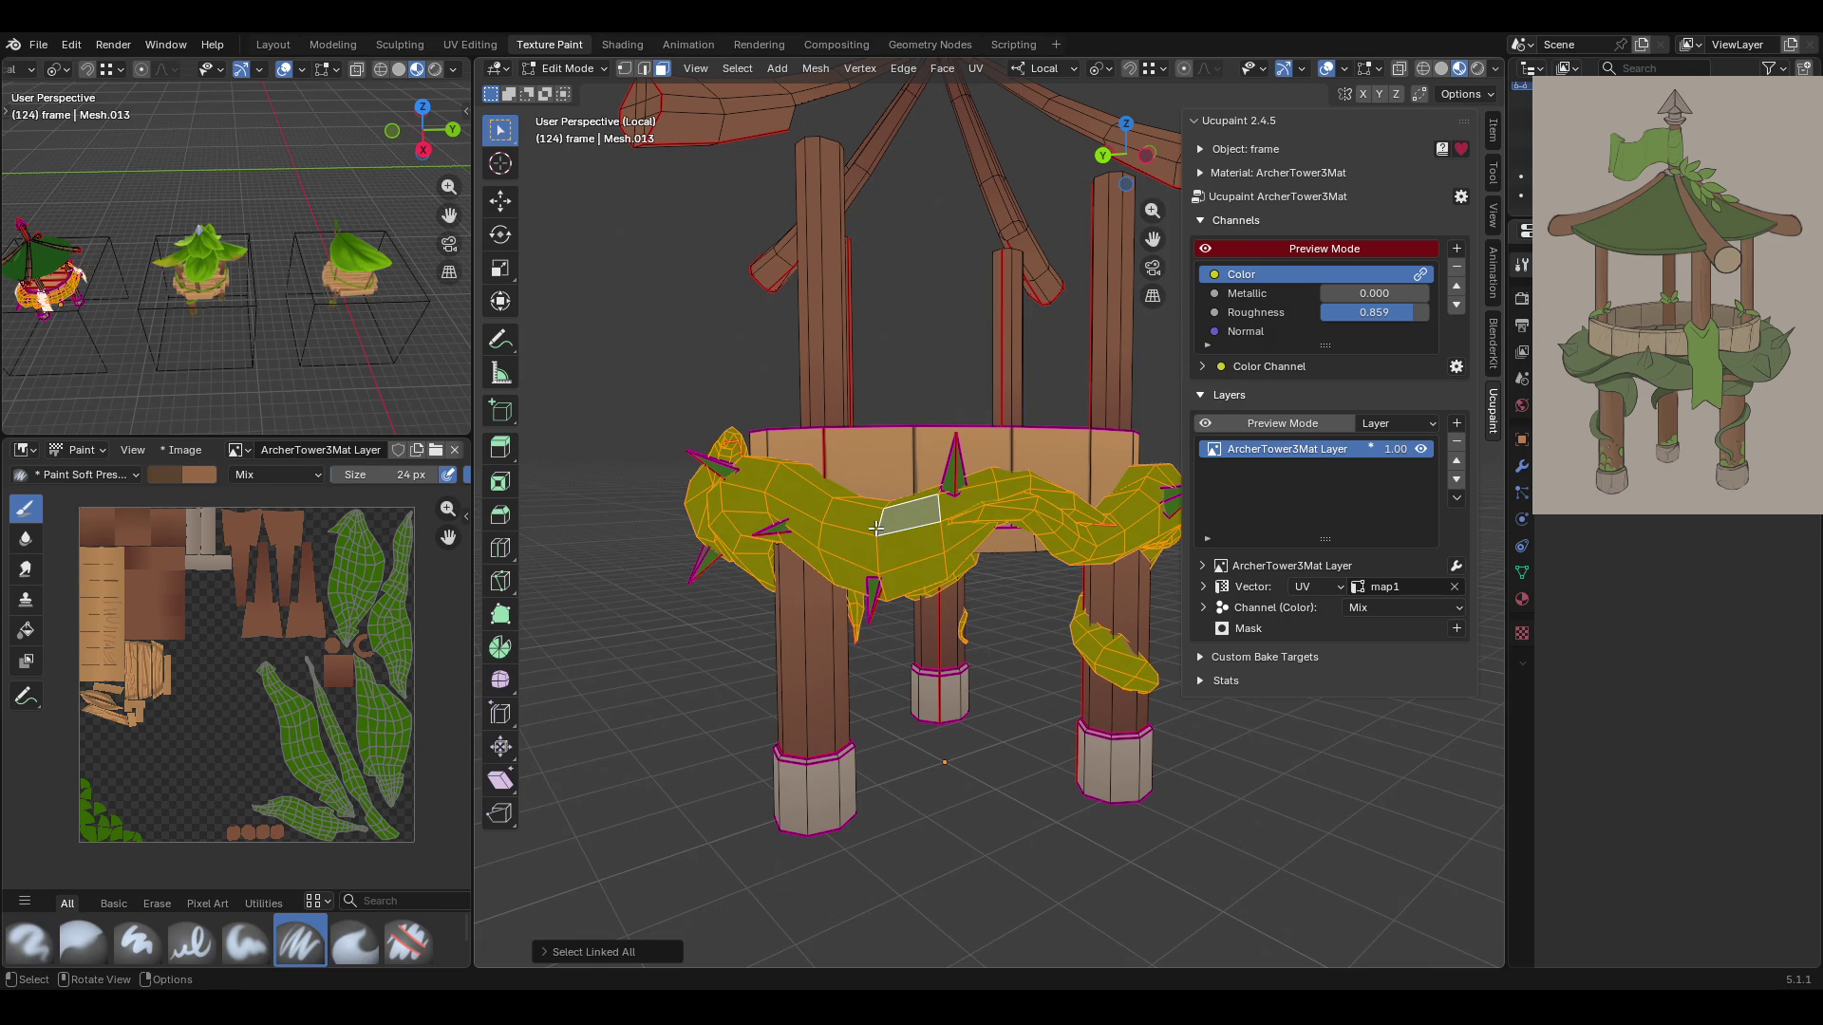
mouse_move(865, 562)
middle_down()
mouse_move(911, 722)
mouse_move(951, 574)
mouse_move(740, 438)
middle_up()
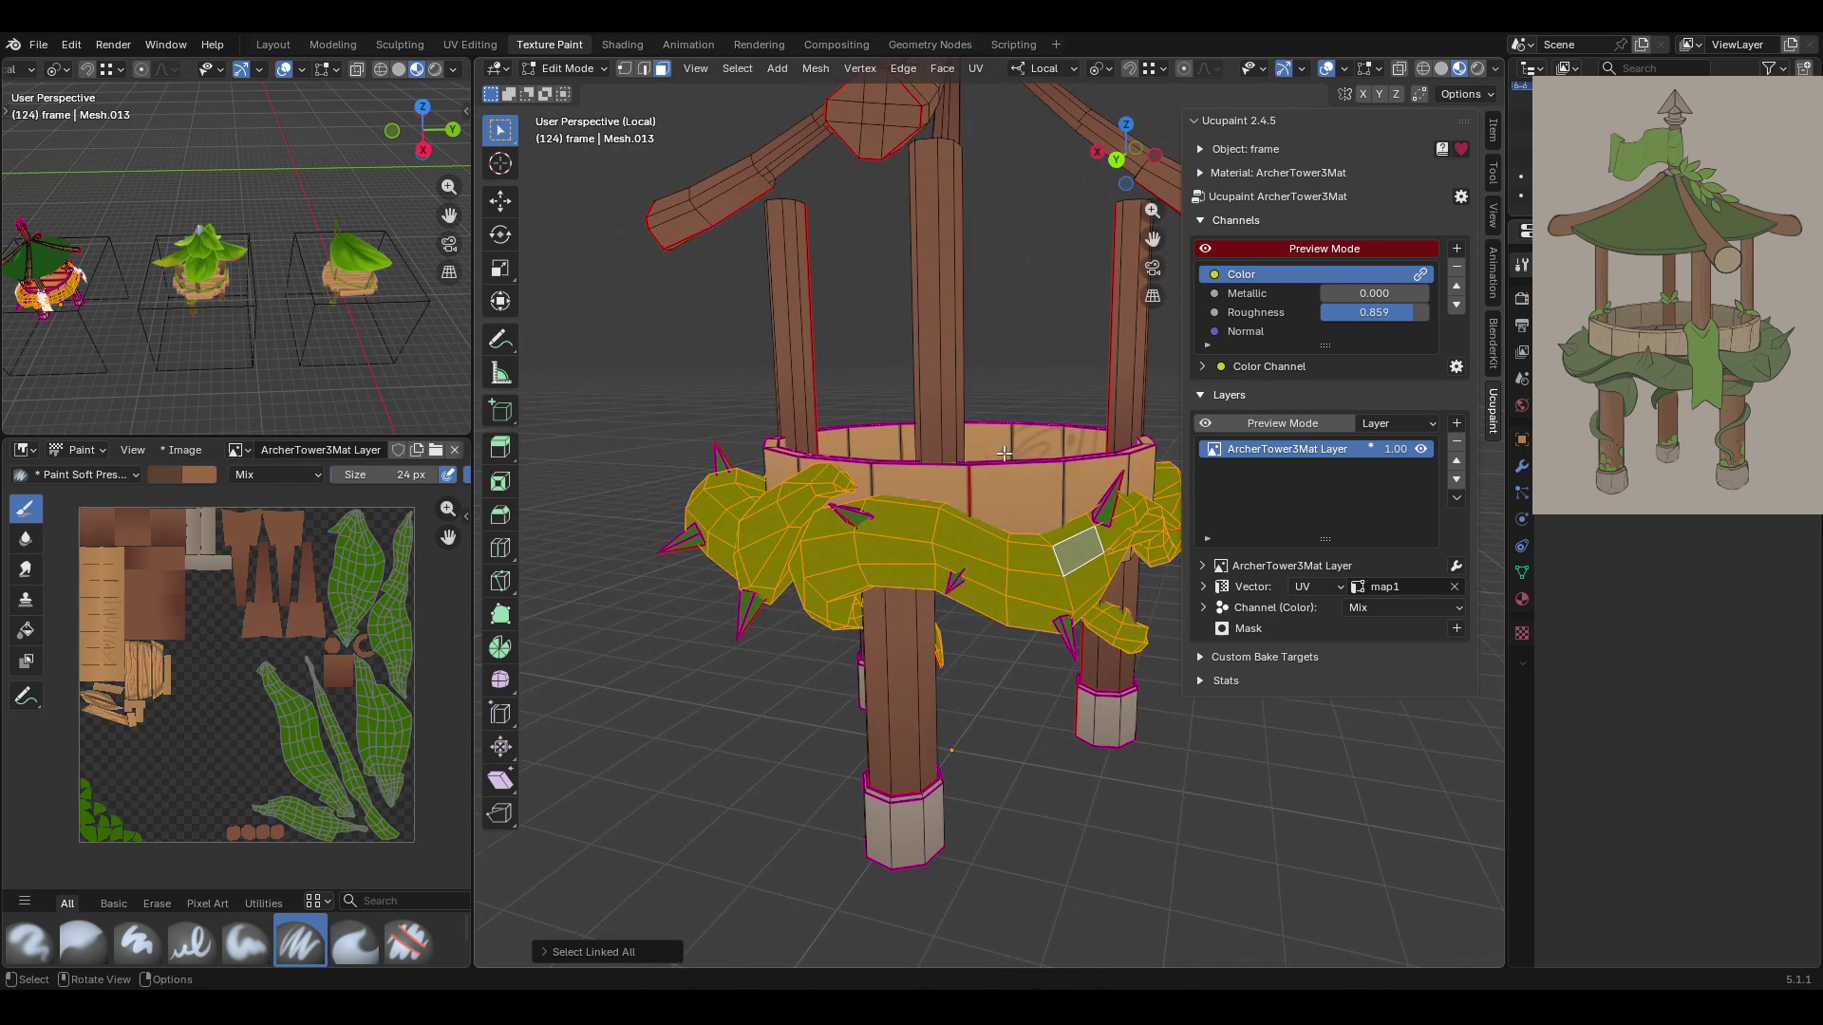
middle_drag(1003, 454, 1047, 535)
middle_drag(995, 675, 790, 476)
shift+click(790, 476)
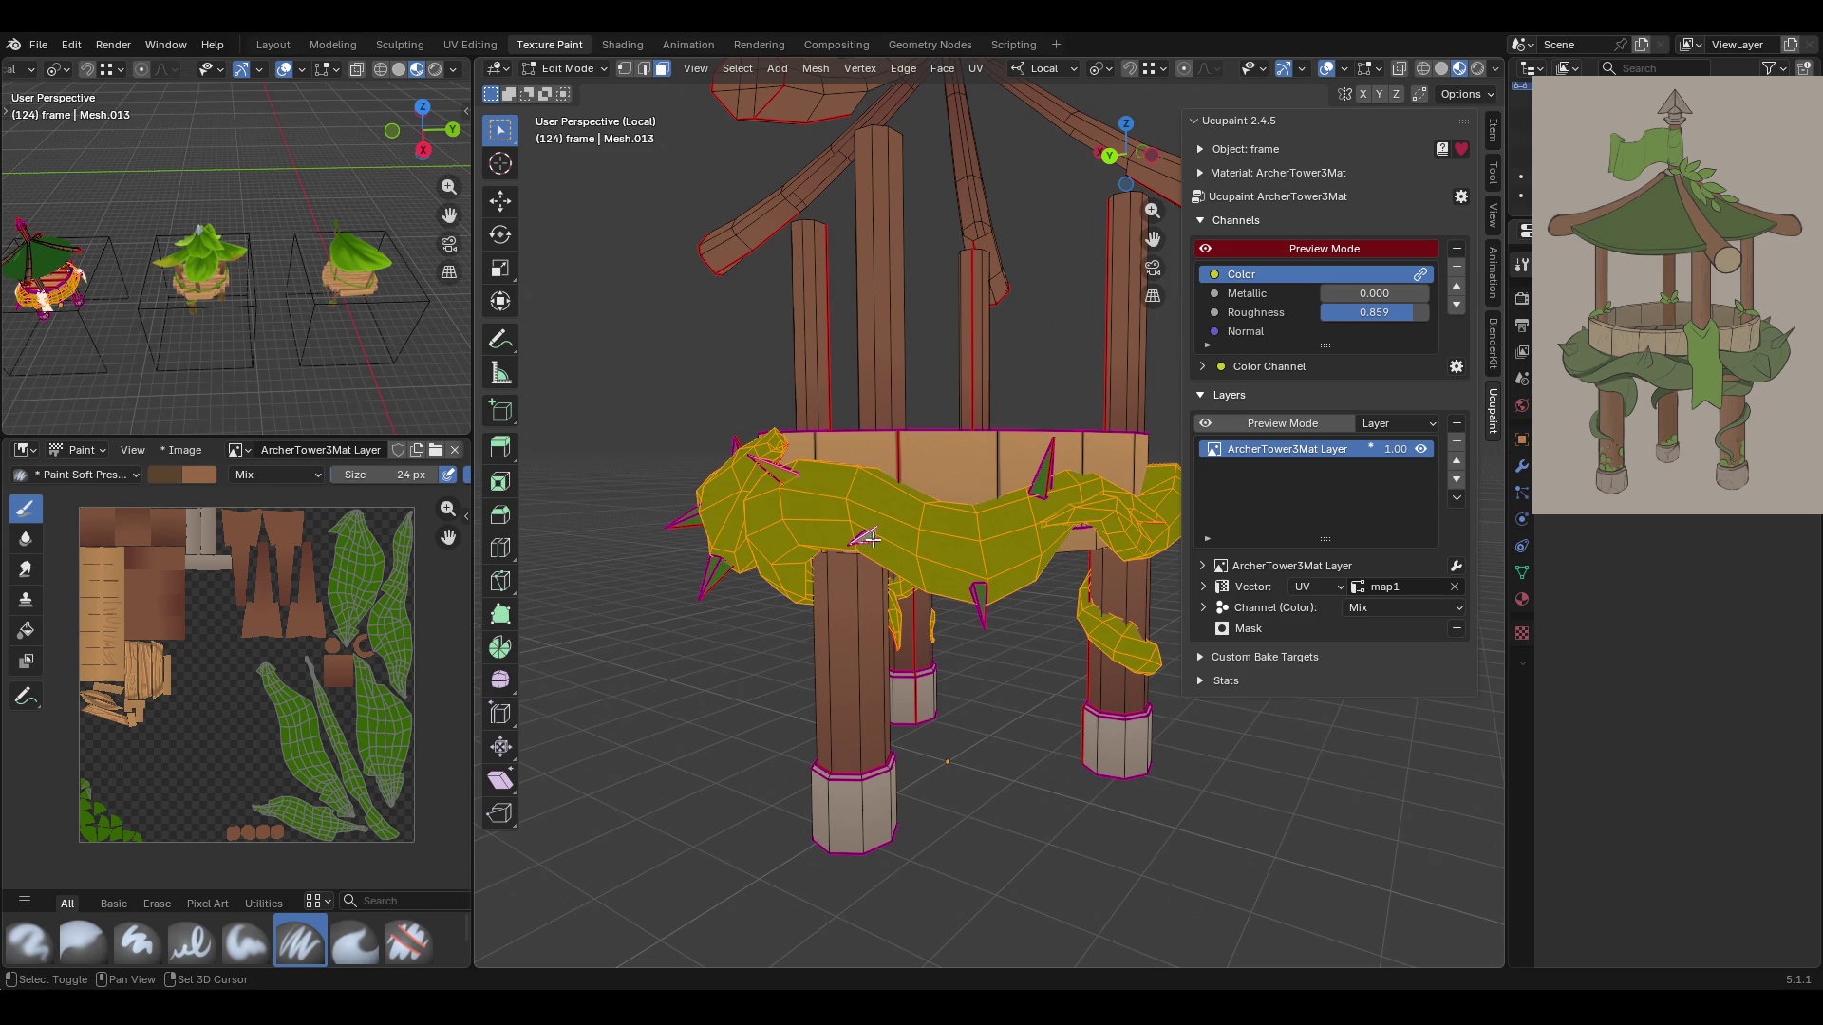
middle_drag(1097, 540, 792, 583)
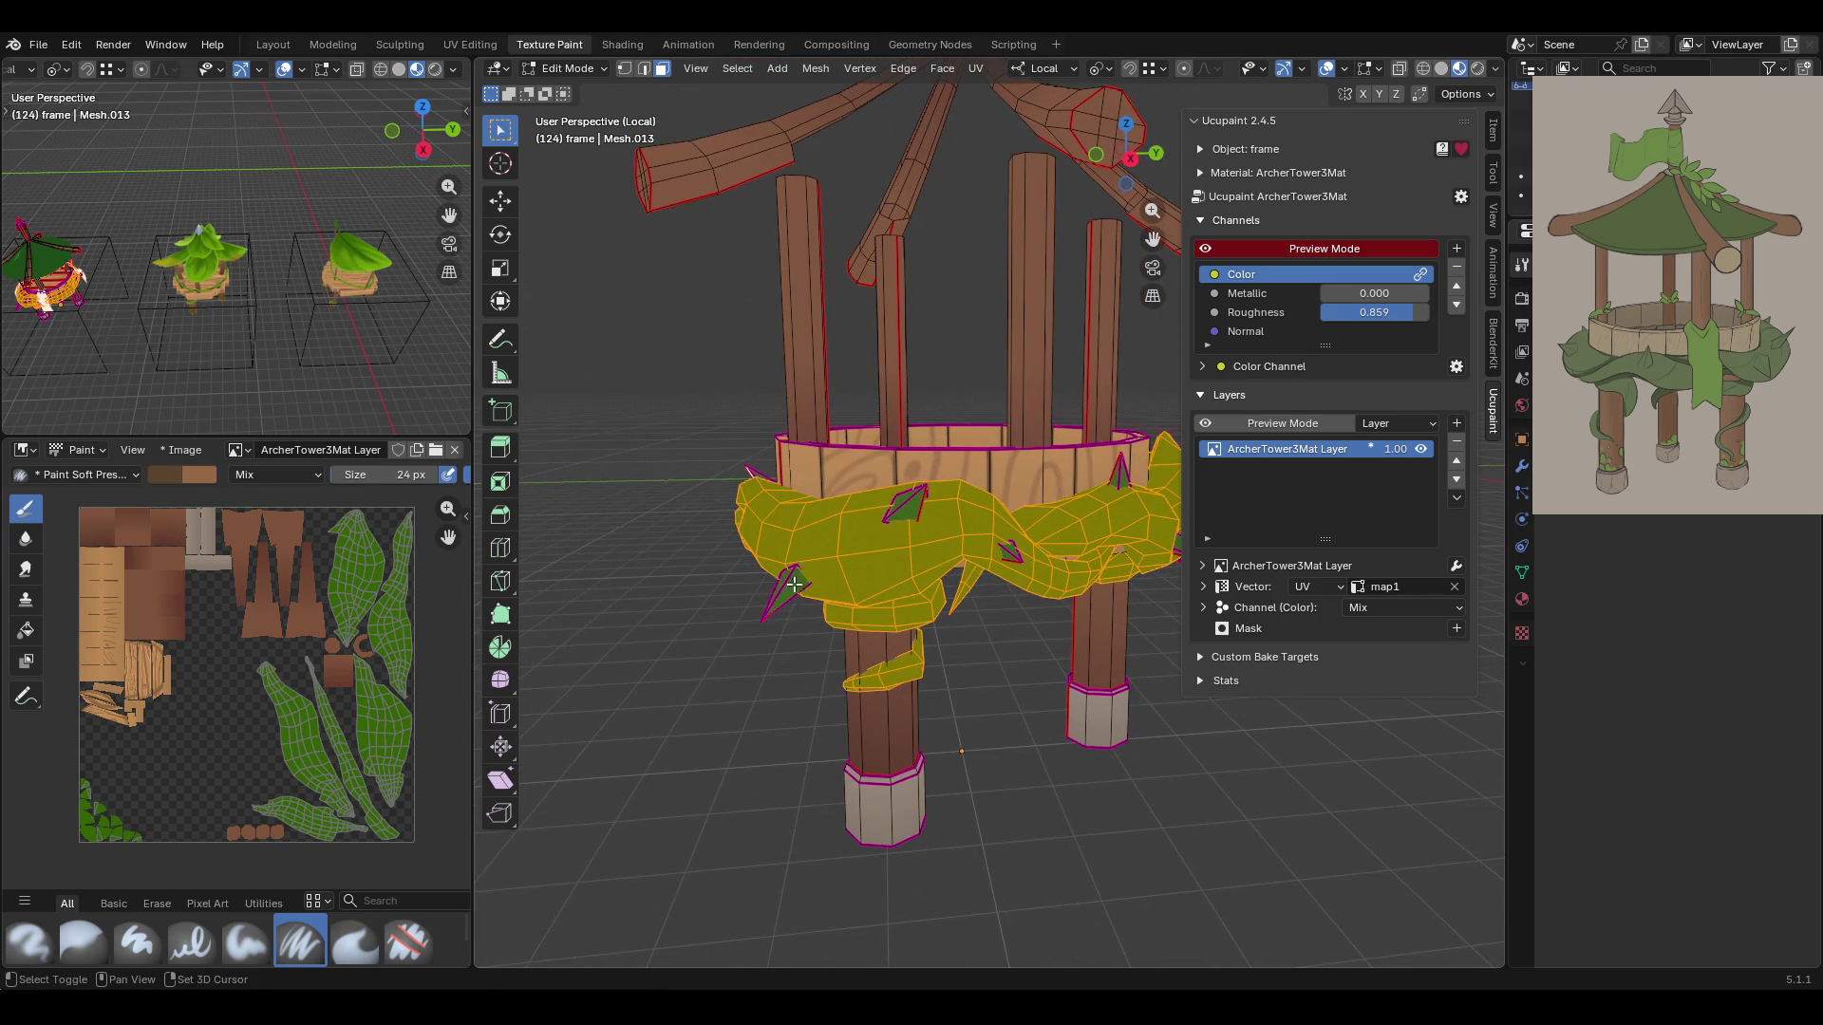
middle_drag(1009, 552, 842, 564)
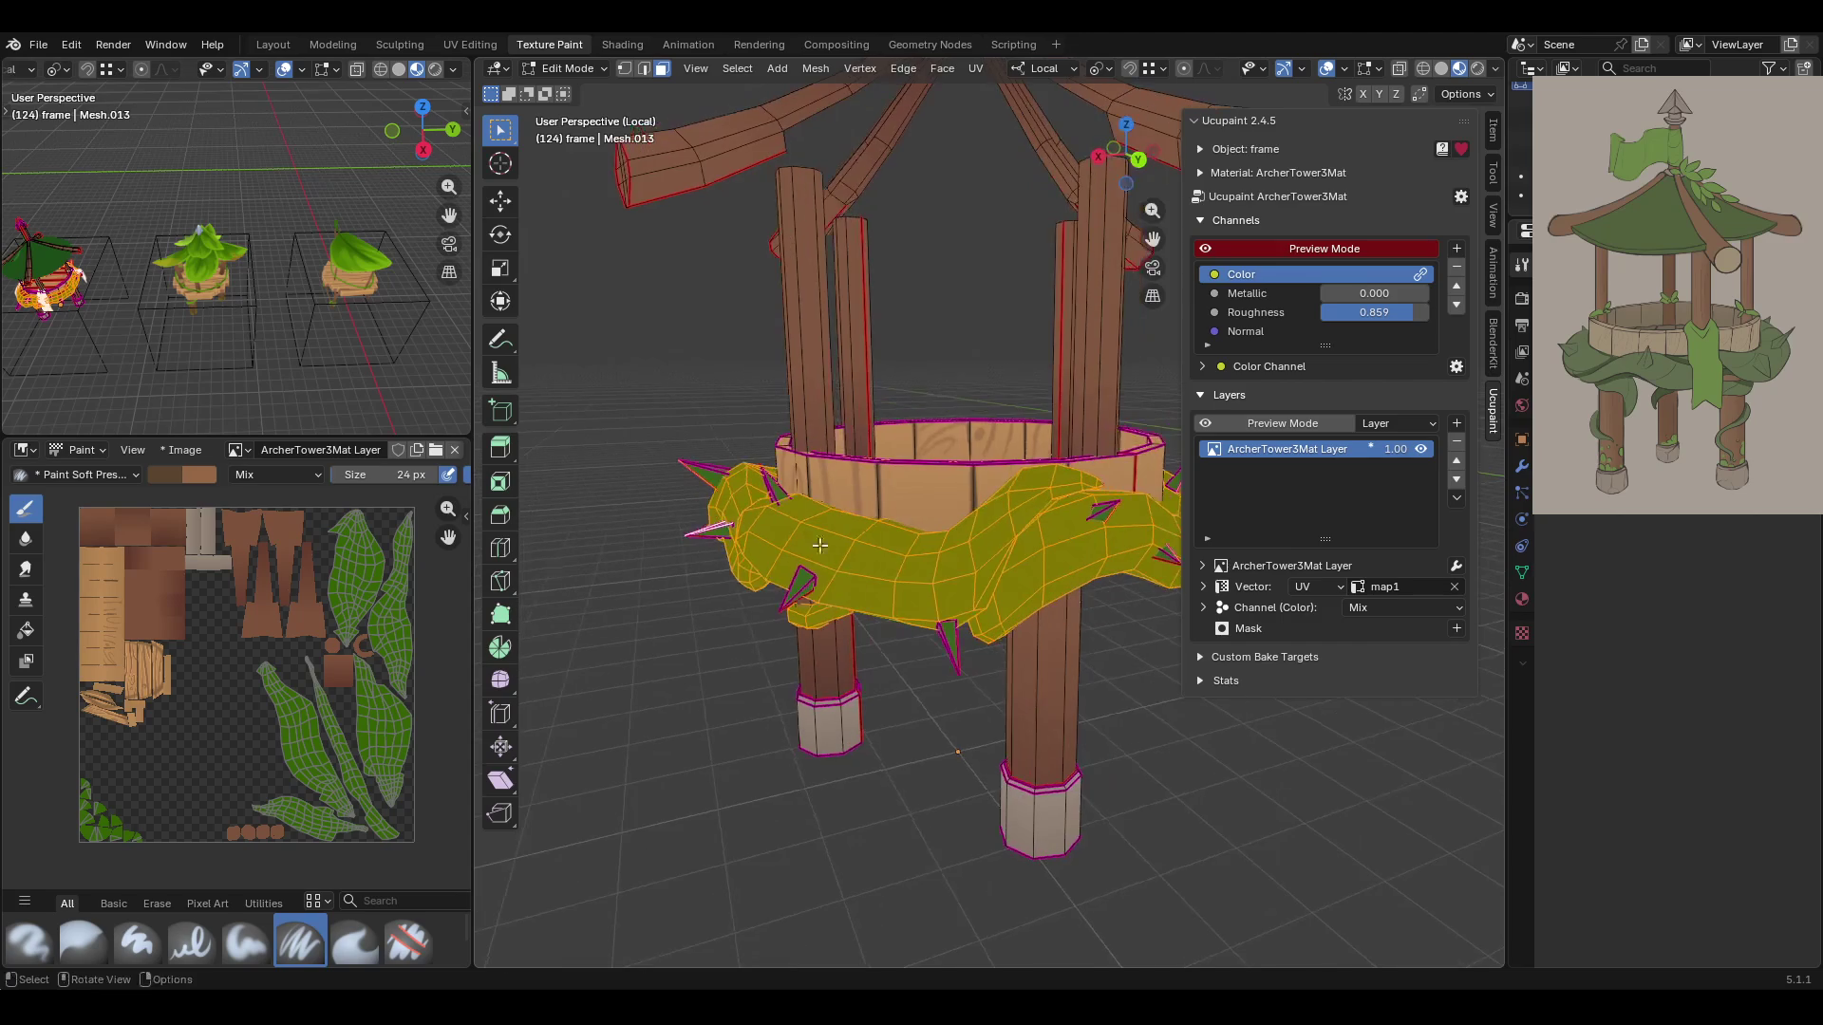
mouse_move(950, 638)
middle_down()
mouse_move(1005, 603)
mouse_move(853, 518)
mouse_move(1009, 808)
mouse_move(1016, 562)
mouse_move(849, 571)
middle_up()
key(ctrl+l)
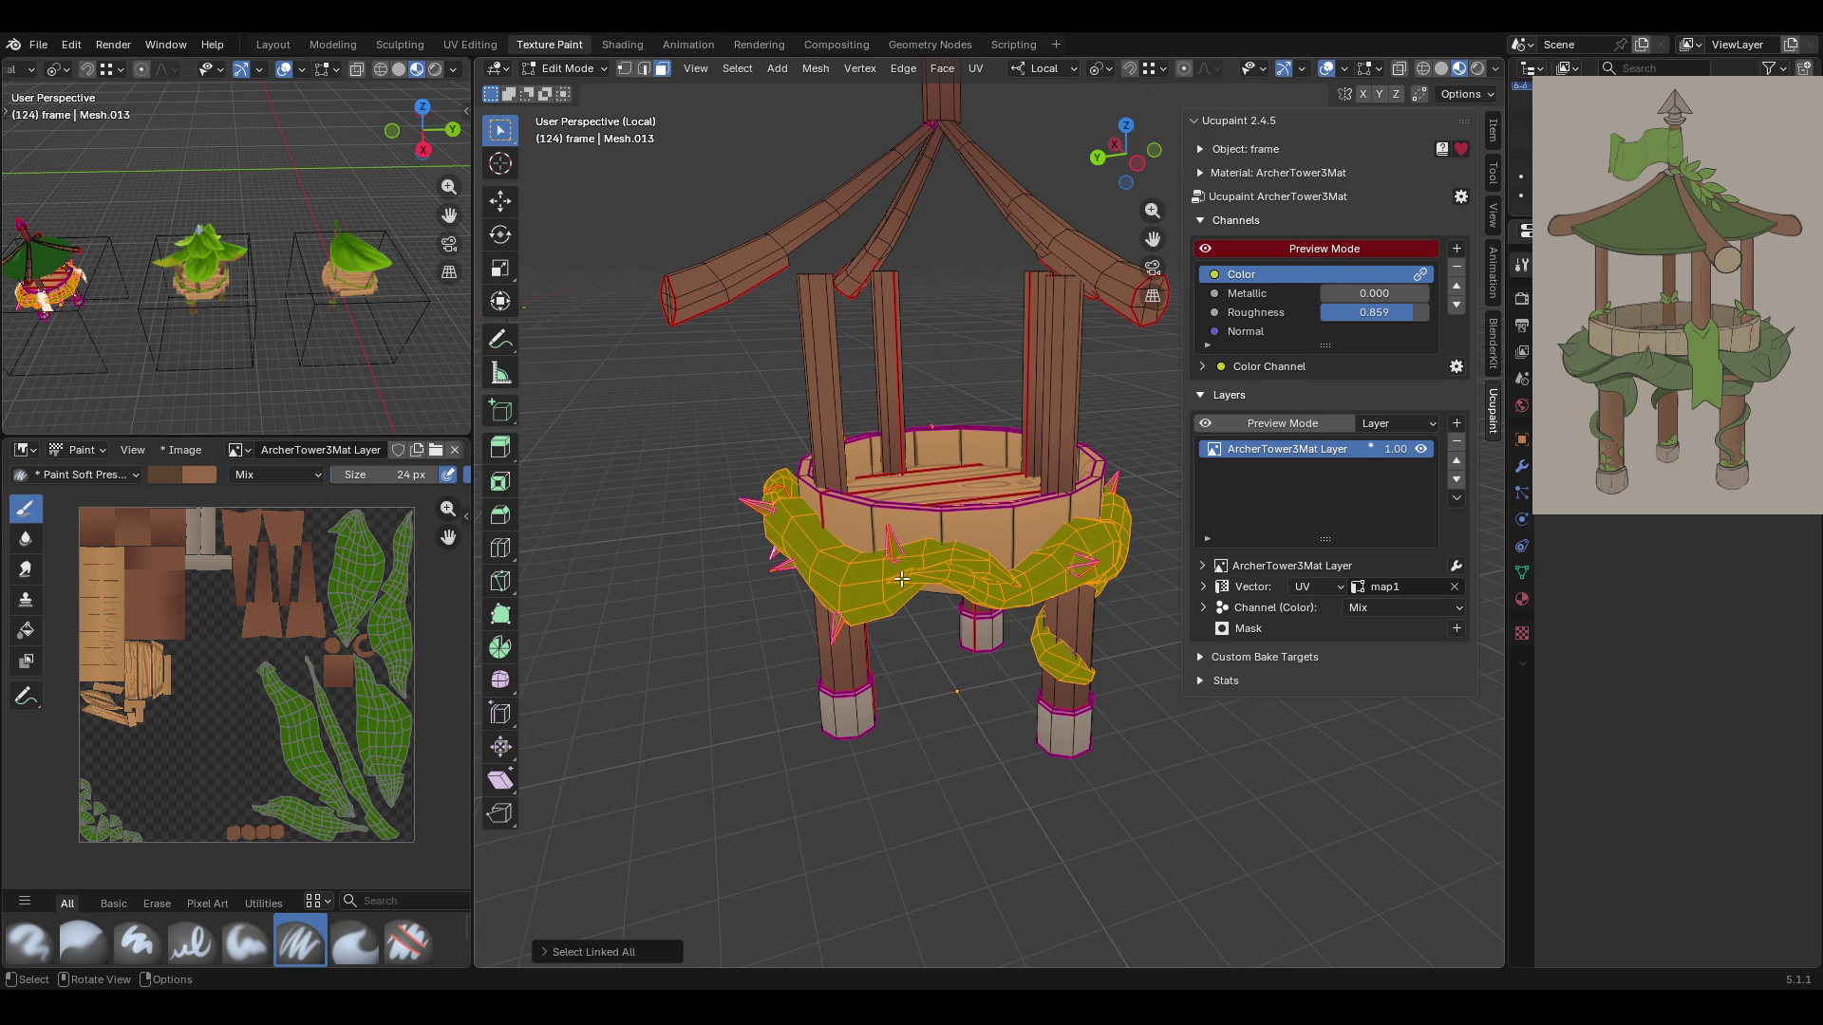
Separate the selected vine into its own object
key(ctrl+f)
key(r)
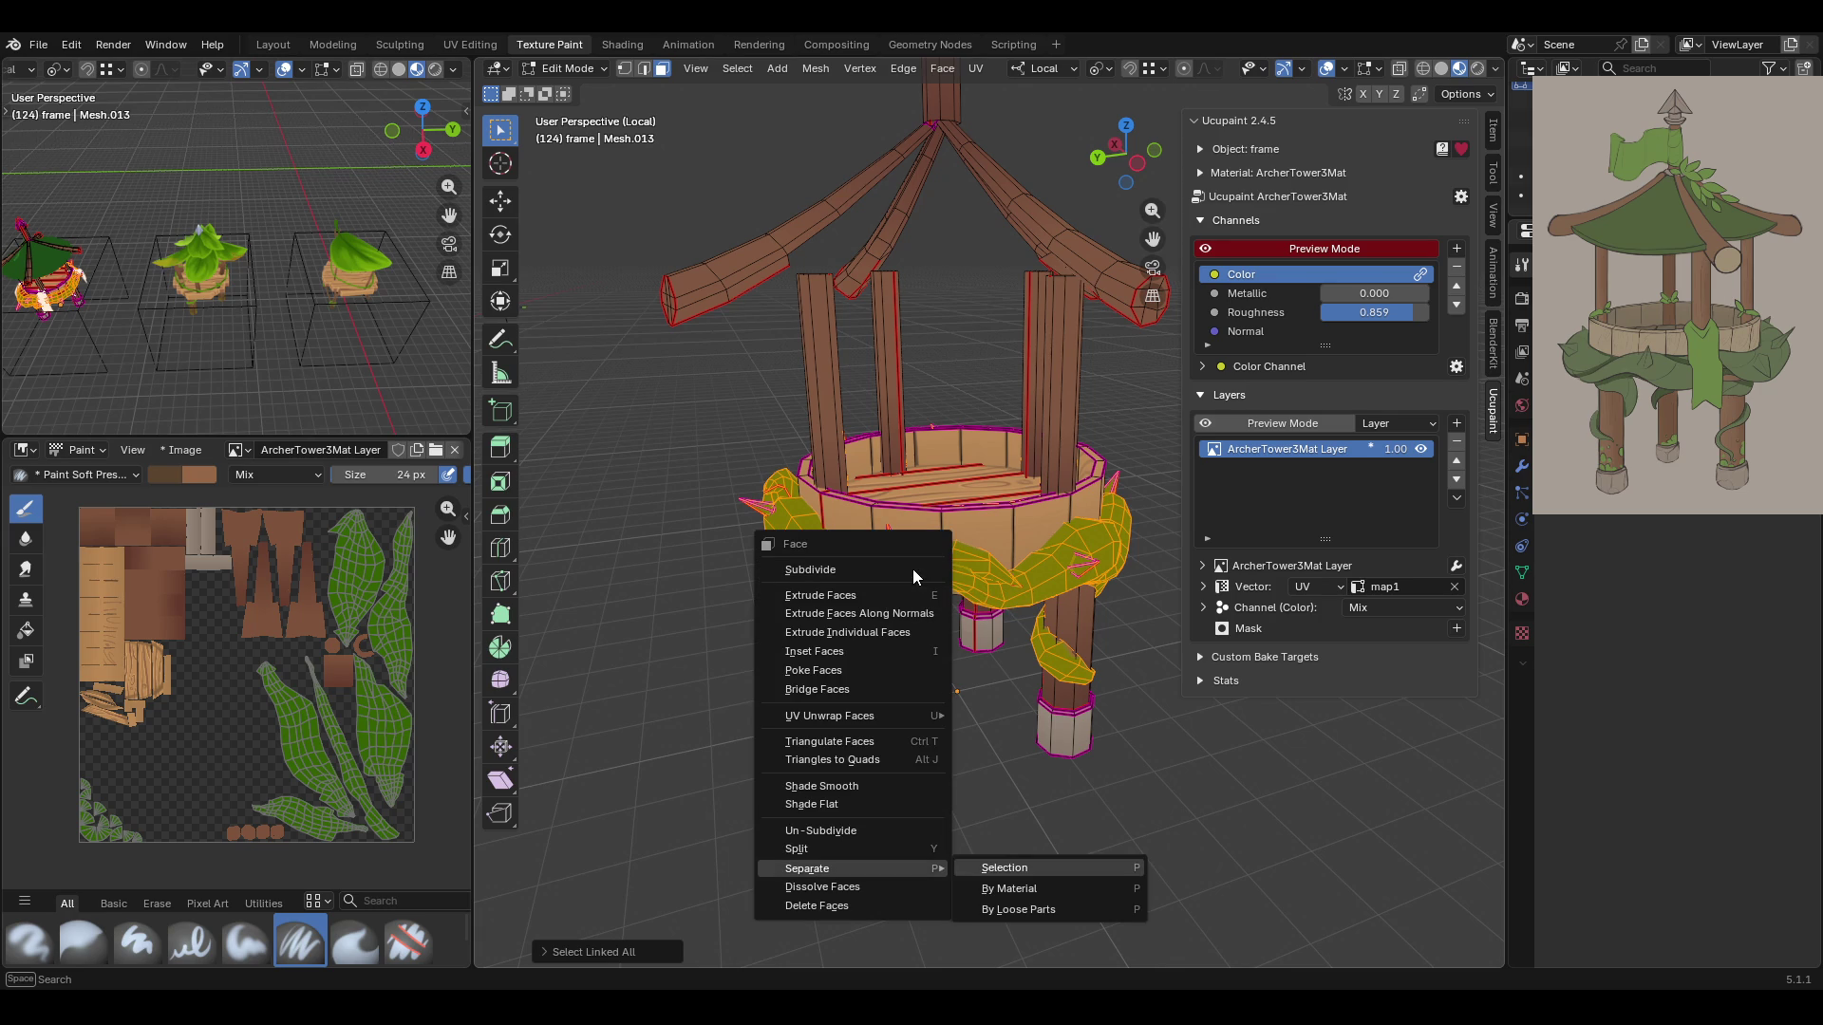
key(Return)
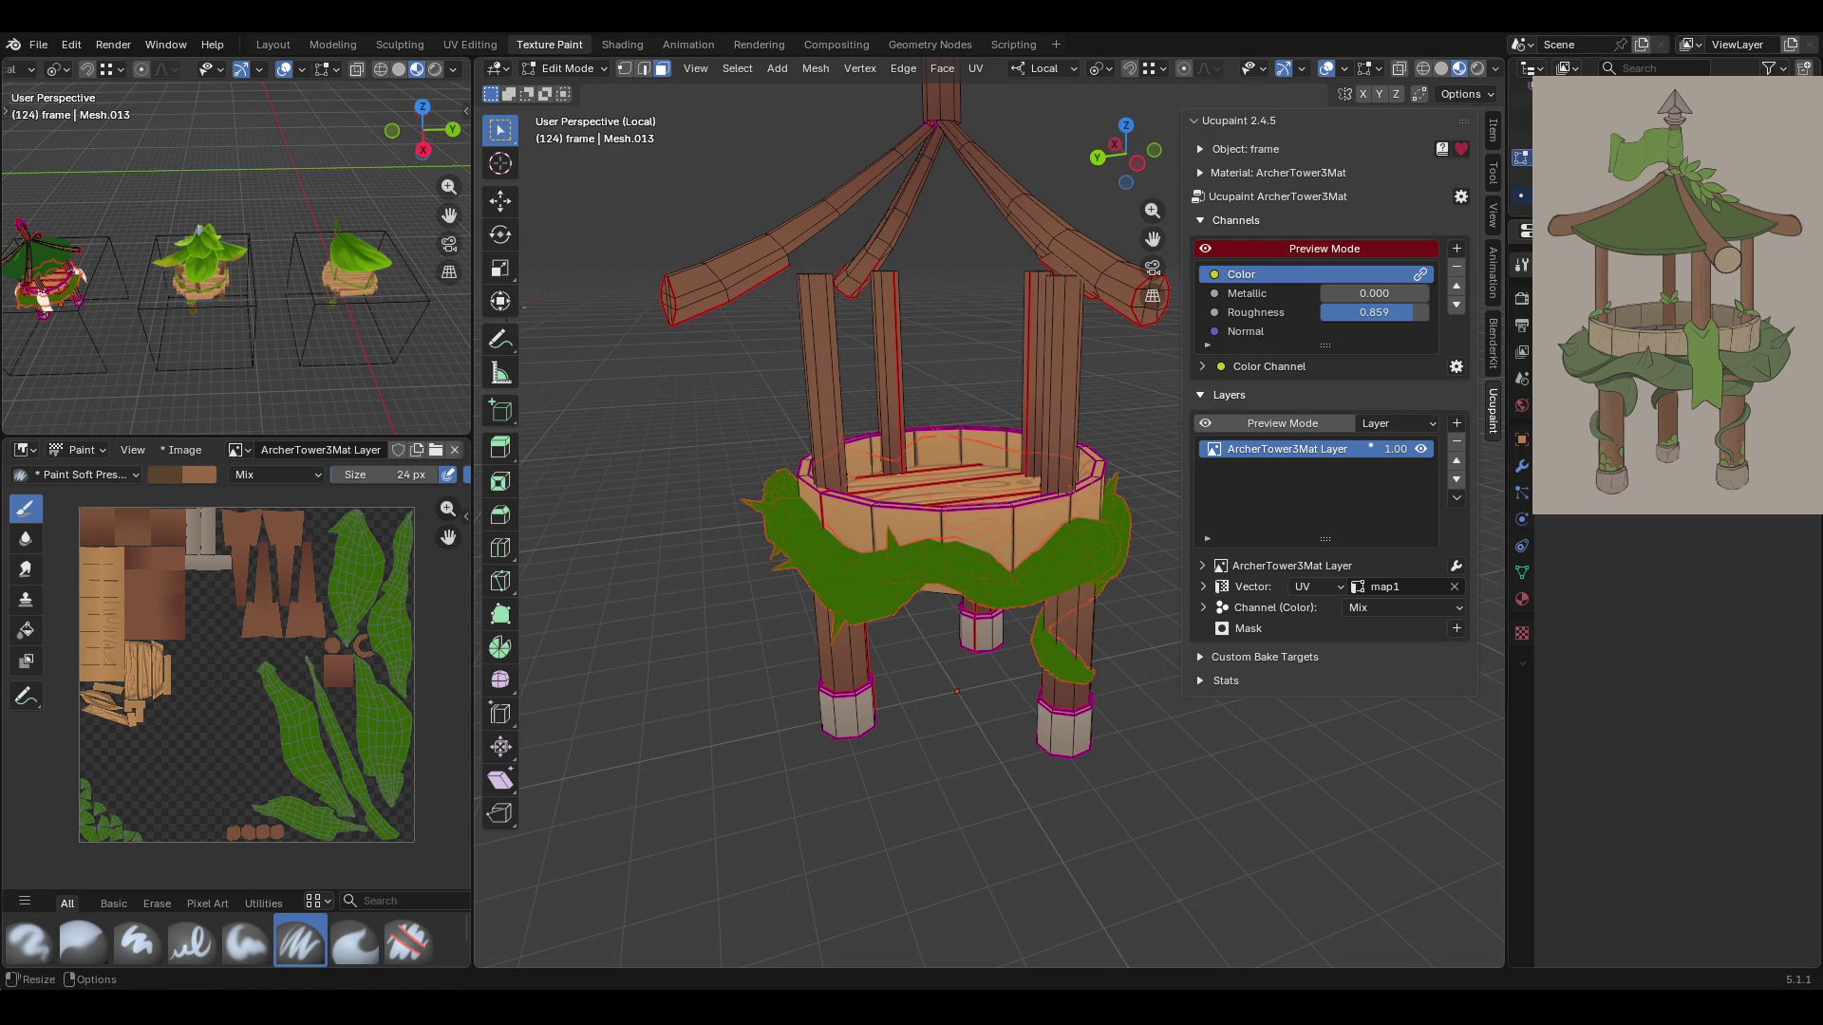
Return to Object Mode, hide the separated vine object, and select the wooden tower frame
click(566, 68)
click(555, 91)
click(874, 586)
shift+click(823, 692)
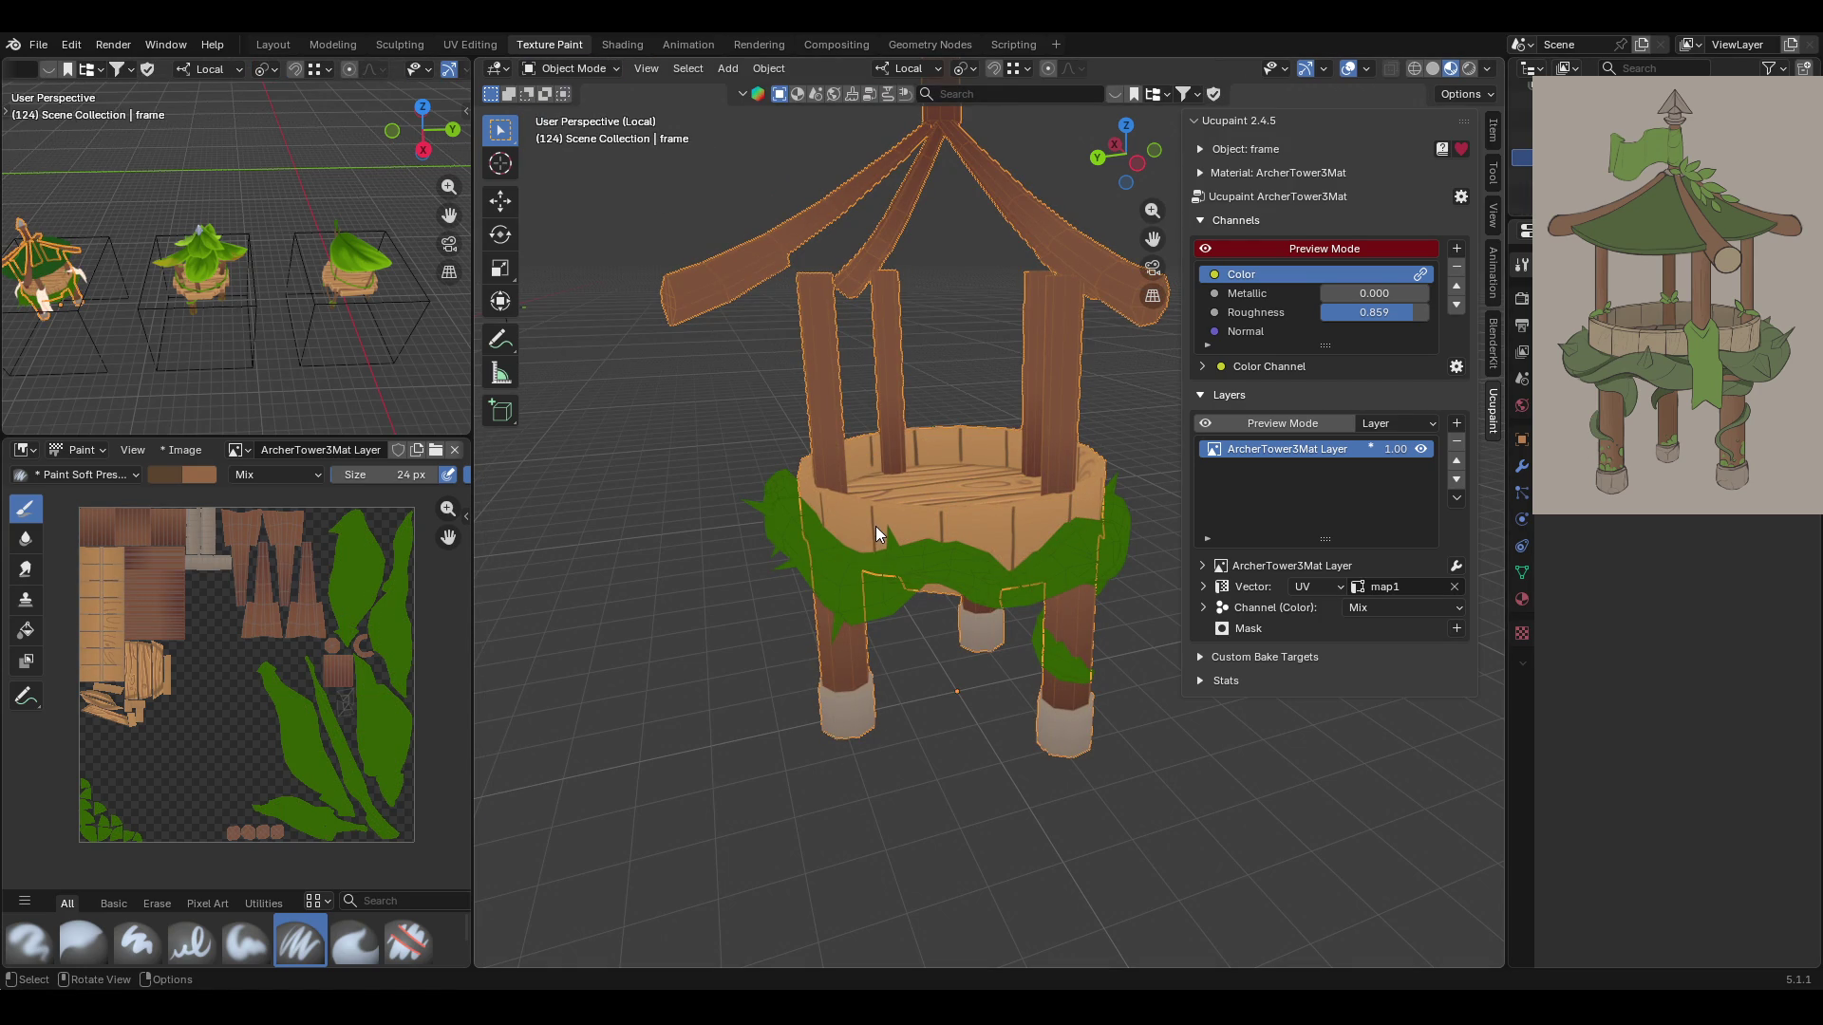
click(1522, 195)
mouse_move(984, 685)
middle_down()
mouse_move(966, 509)
mouse_move(1078, 458)
mouse_move(1097, 410)
mouse_move(1067, 402)
mouse_move(894, 595)
mouse_move(780, 600)
mouse_move(613, 562)
mouse_move(947, 522)
middle_up()
click(967, 506)
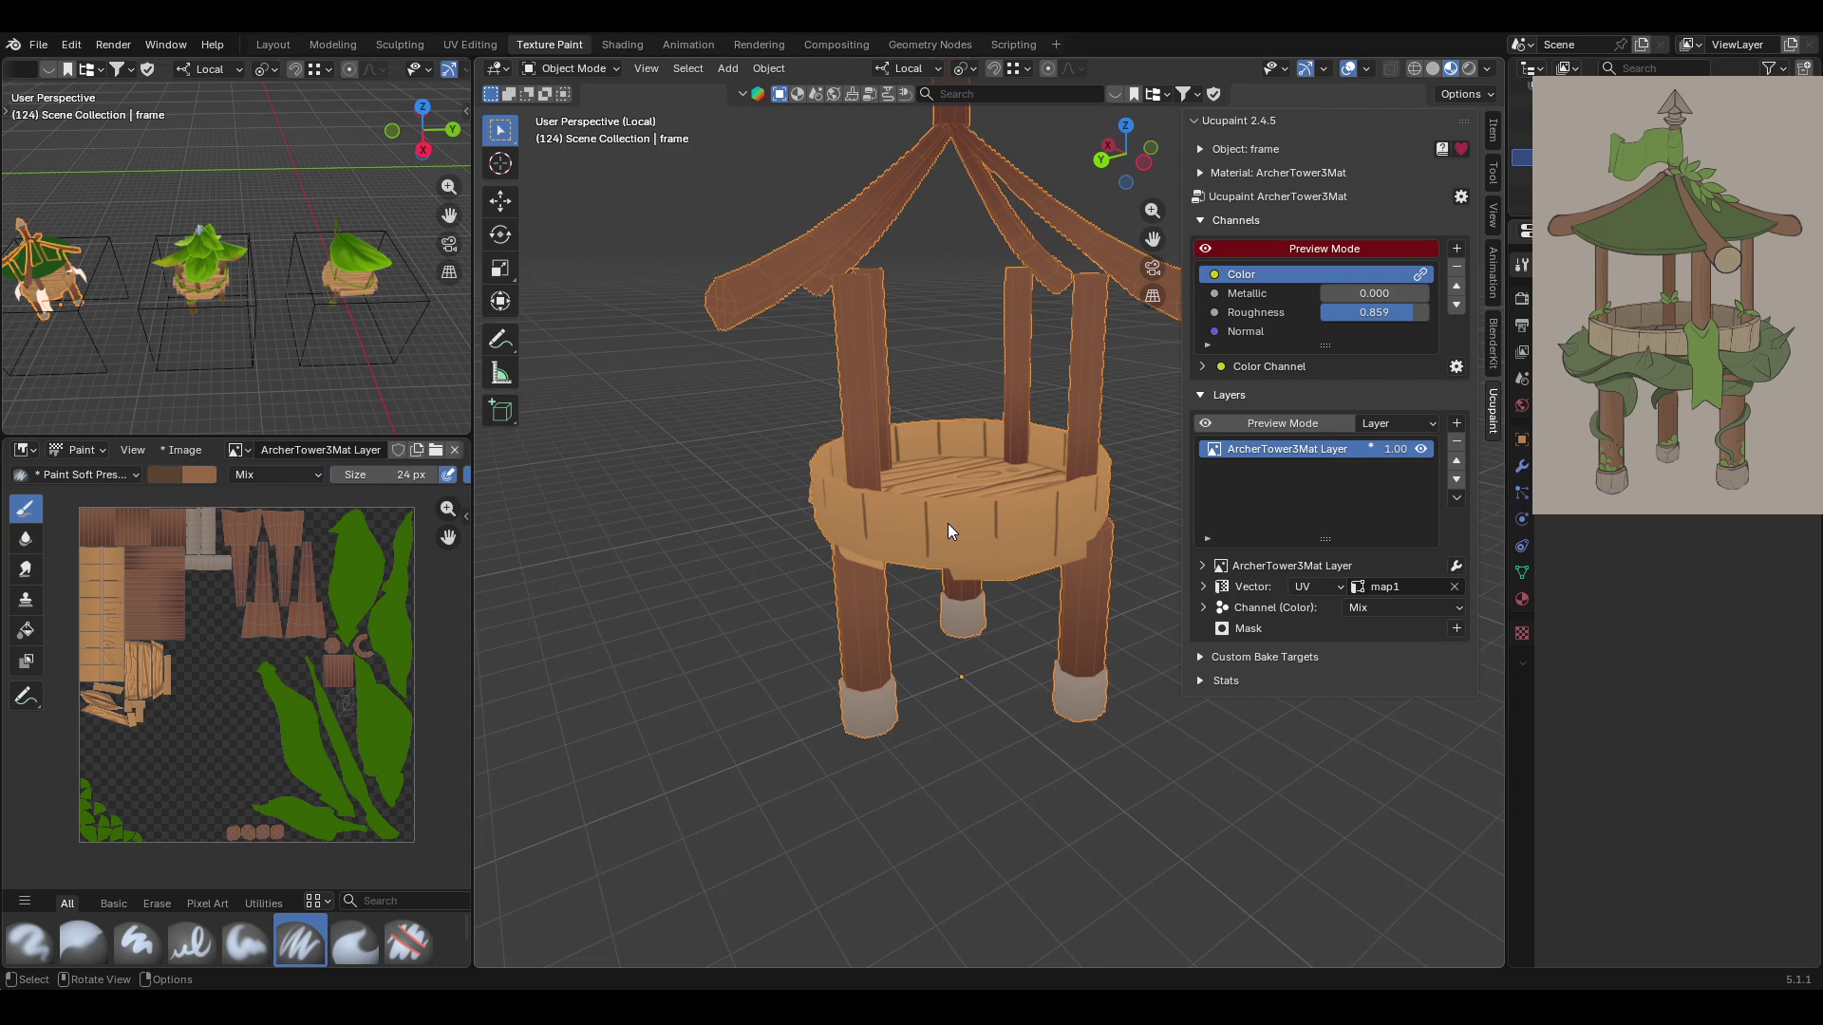
click(569, 68)
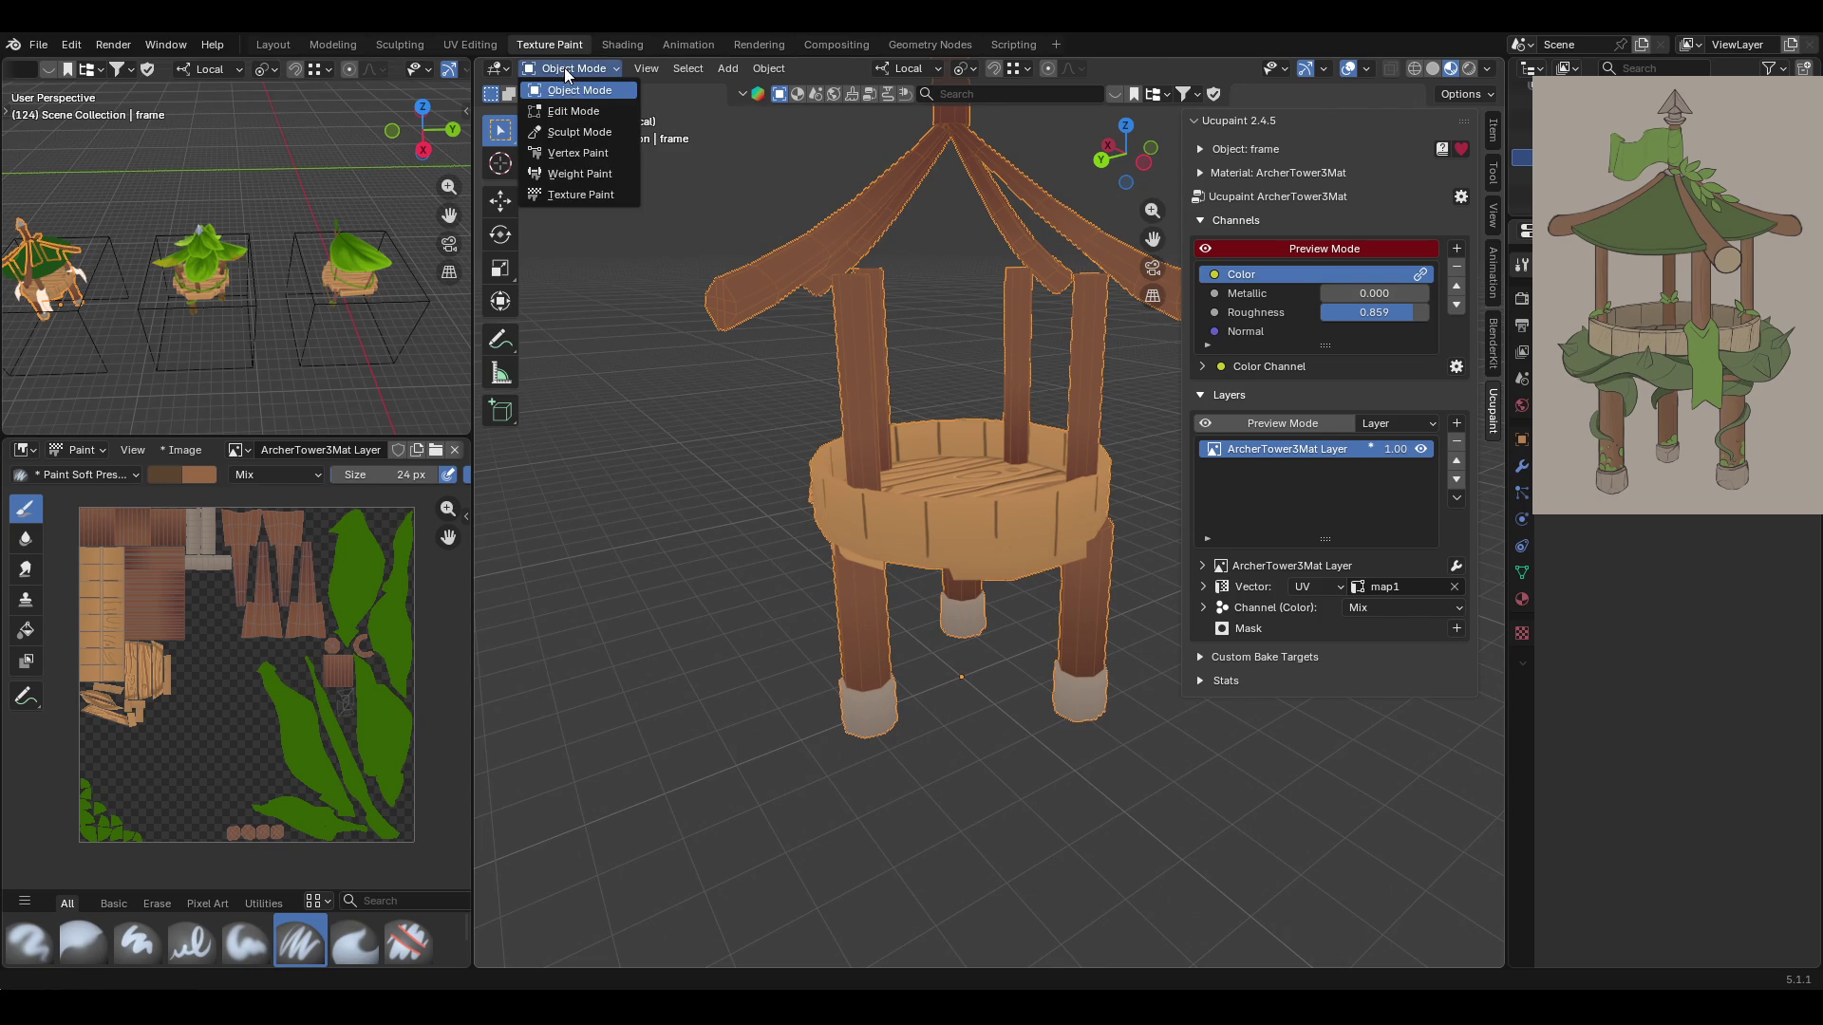
Switch to Texture Paint with face masking and select the outer rim band faces
click(604, 195)
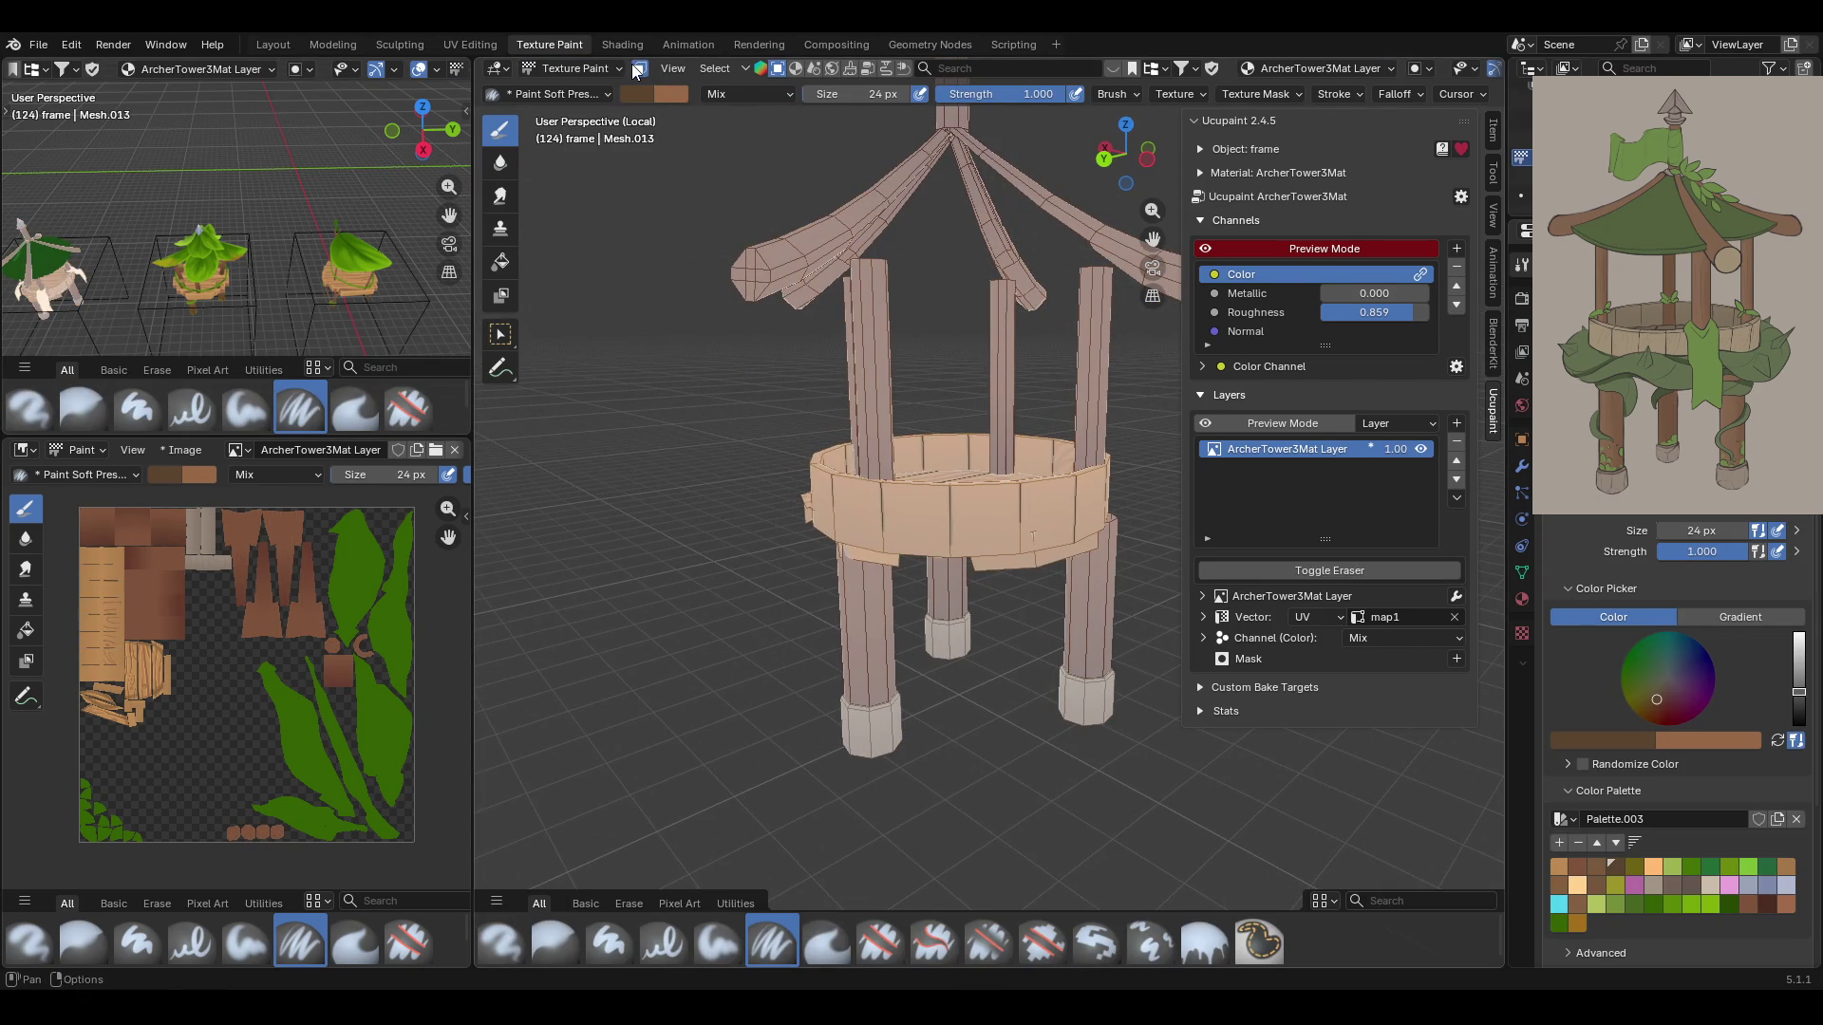
key(w)
middle_drag(1059, 542, 944, 543)
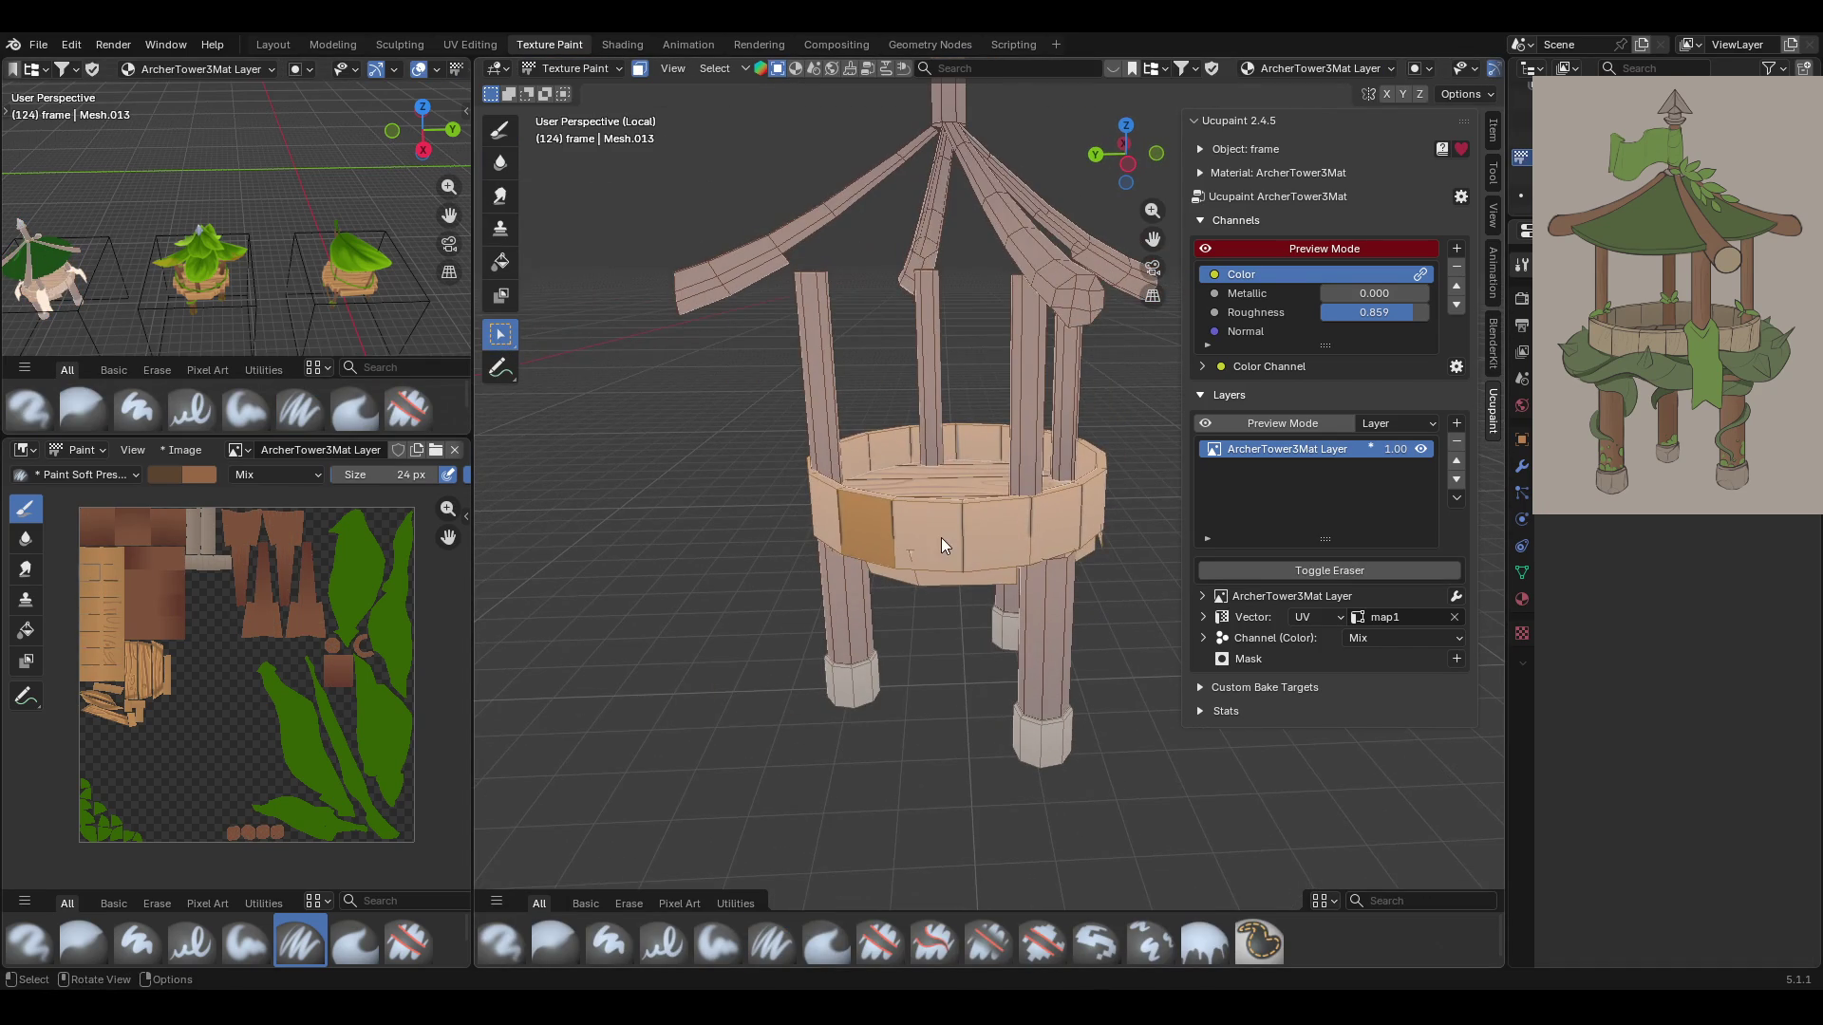
alt+click(1034, 528)
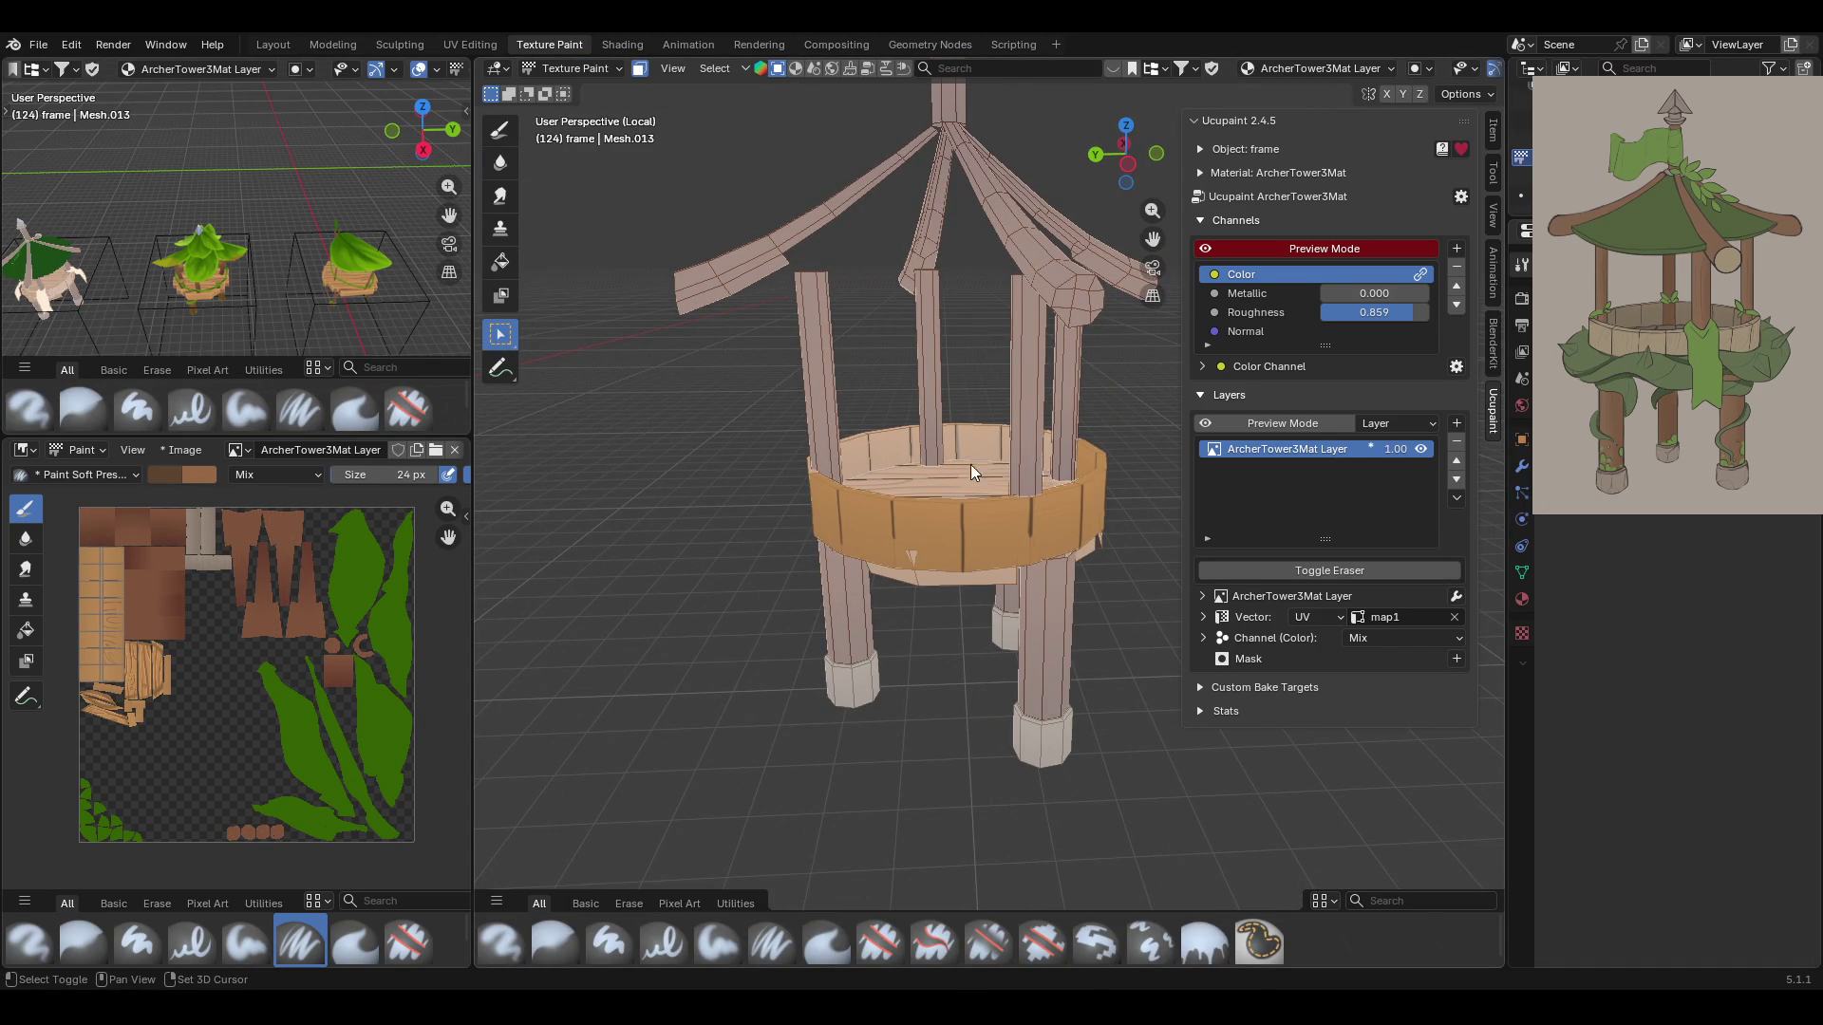
mouse_move(963, 438)
middle_down()
mouse_move(834, 555)
mouse_move(1105, 524)
mouse_move(1201, 549)
mouse_move(1159, 669)
mouse_move(1263, 544)
mouse_move(889, 533)
middle_up()
mouse_move(1176, 561)
middle_down()
mouse_move(874, 619)
mouse_move(933, 617)
mouse_move(505, 592)
mouse_move(1466, 592)
mouse_move(543, 615)
mouse_move(705, 601)
mouse_move(881, 637)
mouse_move(1006, 492)
middle_up()
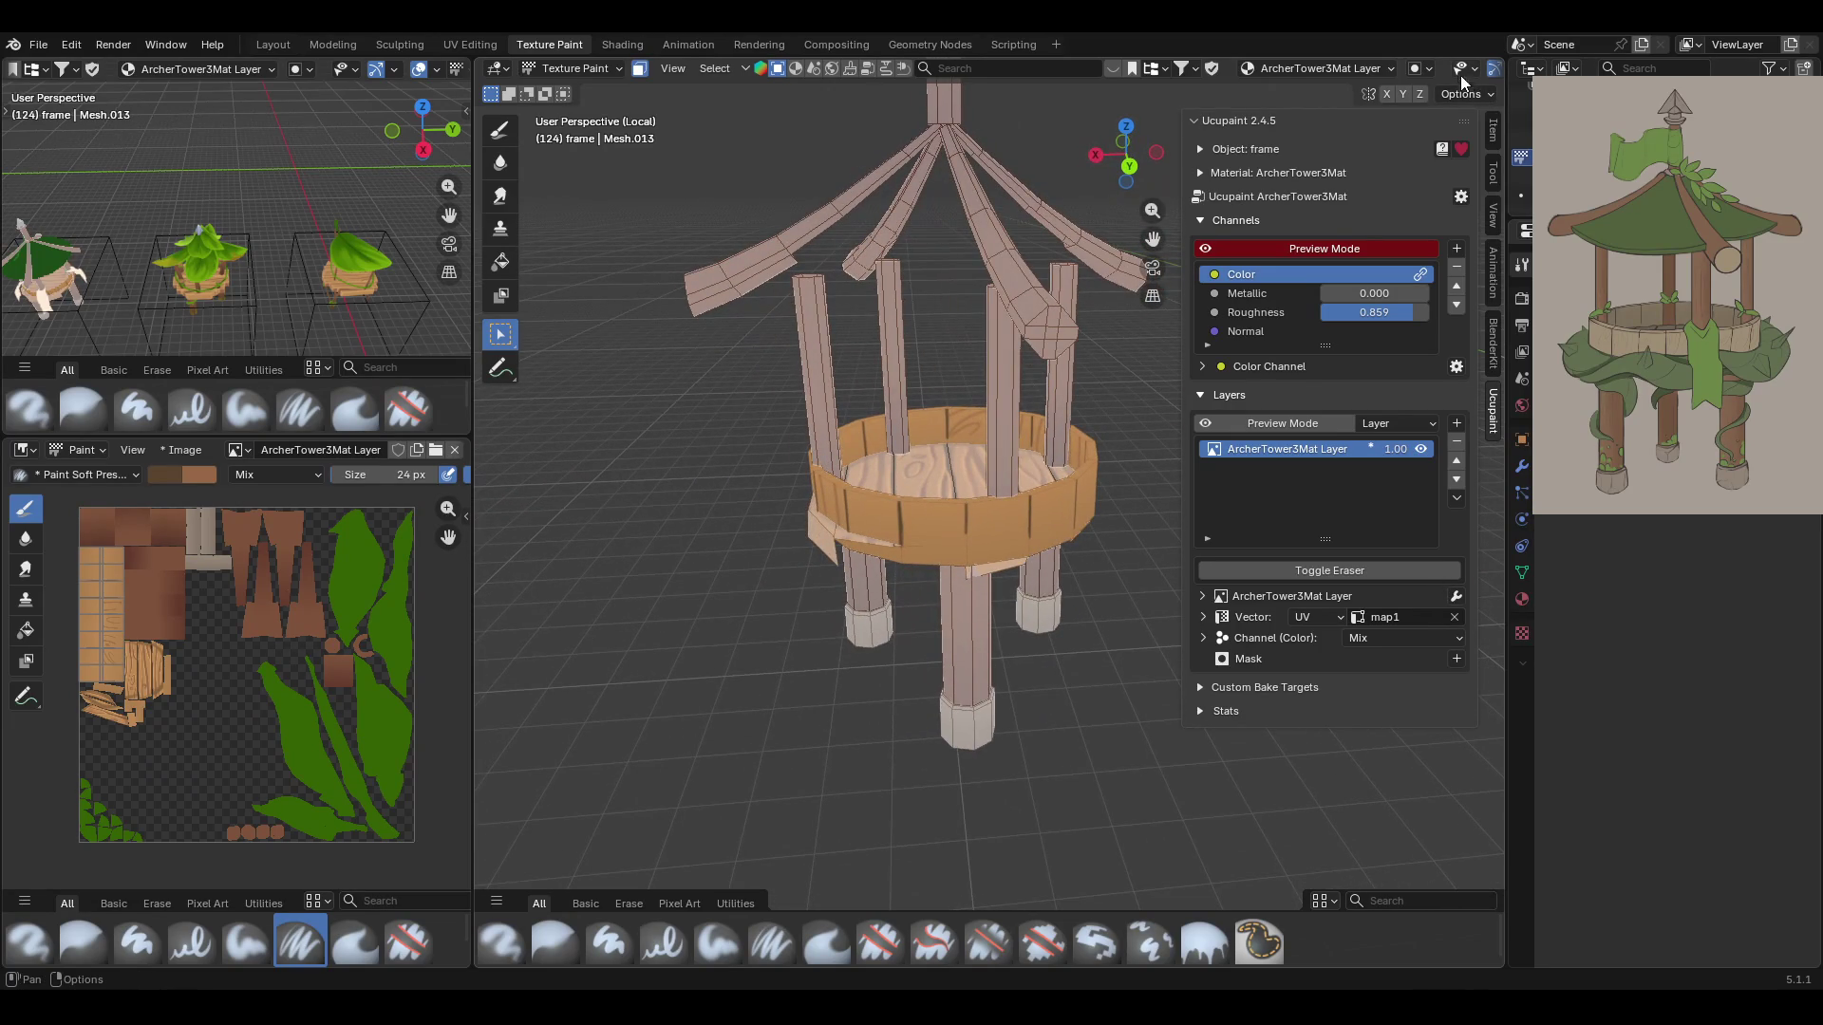
scroll(1463, 78, down, 5)
Raise the wireframe overlay opacity to 0.175 and return to the paint brush
click(1336, 69)
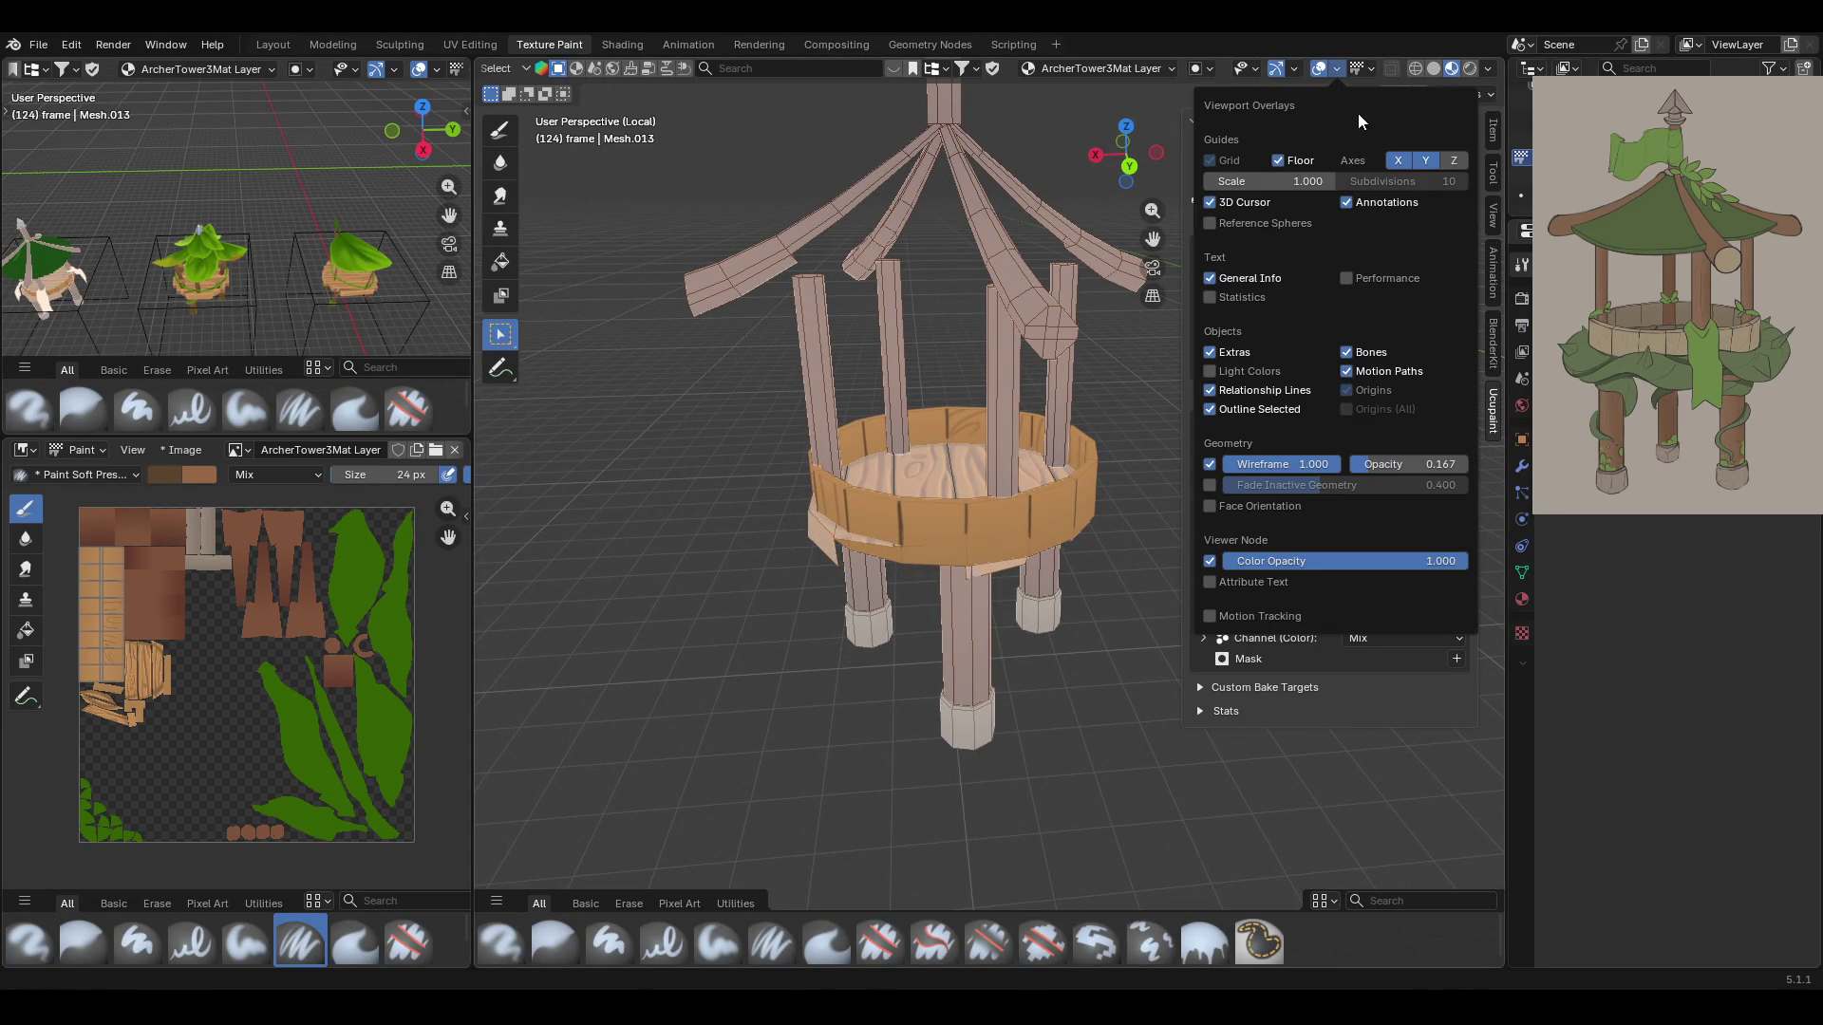
drag(1415, 464, 1434, 464)
mouse_move(1079, 684)
middle_down()
mouse_move(949, 607)
mouse_move(976, 505)
mouse_move(980, 550)
middle_up()
click(765, 943)
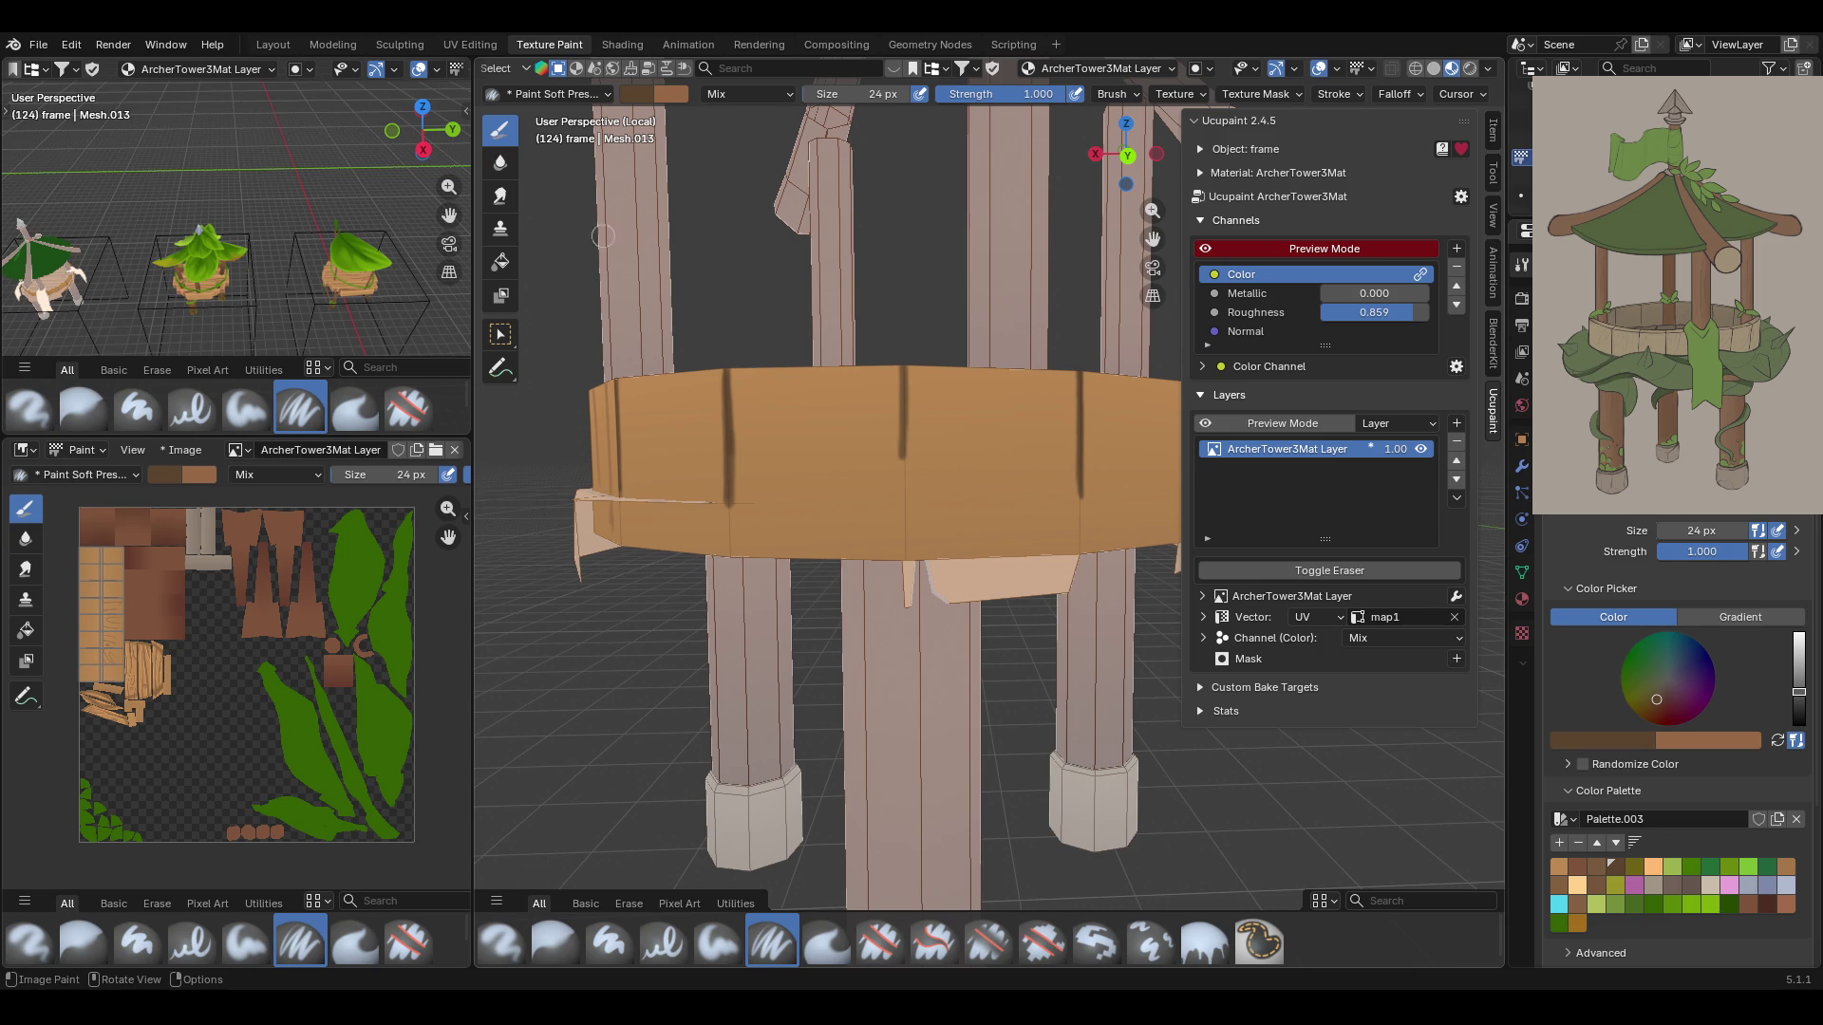
Paint dark seams down the first plank joints of the rim band
mouse_move(902, 364)
mouse_down()
mouse_move(906, 541)
mouse_move(905, 513)
mouse_up()
drag(726, 481, 730, 521)
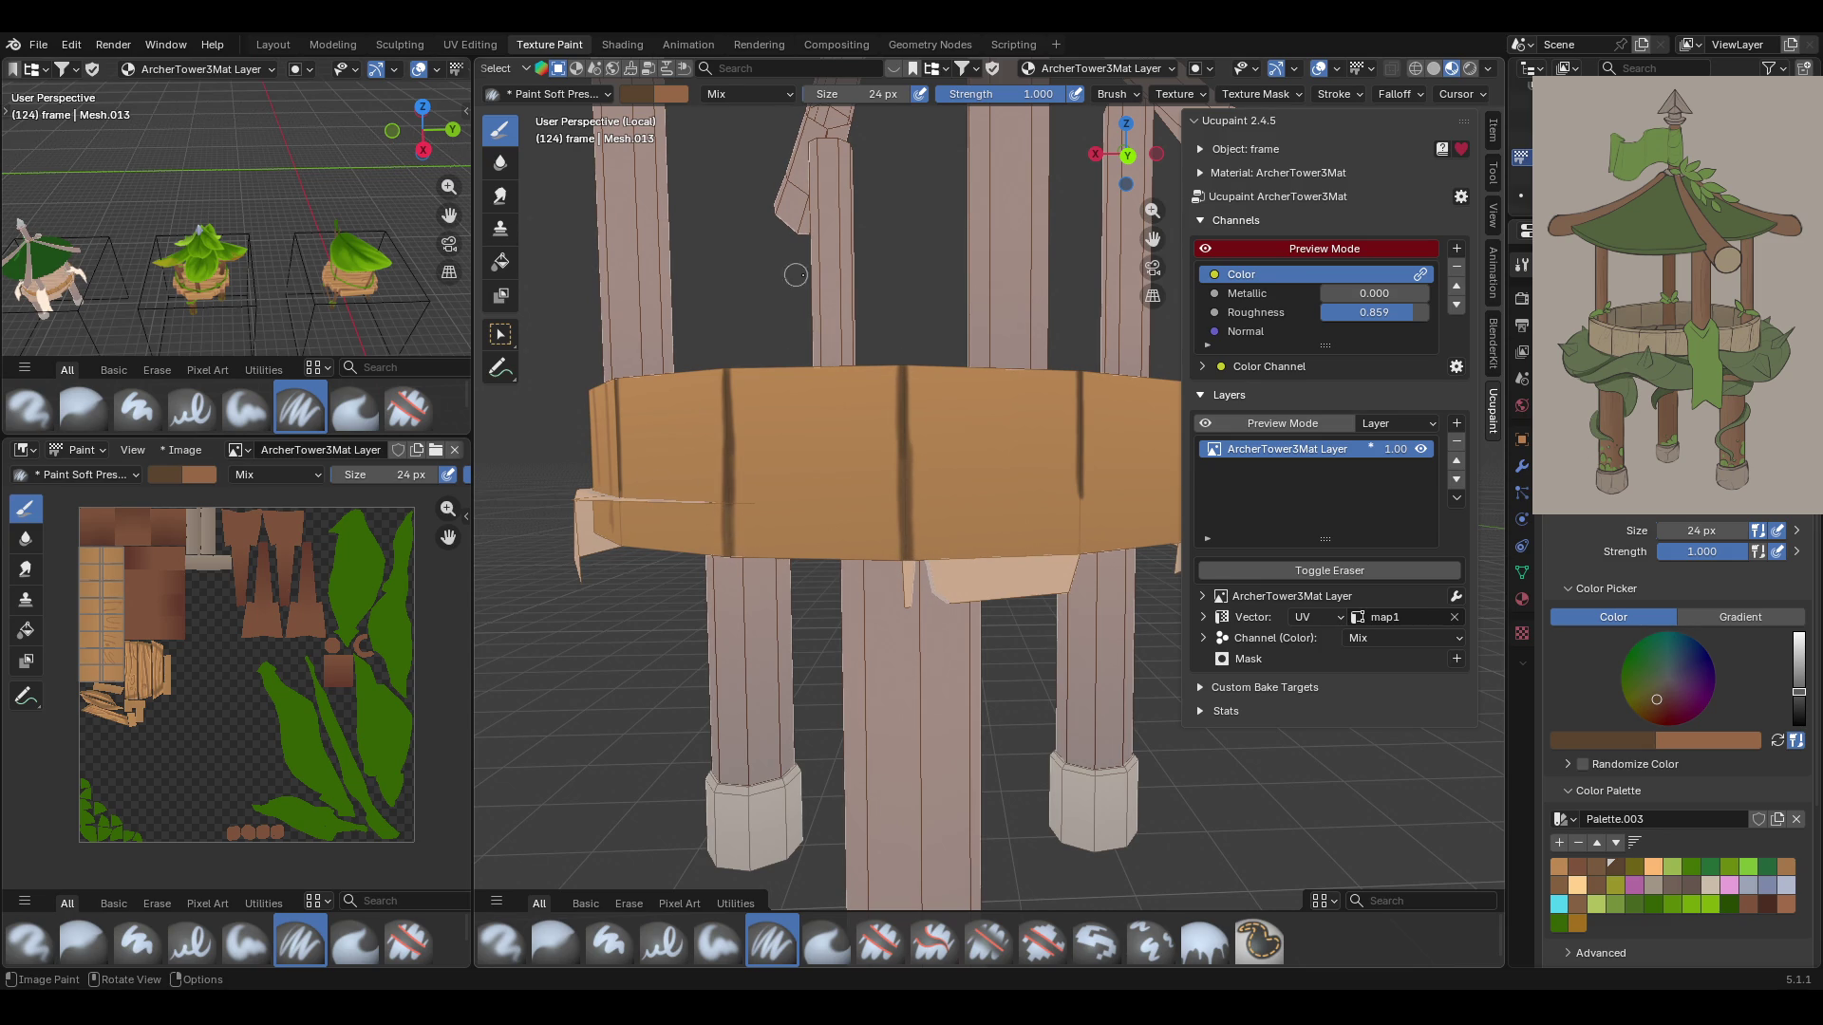
mouse_move(1077, 486)
mouse_down()
mouse_move(1080, 539)
mouse_move(1080, 482)
mouse_up()
middle_drag(1069, 475, 953, 490)
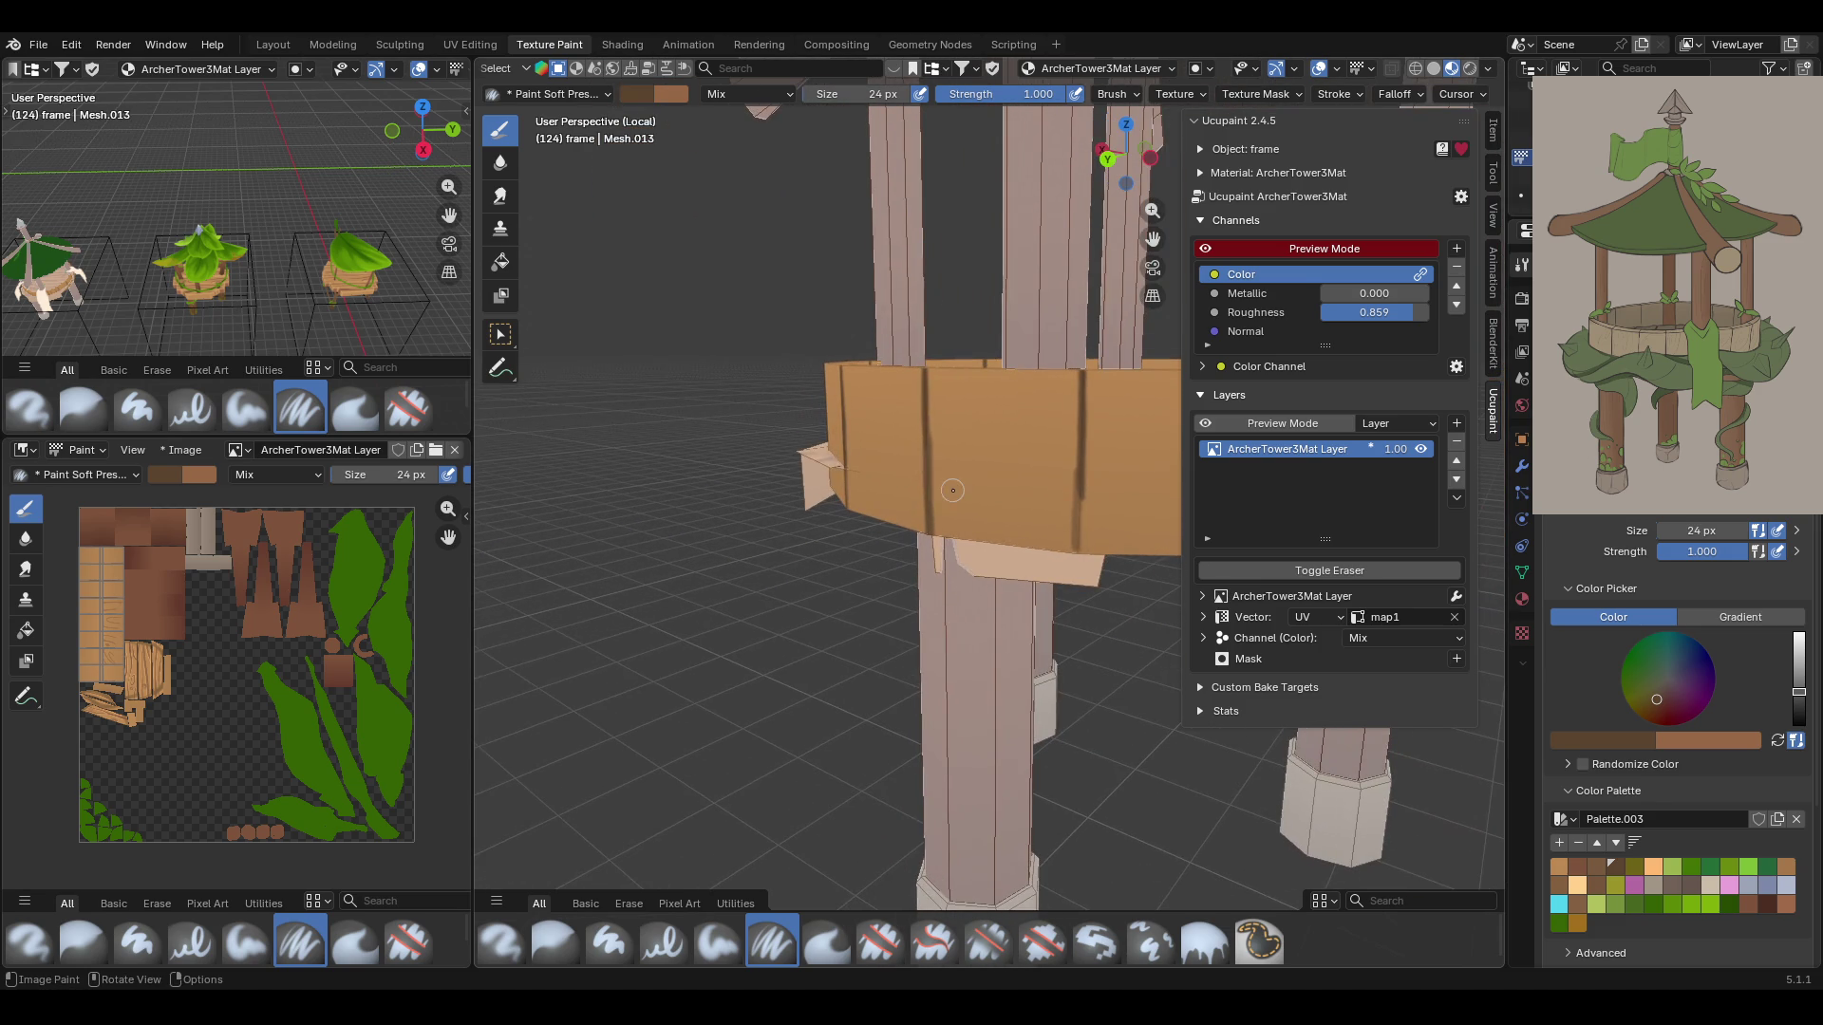
drag(1084, 474, 1078, 547)
drag(1153, 237, 1092, 313)
drag(797, 544, 784, 553)
Set the brush size to 16 px and paint seams at the next plank joints
click(1689, 530)
text(6)
key(Return)
mouse_move(813, 533)
mouse_down()
mouse_move(814, 551)
mouse_move(813, 517)
mouse_up()
drag(1015, 439, 1012, 546)
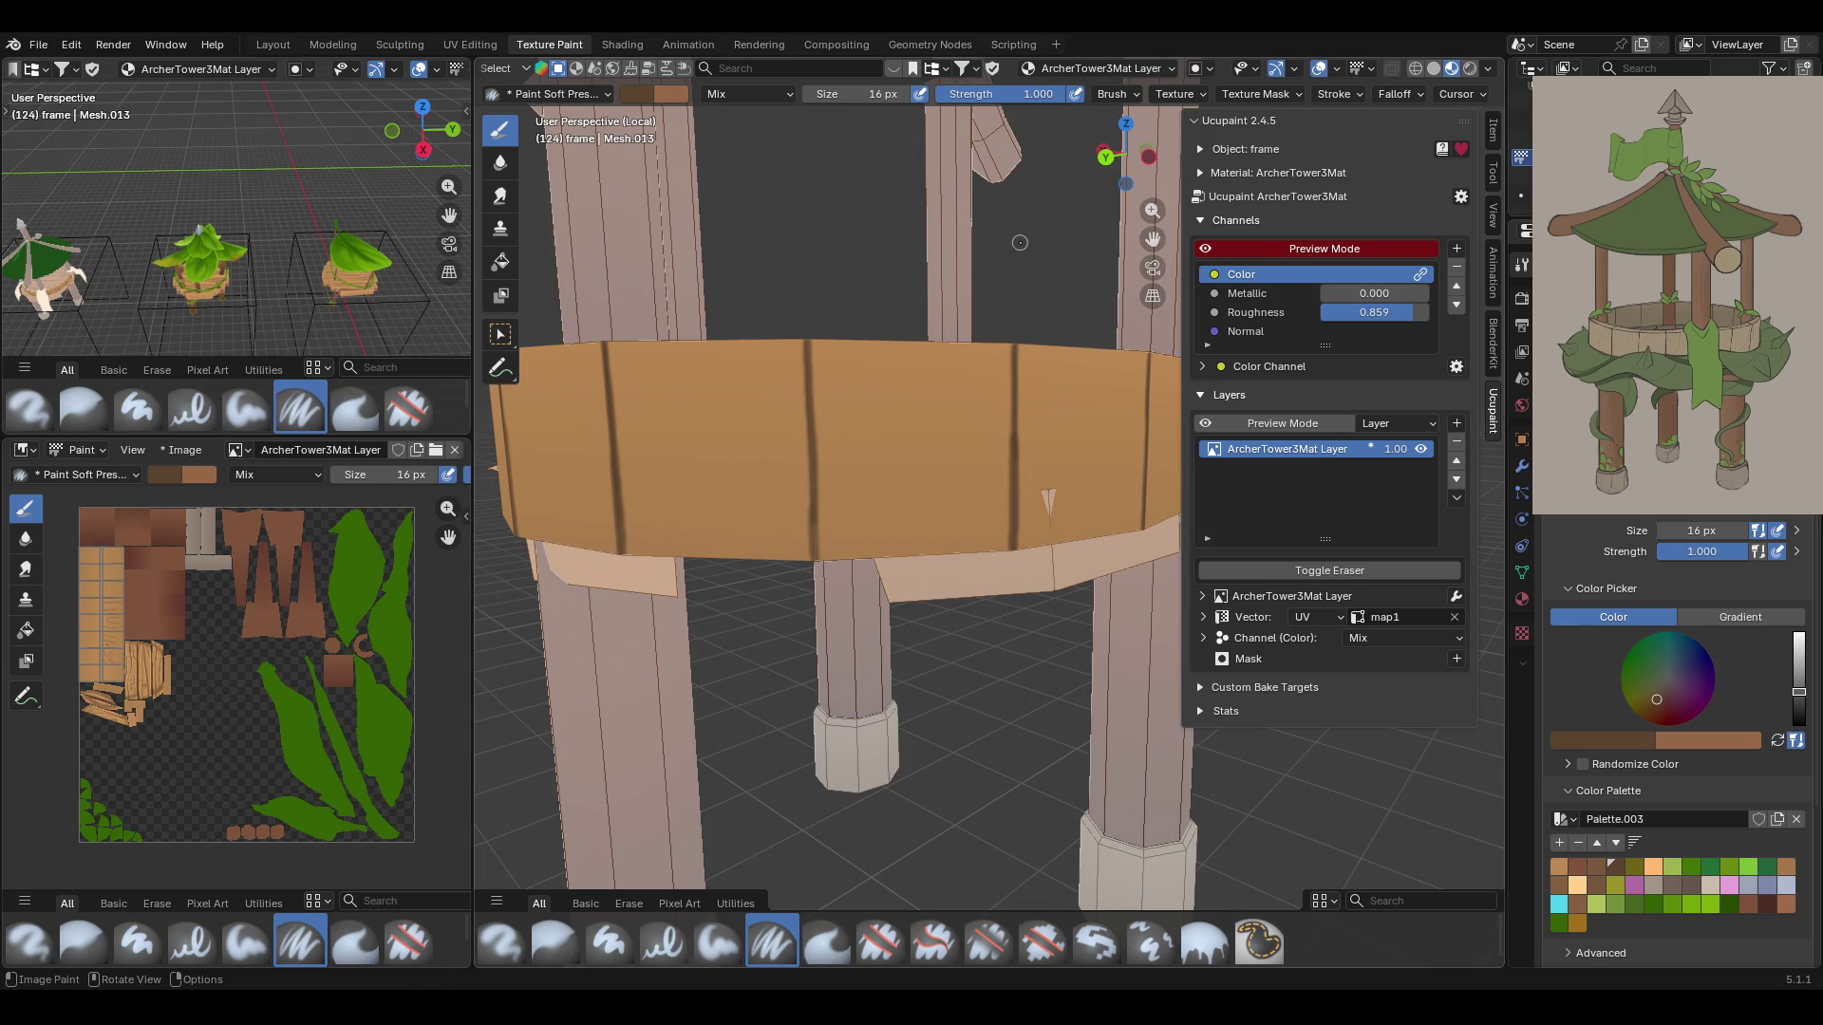
drag(1016, 436, 1014, 448)
mouse_move(1079, 314)
middle_down()
mouse_move(858, 350)
mouse_move(865, 365)
middle_up()
mouse_move(750, 395)
mouse_down()
mouse_move(749, 485)
mouse_move(750, 424)
mouse_up()
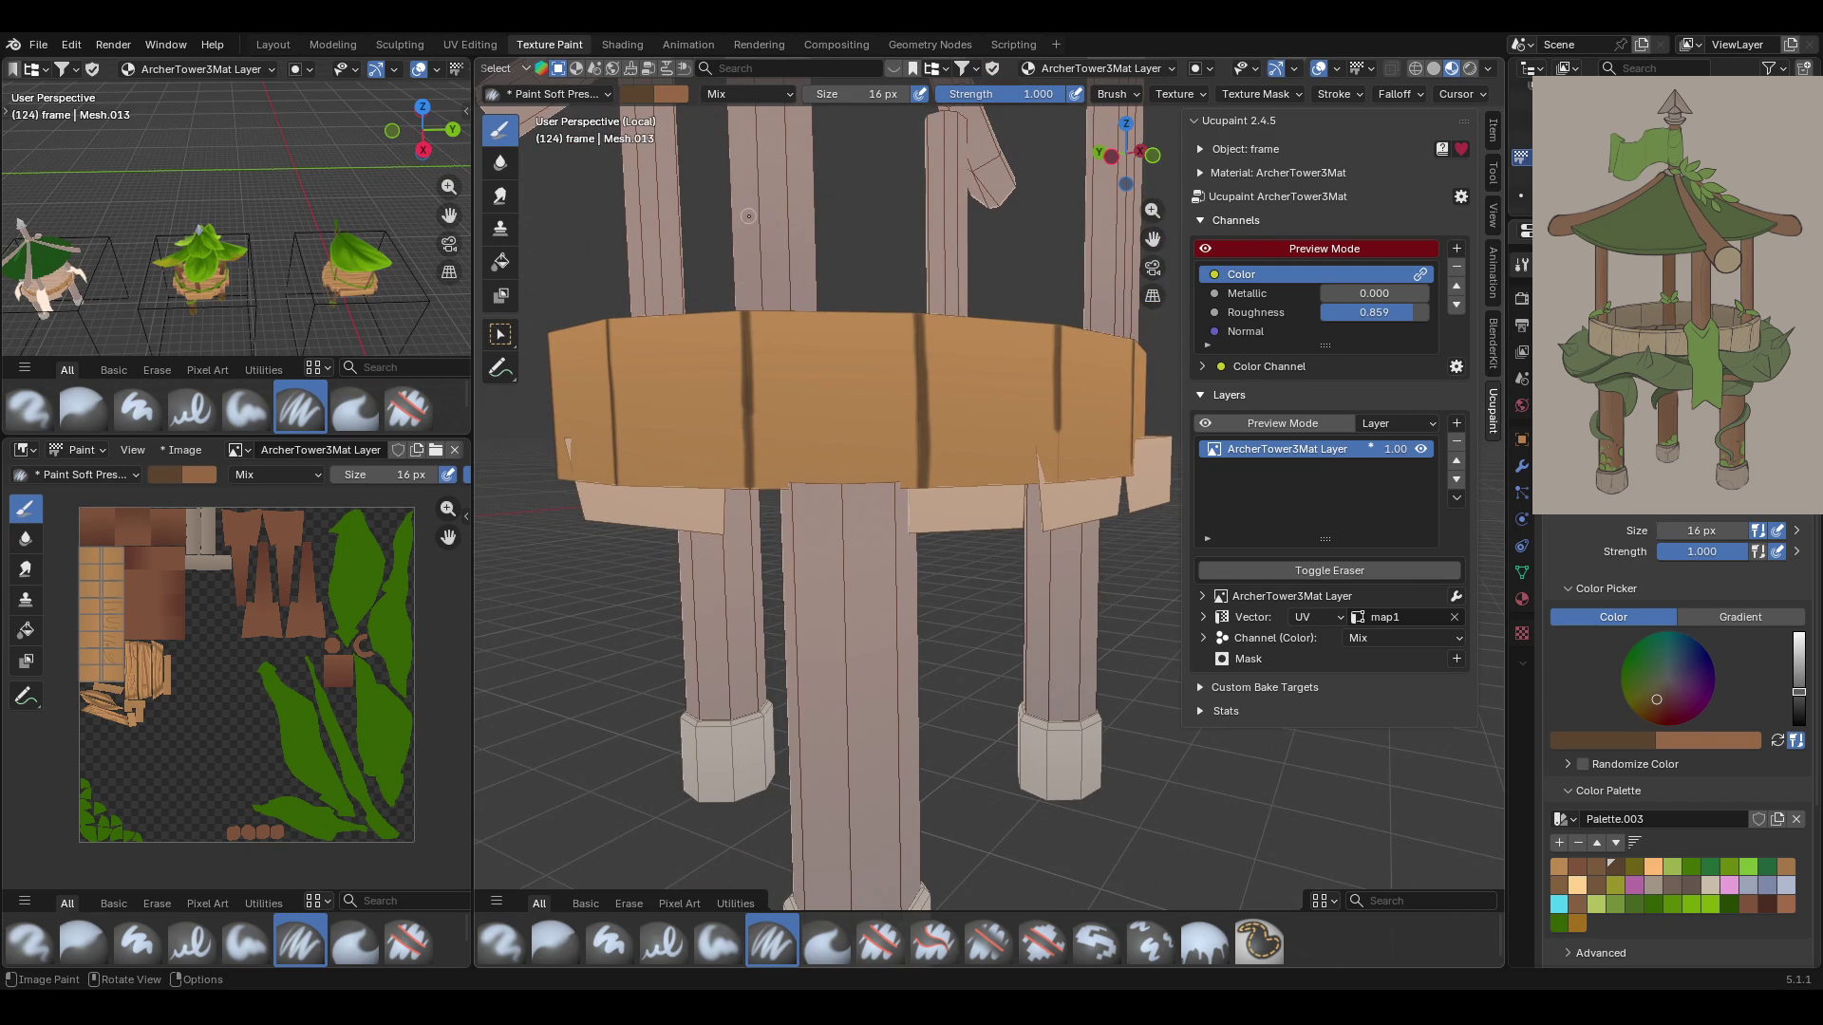
Continue dark seams around the band, extending them down to its lower edge
middle_drag(758, 216, 937, 309)
mouse_move(1070, 422)
mouse_down()
mouse_move(1068, 522)
mouse_move(1069, 418)
mouse_up()
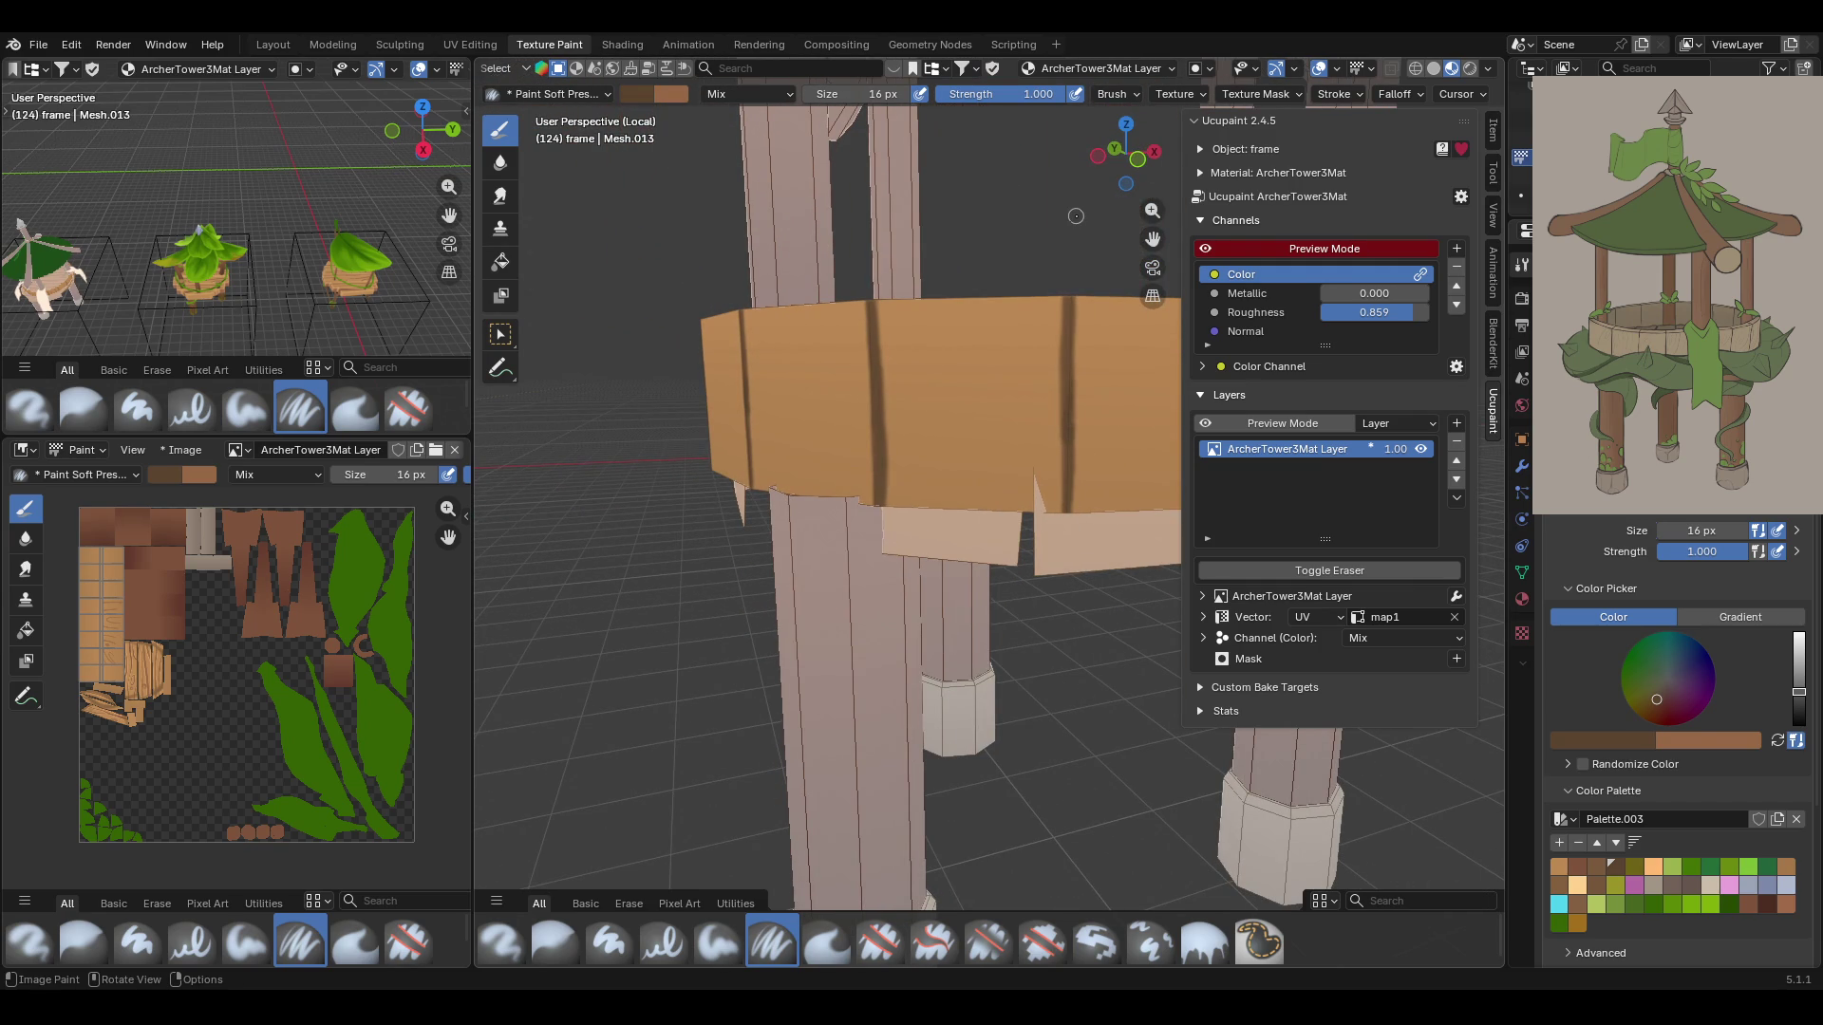
mouse_move(1152, 240)
mouse_down()
mouse_move(1058, 275)
mouse_move(908, 403)
mouse_up()
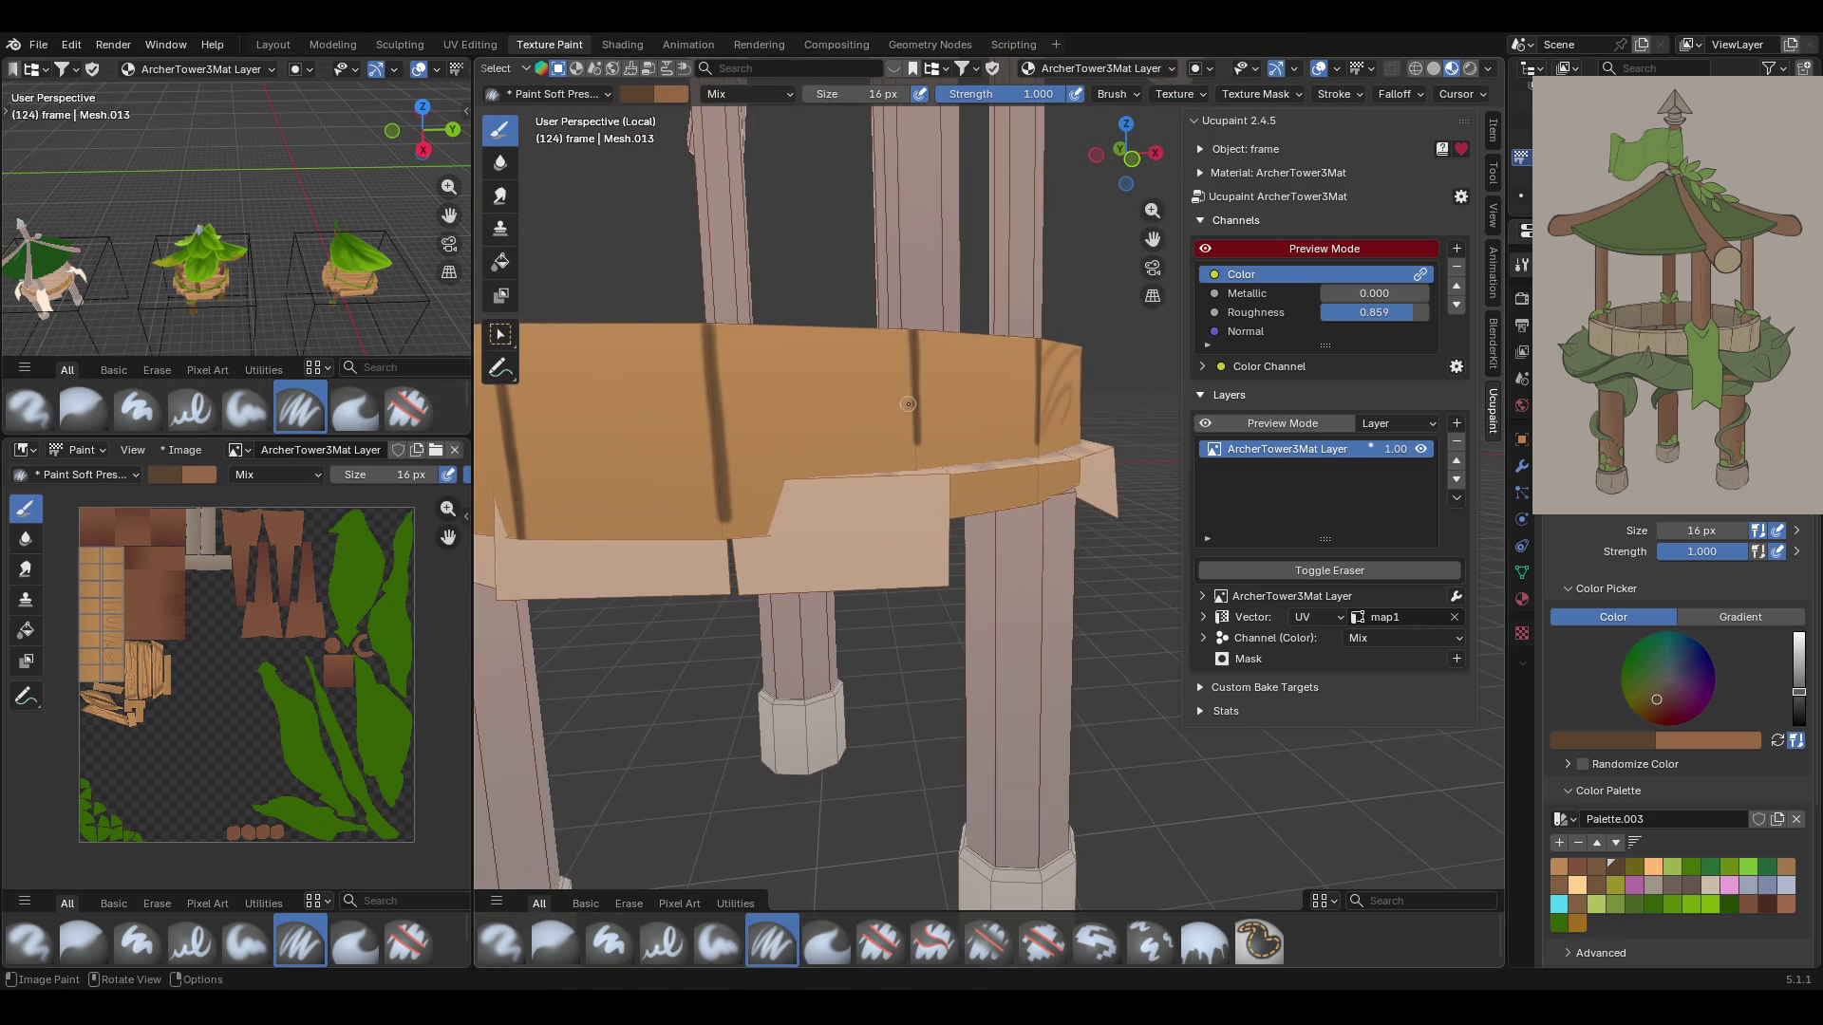
drag(720, 518, 720, 538)
middle_drag(1022, 462, 898, 447)
mouse_move(884, 335)
mouse_down()
mouse_move(886, 559)
mouse_move(888, 411)
mouse_up()
mouse_move(1126, 454)
mouse_down()
mouse_move(1127, 543)
mouse_move(1129, 425)
mouse_move(1121, 522)
mouse_up()
mouse_move(1121, 522)
middle_down()
mouse_move(899, 566)
mouse_move(807, 345)
mouse_move(675, 300)
middle_up()
drag(785, 447, 793, 481)
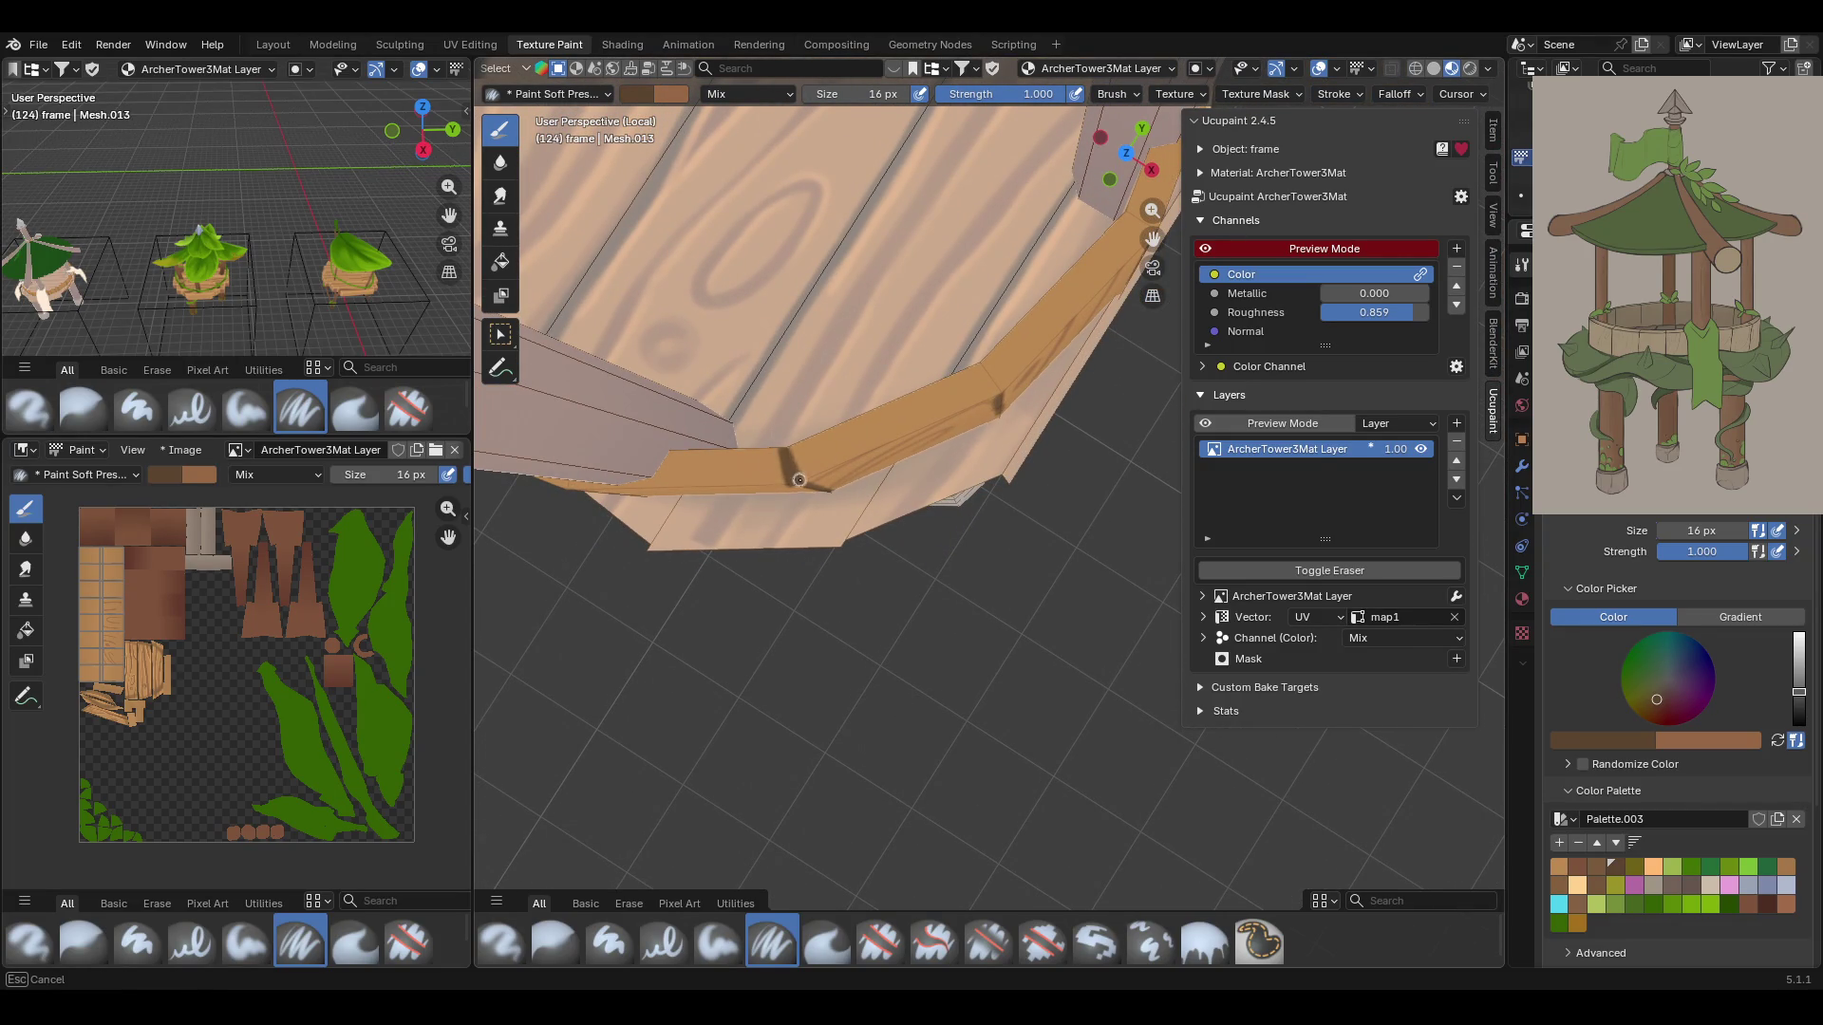
Paint short dark seams on the rim band and down one joint
middle_drag(738, 410, 761, 371)
drag(782, 450, 787, 462)
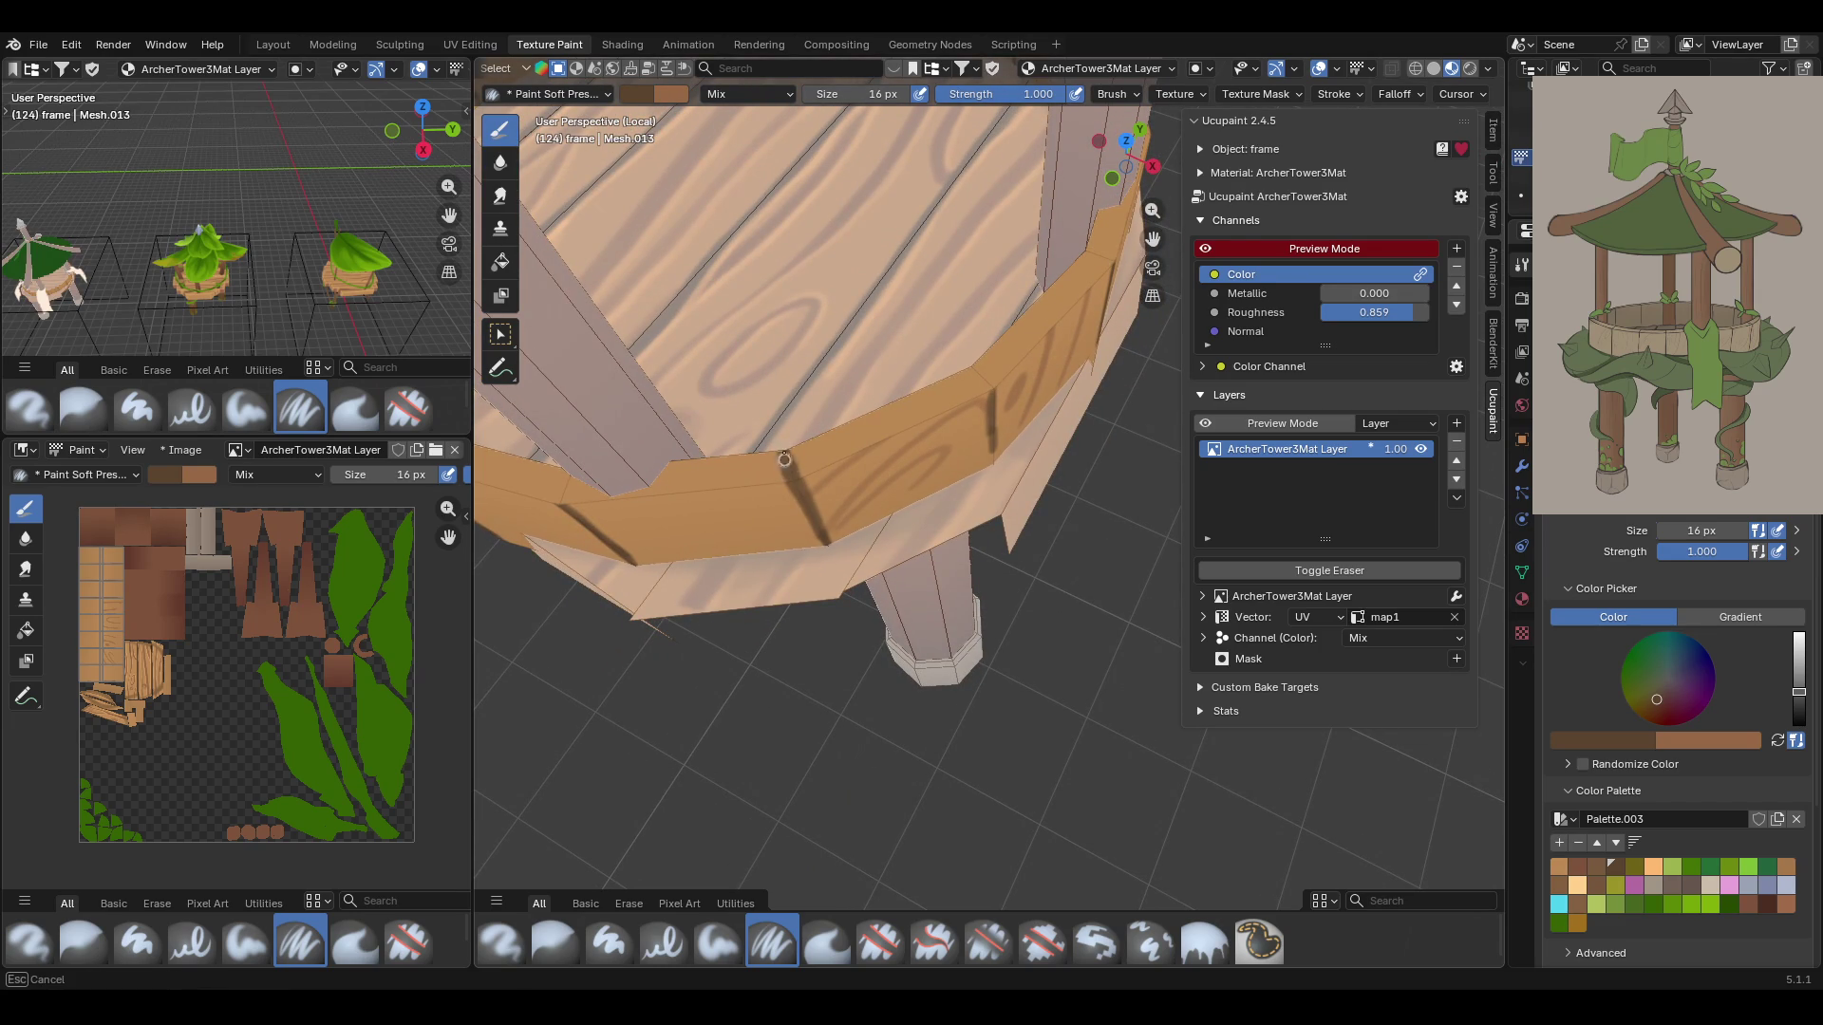
drag(989, 381, 970, 365)
drag(975, 374, 974, 372)
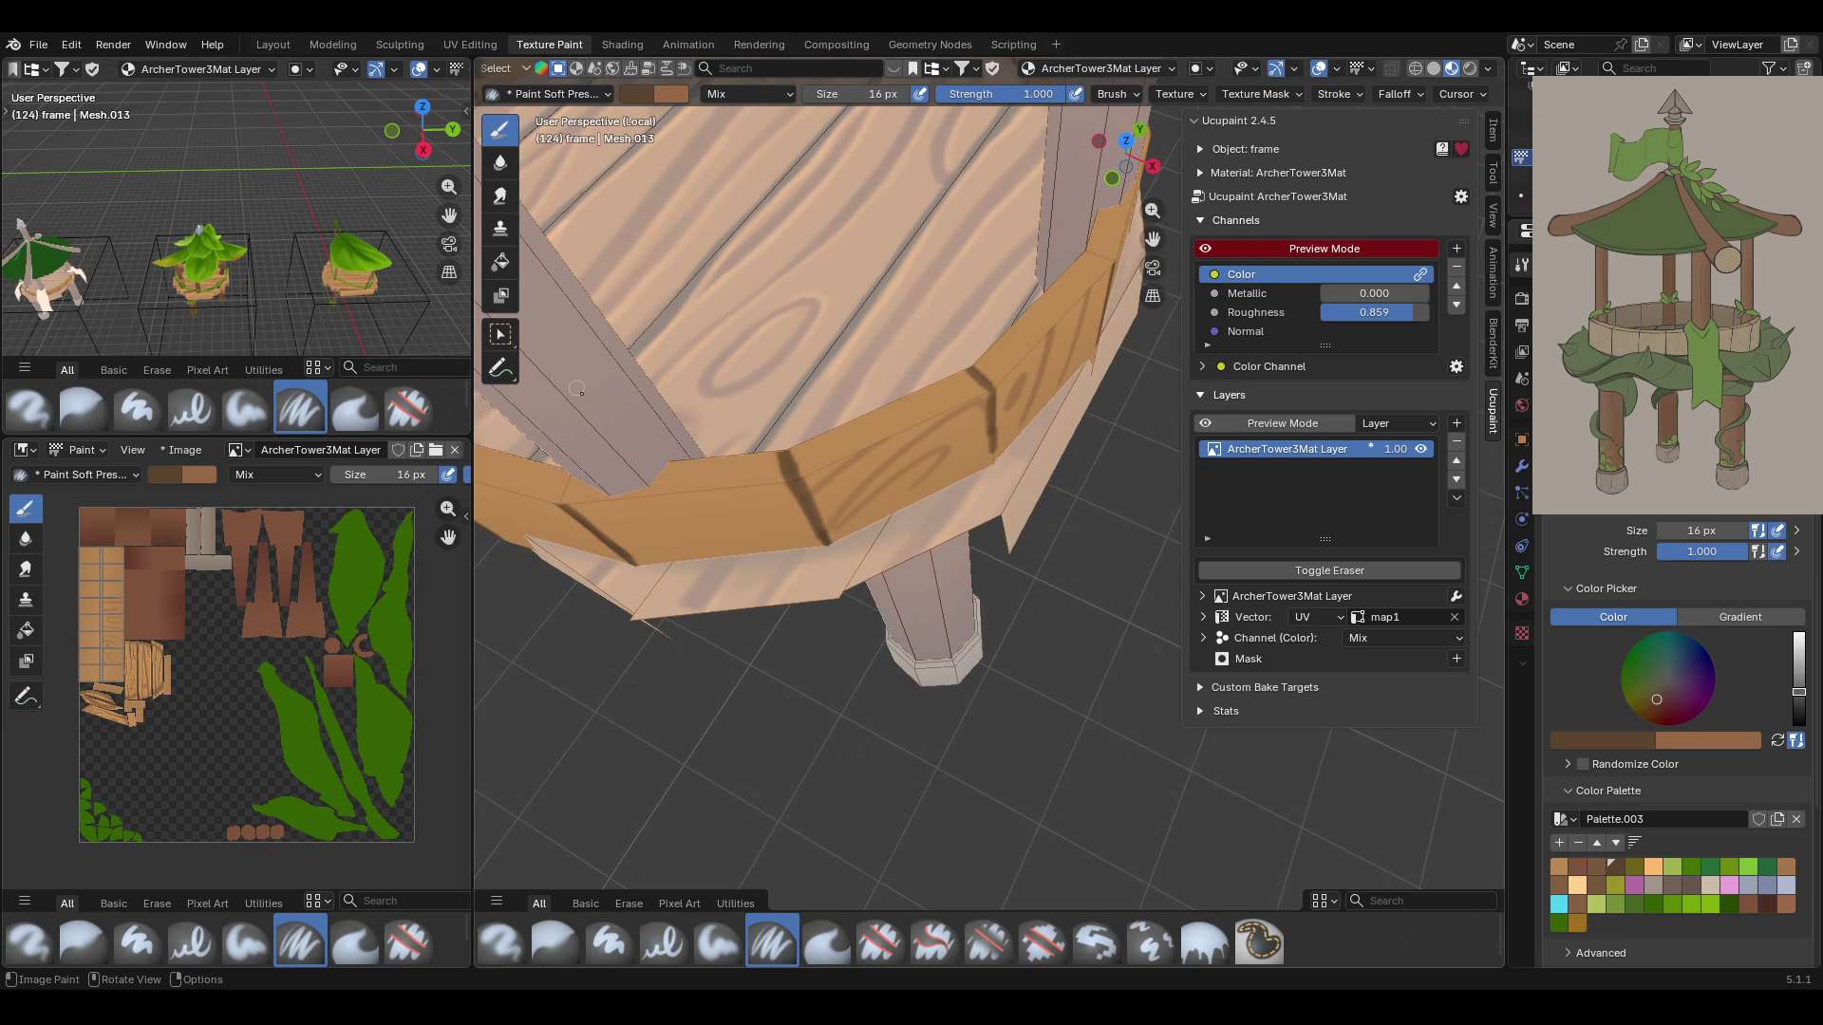
drag(558, 498, 573, 479)
middle_drag(1080, 217, 967, 562)
mouse_move(977, 532)
mouse_down()
mouse_move(982, 698)
mouse_move(978, 642)
mouse_up()
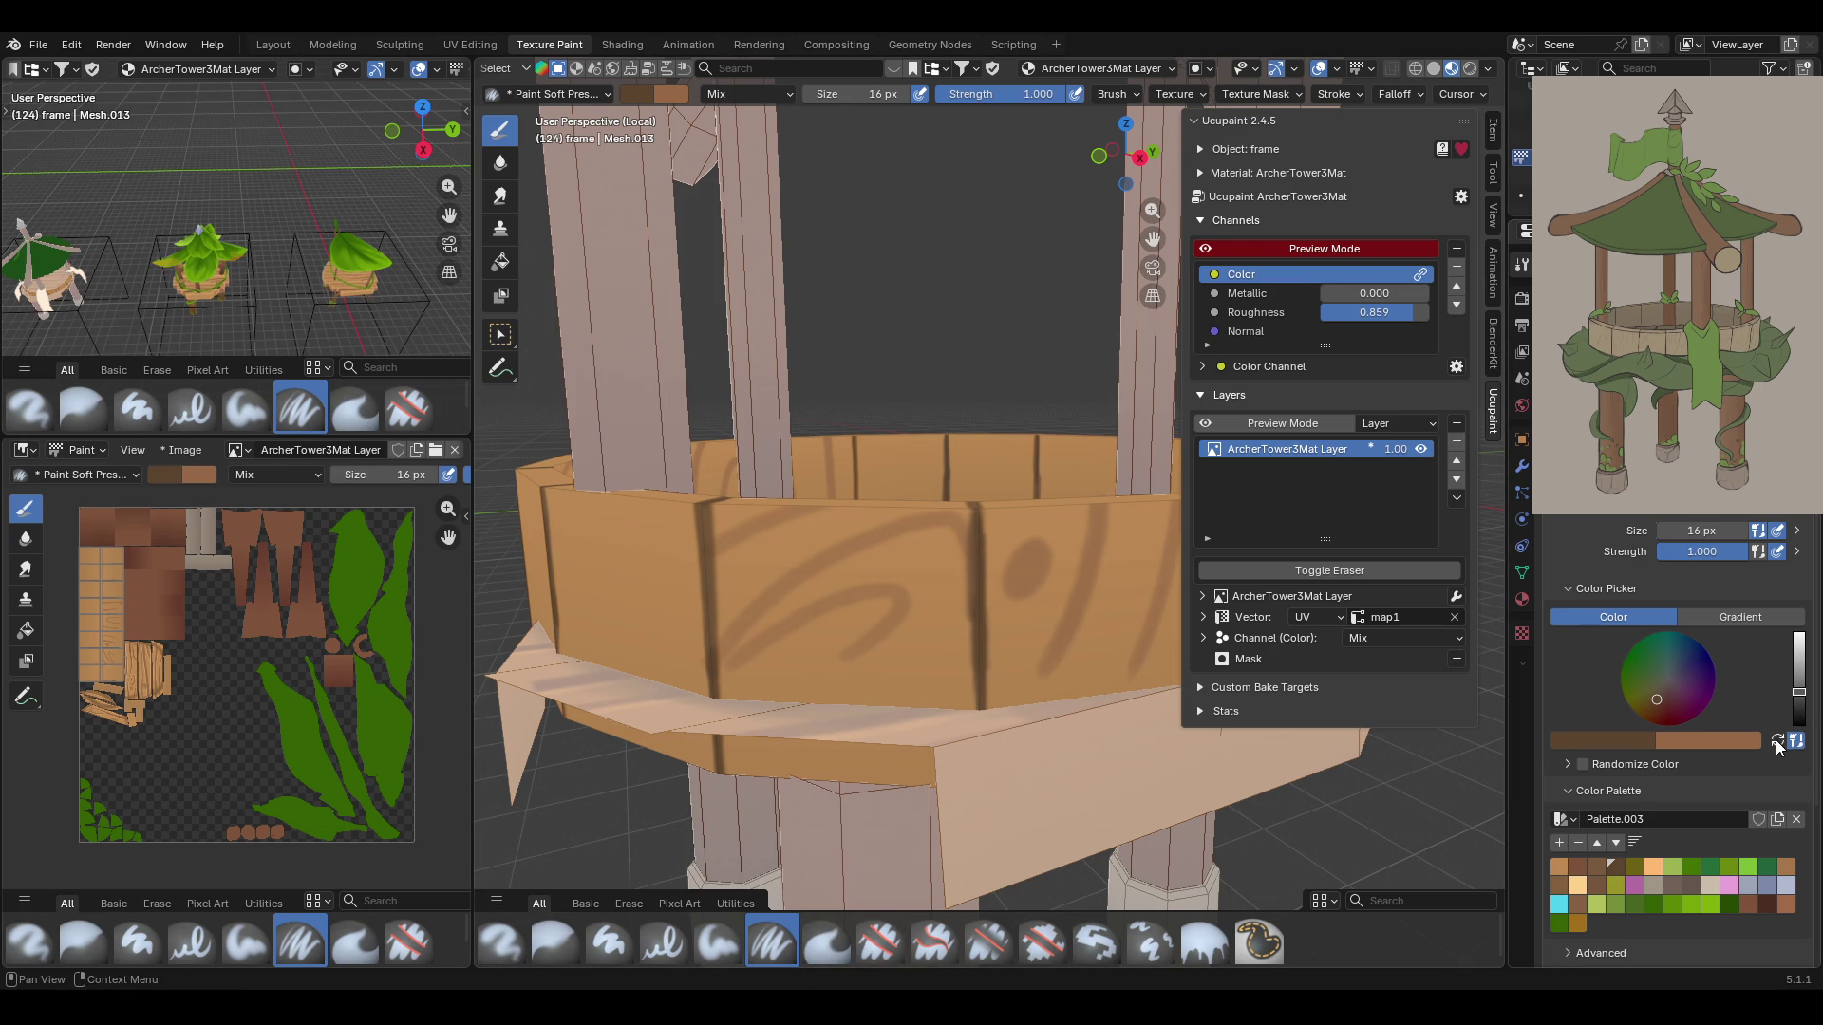
Darken the plank seams down into the notch and along the rim edge
mouse_move(987, 313)
middle_down()
mouse_move(1003, 217)
mouse_move(968, 342)
mouse_move(900, 416)
middle_up()
mouse_move(1004, 738)
mouse_down()
mouse_move(997, 807)
mouse_move(994, 691)
mouse_move(994, 861)
mouse_up()
middle_drag(988, 570, 964, 713)
mouse_move(1002, 646)
mouse_down()
mouse_move(997, 713)
mouse_move(1004, 647)
mouse_up()
mouse_move(1063, 557)
middle_down()
mouse_move(1078, 428)
mouse_move(865, 494)
mouse_move(870, 527)
middle_up()
scroll(870, 527, up, 3)
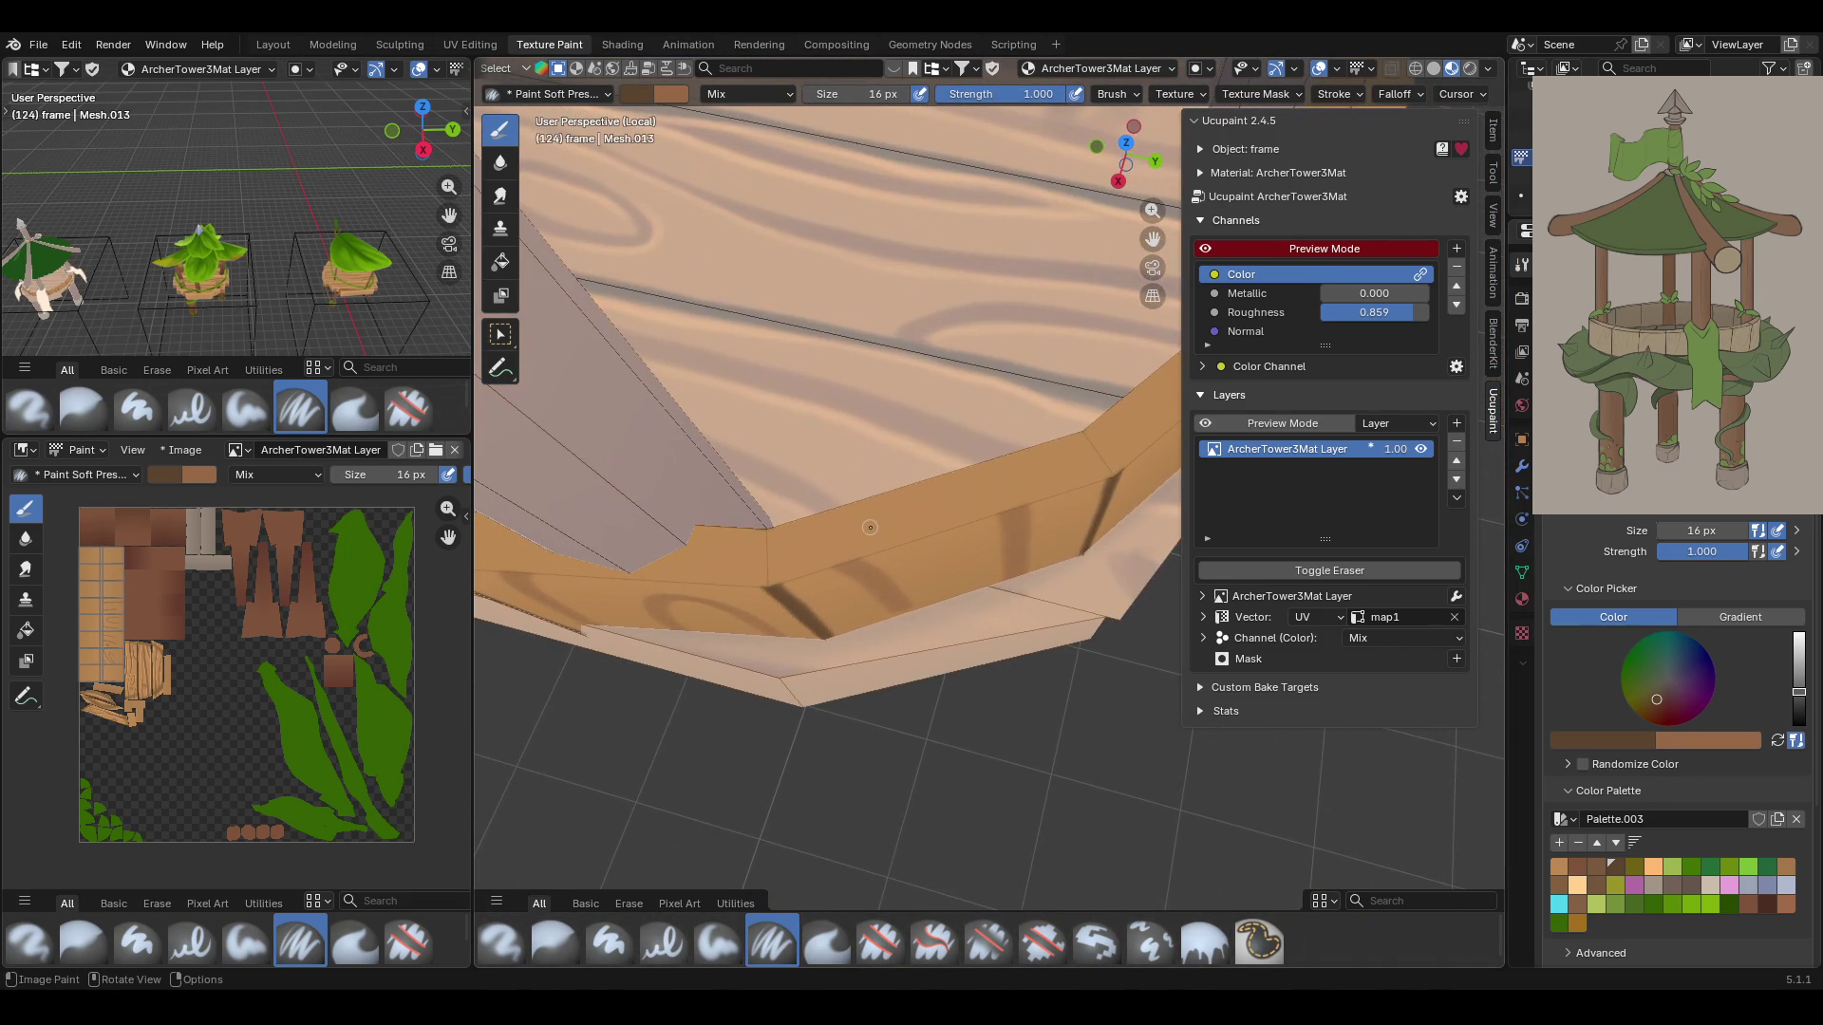
drag(765, 573, 767, 533)
Paint dark lines along the rim's corner seams
drag(1091, 436, 1107, 467)
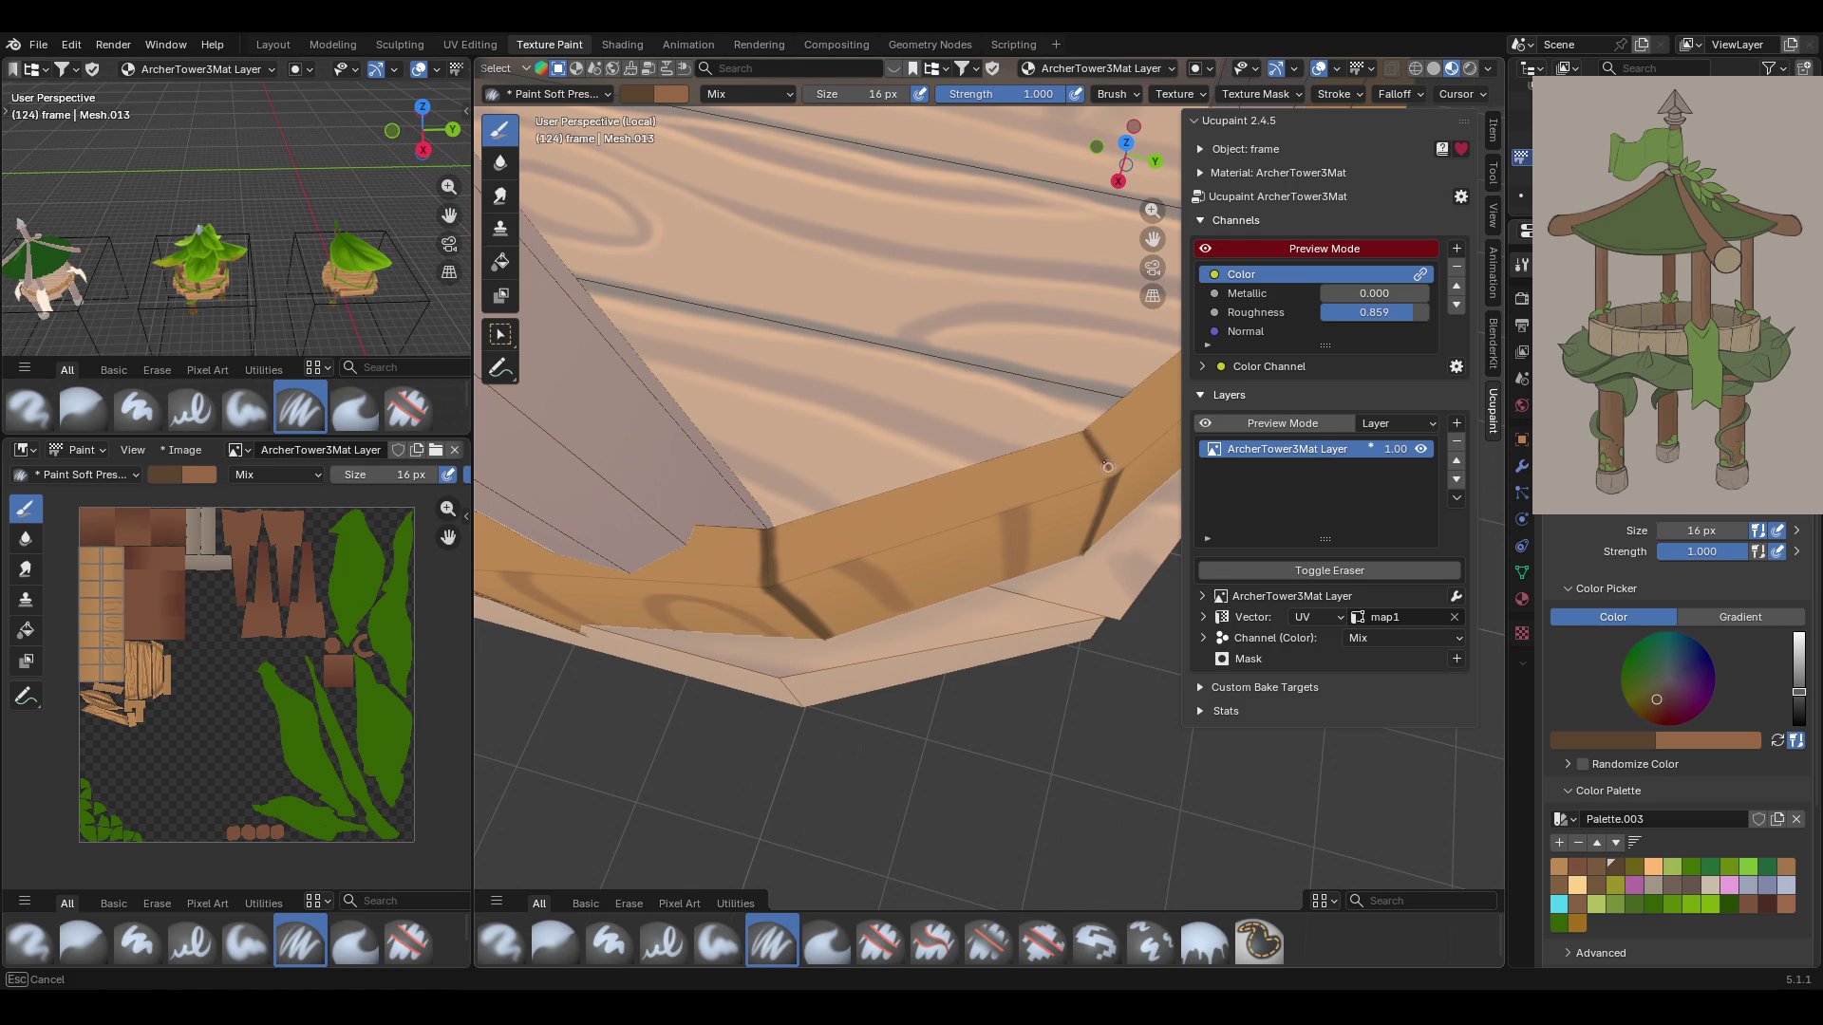
mouse_move(1088, 433)
mouse_down()
mouse_move(1109, 462)
mouse_move(1081, 427)
mouse_up()
mouse_move(968, 441)
middle_down()
mouse_move(1043, 413)
mouse_move(1023, 473)
middle_up()
mouse_move(901, 577)
mouse_down()
mouse_move(881, 528)
mouse_move(884, 582)
mouse_up()
drag(882, 519, 880, 519)
middle_drag(968, 285, 891, 339)
mouse_move(897, 493)
mouse_down()
mouse_move(883, 428)
mouse_move(891, 469)
mouse_up()
middle_drag(890, 469, 911, 369)
drag(902, 511, 882, 439)
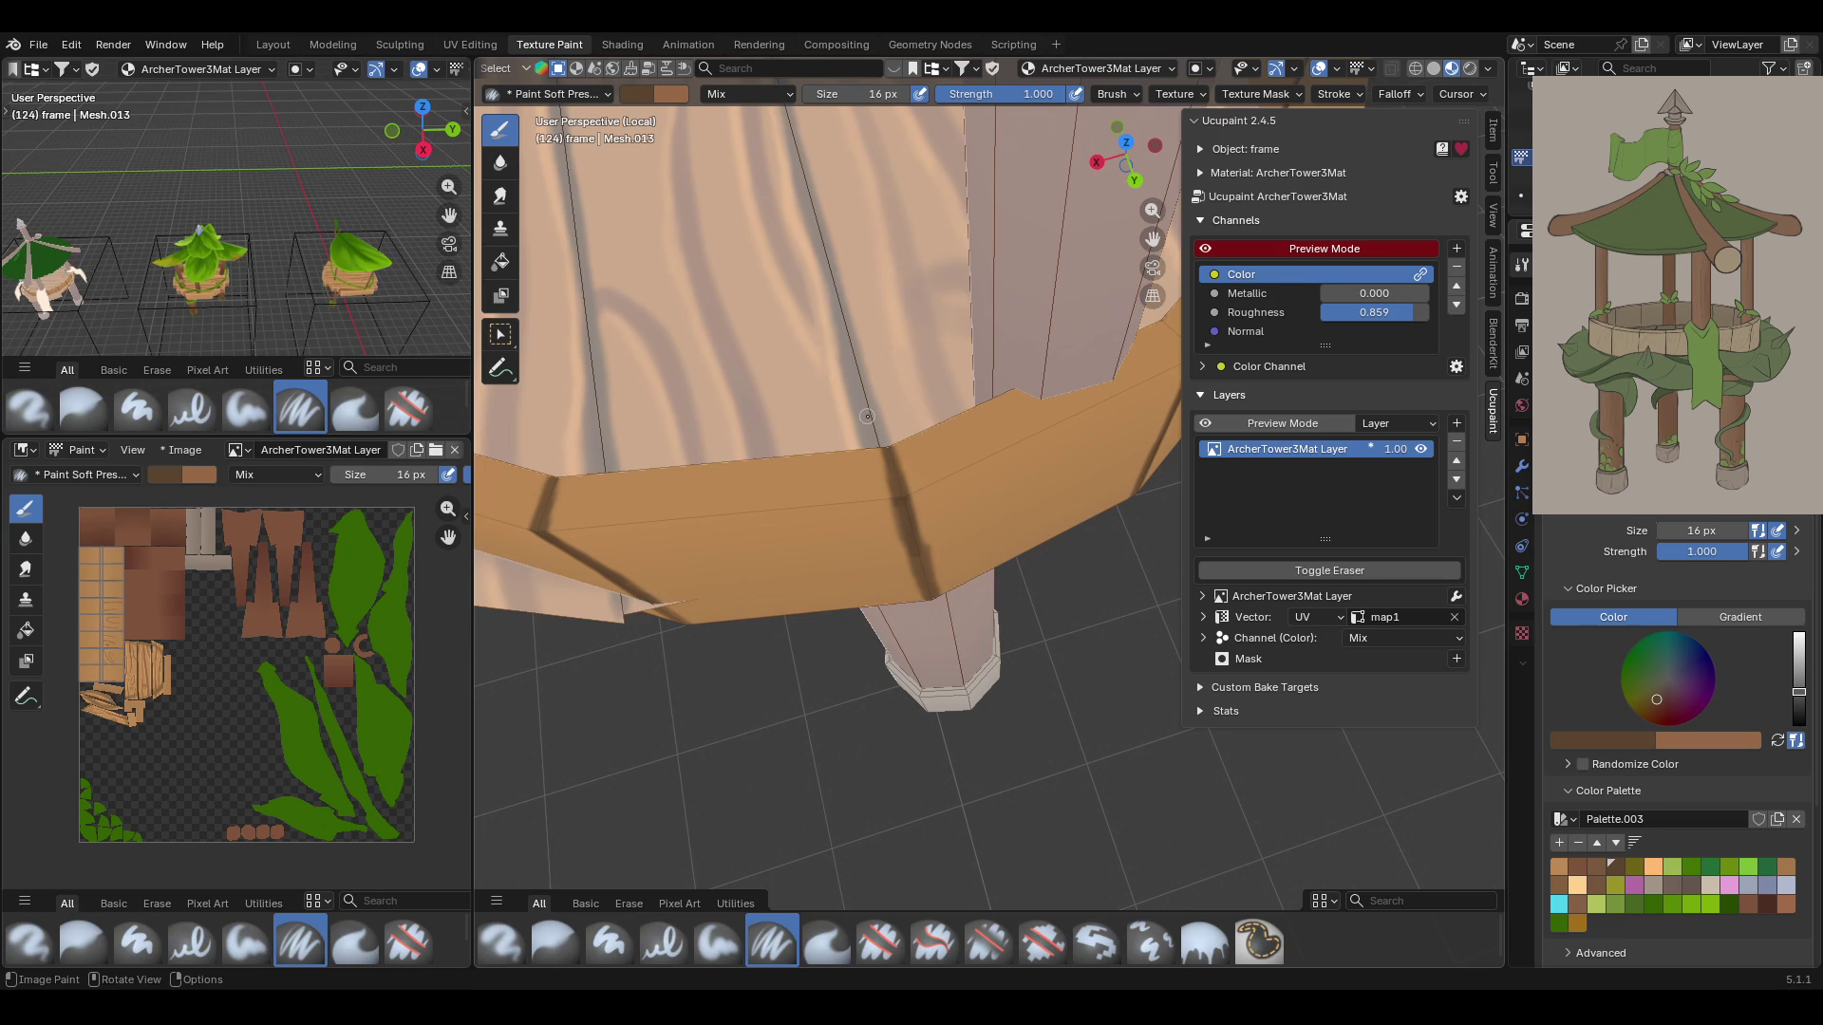
Orbit around the wooden ring and pull back to view the whole tower frame
middle_drag(869, 407, 820, 397)
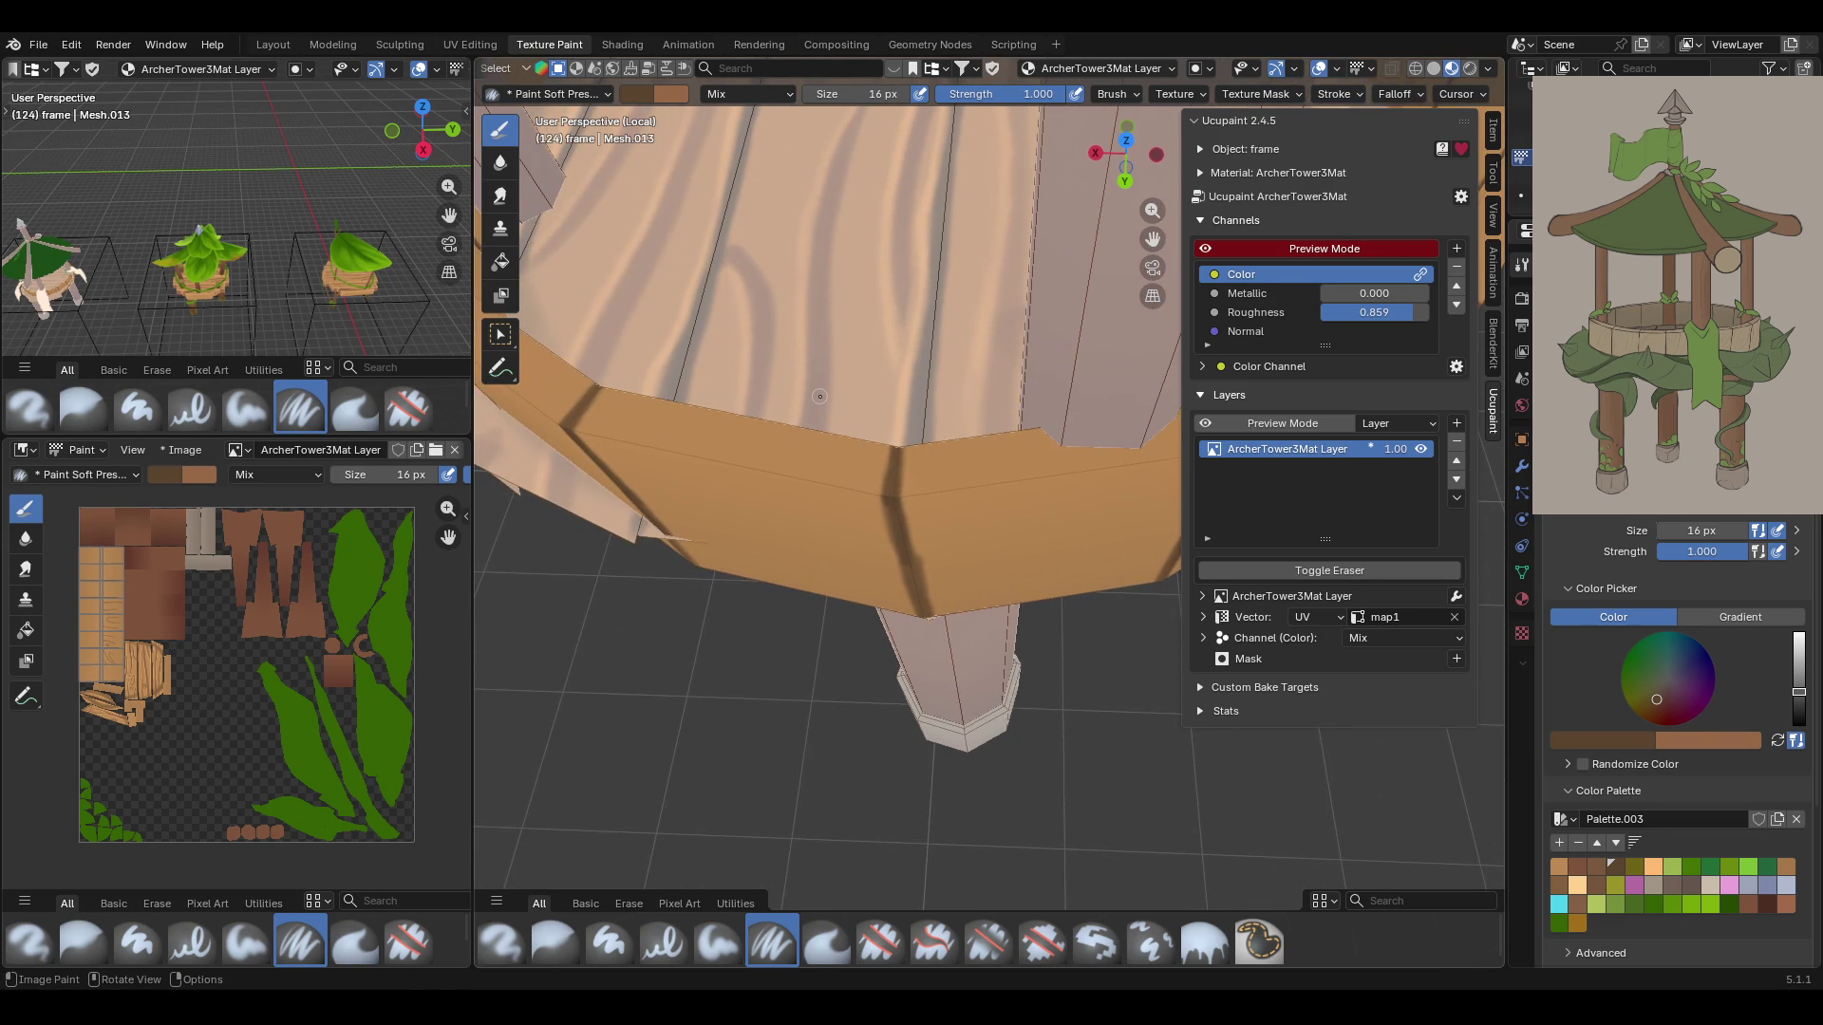
middle_drag(842, 382, 839, 380)
middle_drag(841, 518, 824, 408)
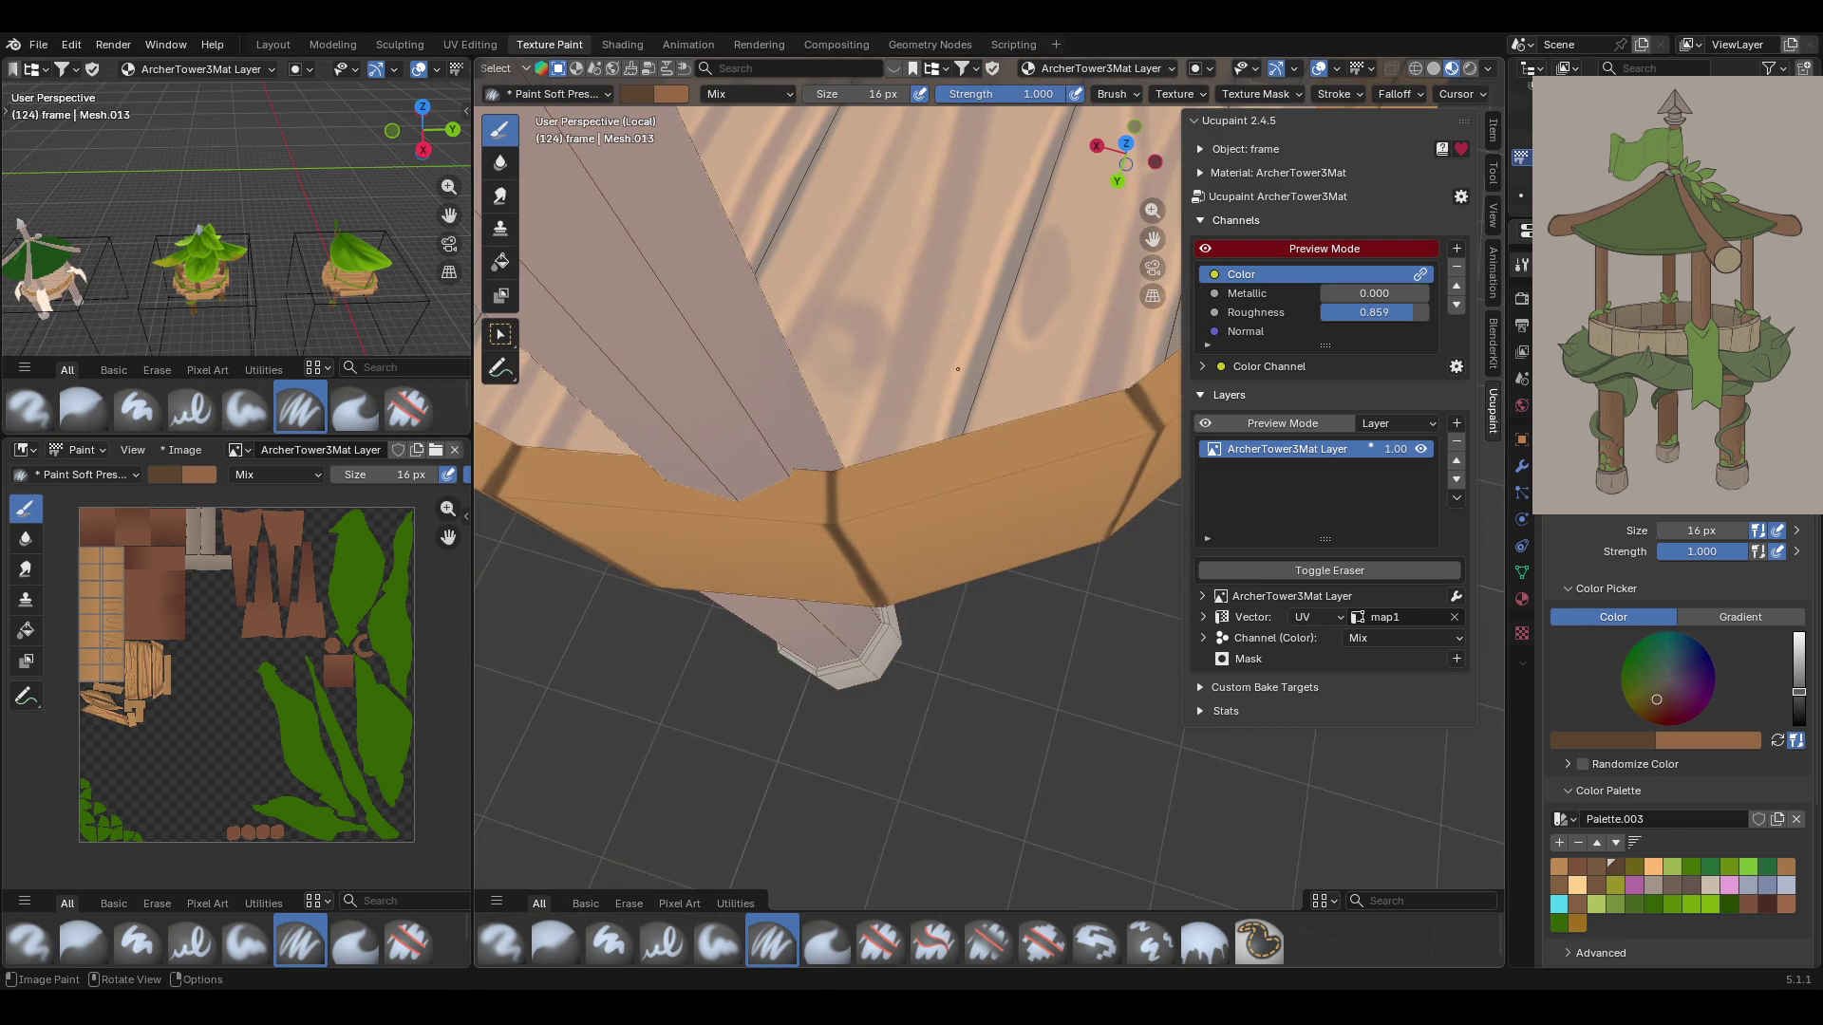
middle_drag(842, 504, 829, 523)
scroll(827, 515, down, 5)
mouse_move(827, 515)
middle_down()
mouse_move(1251, 479)
mouse_move(1153, 239)
middle_up()
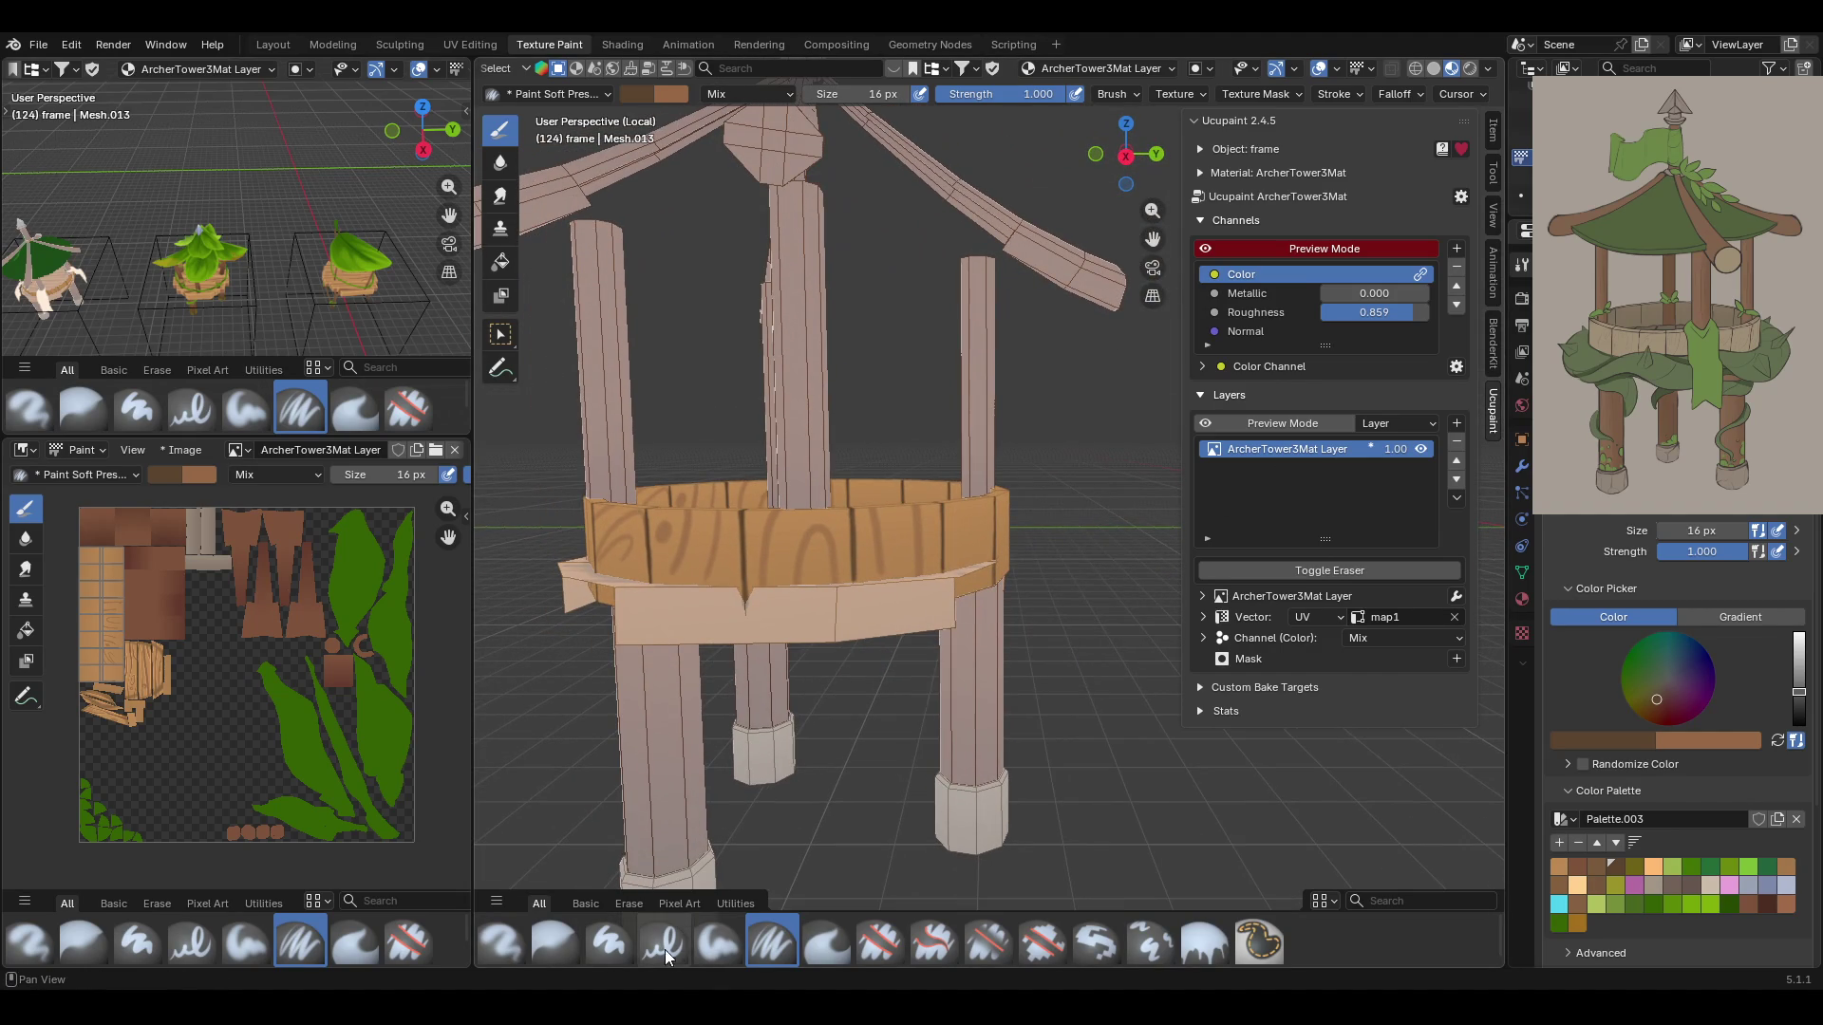
Swap the primary and secondary colours and enlarge the brush to 24 px
click(1777, 741)
scroll(789, 532, up, 5)
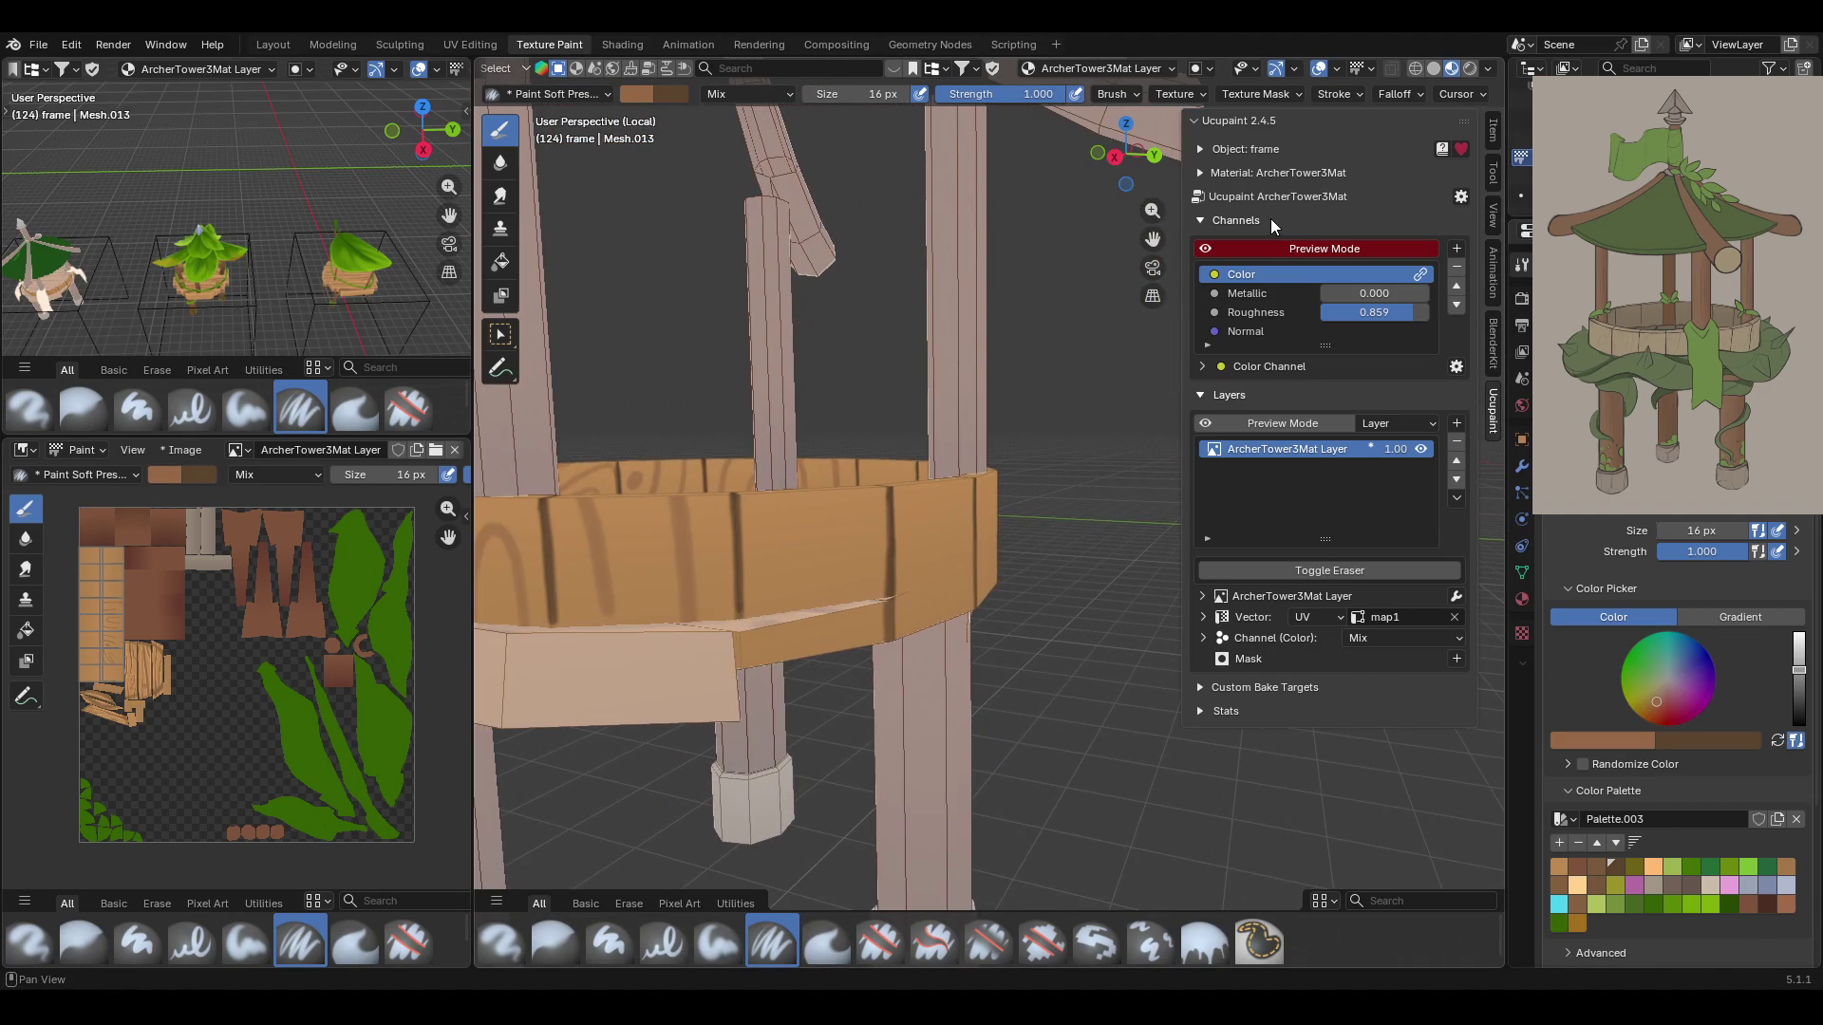
middle_drag(788, 532, 863, 547)
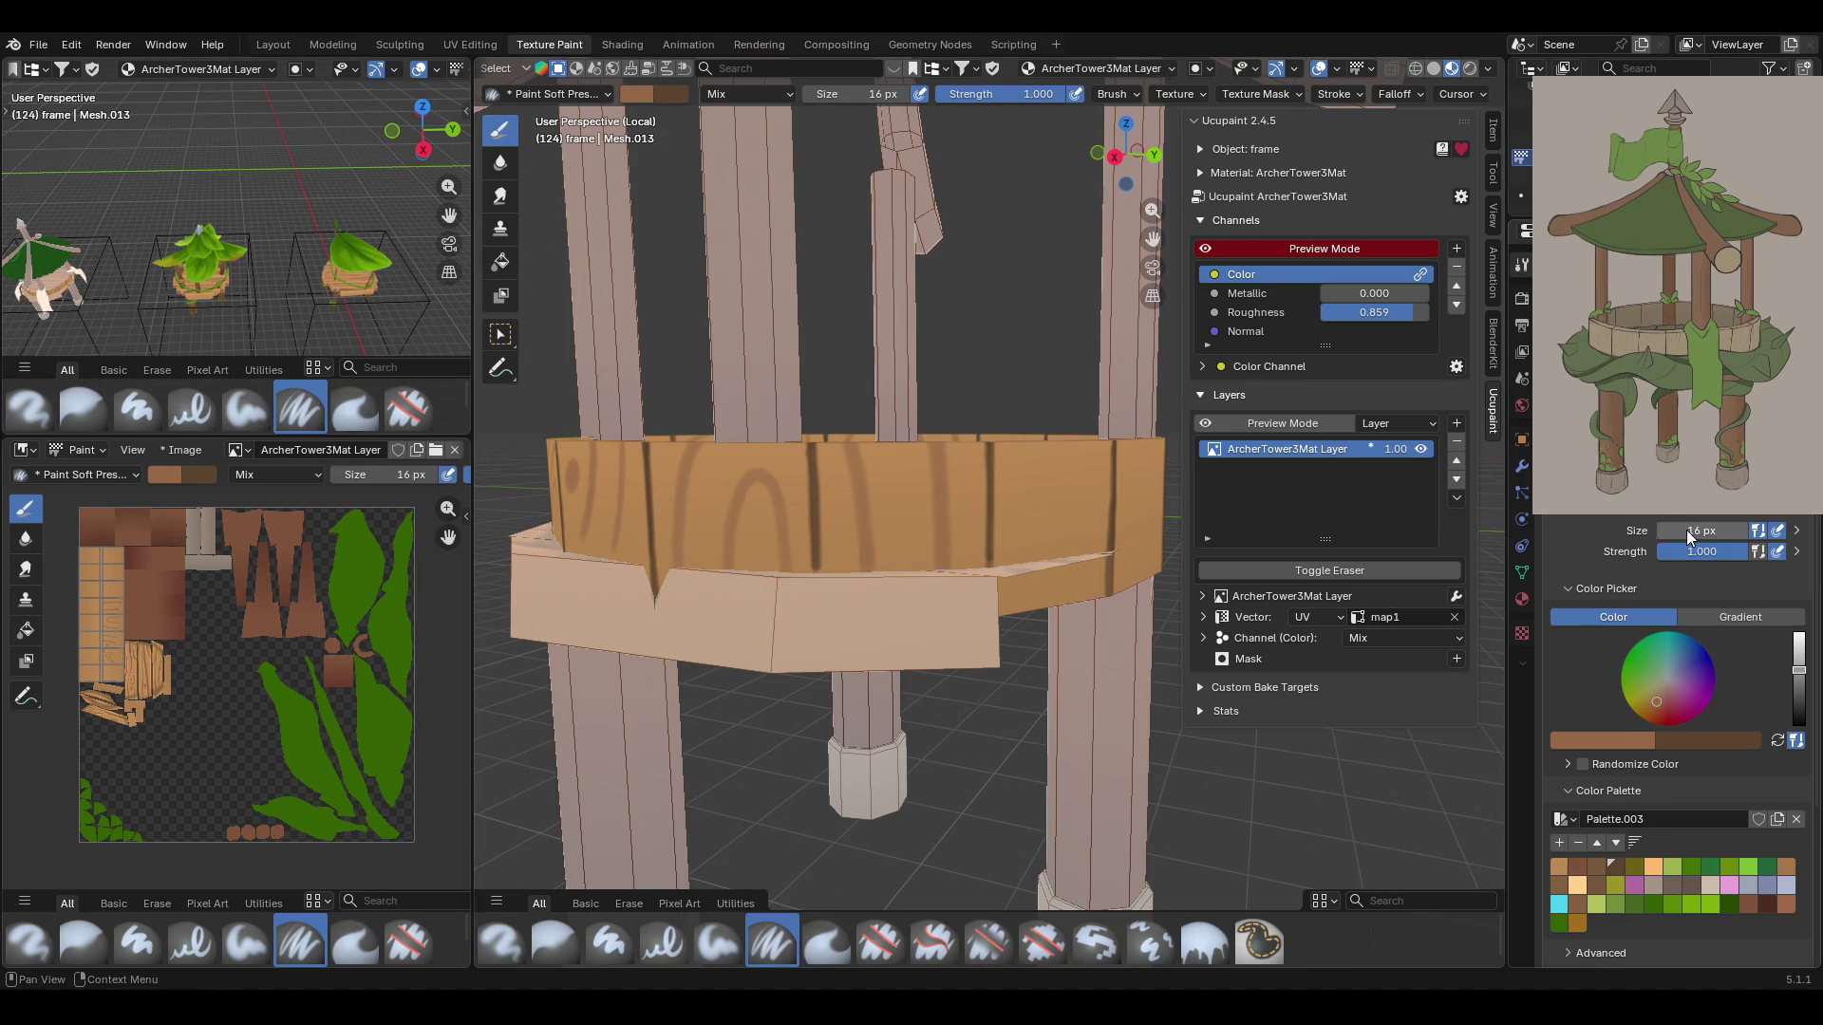
drag(1686, 530, 1684, 532)
middle_drag(1015, 417, 828, 369)
middle_drag(1130, 255, 686, 472)
Paint a grain stroke on the rim, undoing and repainting the bad streak
mouse_move(749, 515)
mouse_down()
mouse_move(812, 527)
mouse_move(810, 560)
mouse_move(589, 464)
mouse_move(632, 490)
mouse_move(564, 496)
mouse_move(686, 500)
mouse_move(655, 552)
mouse_up()
drag(699, 482, 630, 555)
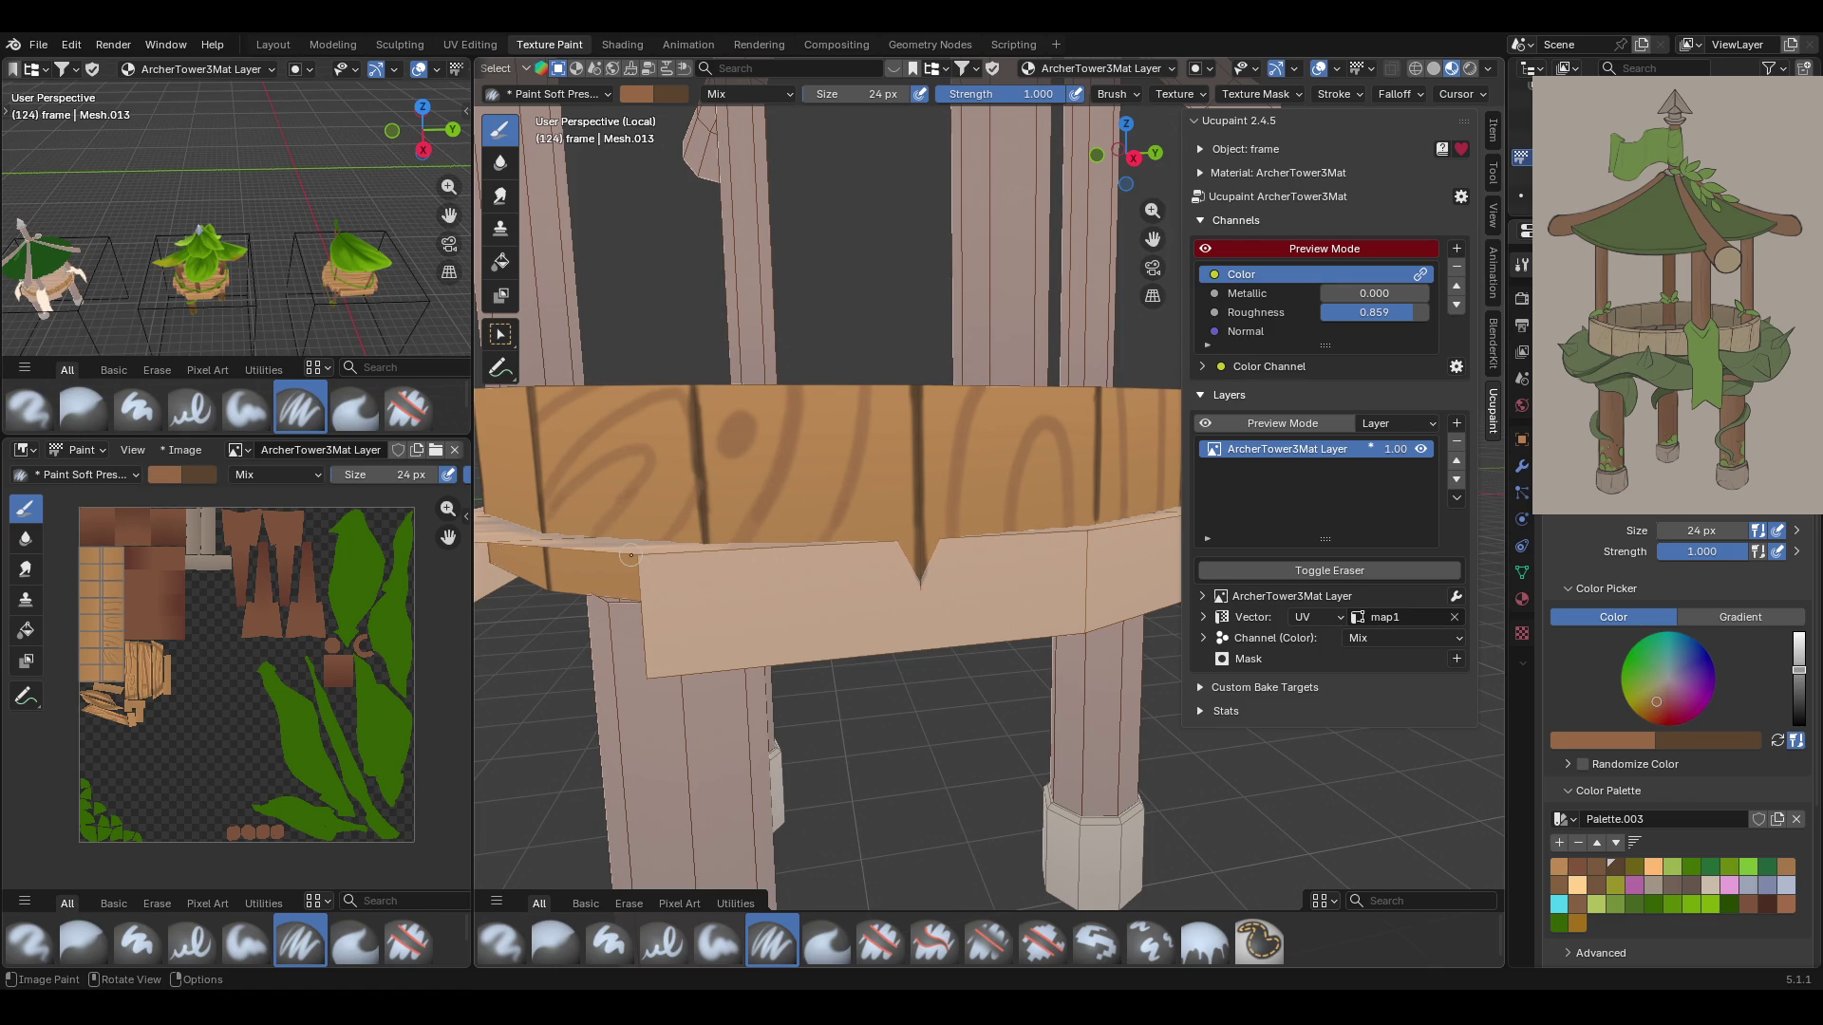
key(ctrl+z)
mouse_move(679, 510)
mouse_down()
mouse_move(692, 496)
mouse_move(582, 593)
mouse_up()
middle_drag(664, 520, 864, 417)
scroll(864, 418, down, 4)
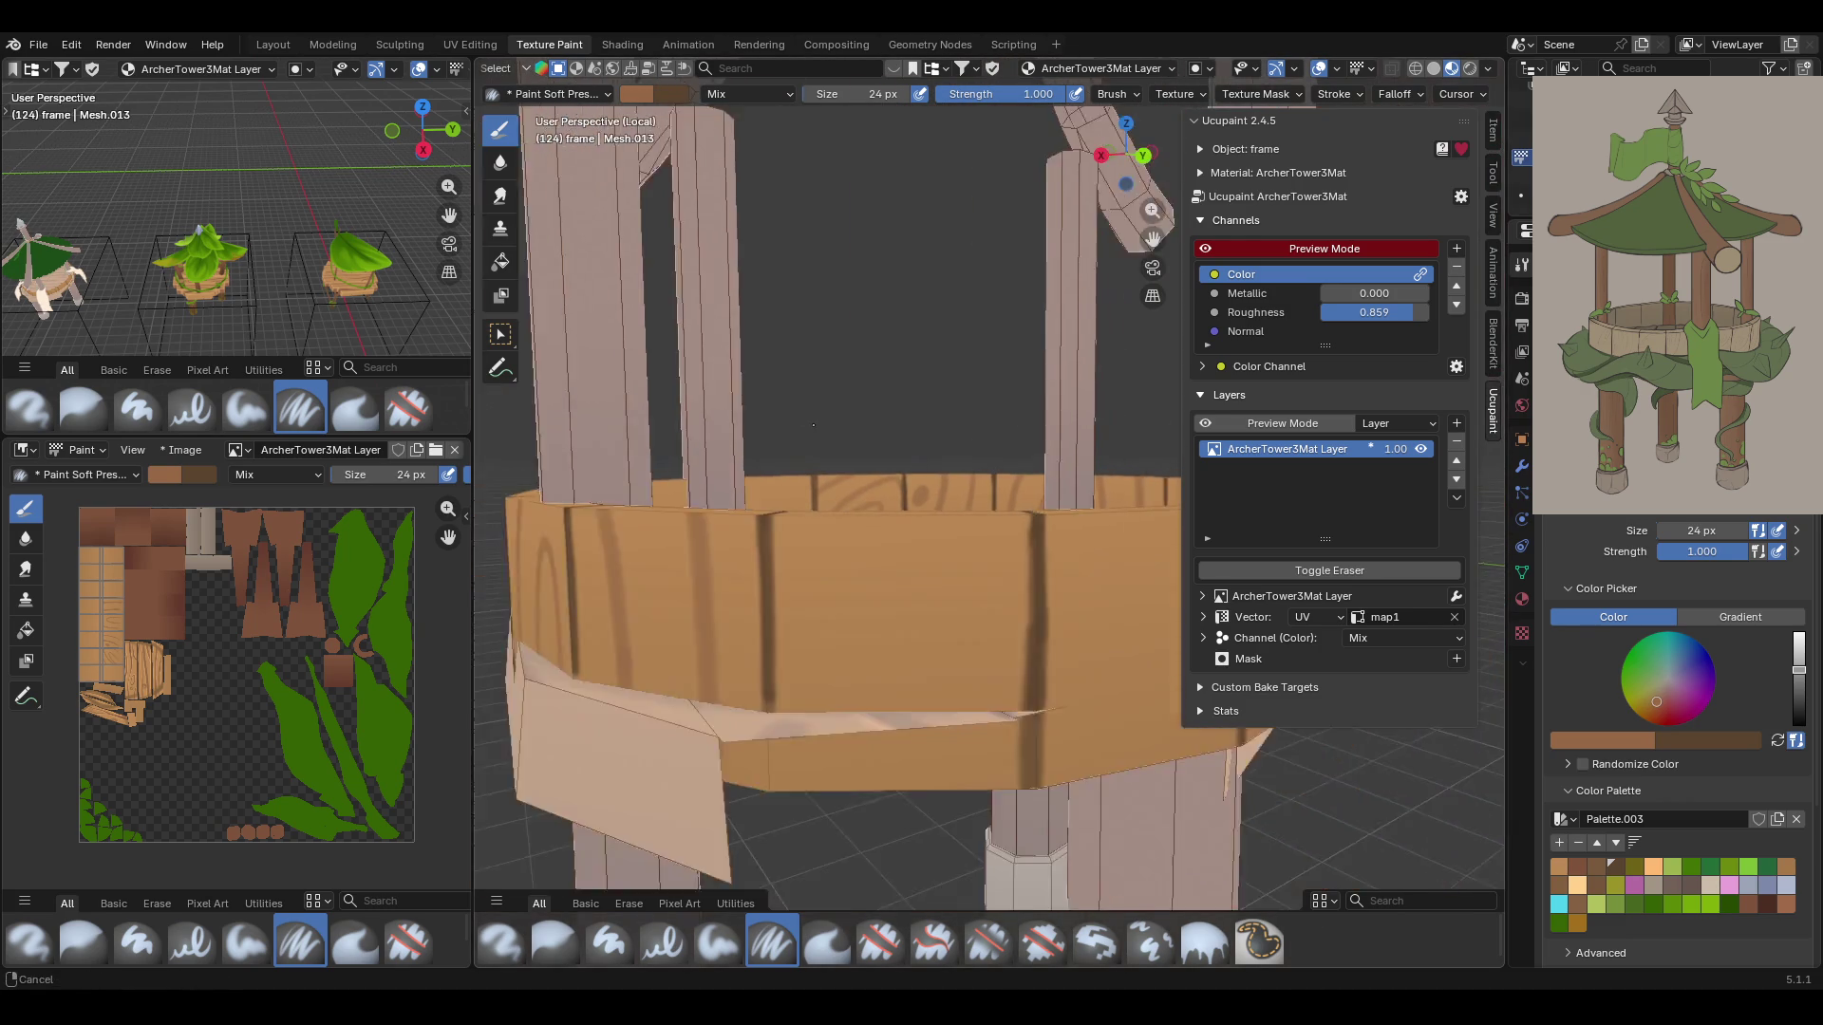
middle_drag(964, 449, 992, 439)
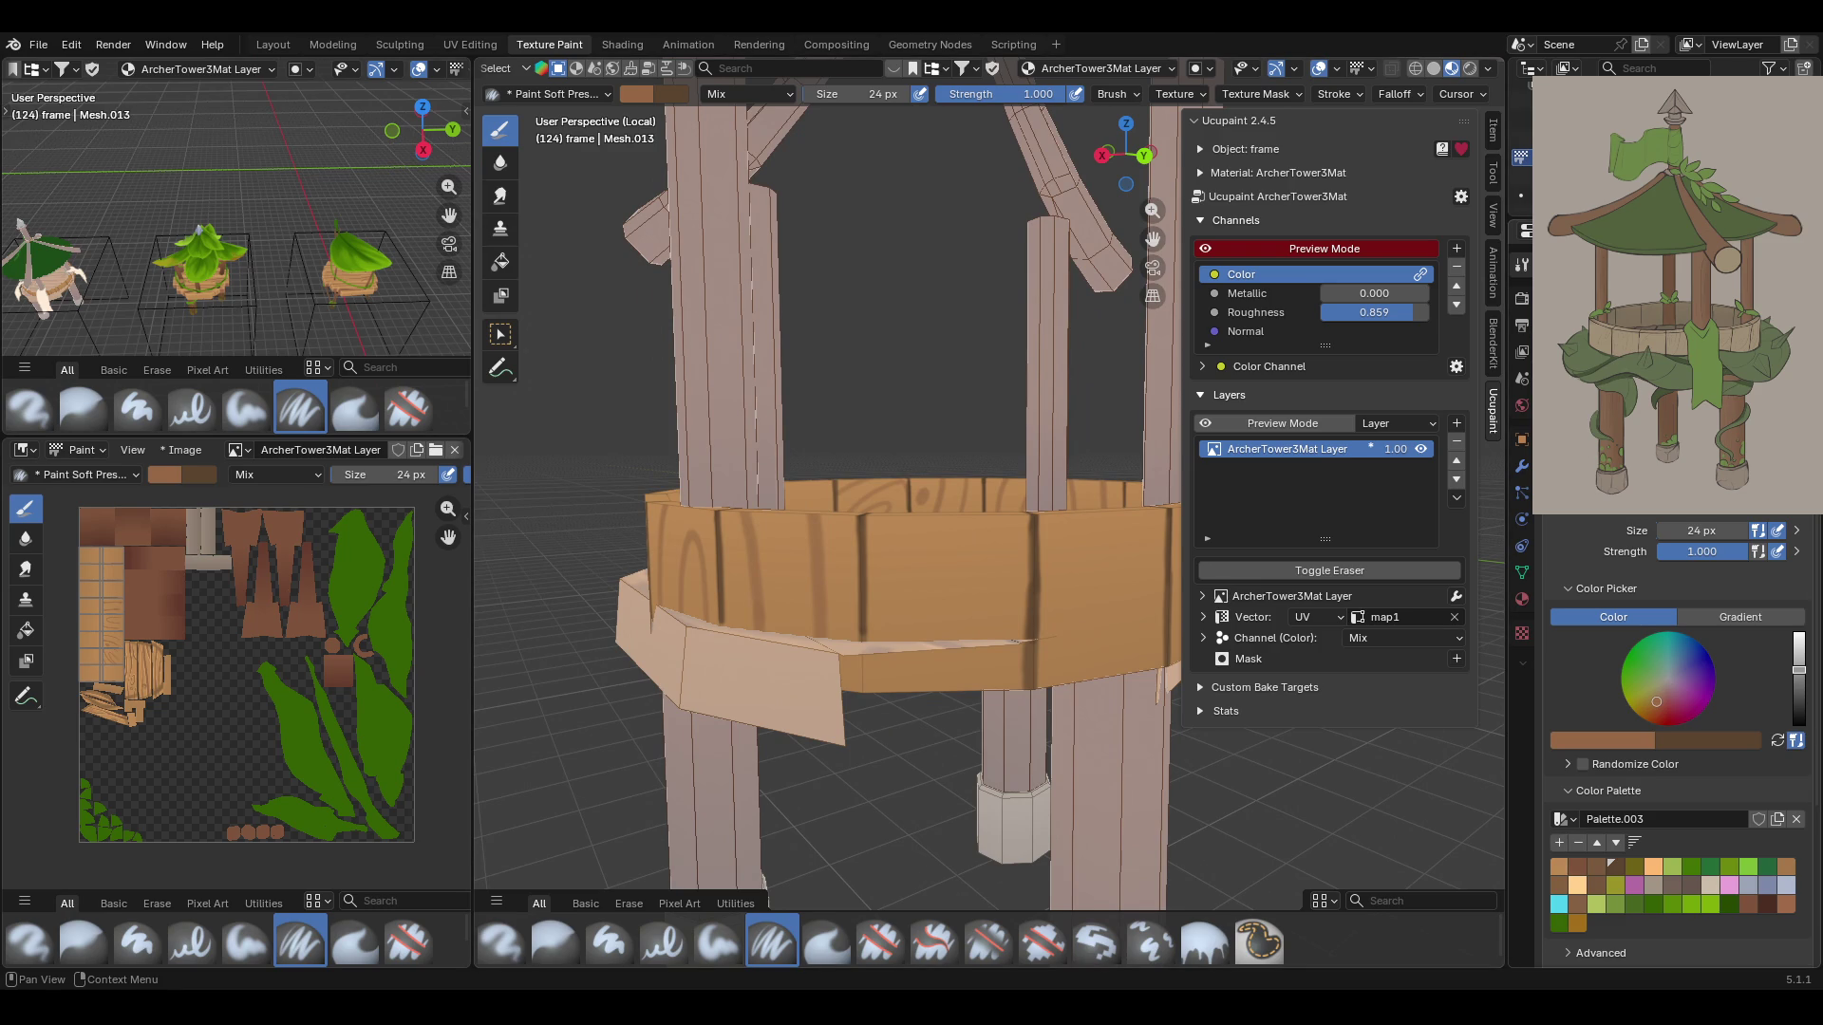
middle_drag(928, 415, 913, 368)
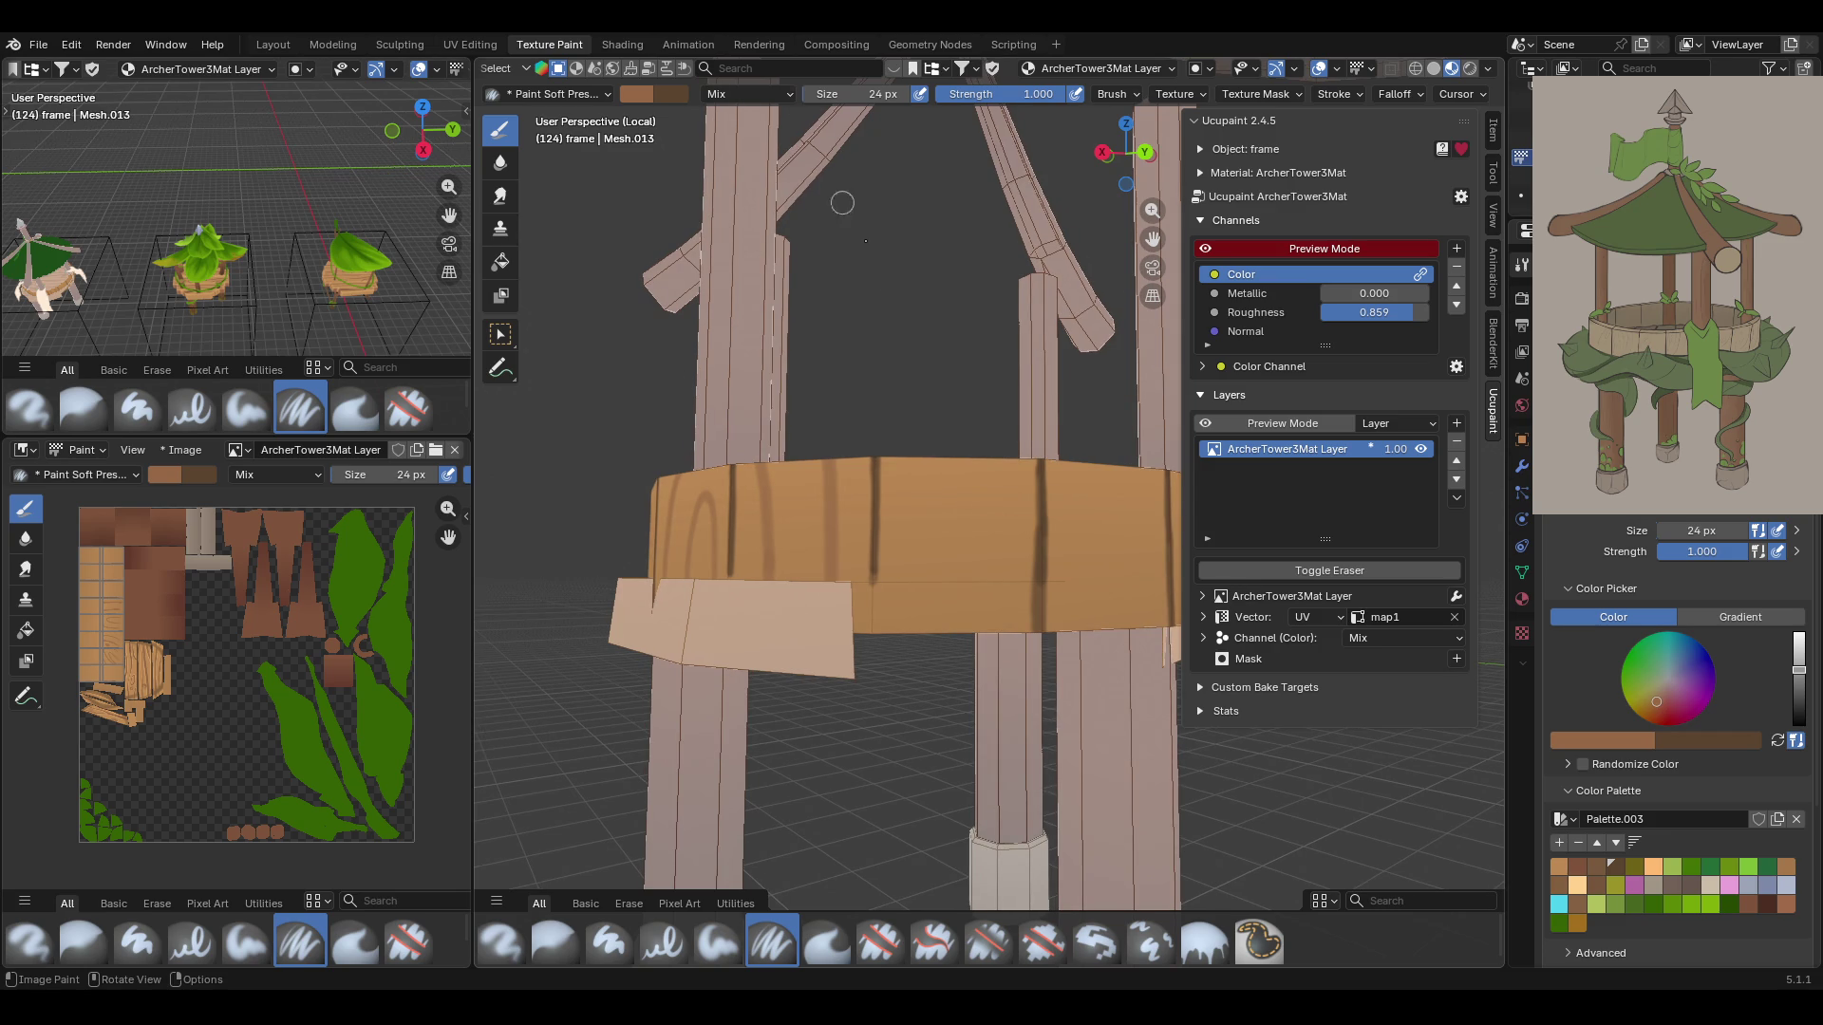
Paint dark wavy grain lines across the rim planks
mouse_move(921, 454)
mouse_down()
mouse_move(945, 584)
mouse_move(914, 523)
mouse_up()
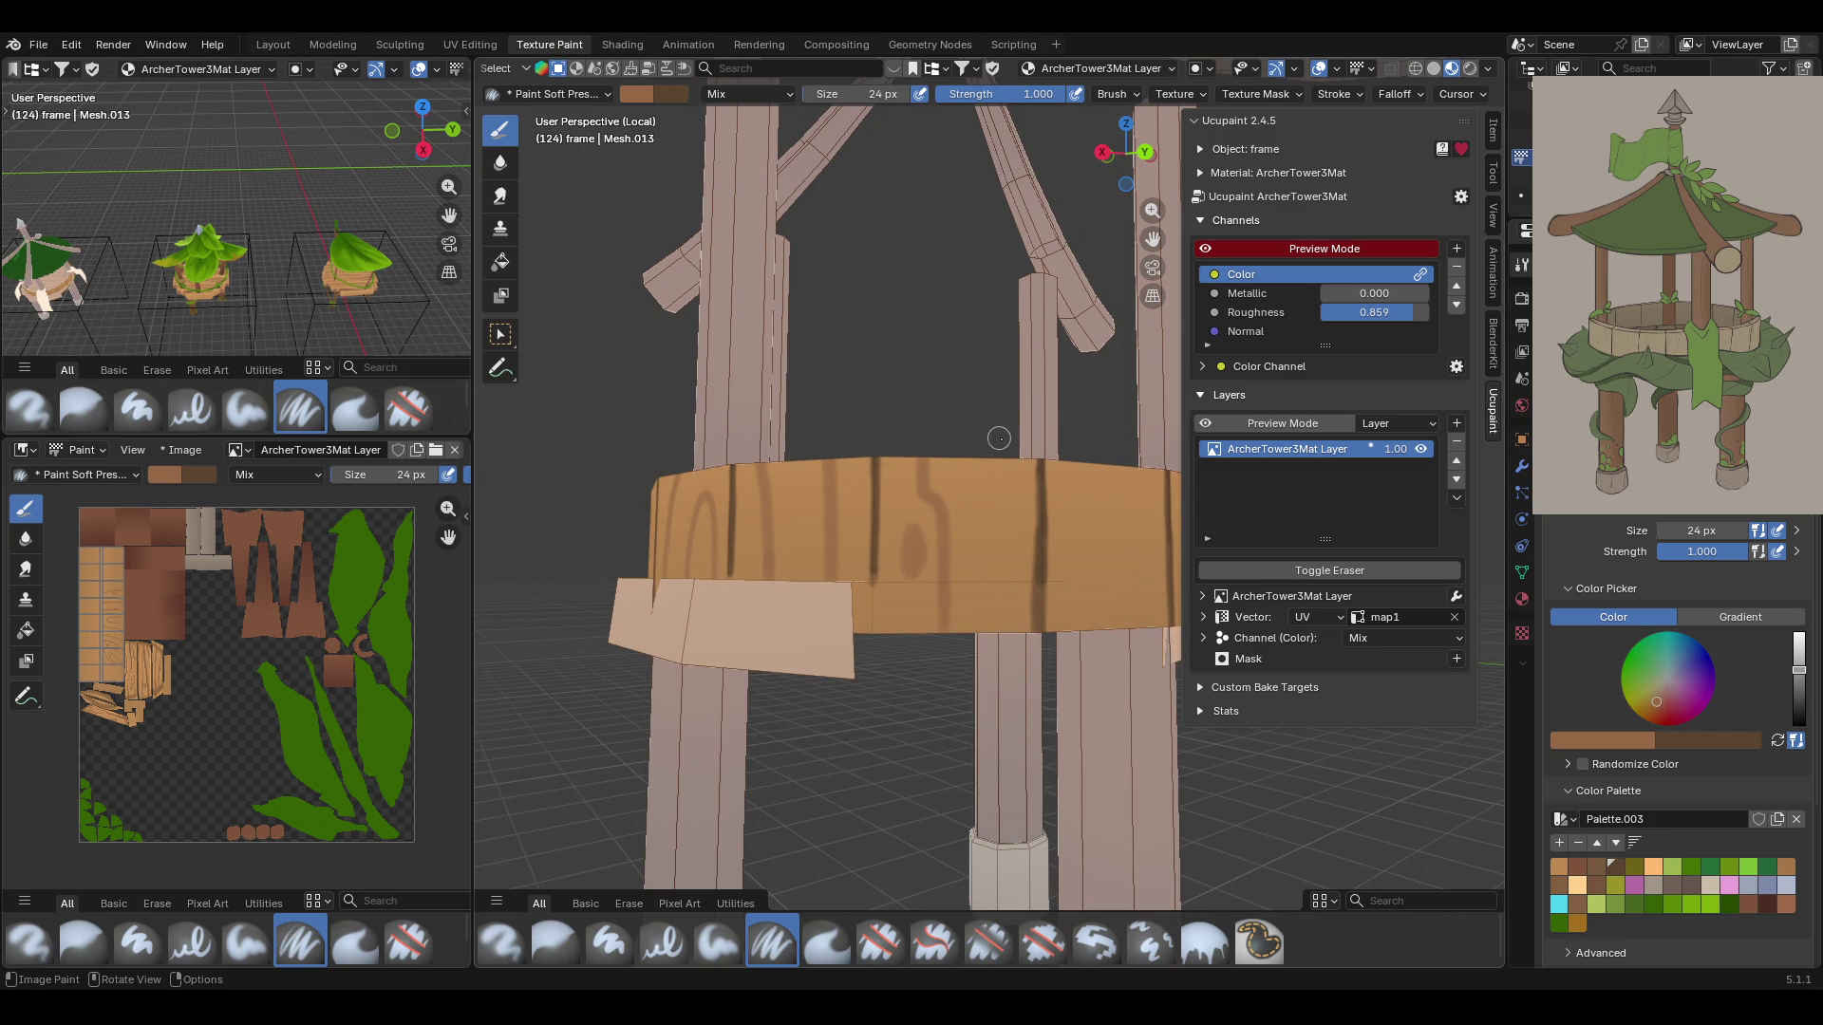
drag(983, 456, 992, 622)
mouse_move(1151, 249)
middle_down()
mouse_move(908, 421)
mouse_move(864, 419)
middle_up()
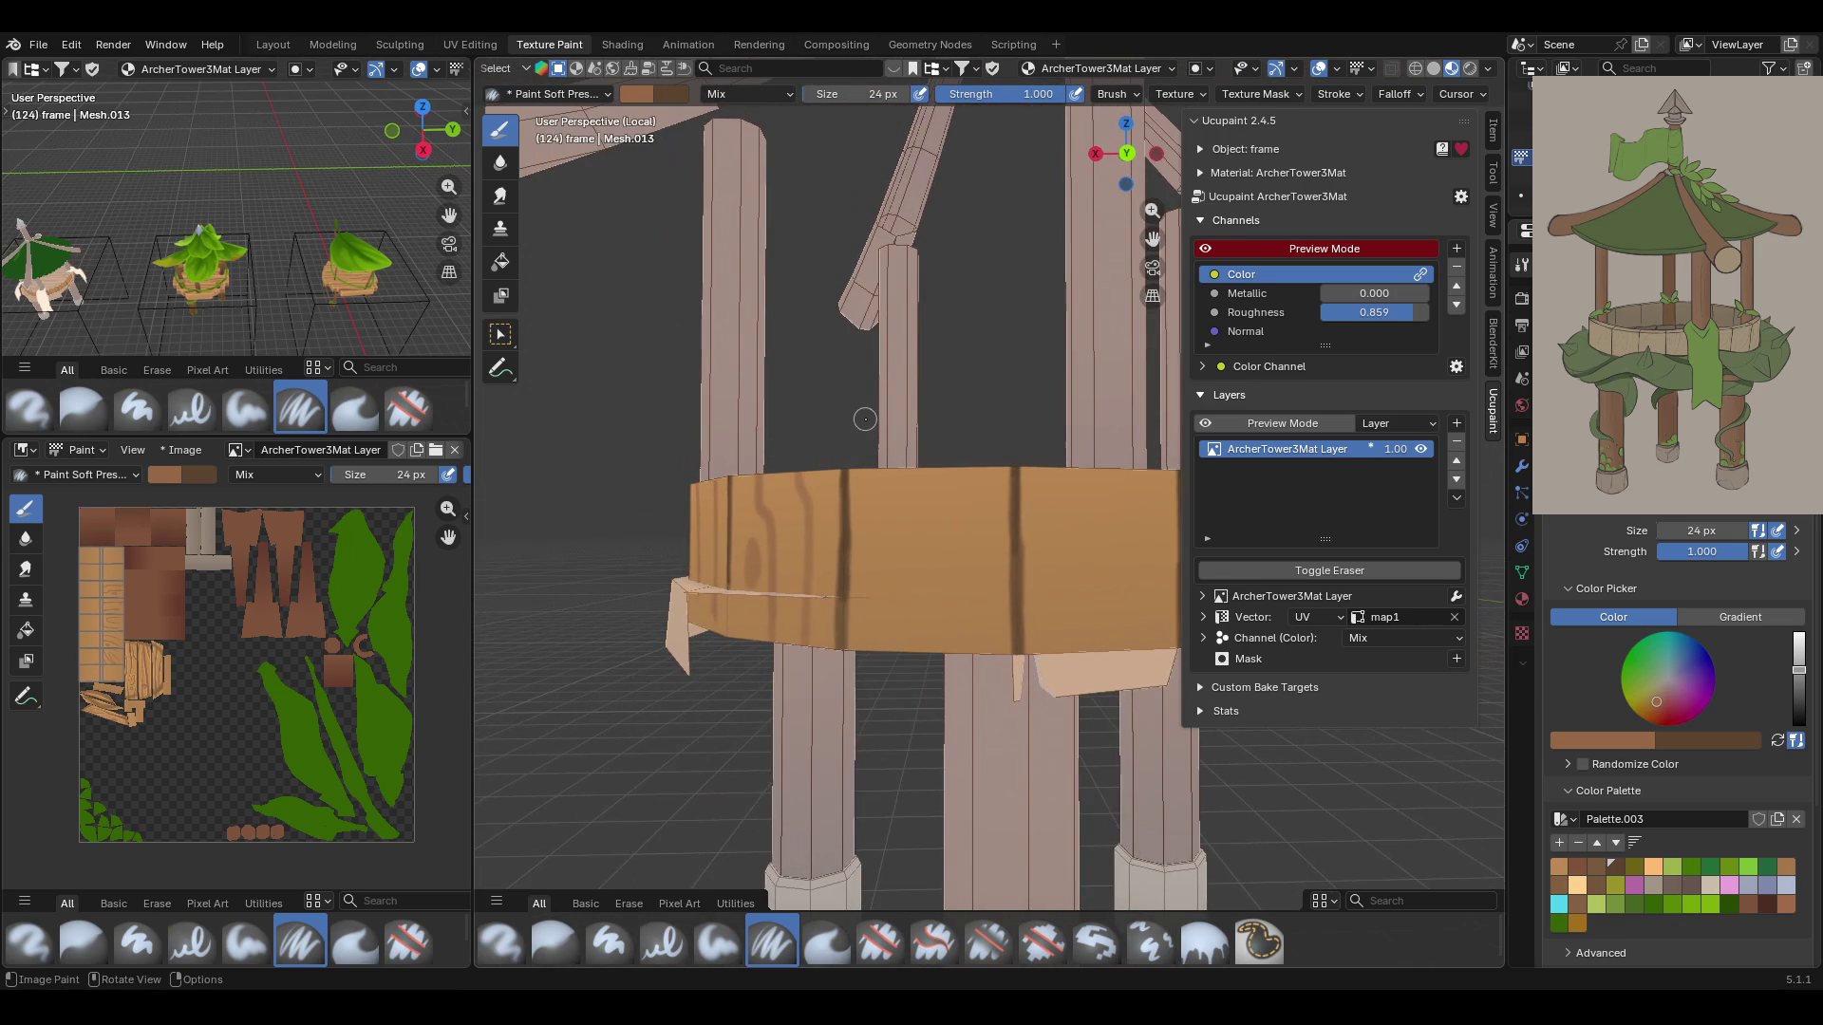
mouse_move(929, 668)
mouse_down()
mouse_move(928, 610)
mouse_move(891, 541)
mouse_move(894, 446)
mouse_move(957, 529)
mouse_move(964, 650)
mouse_up()
mouse_move(917, 479)
mouse_down()
mouse_move(913, 462)
mouse_move(922, 527)
mouse_move(940, 445)
mouse_up()
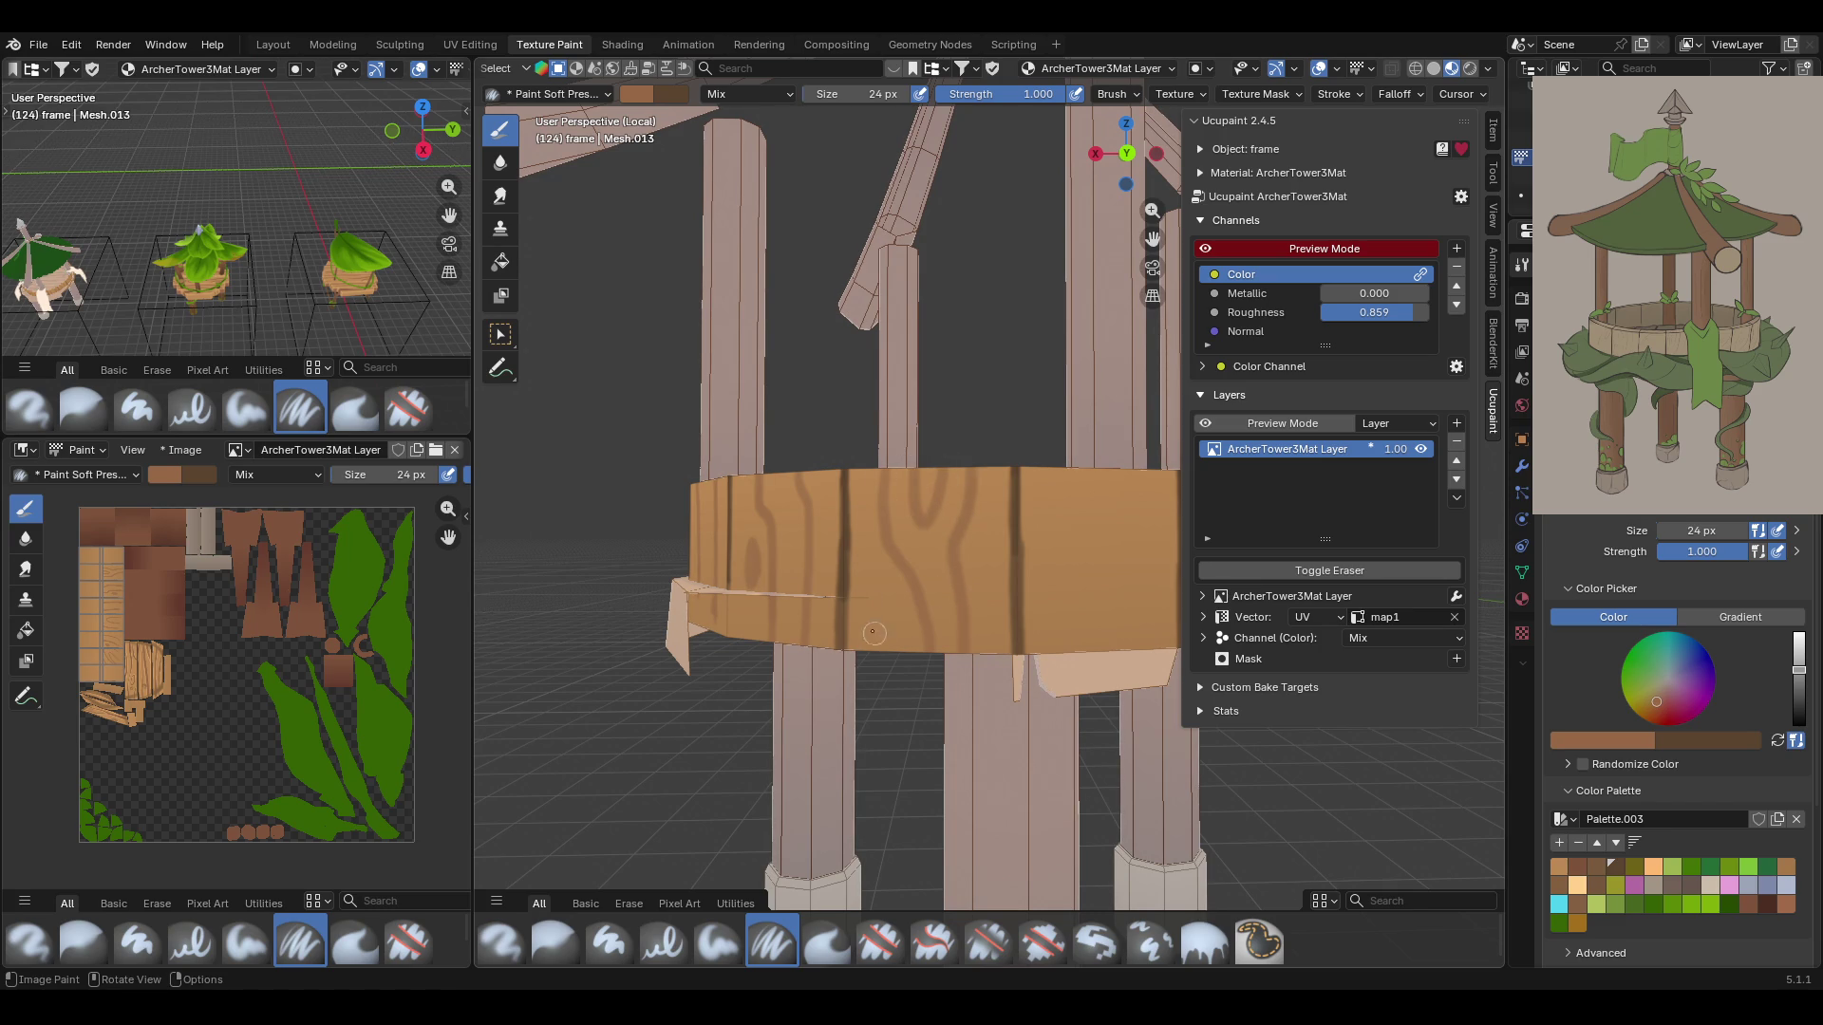
drag(852, 581, 881, 676)
Add dark grain lines, a U-shaped swirl and a diagonal stroke on the rim
mouse_move(1137, 266)
middle_down()
mouse_move(1063, 313)
mouse_move(897, 488)
middle_up()
mouse_move(756, 478)
mouse_down()
mouse_move(814, 611)
mouse_move(802, 669)
mouse_up()
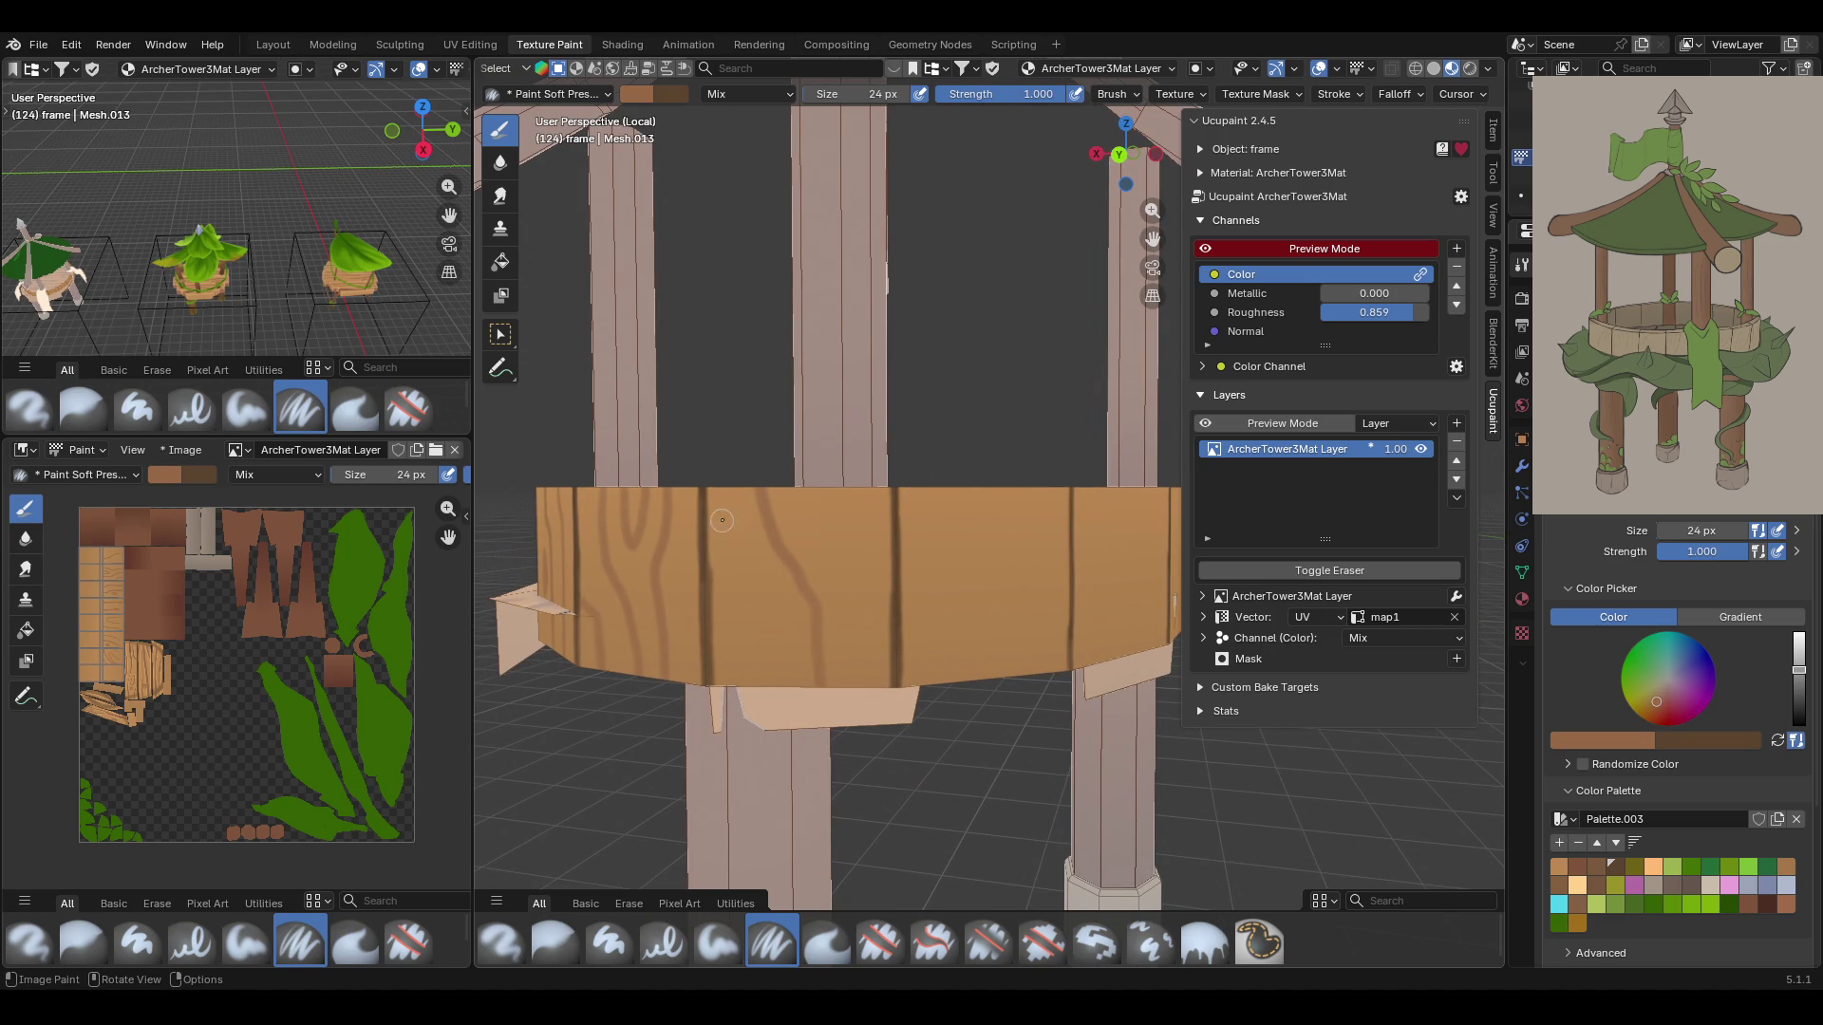
drag(727, 482, 746, 676)
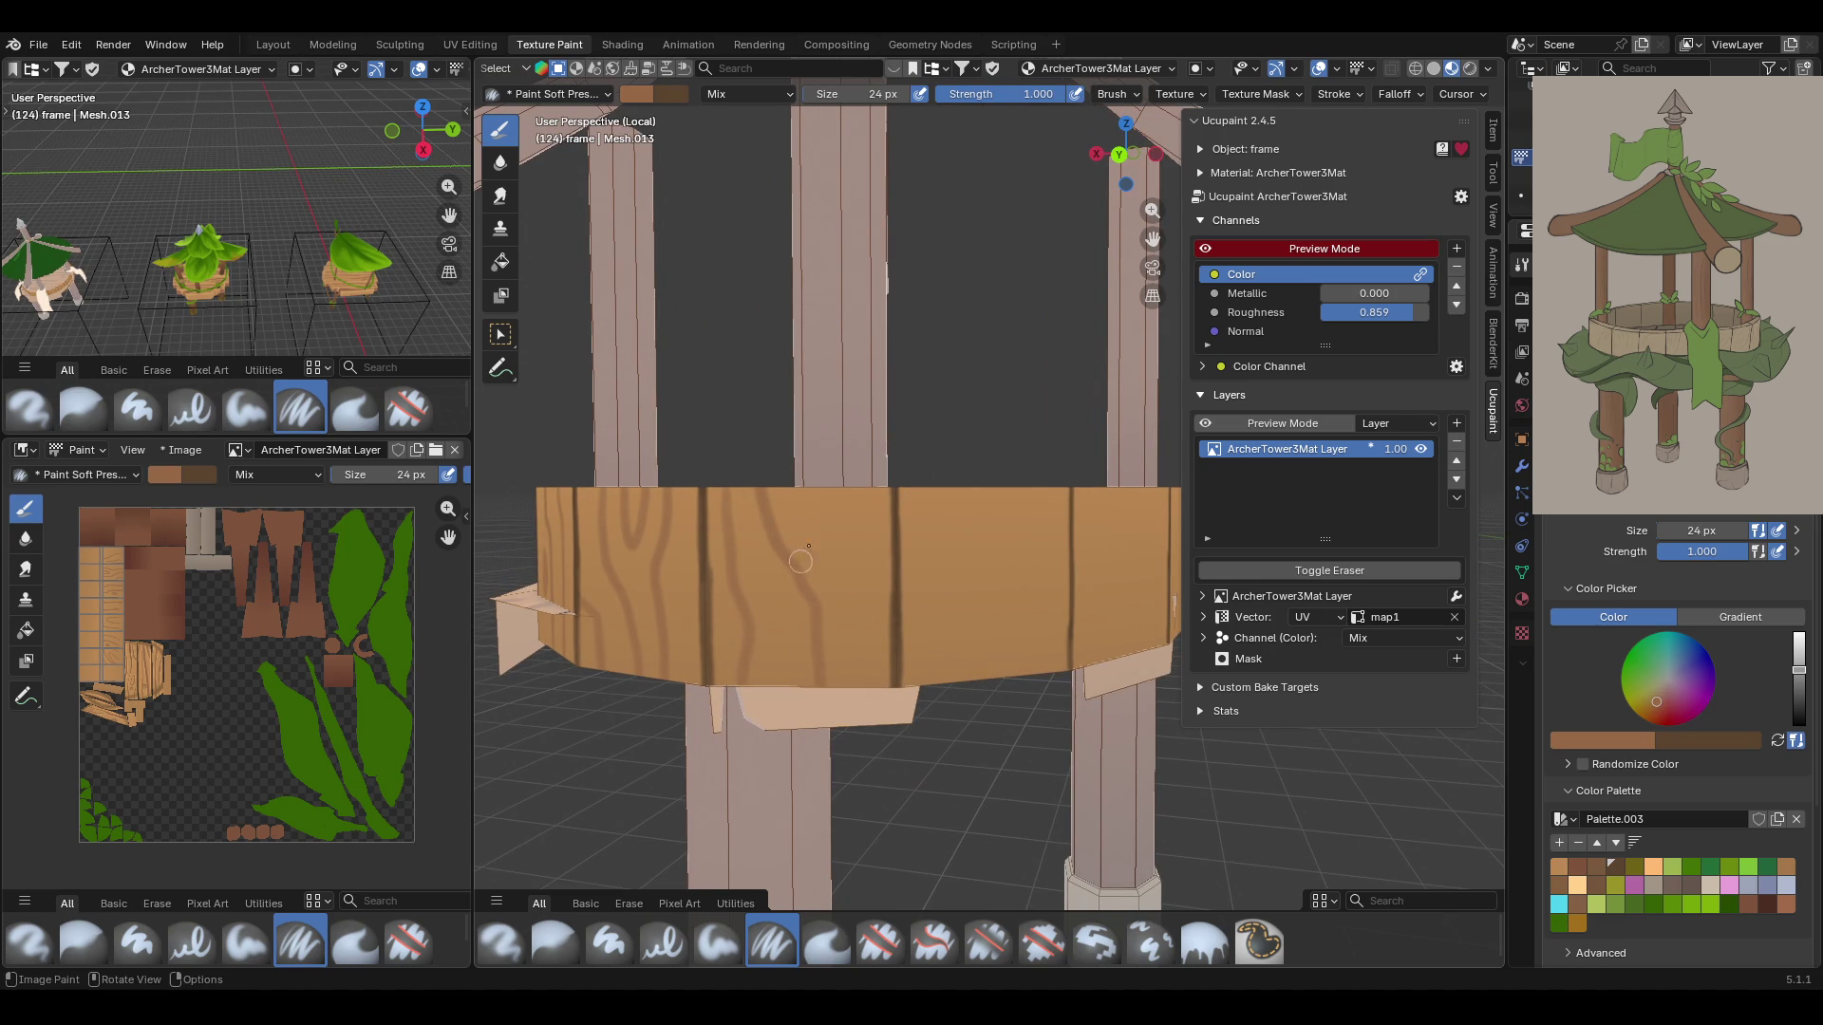
mouse_move(815, 486)
mouse_down()
mouse_move(812, 513)
mouse_move(858, 561)
mouse_move(864, 490)
mouse_up()
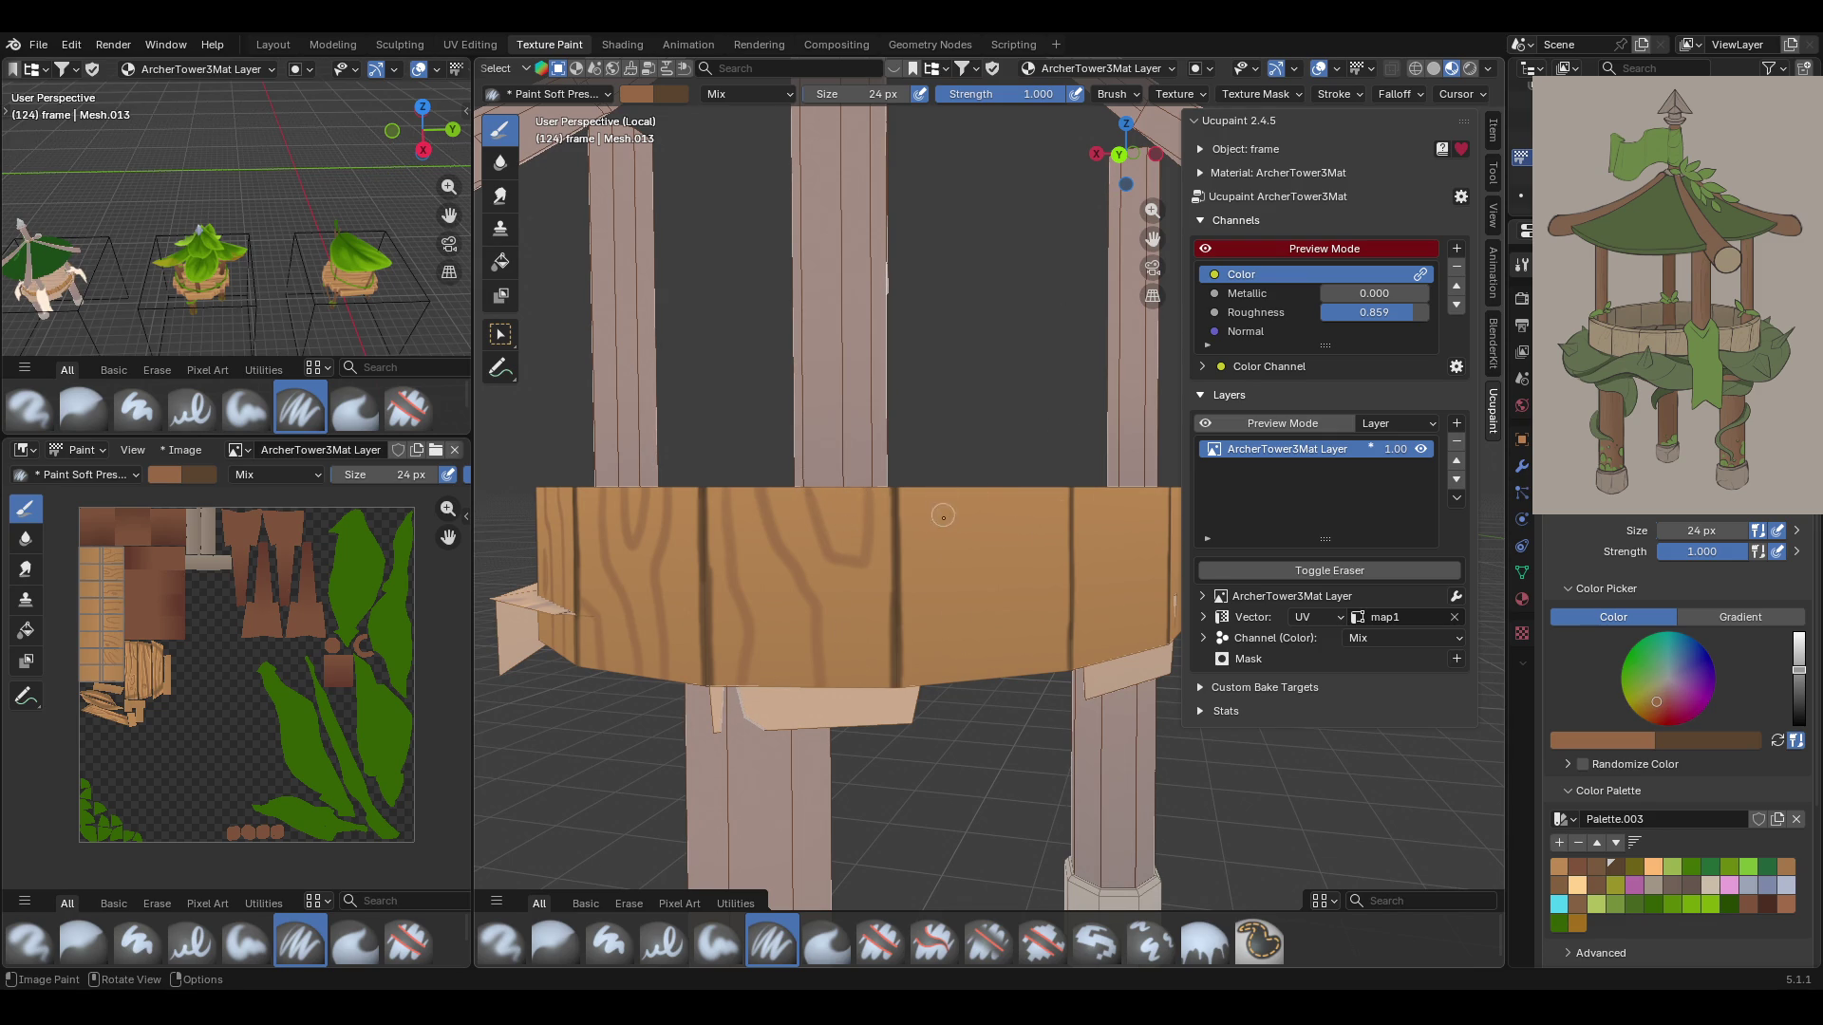
mouse_move(942, 671)
mouse_down()
mouse_move(934, 623)
mouse_move(959, 570)
mouse_move(1010, 690)
mouse_up()
drag(947, 485, 1009, 670)
mouse_move(1015, 511)
mouse_down()
mouse_move(1013, 490)
mouse_move(1068, 625)
mouse_up()
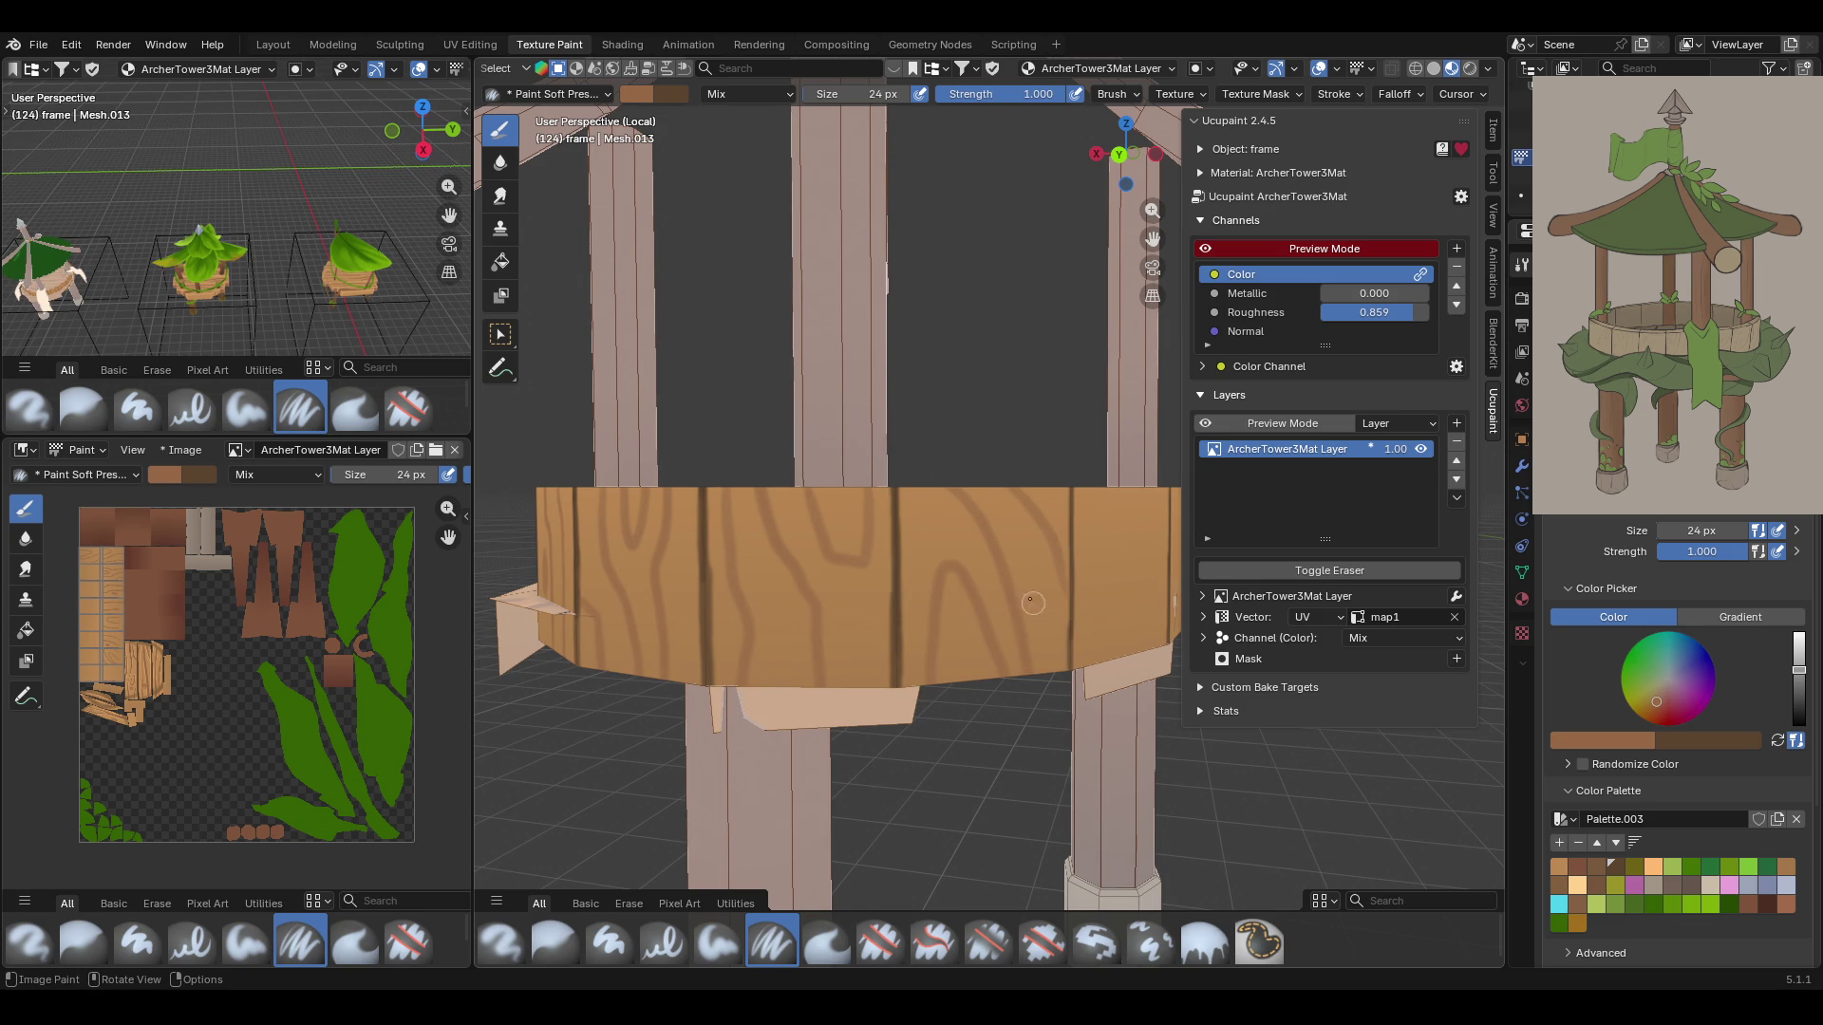
Paint a vertical grain line and a curved knot, redoing the curve after undo
mouse_move(956, 397)
middle_down()
mouse_move(902, 436)
mouse_move(922, 466)
middle_up()
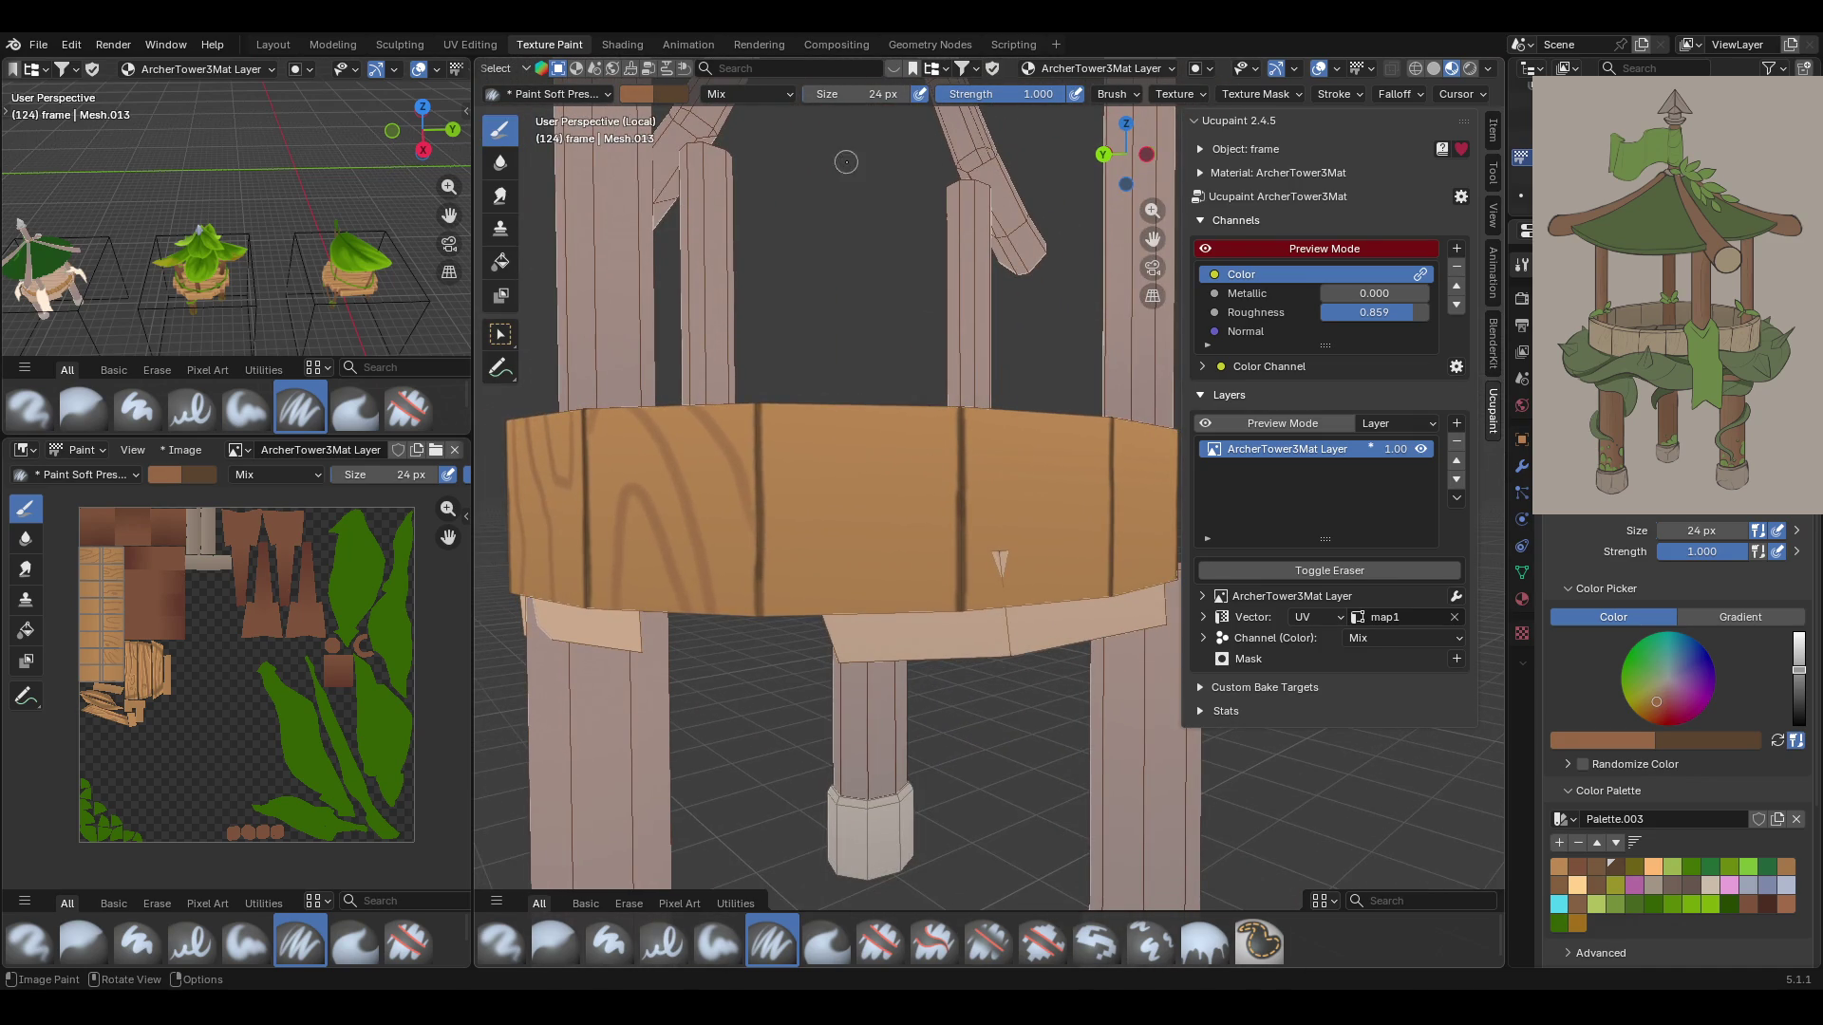
mouse_move(799, 403)
mouse_down()
mouse_move(826, 606)
mouse_move(858, 609)
mouse_up()
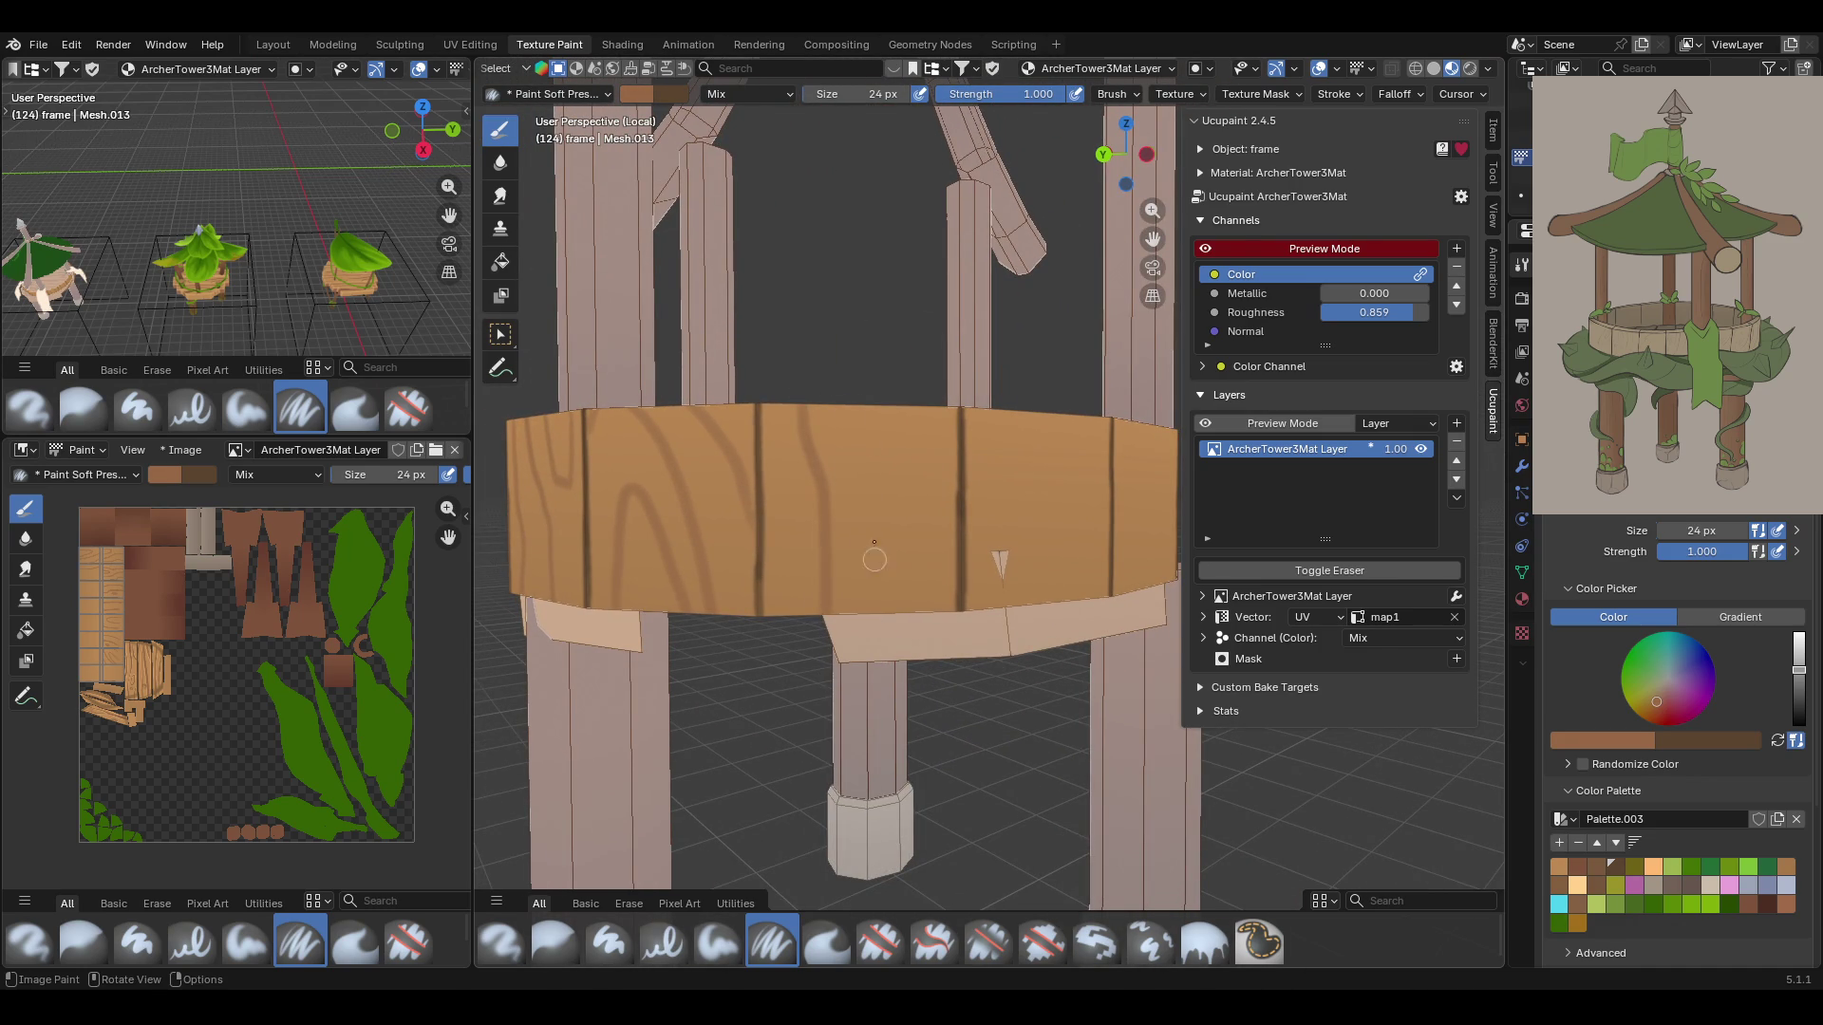
mouse_move(847, 435)
mouse_down()
mouse_move(841, 456)
mouse_move(835, 430)
mouse_move(883, 457)
mouse_move(937, 456)
mouse_move(879, 532)
mouse_move(868, 609)
mouse_up()
key(ctrl+z)
mouse_move(917, 411)
mouse_down()
mouse_move(872, 536)
mouse_move(869, 610)
mouse_up()
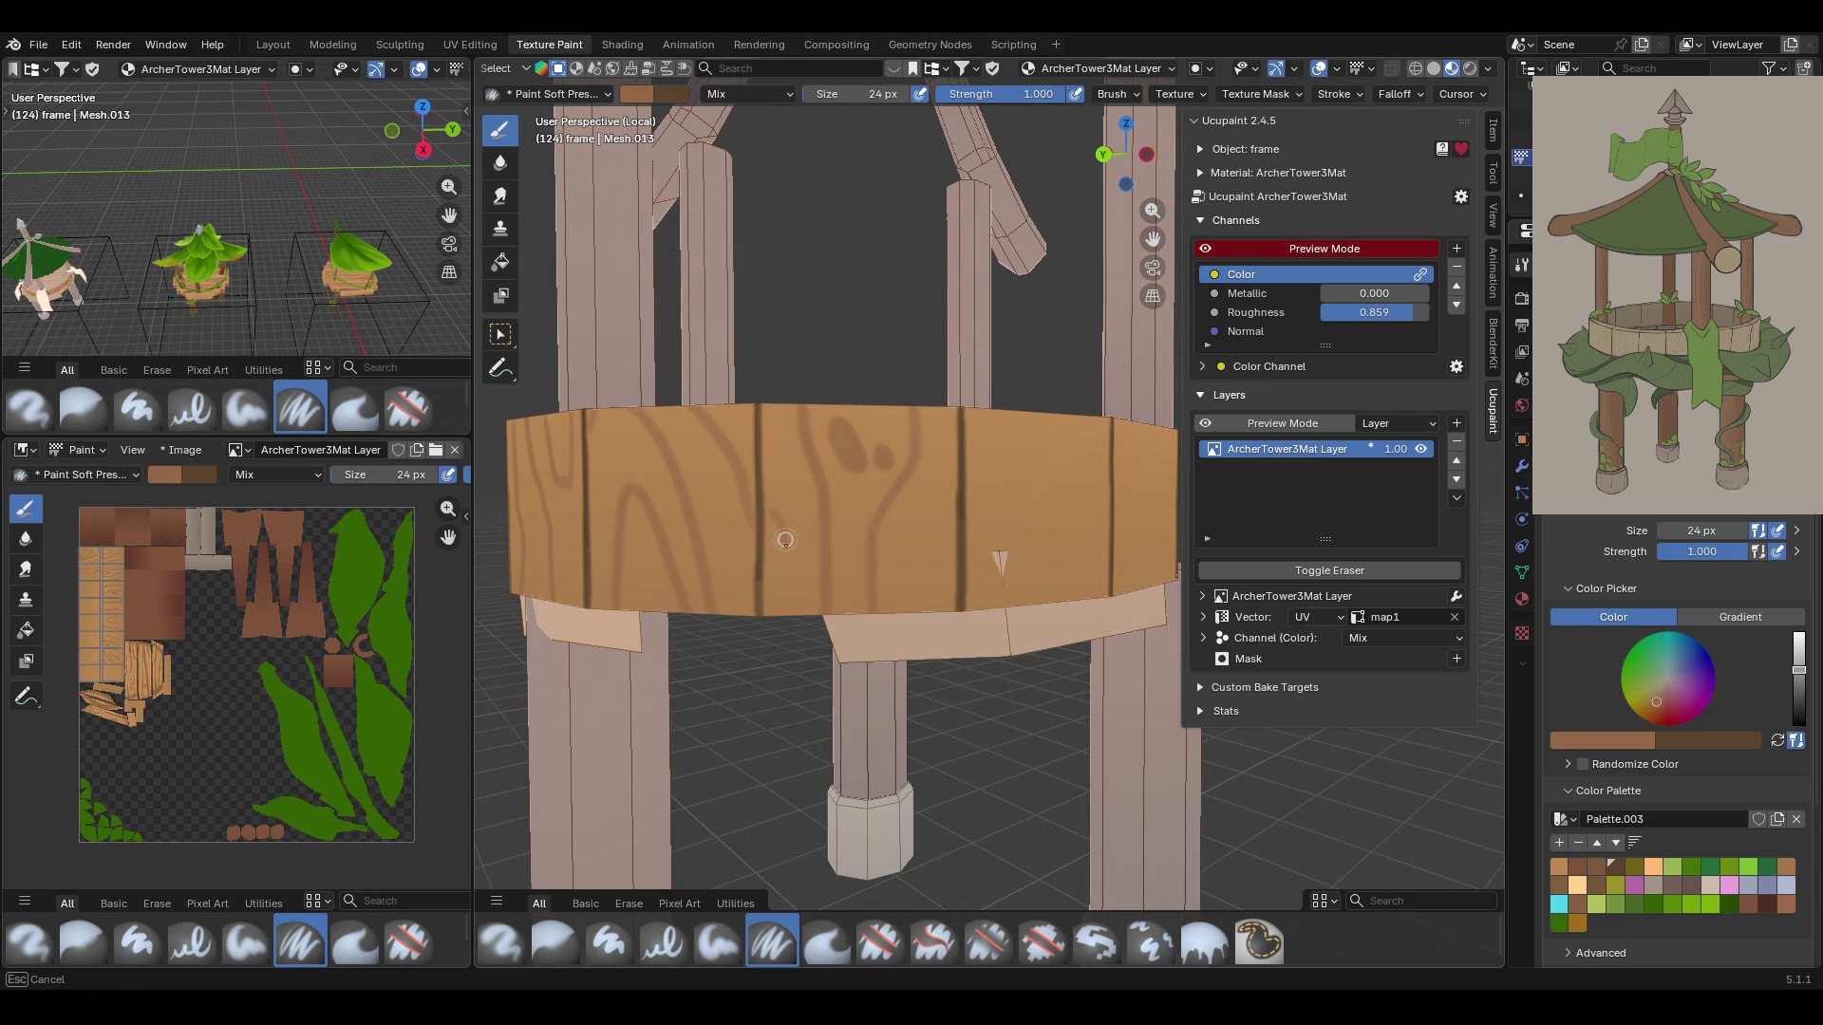
mouse_move(955, 482)
mouse_down()
mouse_move(914, 612)
mouse_move(950, 470)
mouse_up()
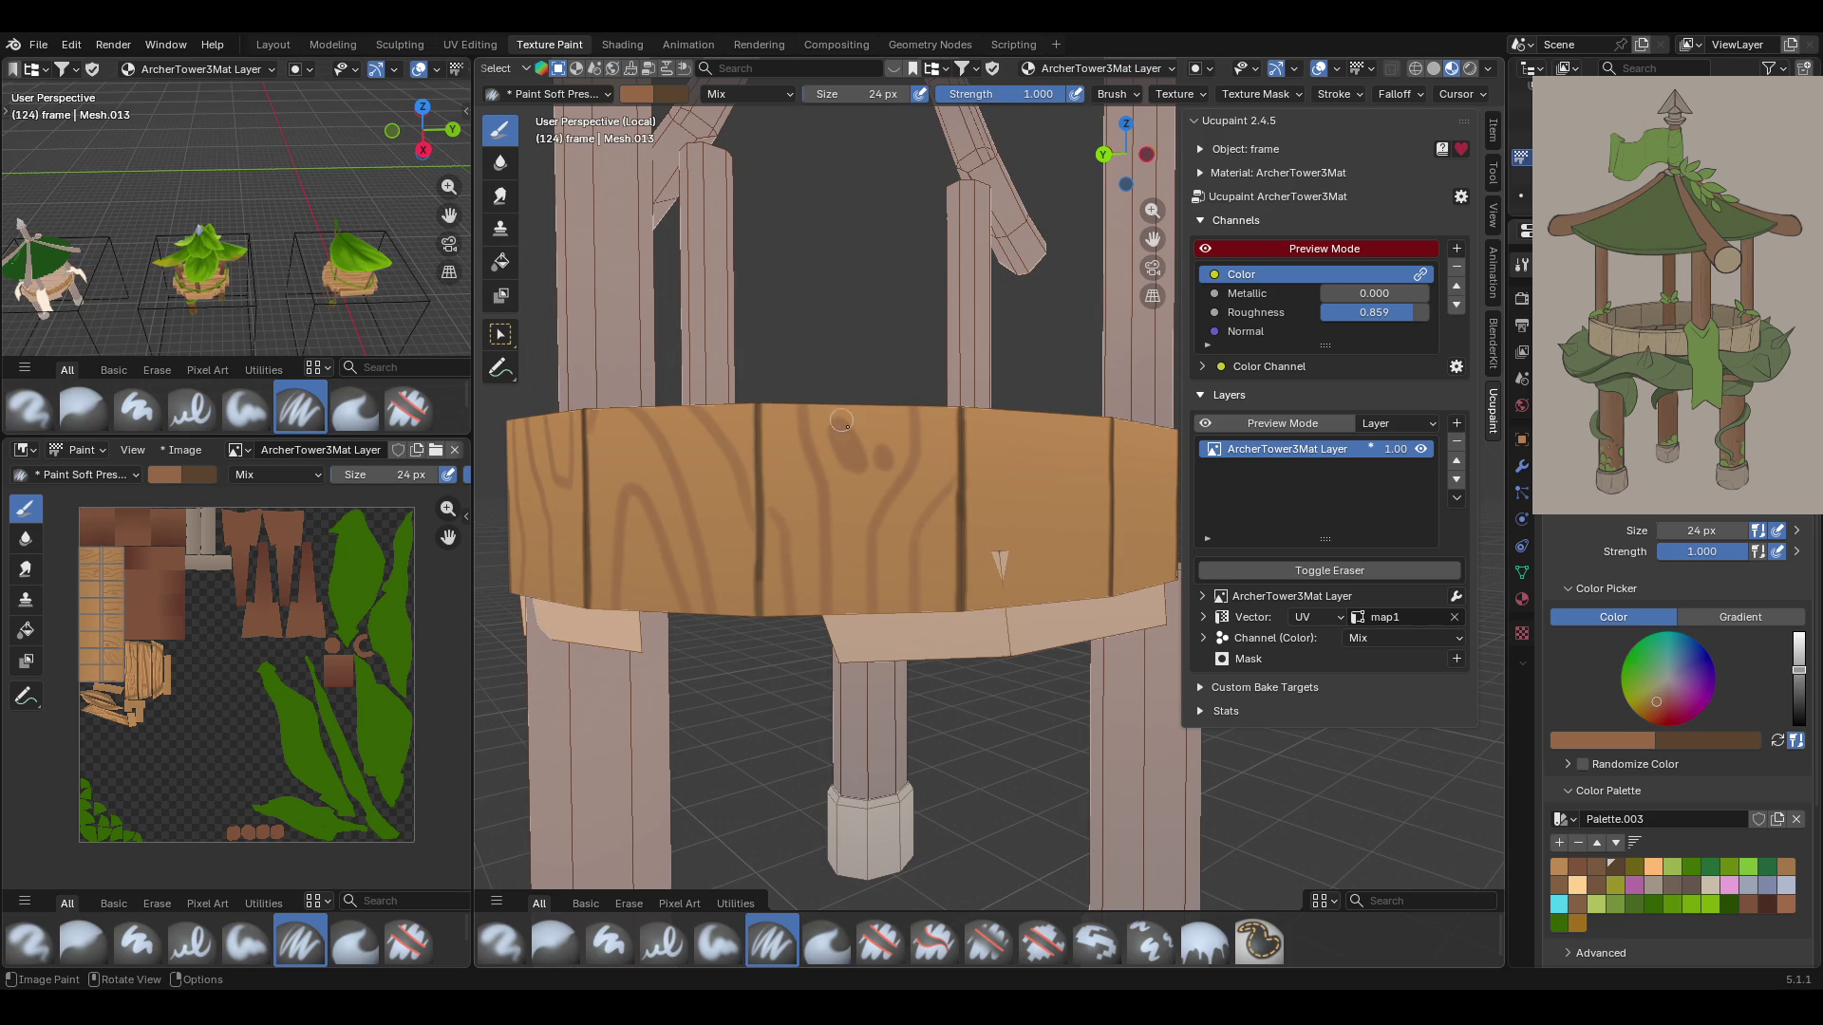
On another side, paint a curled grain line and curving strokes, redoing one fainter
middle_drag(1014, 462, 882, 395)
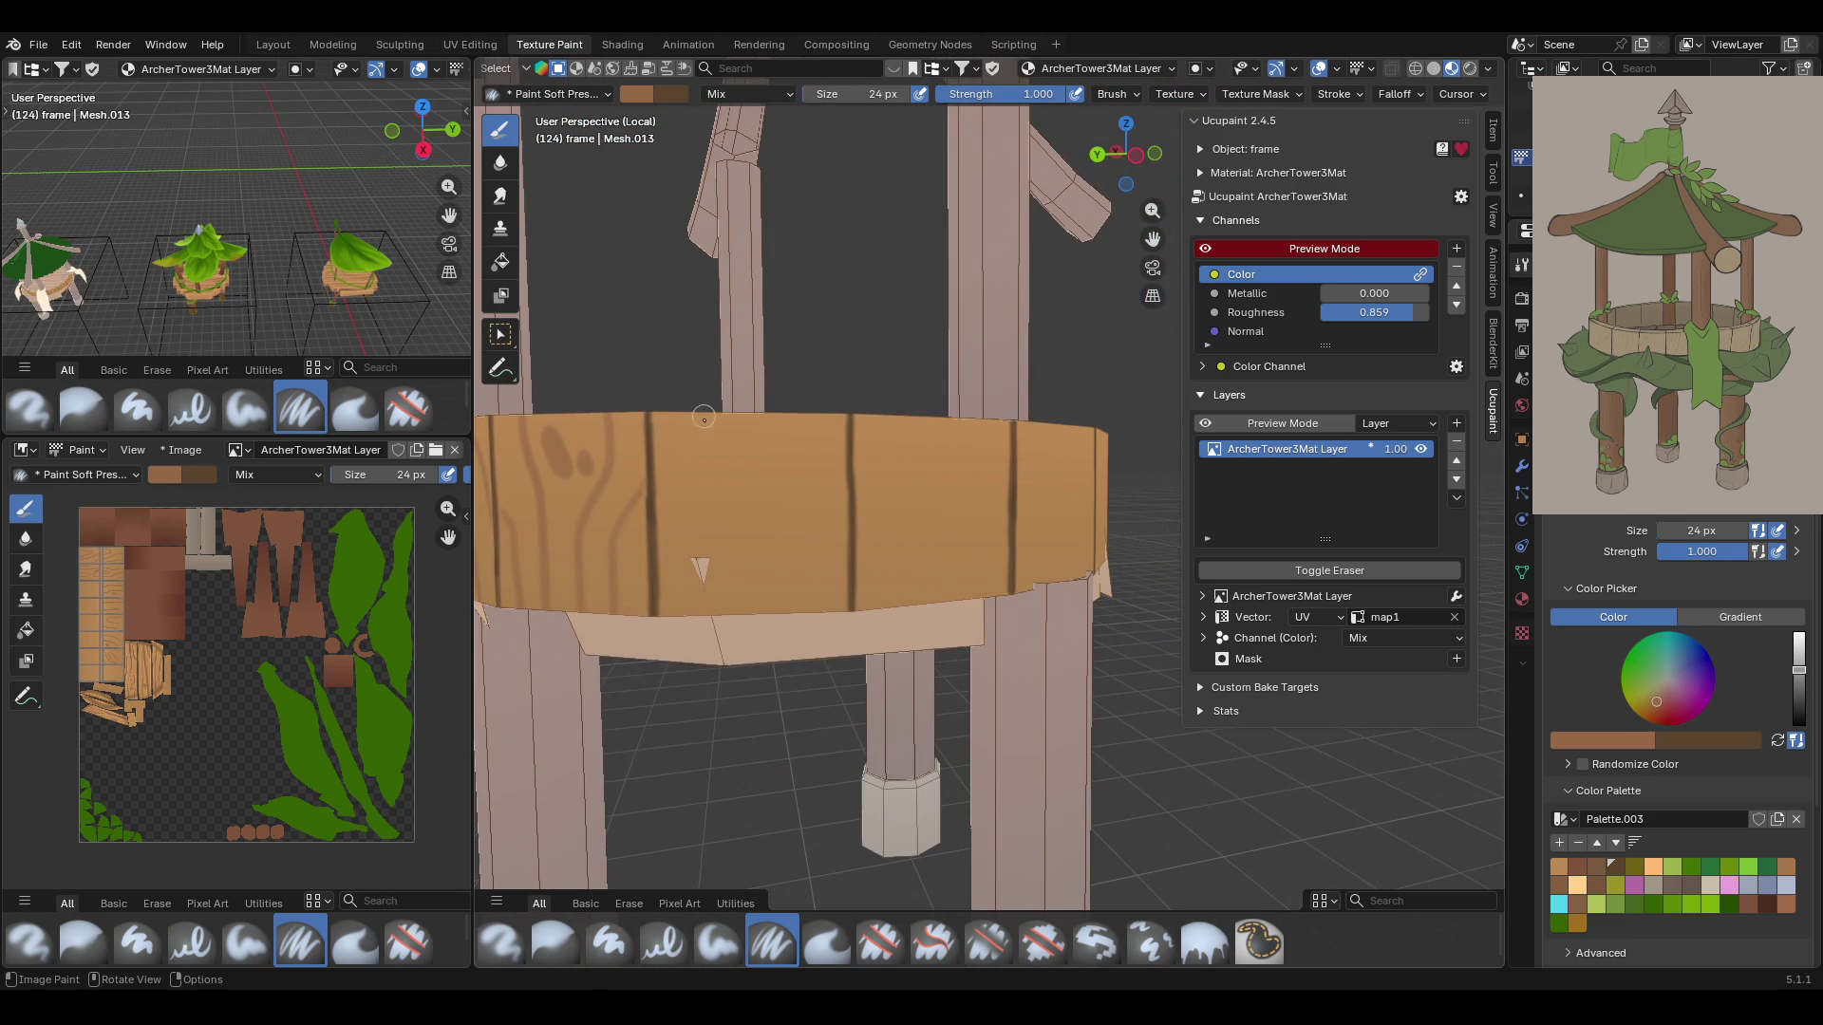
drag(708, 414, 712, 598)
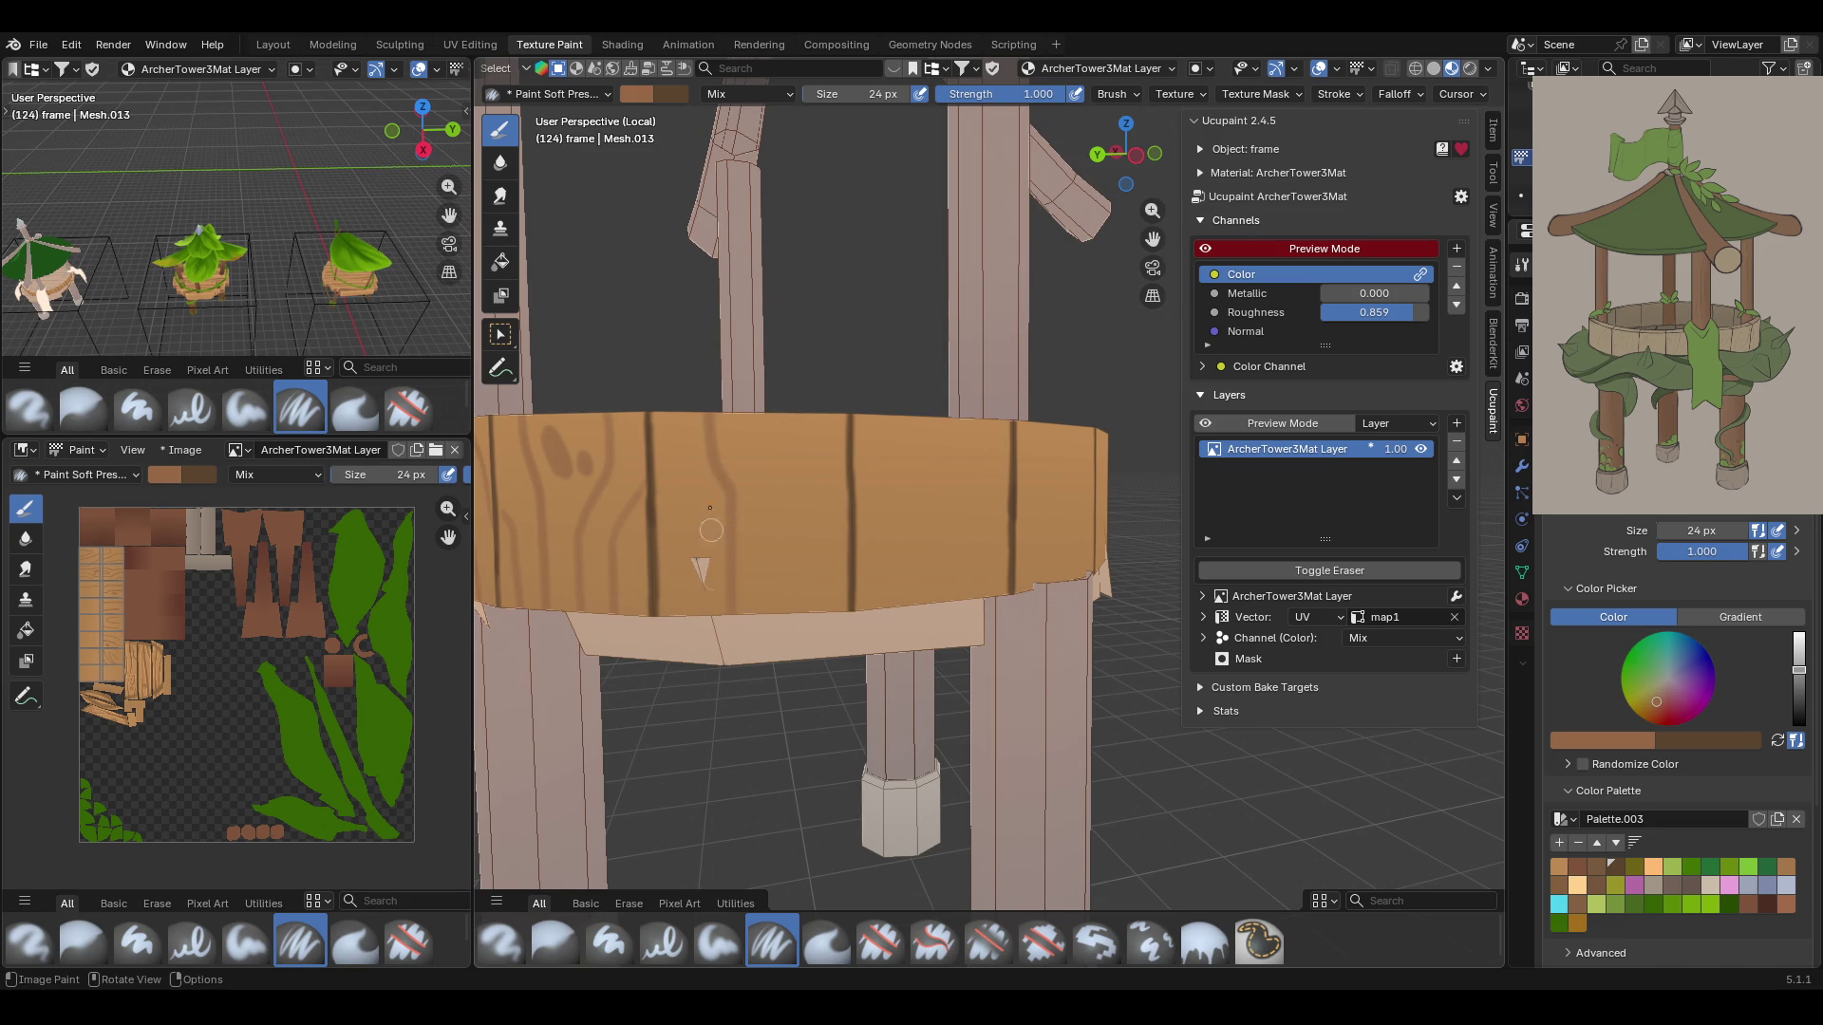
drag(667, 536, 696, 626)
drag(782, 405, 800, 607)
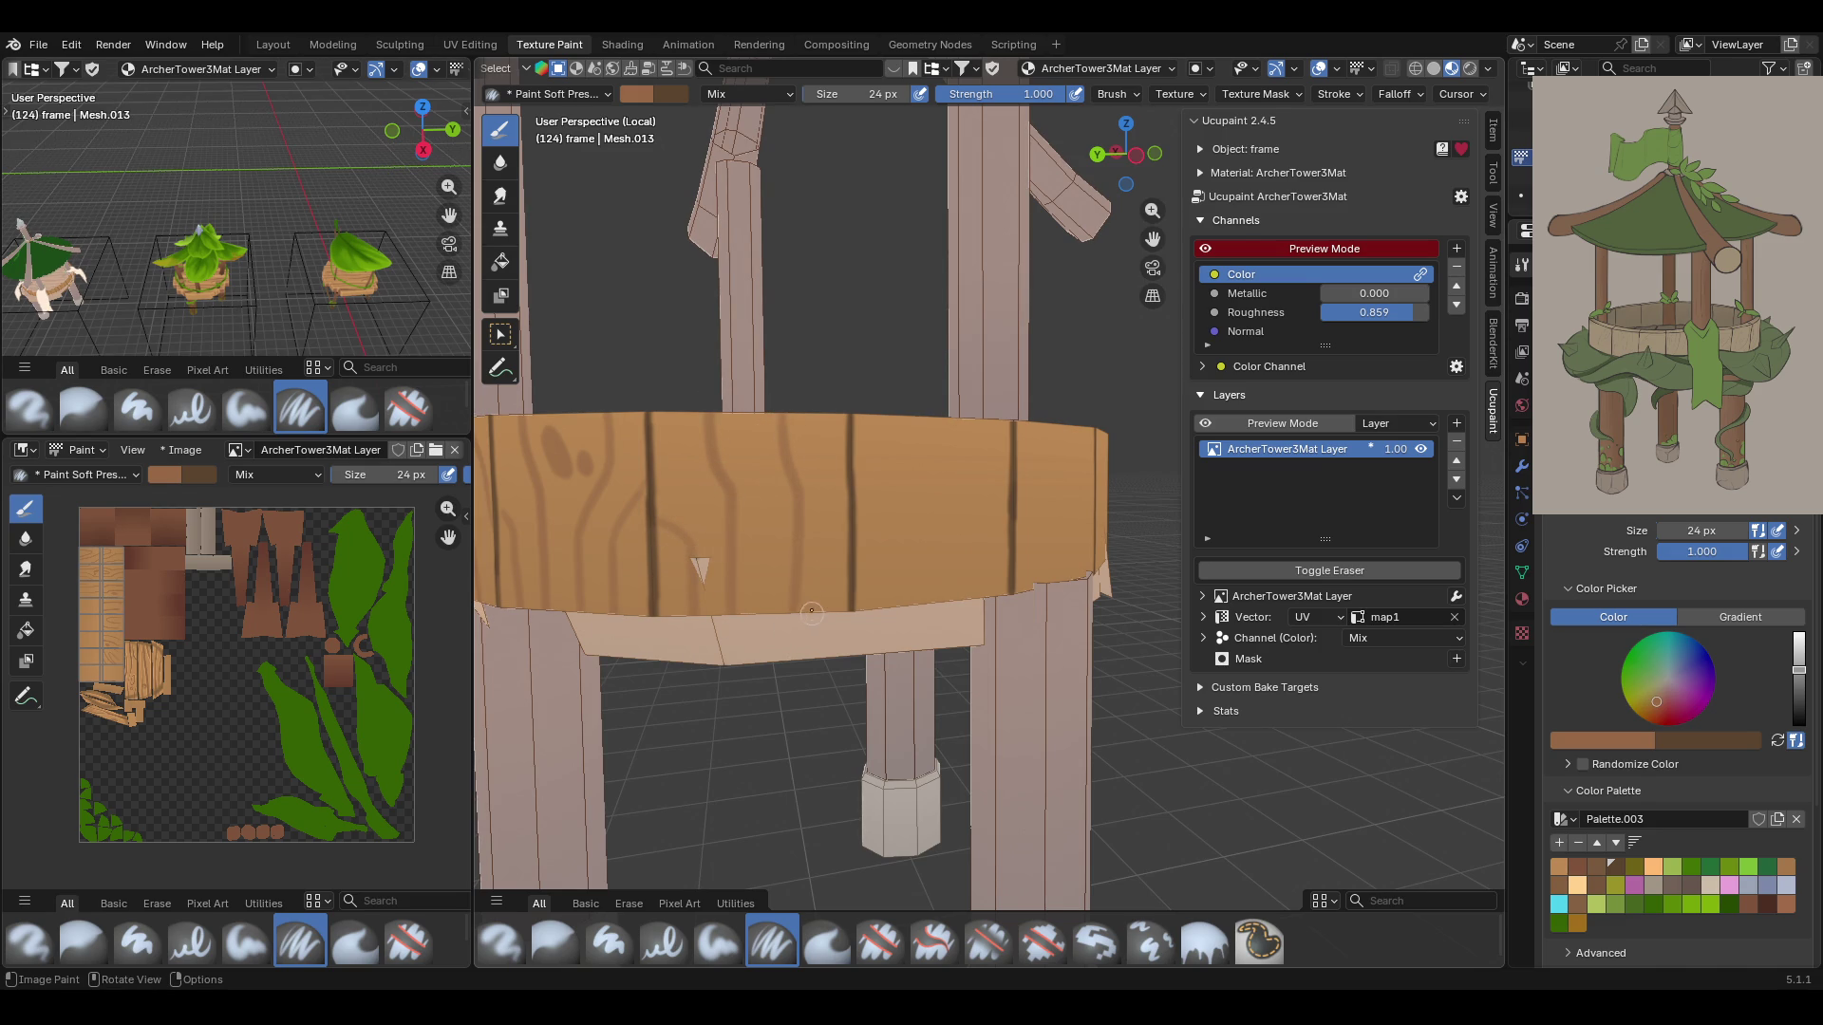
mouse_move(775, 399)
mouse_down()
mouse_move(794, 607)
mouse_move(794, 455)
mouse_move(795, 491)
mouse_up()
key(ctrl+z)
drag(765, 608, 779, 461)
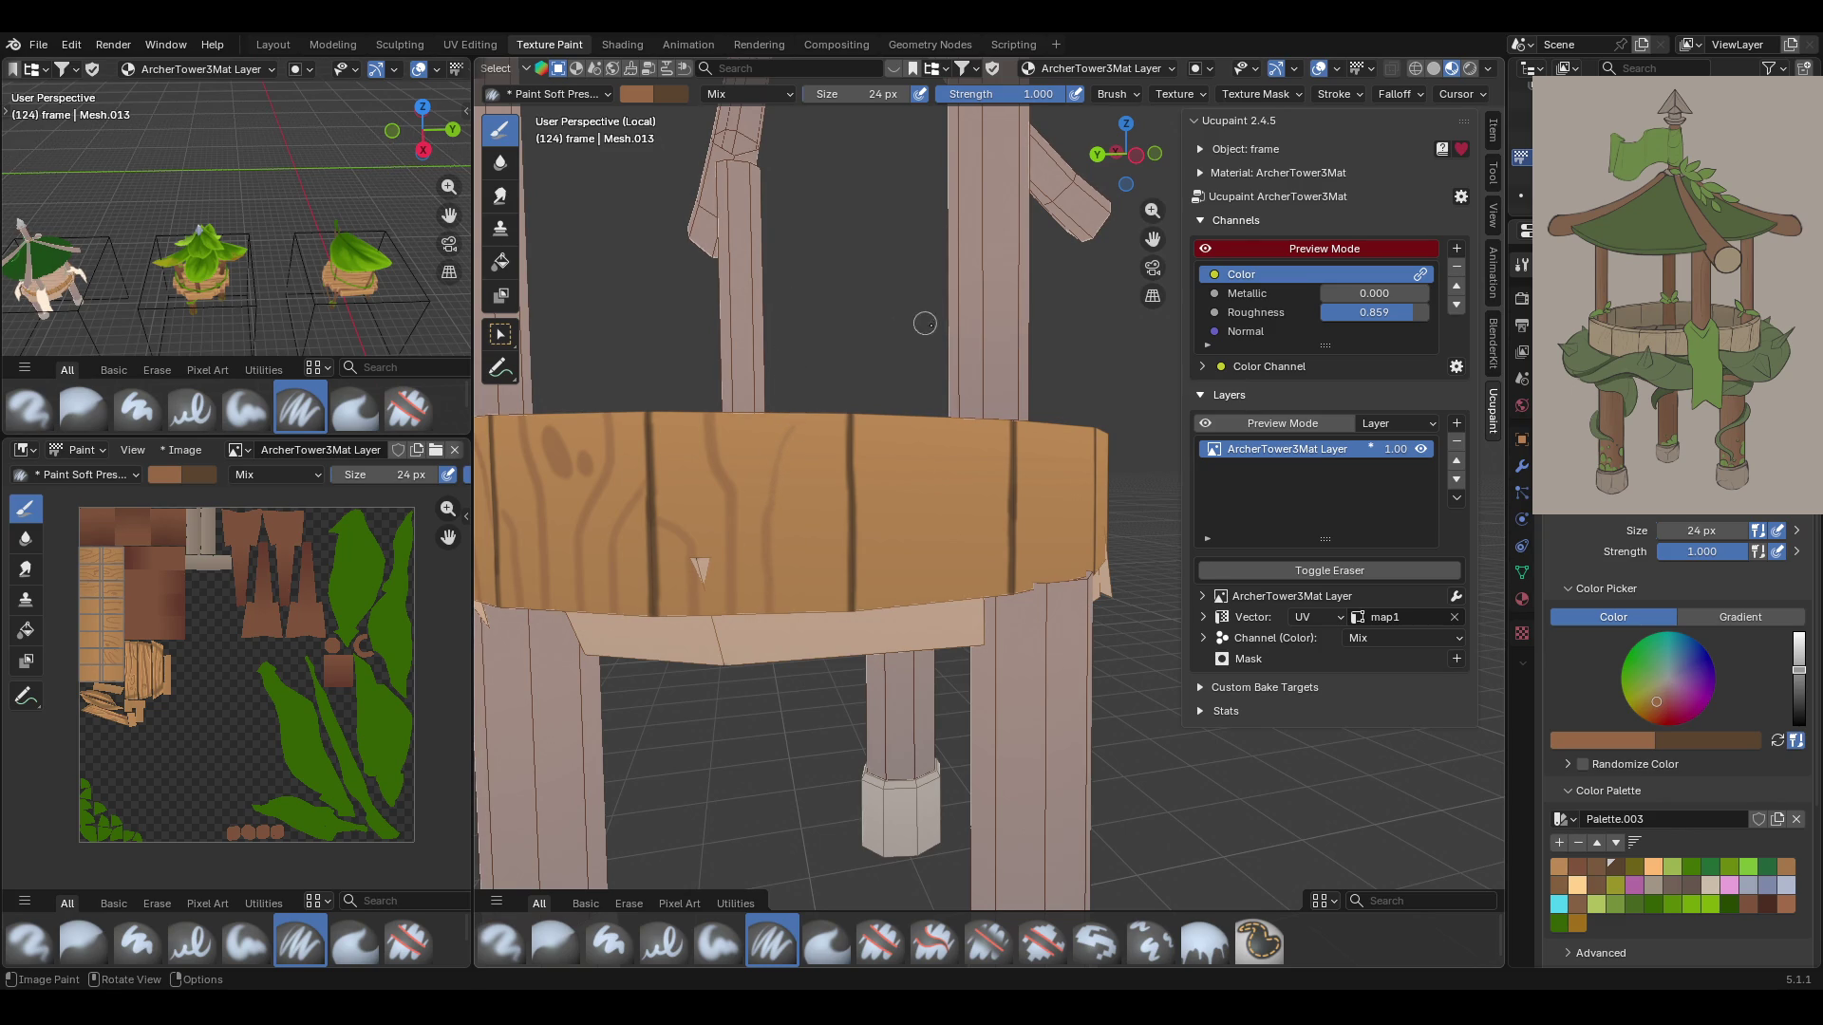
Add more grain strokes up and along the rim
drag(906, 618, 906, 583)
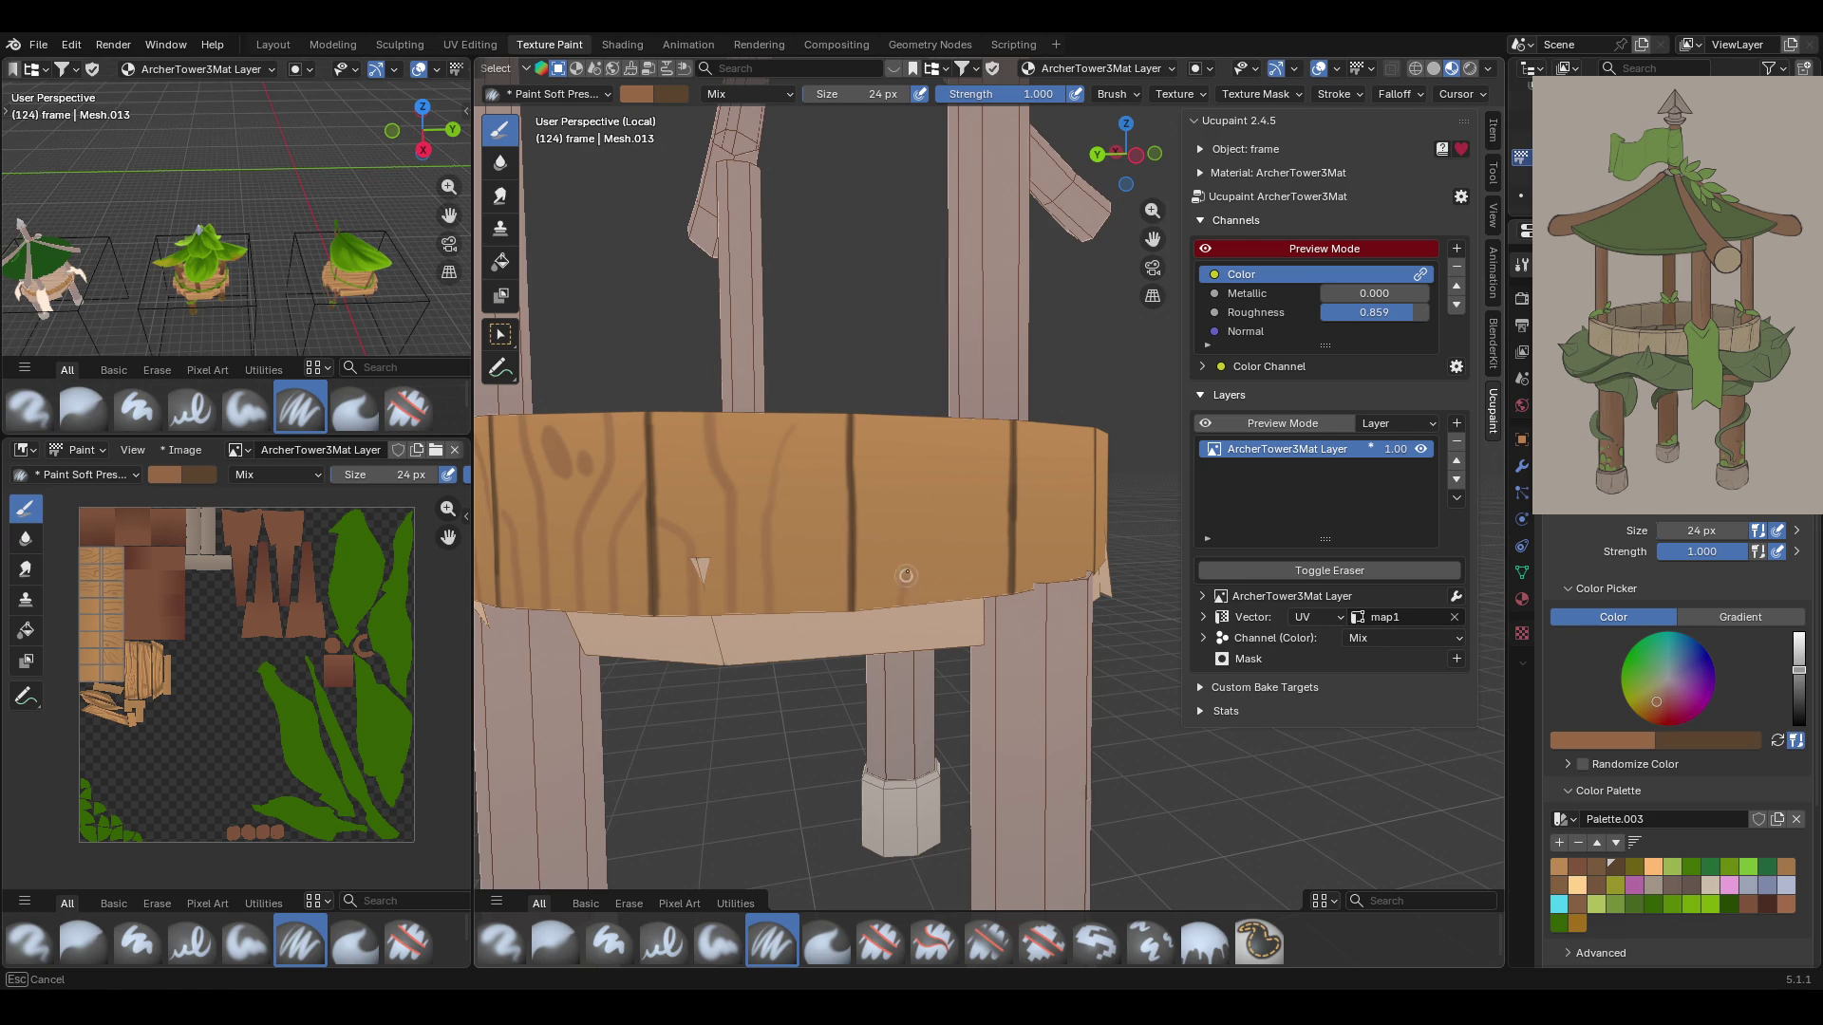
drag(985, 448, 984, 451)
mouse_move(939, 608)
mouse_down()
mouse_move(971, 554)
mouse_move(1013, 567)
mouse_up()
mouse_move(880, 617)
mouse_down()
mouse_move(902, 513)
mouse_move(967, 406)
mouse_move(978, 561)
mouse_move(1007, 534)
mouse_move(978, 524)
mouse_move(1002, 485)
mouse_move(935, 598)
mouse_up()
drag(1007, 435, 958, 447)
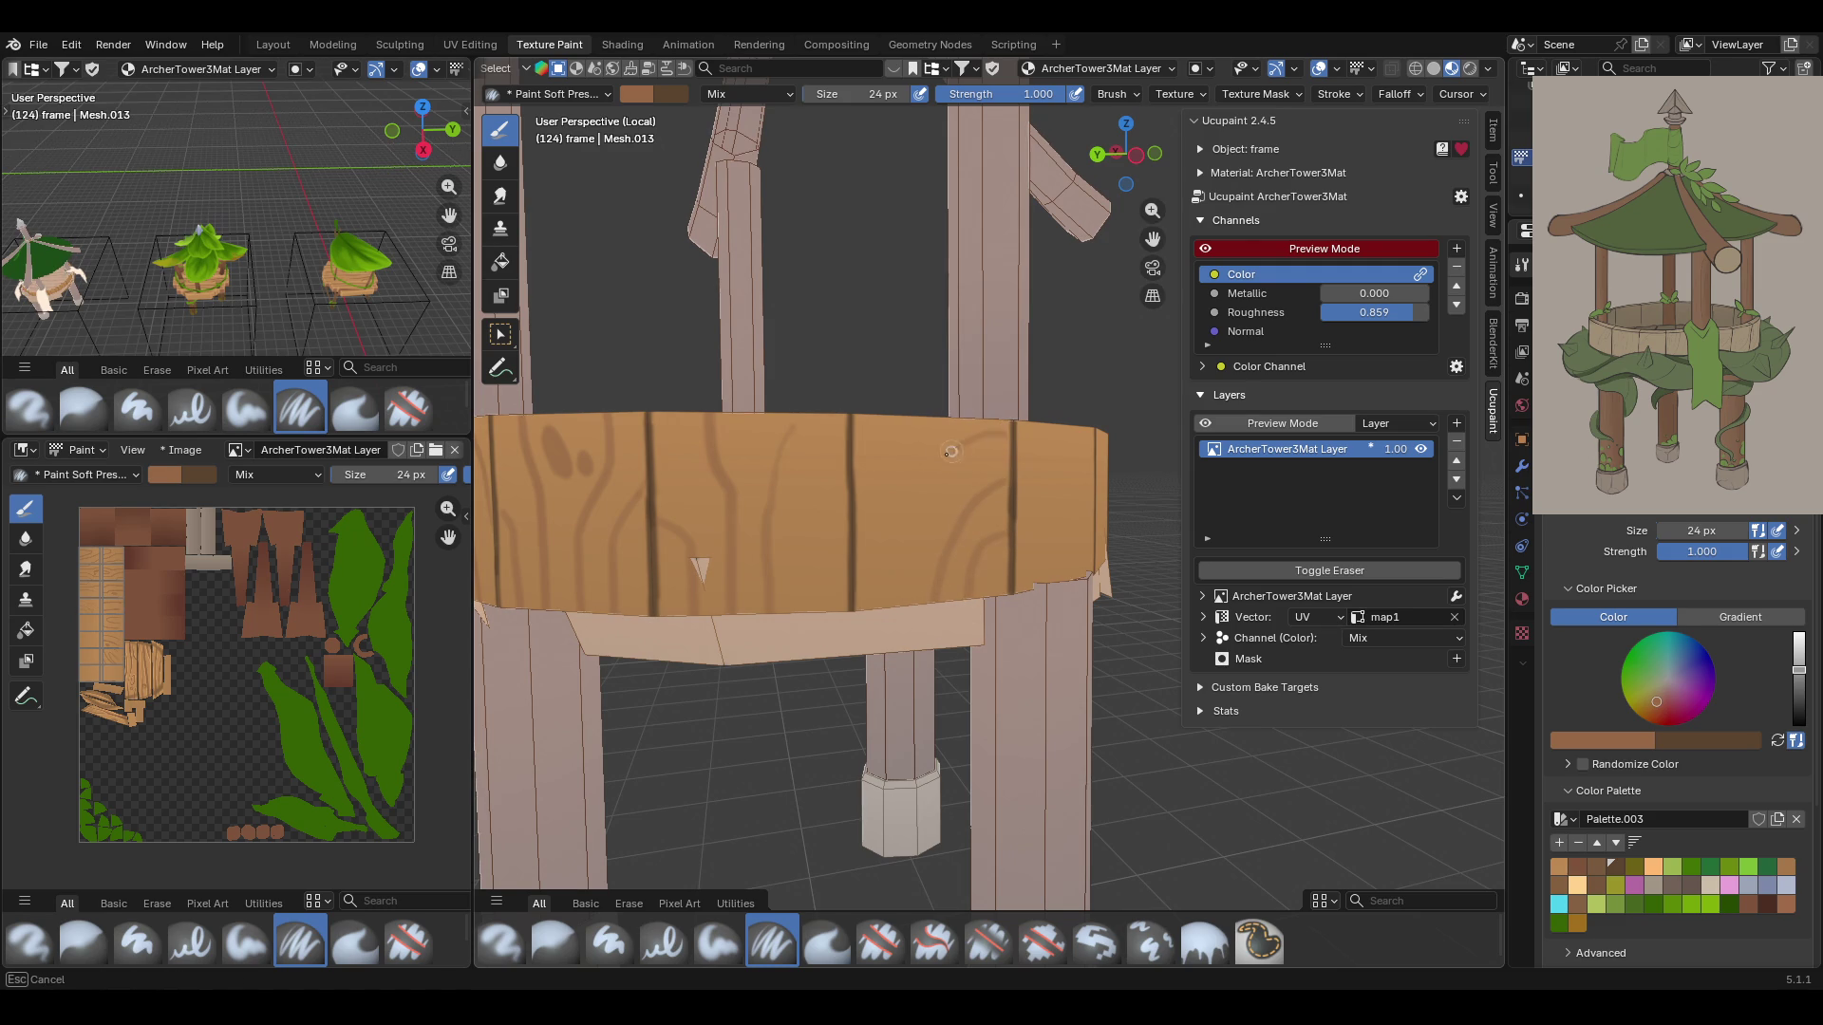
mouse_move(893, 617)
mouse_down()
mouse_move(923, 372)
mouse_move(905, 413)
mouse_up()
middle_drag(858, 489, 1091, 285)
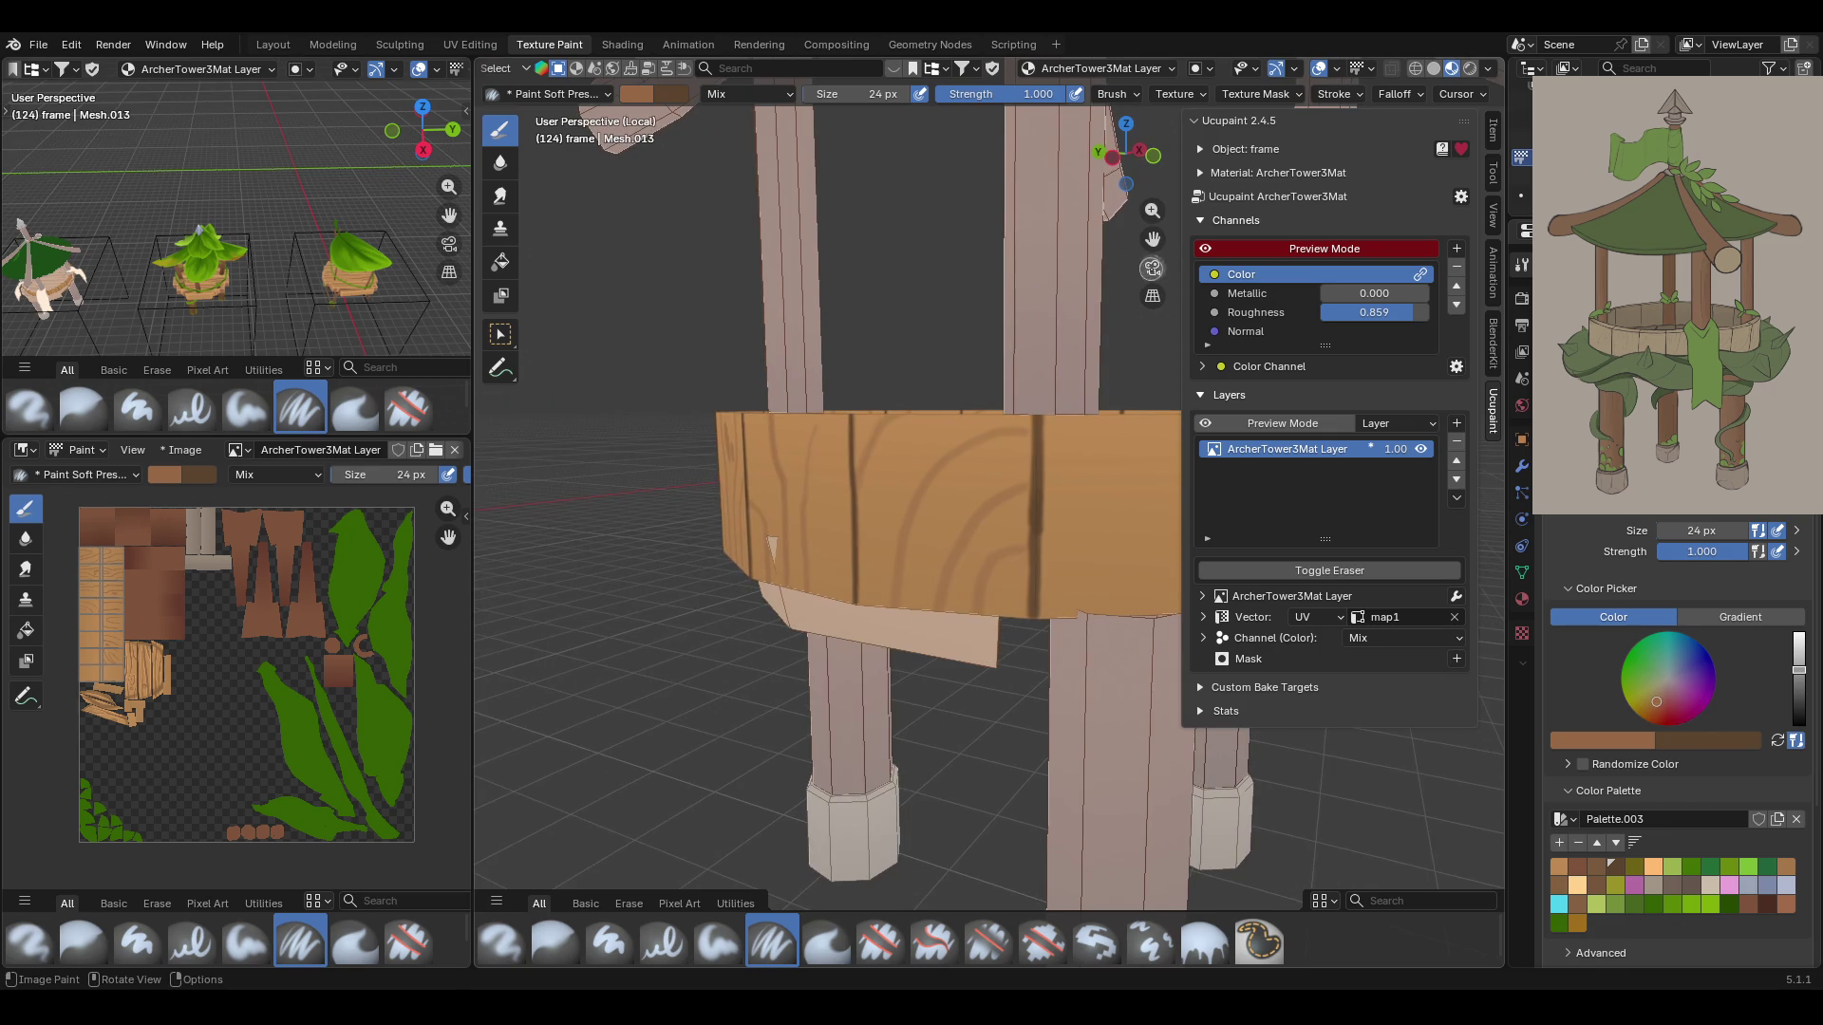
Zoom in on the rim front and paint dark strokes and a seam down it
scroll(1153, 238, up, 2)
mouse_move(907, 382)
middle_down()
mouse_move(816, 408)
mouse_move(907, 382)
mouse_move(845, 441)
mouse_move(1138, 221)
middle_up()
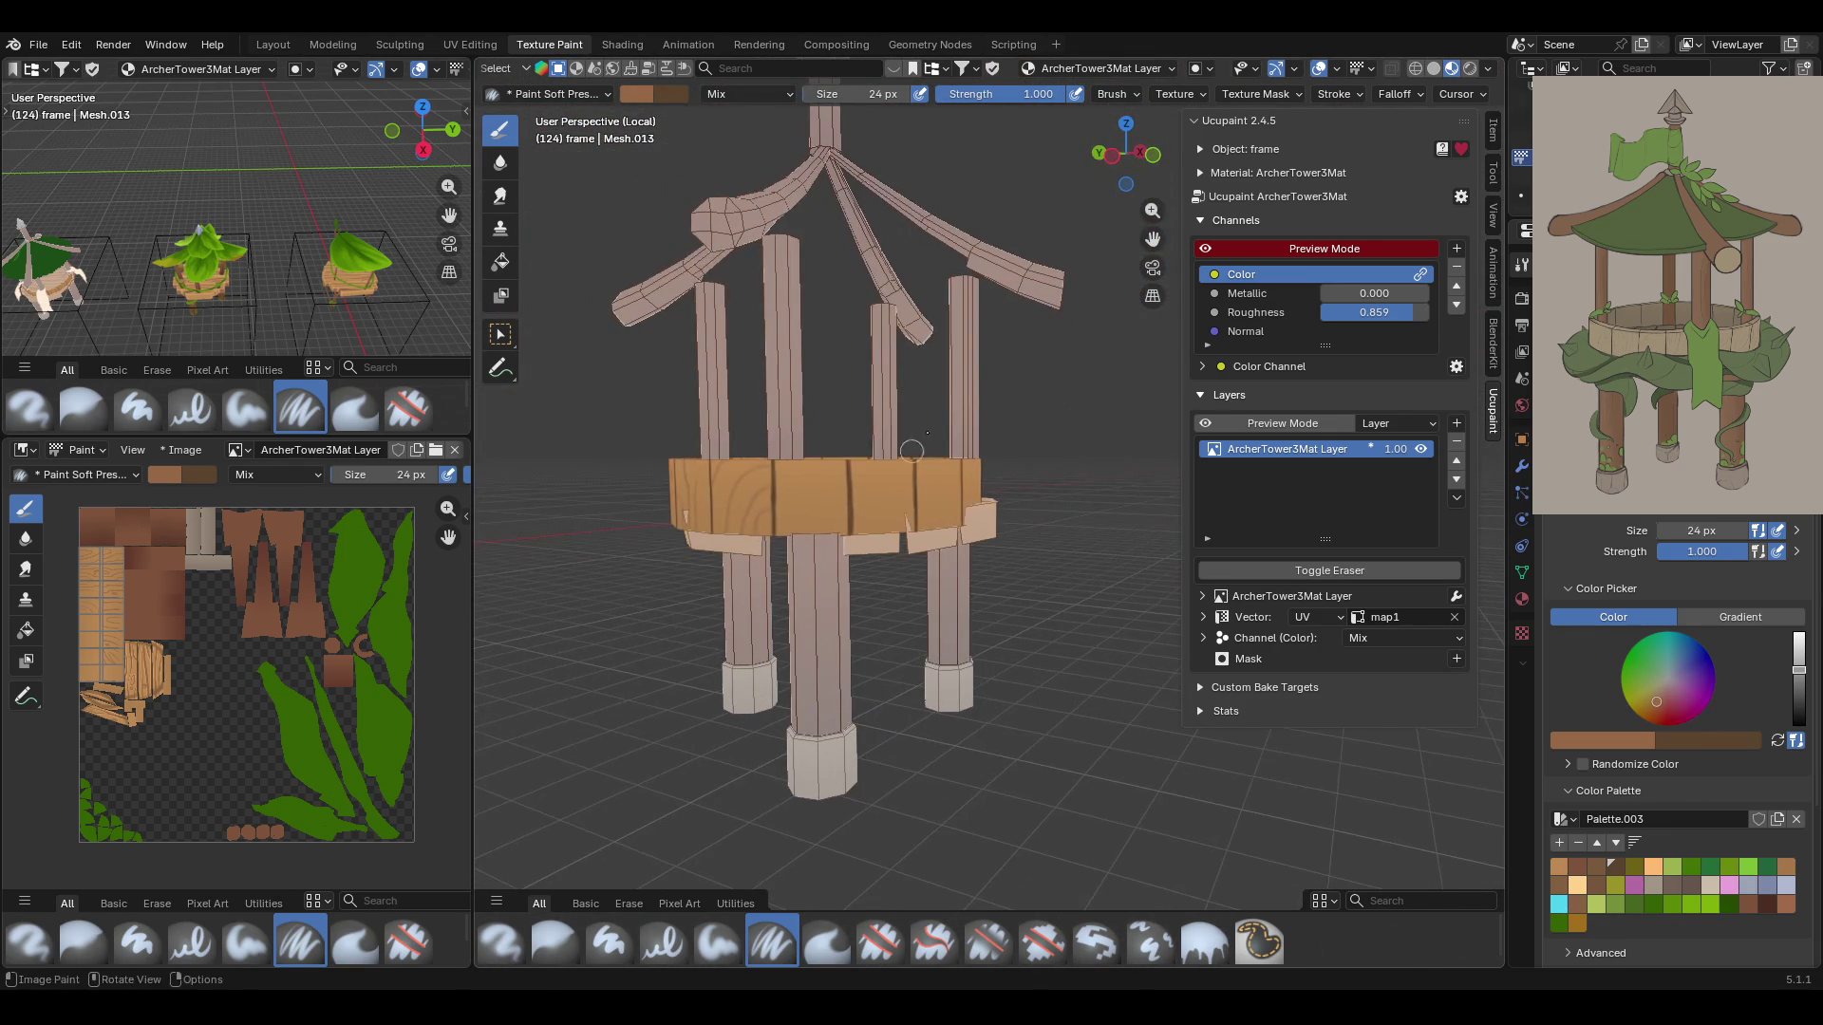
middle_drag(797, 475, 808, 490)
scroll(806, 491, up, 5)
drag(732, 483, 732, 522)
drag(748, 413, 691, 613)
drag(774, 418, 744, 555)
Dab more dark strokes and a short vertical seam on the rim
drag(701, 448, 700, 449)
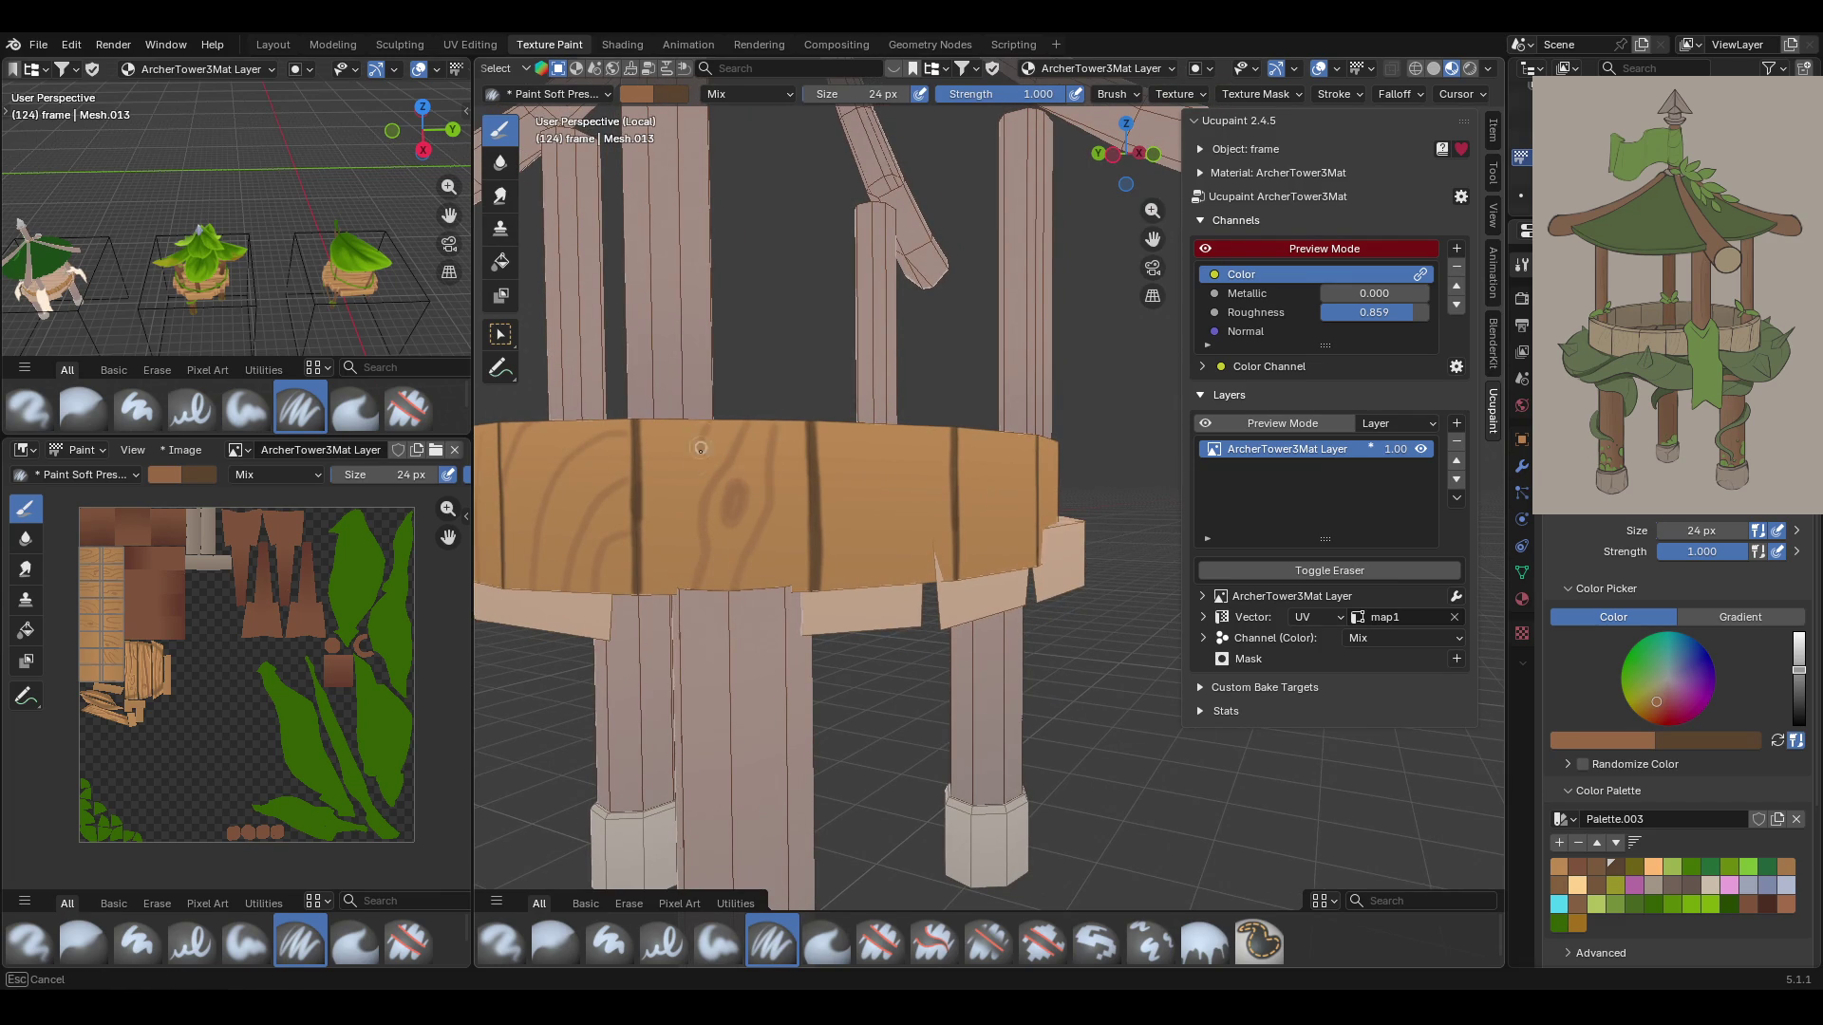
drag(673, 535, 673, 535)
drag(694, 441, 674, 467)
drag(646, 543, 646, 543)
drag(798, 418, 802, 493)
drag(795, 569, 795, 569)
drag(795, 418, 772, 594)
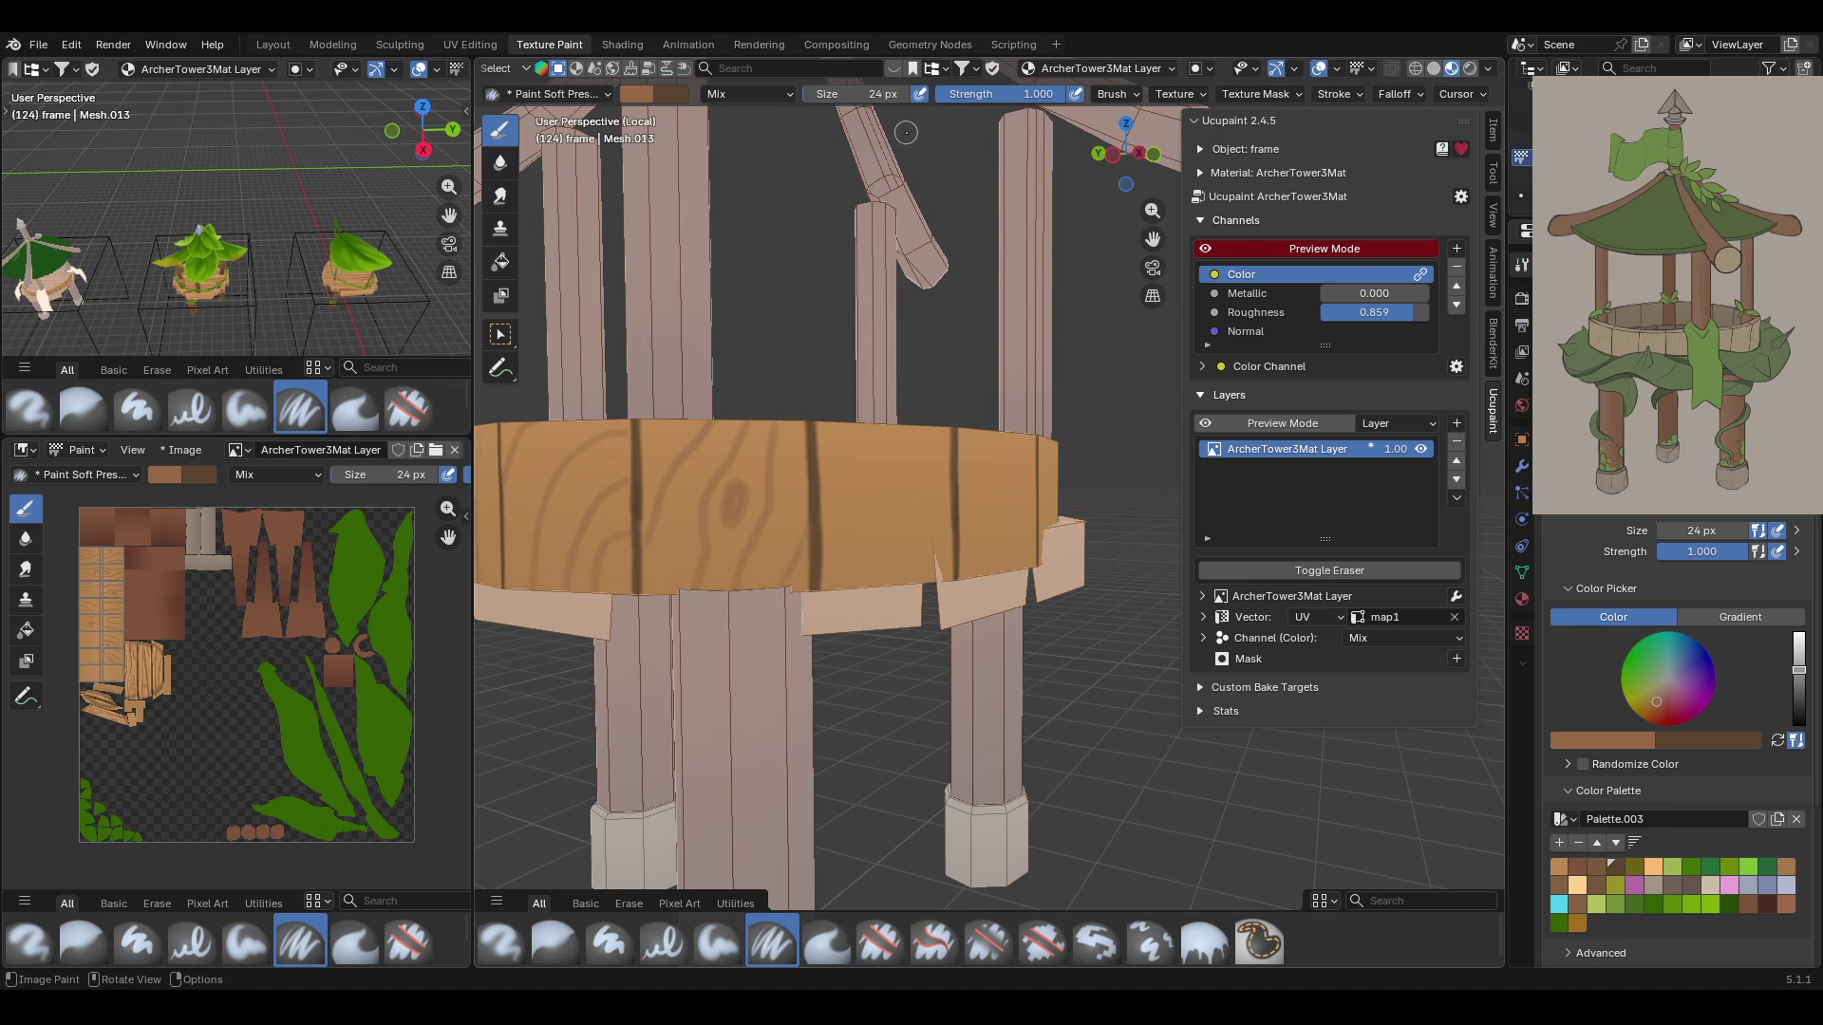
On another side of the rim, paint dark vertical plank seams
middle_drag(928, 120, 916, 300)
drag(1153, 239, 1153, 257)
mouse_move(807, 446)
middle_down()
mouse_move(804, 415)
mouse_move(792, 429)
middle_up()
mouse_move(776, 389)
mouse_down()
mouse_move(775, 545)
mouse_move(844, 492)
mouse_move(837, 562)
mouse_up()
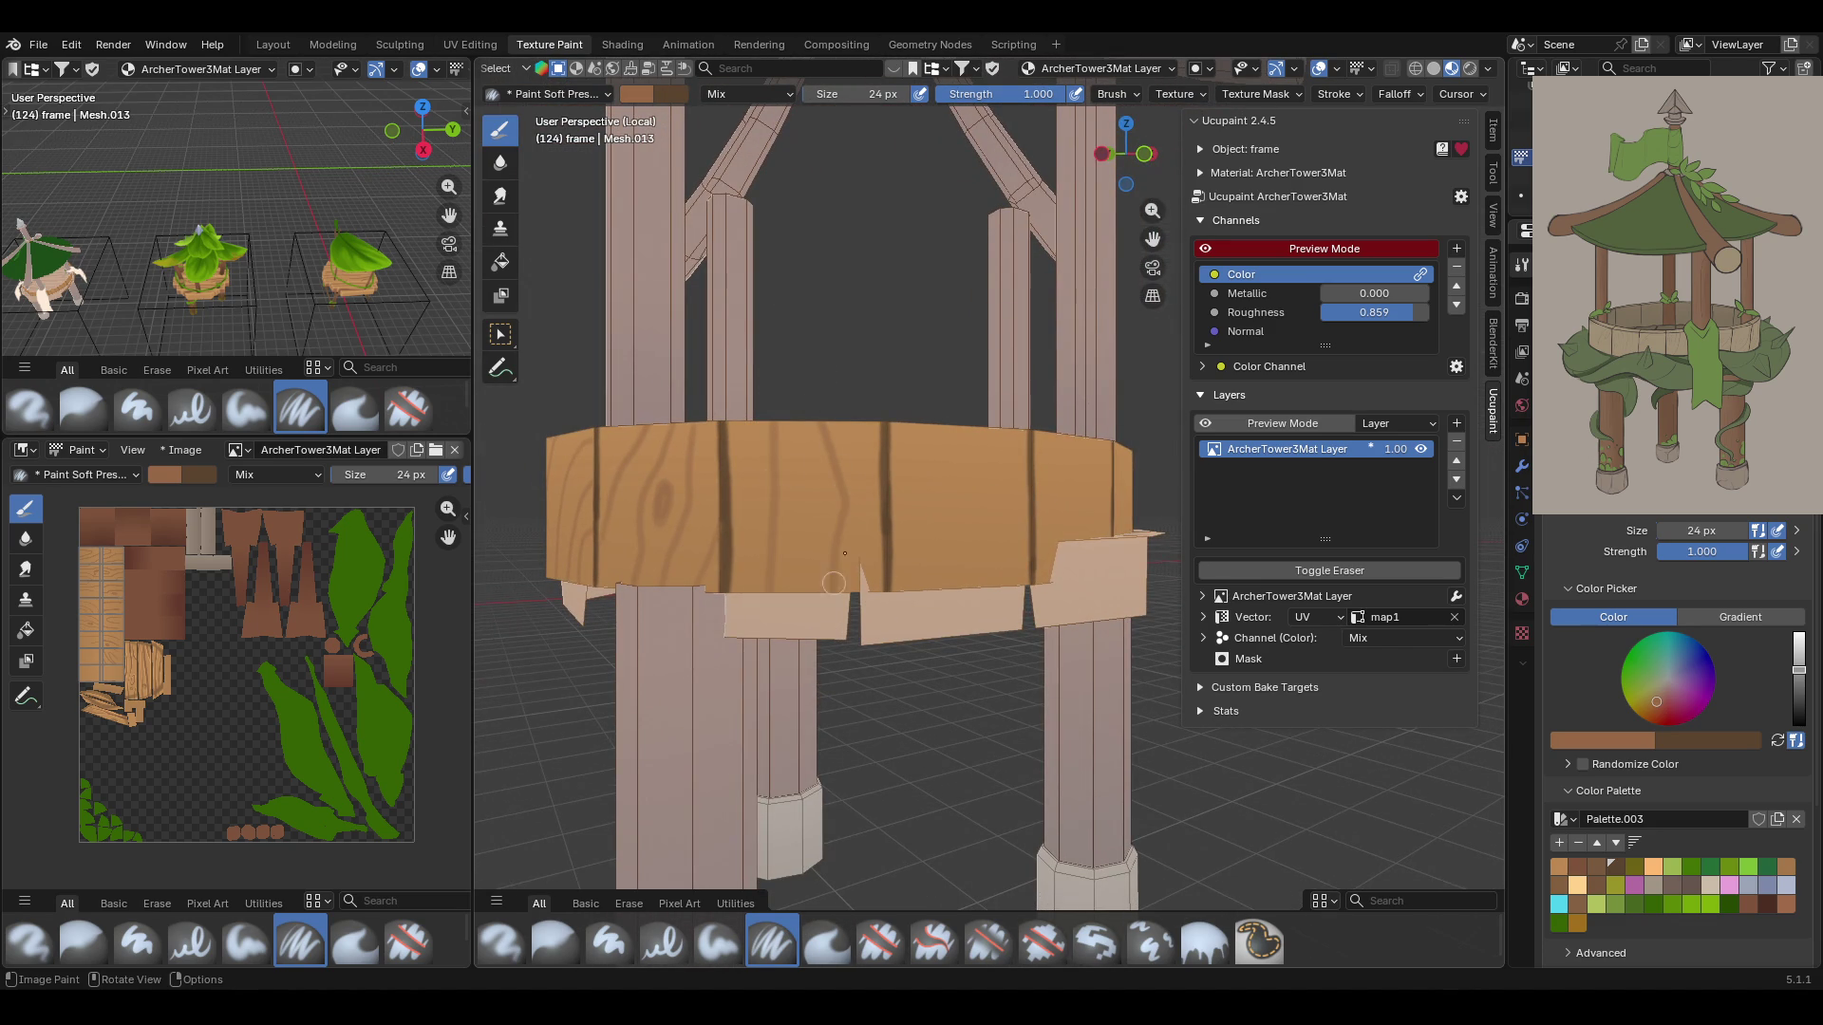
drag(919, 429, 931, 587)
drag(970, 412, 991, 579)
drag(958, 526, 949, 546)
Paint curving and vertical dark grain lines on the rim, then view the tower base
mouse_move(966, 503)
middle_down()
mouse_move(936, 442)
mouse_move(913, 445)
middle_up()
mouse_move(1070, 489)
mouse_down()
mouse_move(1079, 471)
mouse_move(1063, 503)
mouse_up()
click(1059, 528)
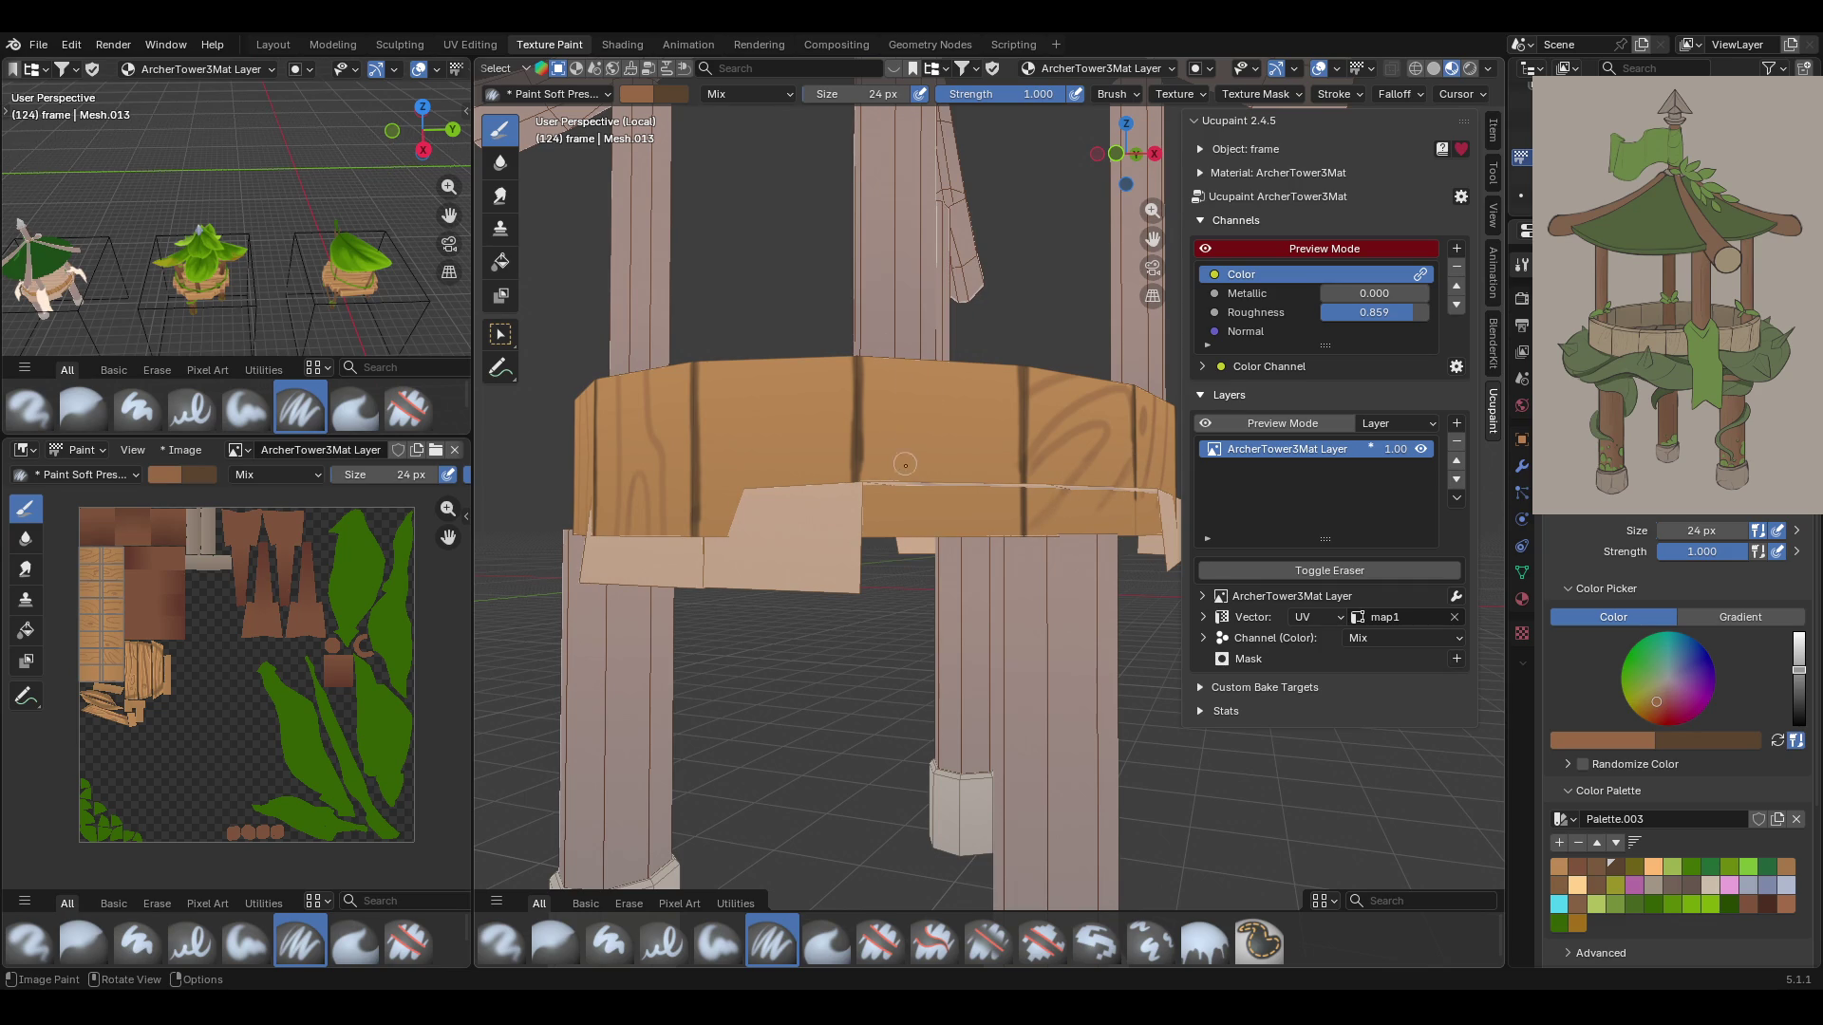
mouse_move(911, 362)
mouse_down()
mouse_move(945, 480)
mouse_move(964, 370)
mouse_move(995, 484)
mouse_up()
drag(883, 422, 893, 474)
drag(742, 362, 744, 475)
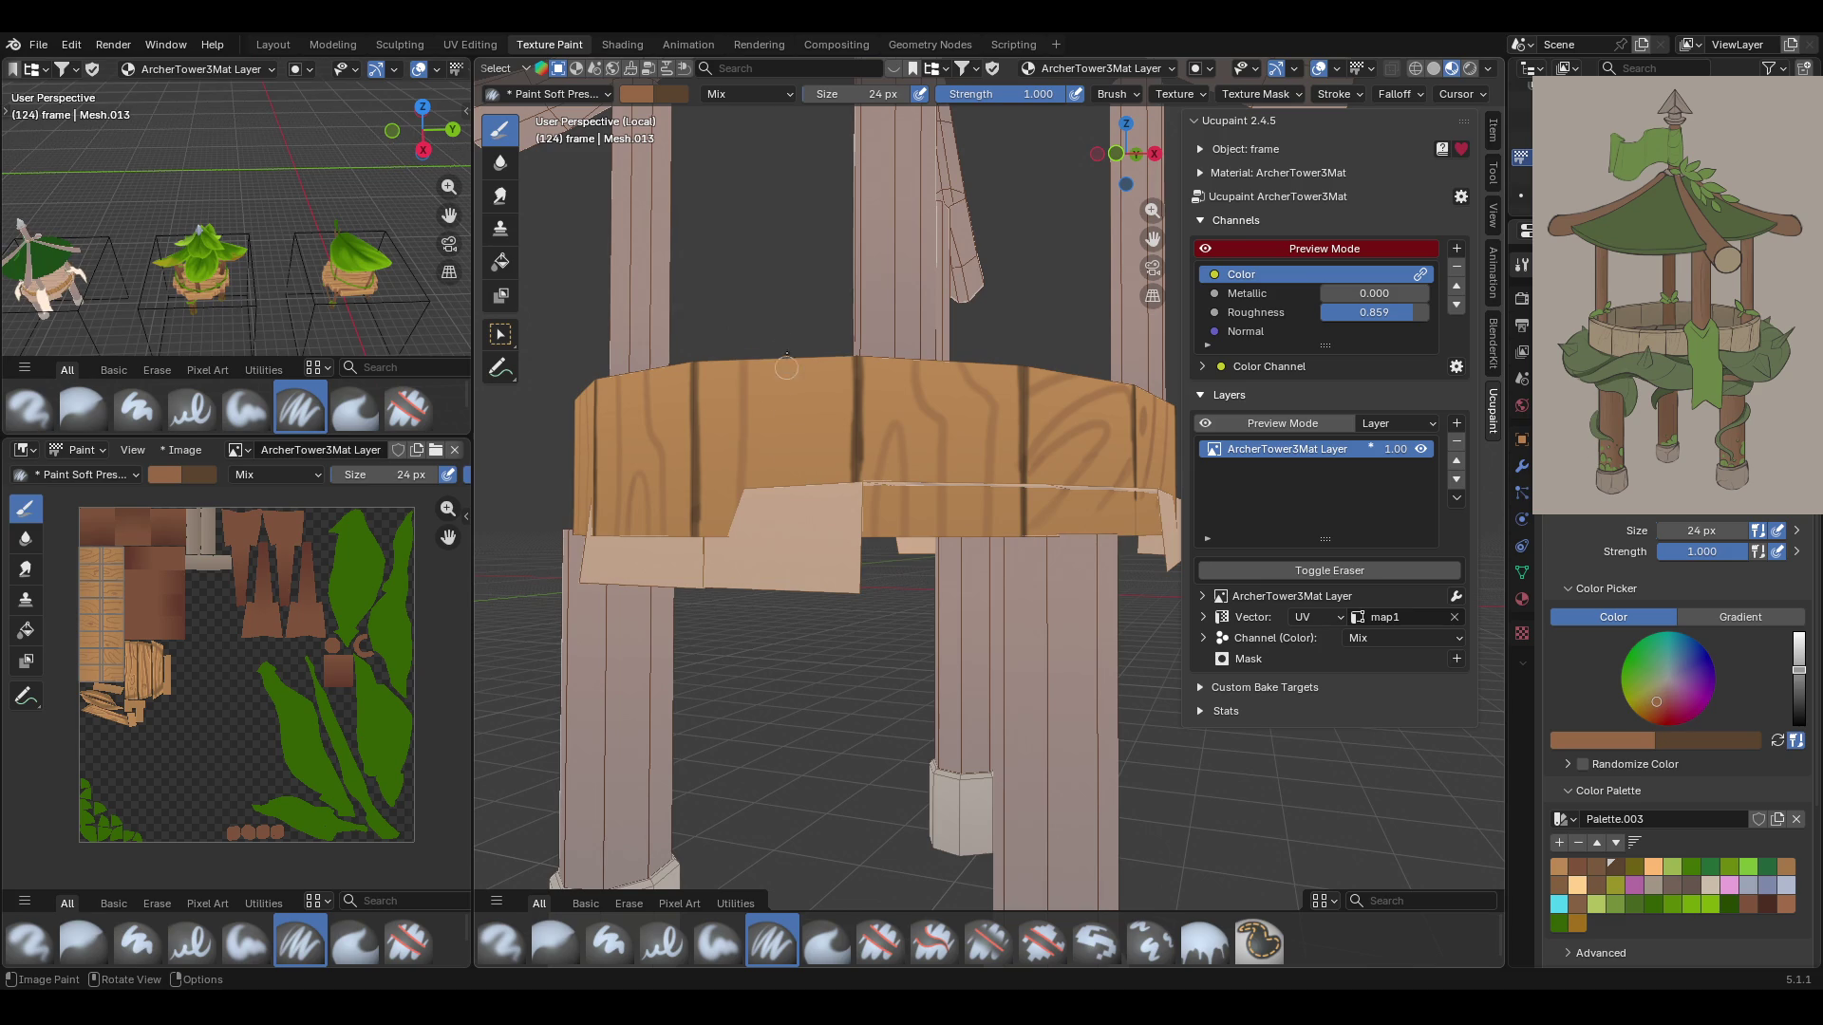
drag(785, 335, 819, 484)
mouse_move(797, 394)
mouse_down()
mouse_move(800, 427)
mouse_move(788, 406)
mouse_up()
drag(715, 484, 718, 480)
mouse_move(732, 357)
middle_down()
mouse_move(851, 355)
mouse_move(788, 475)
mouse_move(809, 391)
mouse_move(574, 380)
mouse_move(1059, 512)
mouse_move(958, 466)
mouse_move(1003, 384)
middle_up()
scroll(1060, 512, down, 10)
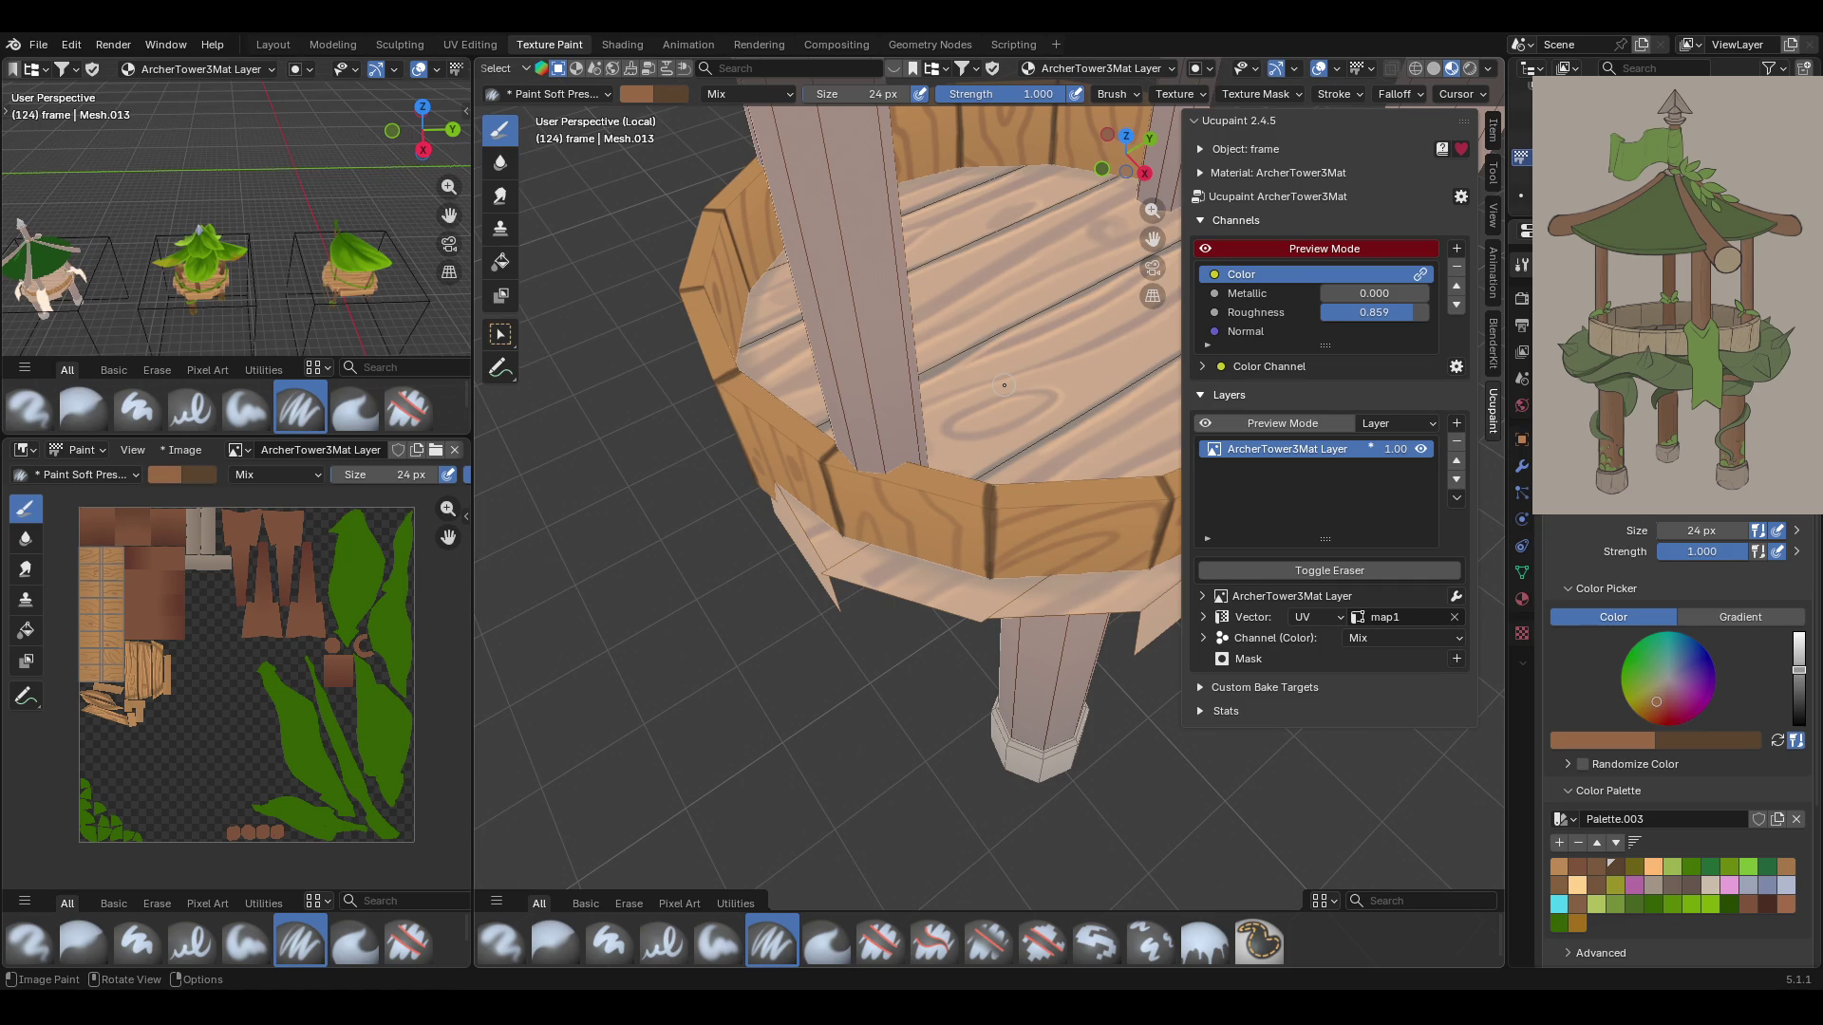
middle_drag(1198, 473, 1172, 323)
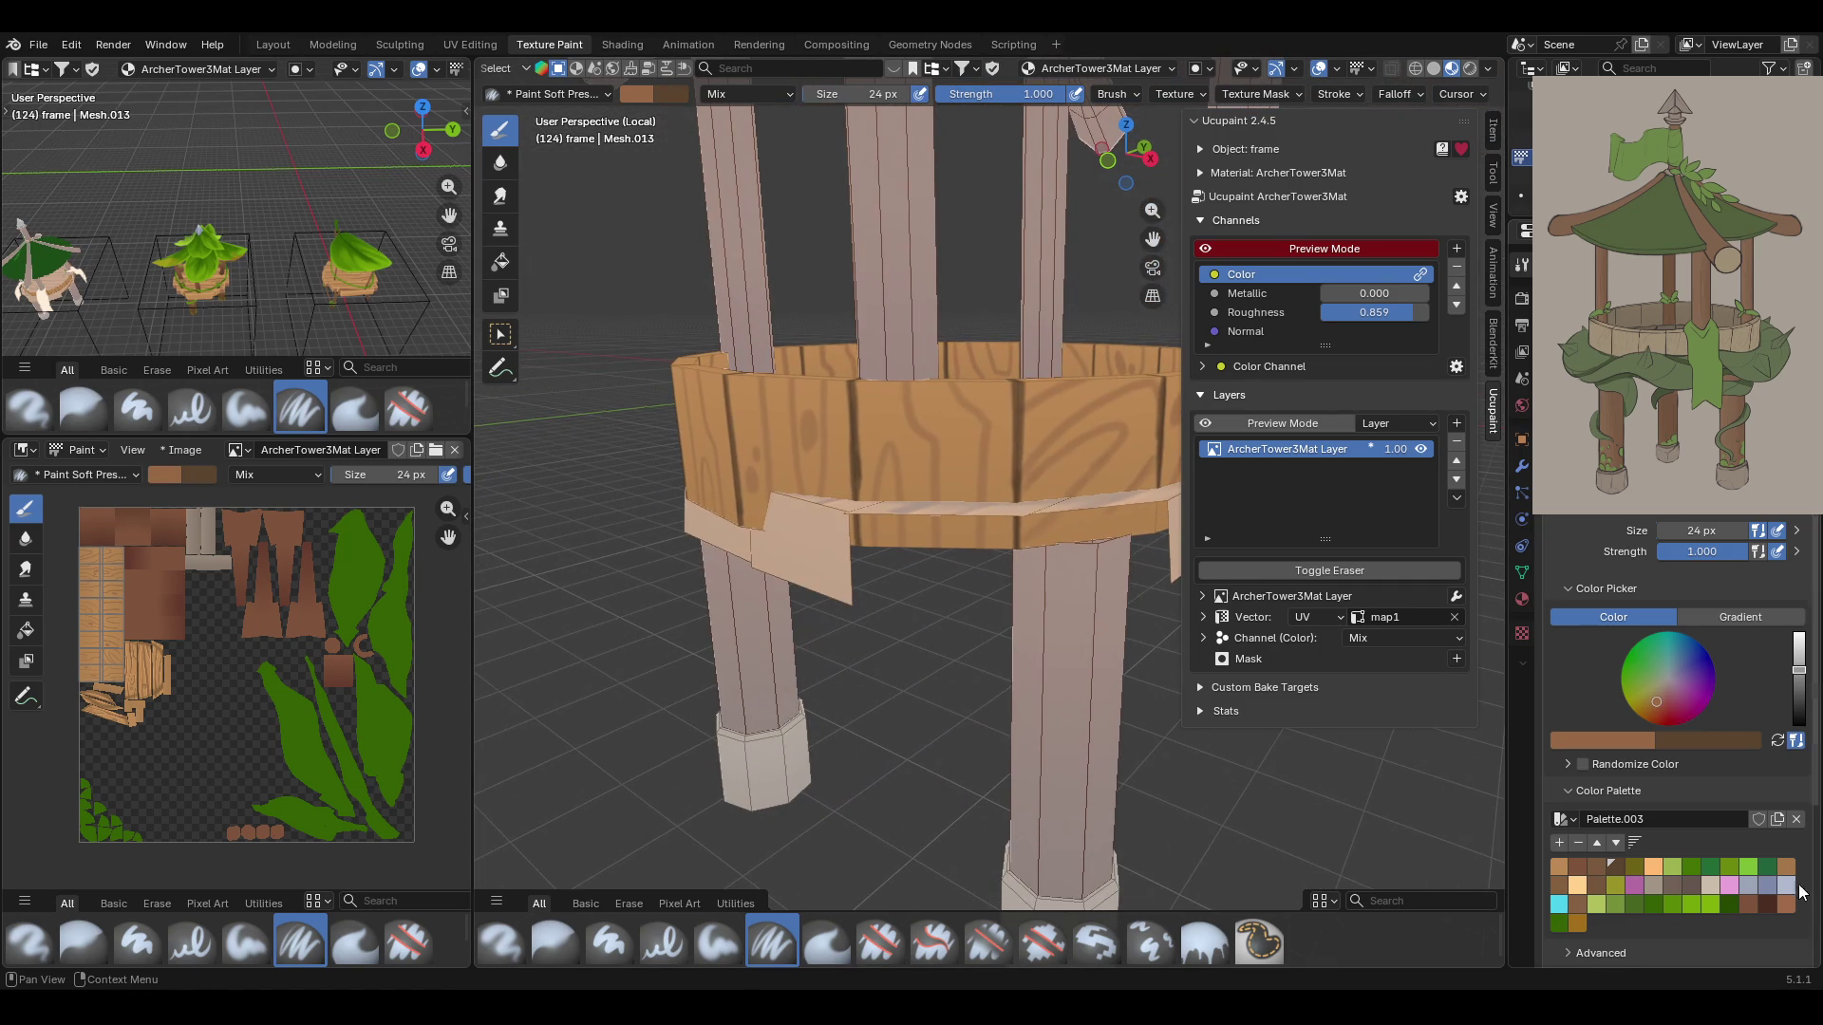
Pick the peach swatch in Palette.003 and paint a faint highlight and a streak down the rim
click(1655, 866)
scroll(835, 472, up, 4)
middle_drag(835, 473, 837, 476)
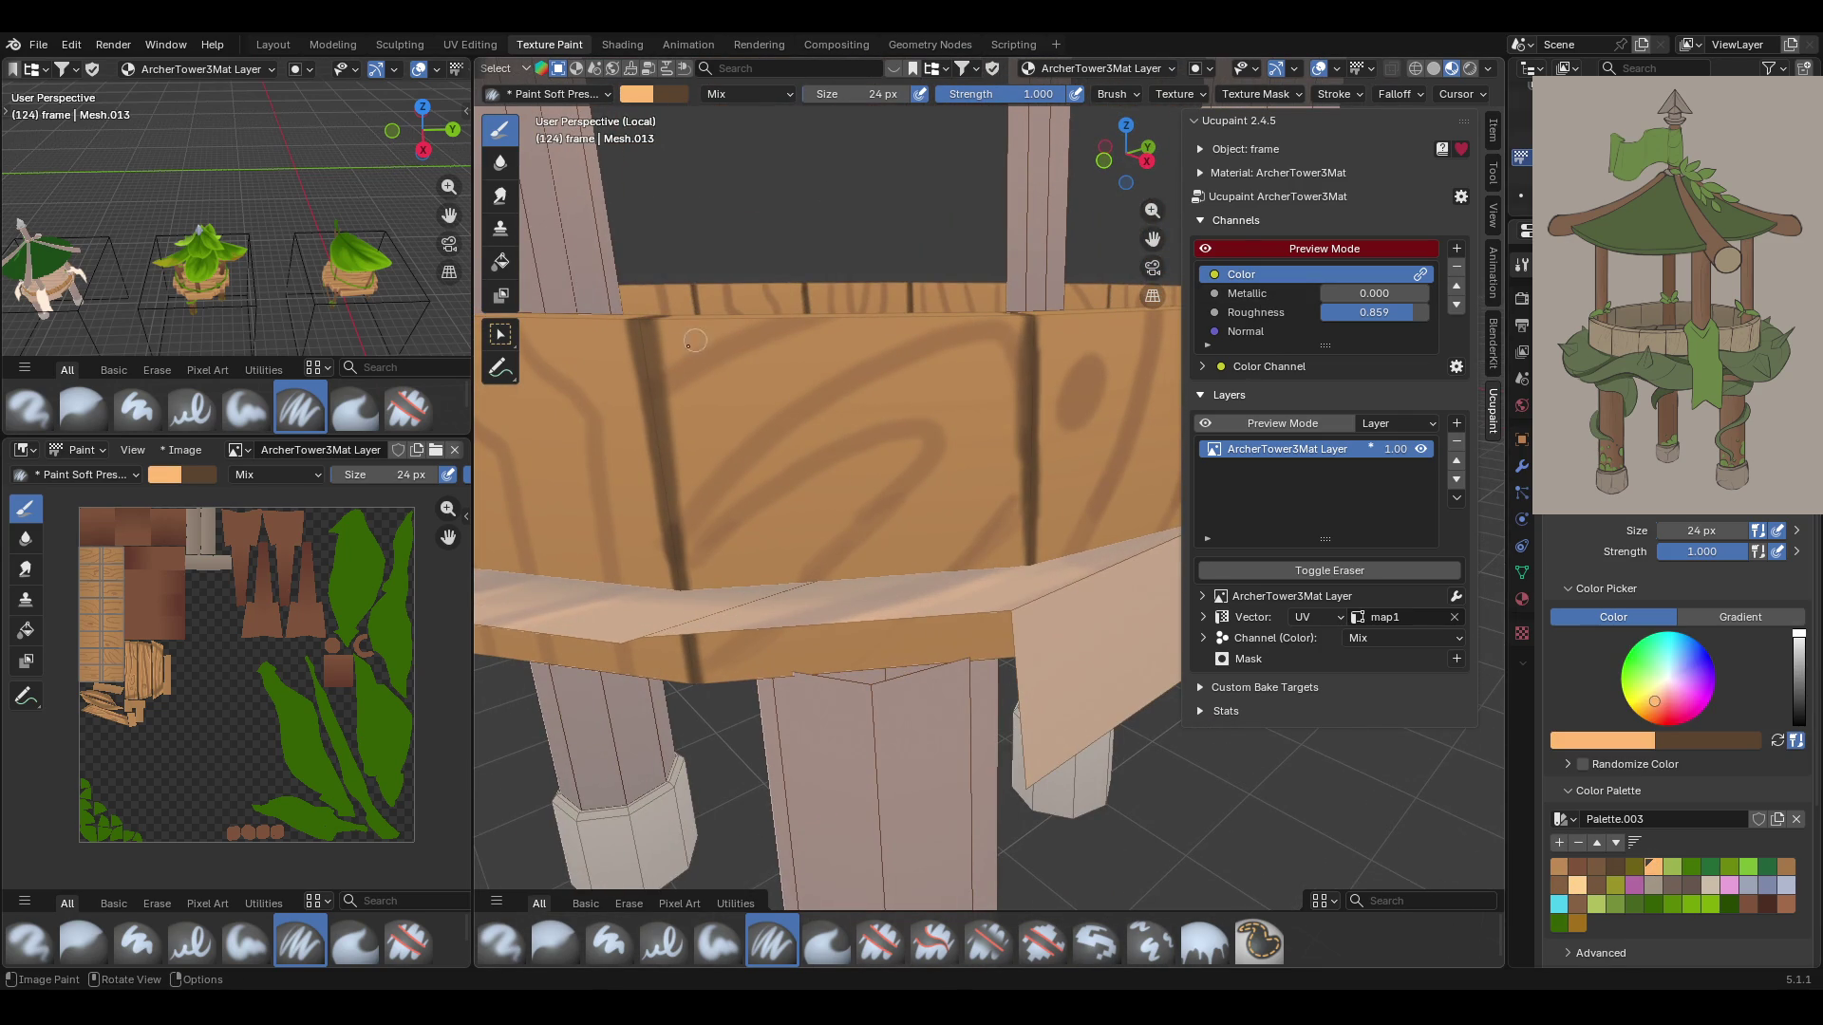
drag(666, 366, 745, 323)
middle_drag(614, 331, 629, 349)
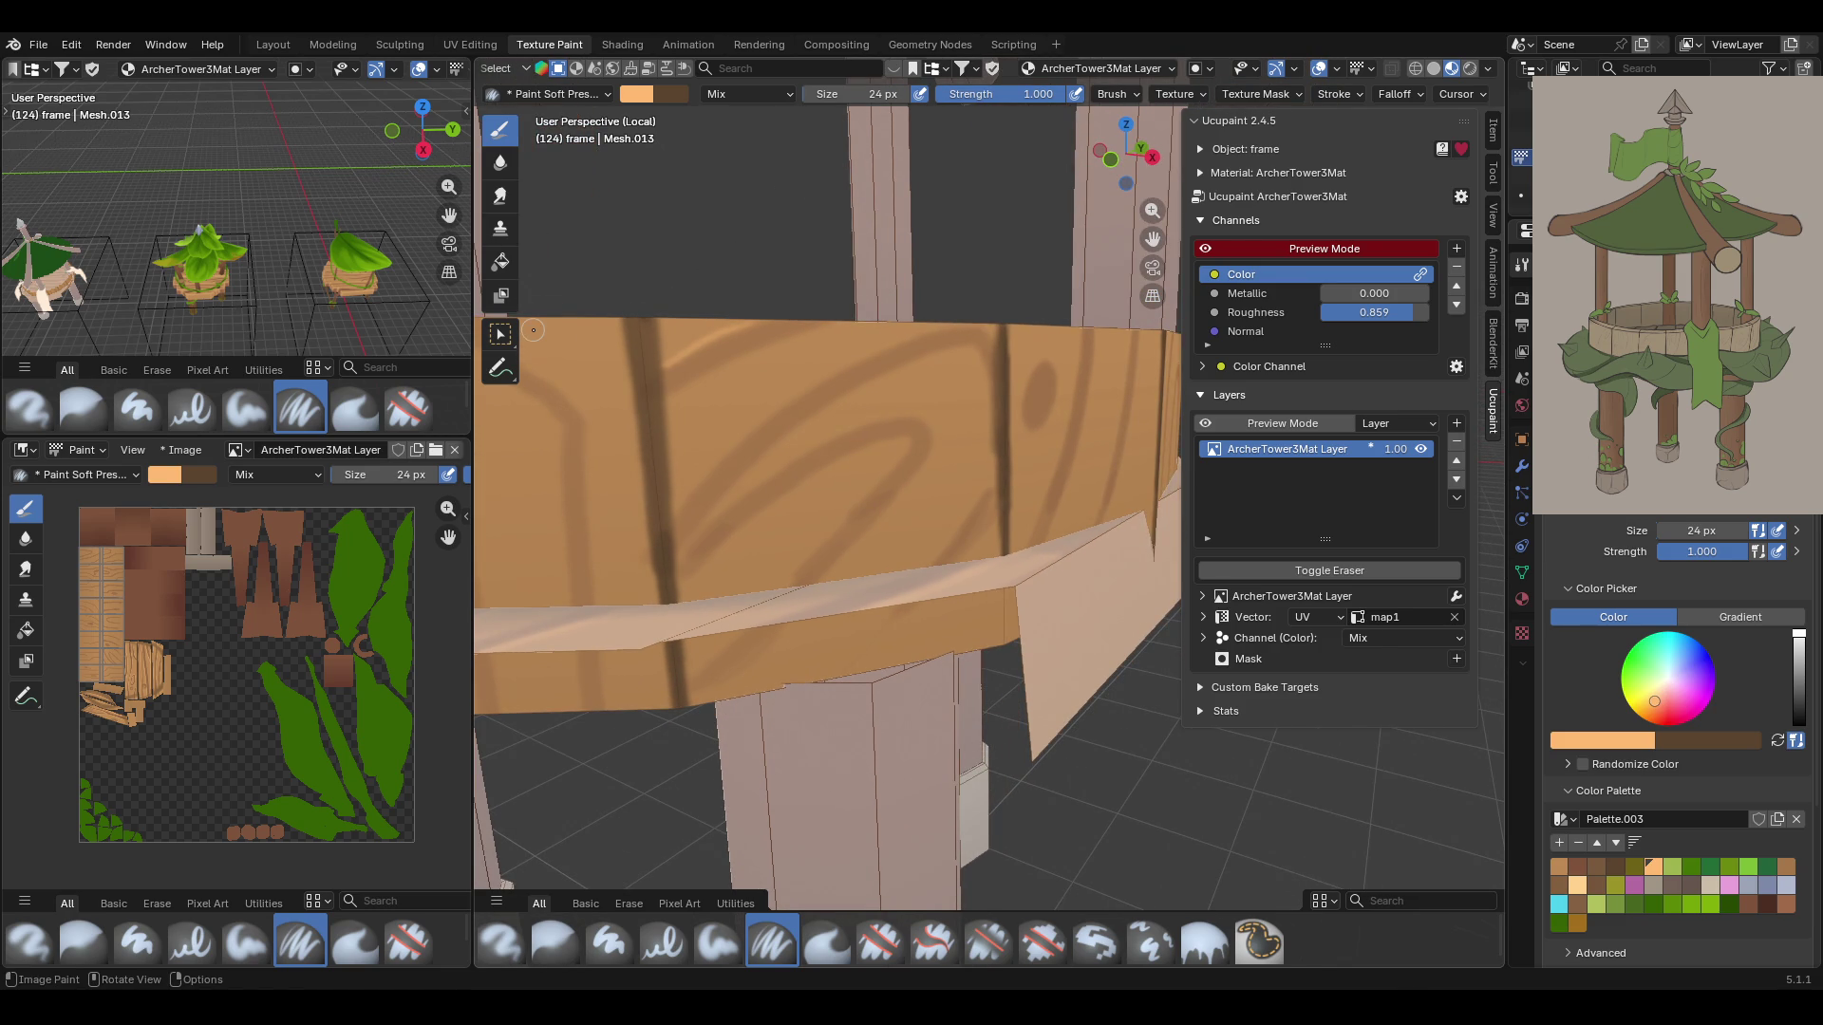
drag(616, 323, 672, 694)
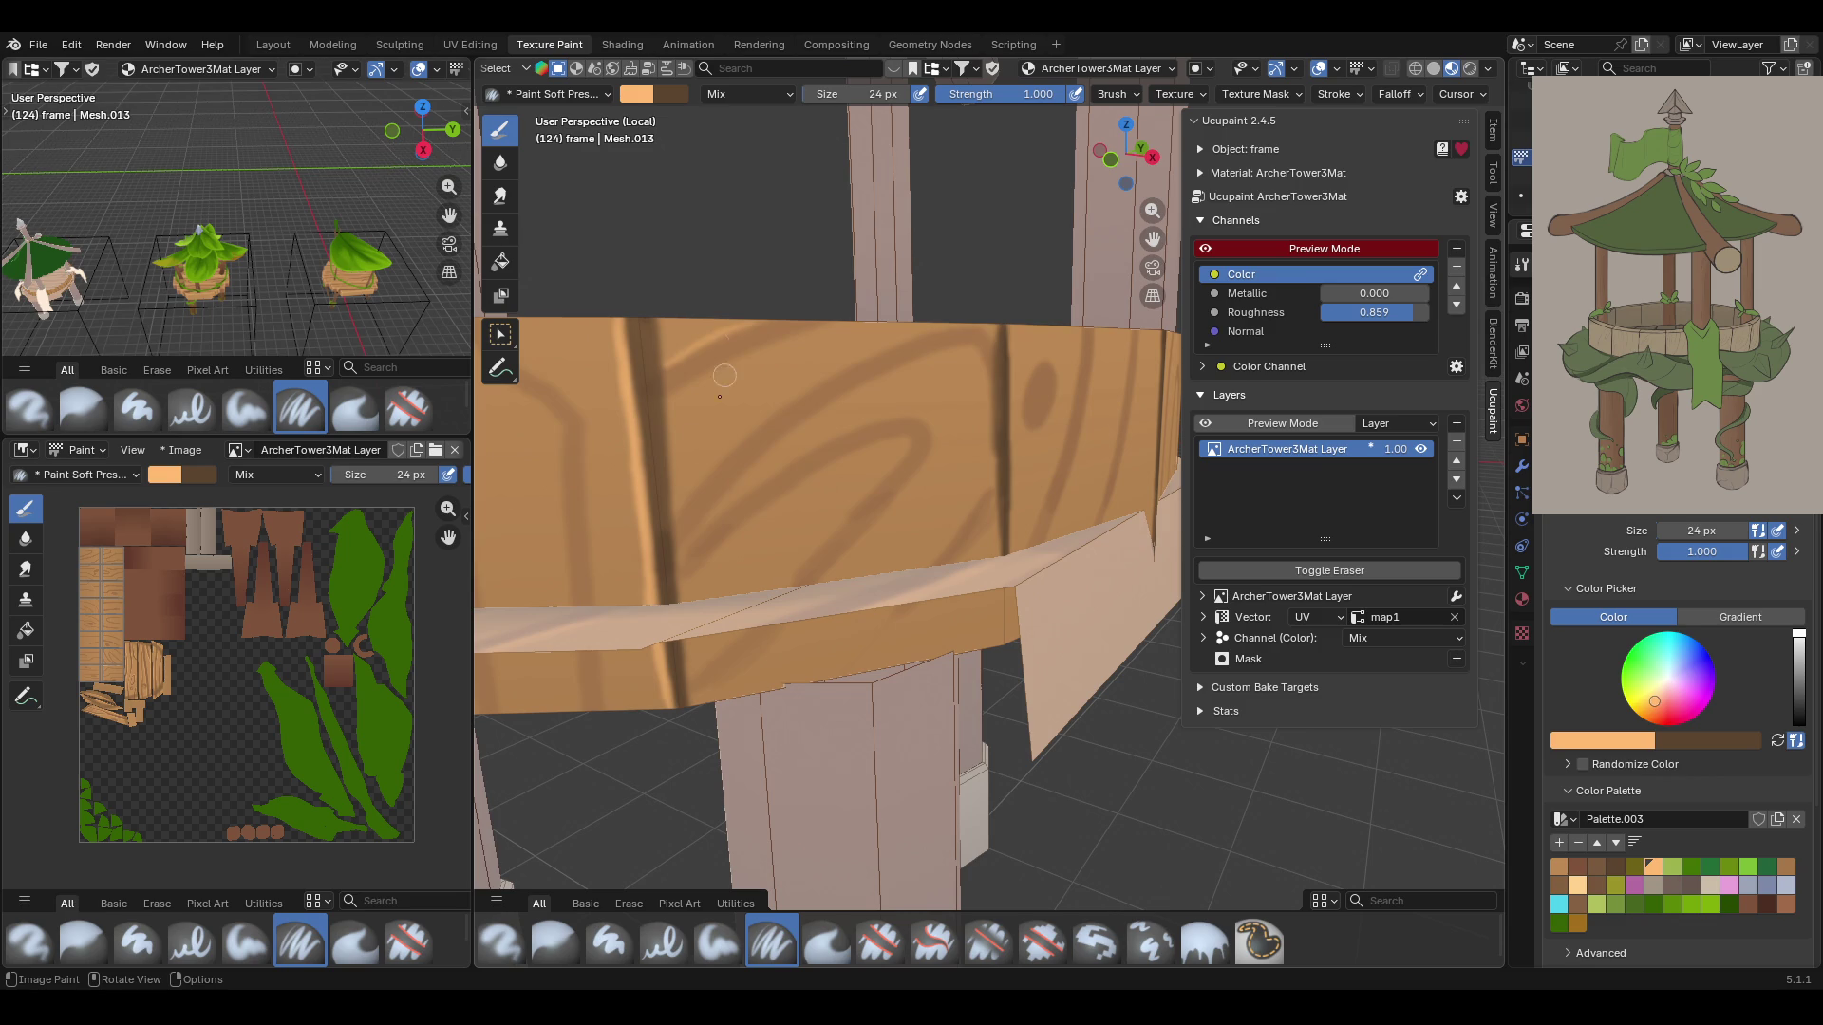
Paint several light peach highlights running up across the rim's planks
mouse_move(682, 504)
mouse_down()
mouse_move(735, 432)
mouse_move(854, 351)
mouse_move(973, 317)
mouse_up()
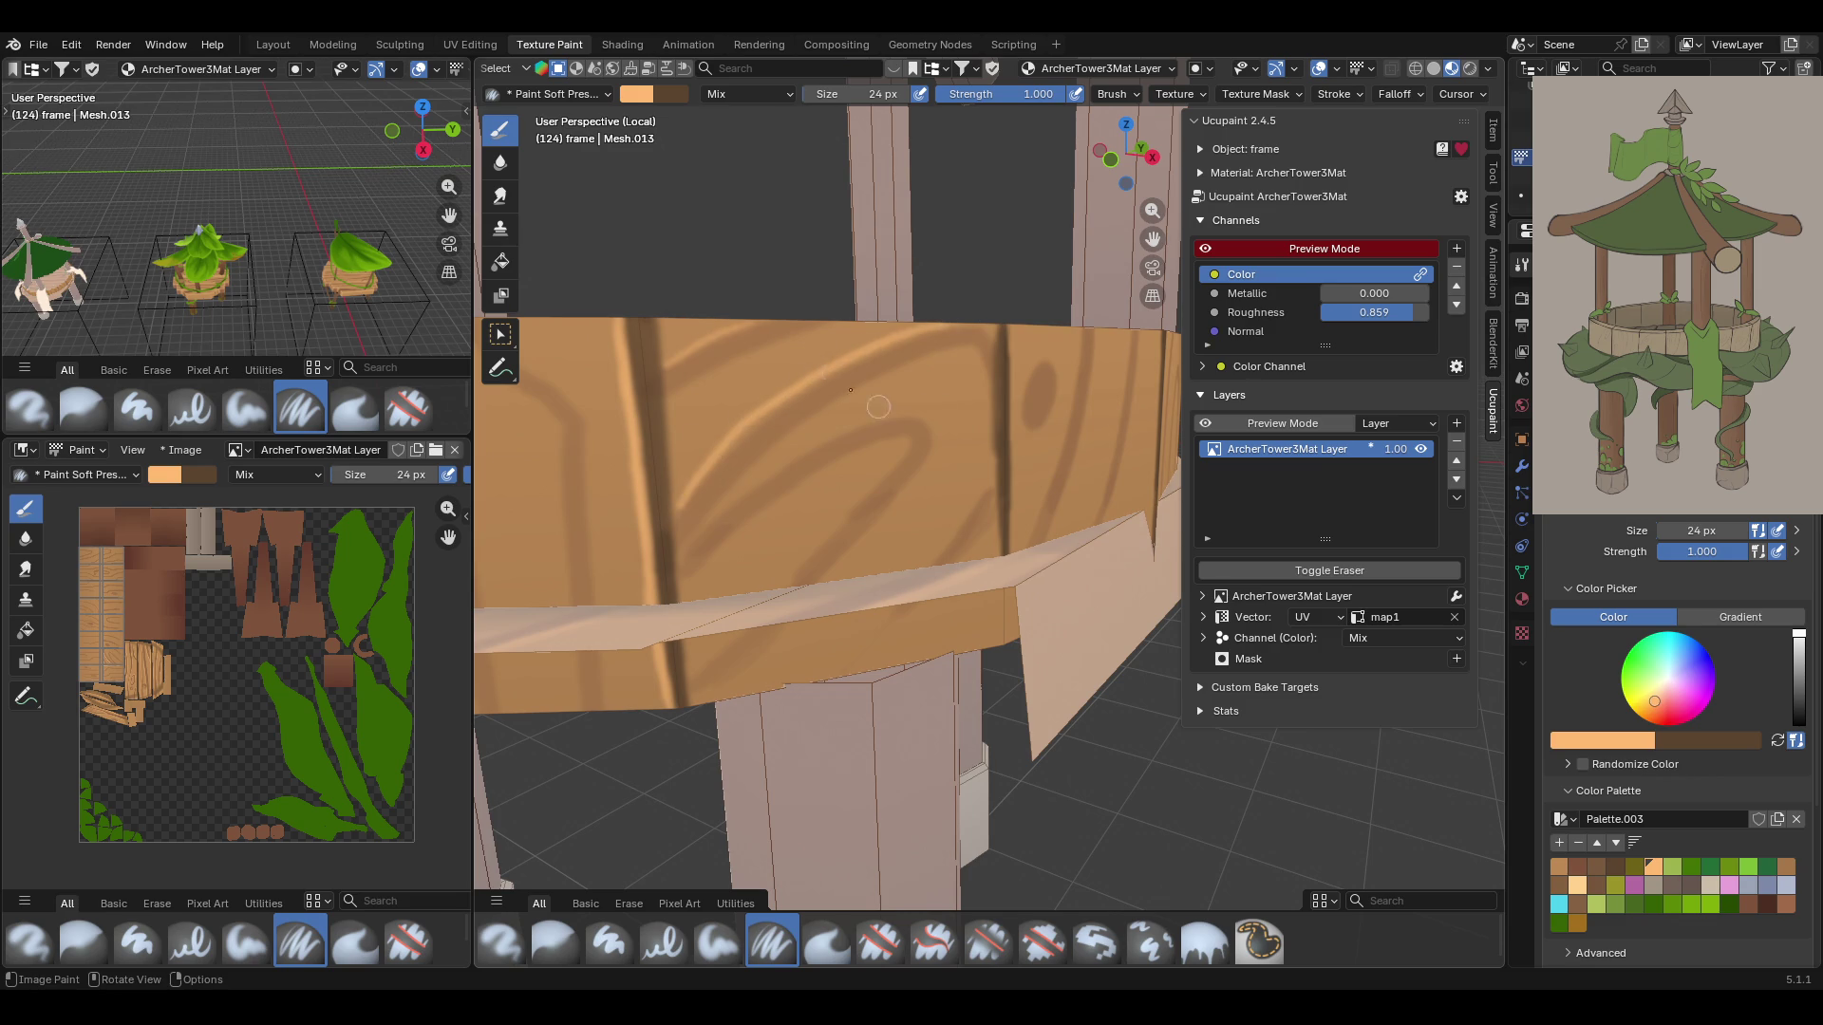
mouse_move(709, 540)
mouse_down()
mouse_move(802, 454)
mouse_move(968, 418)
mouse_move(893, 452)
mouse_move(782, 566)
mouse_up()
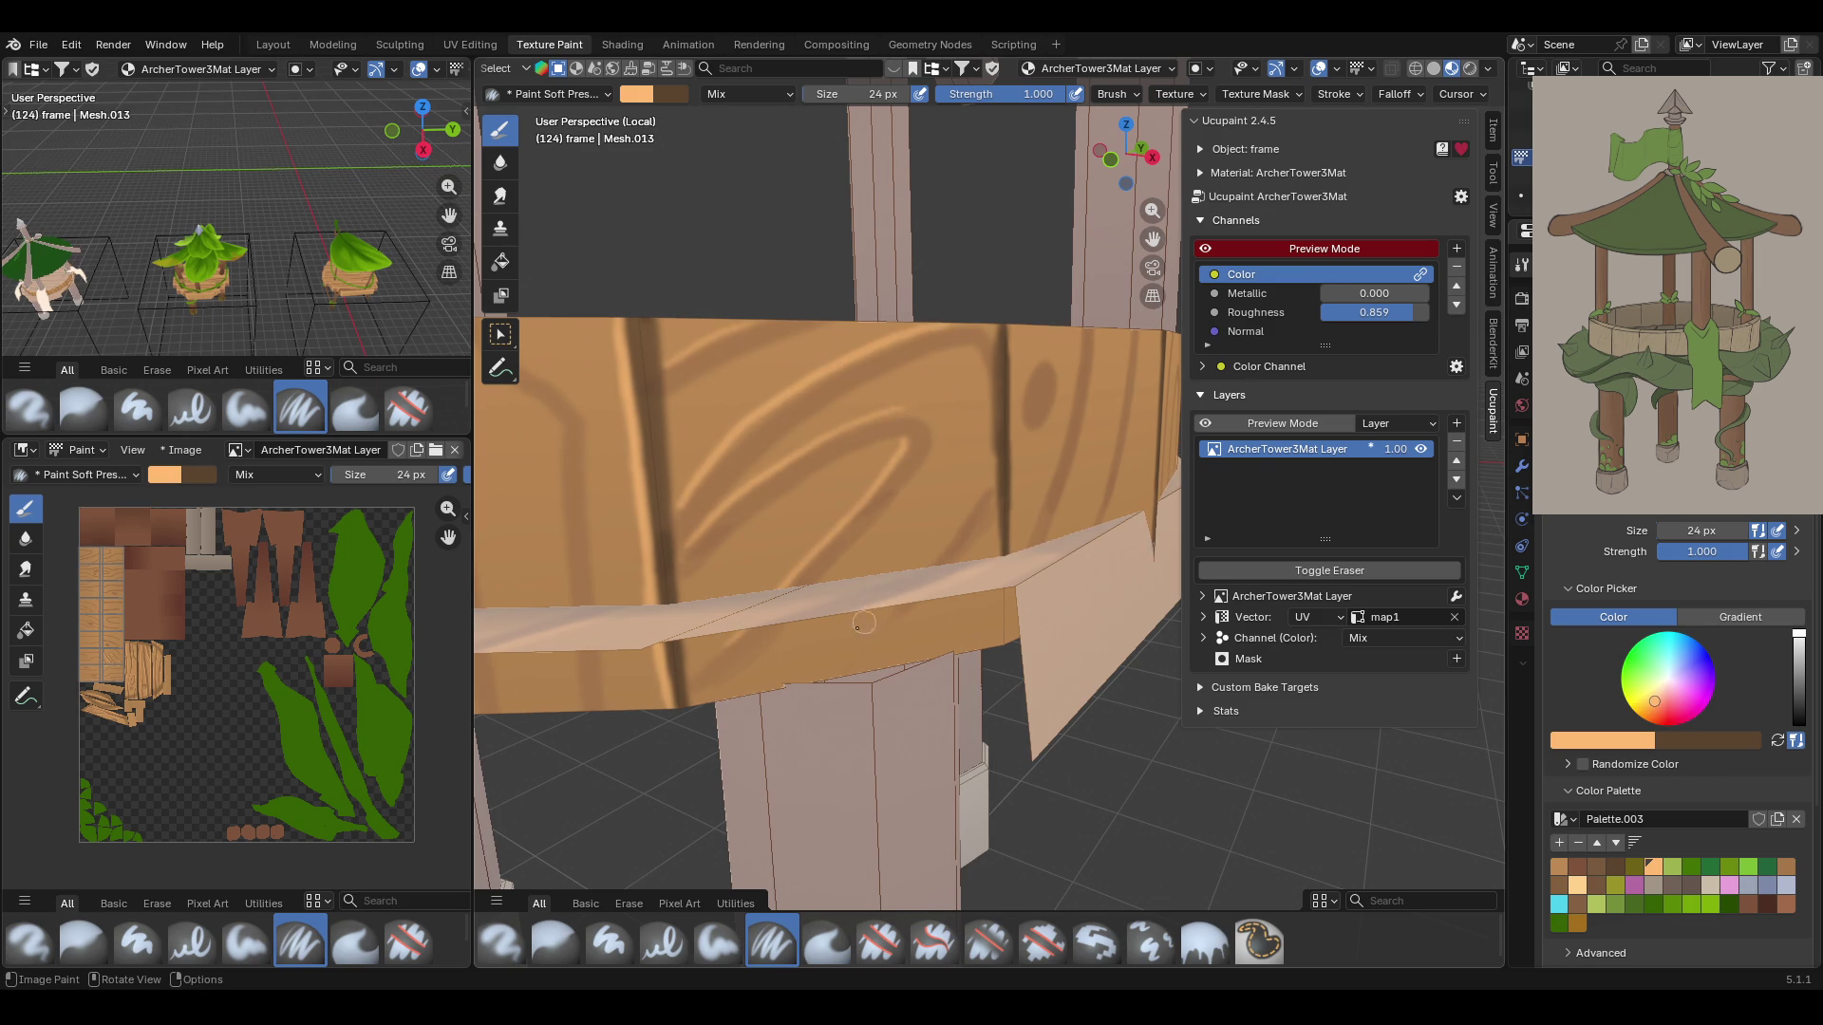
drag(893, 587, 997, 451)
mouse_move(874, 472)
mouse_down()
mouse_move(873, 522)
mouse_move(736, 638)
mouse_move(833, 438)
mouse_move(651, 418)
mouse_move(619, 319)
mouse_move(661, 681)
mouse_up()
key(ctrl)
Paint light strokes up across the plank, undoing two unwanted strokes
mouse_move(669, 389)
mouse_down()
mouse_move(745, 354)
mouse_move(878, 333)
mouse_up()
mouse_move(701, 532)
mouse_down()
mouse_move(888, 362)
mouse_move(966, 353)
mouse_move(692, 539)
mouse_move(837, 395)
mouse_move(940, 350)
mouse_up()
key(ctrl+z)
key(ctrl+z)
mouse_move(682, 546)
mouse_down()
mouse_move(826, 401)
mouse_move(911, 361)
mouse_move(691, 534)
mouse_move(834, 399)
mouse_move(983, 344)
mouse_up()
key(ctrl+z)
key(ctrl+z)
Add more light highlights across the plank, then a light streak down the next plank
drag(682, 570, 880, 439)
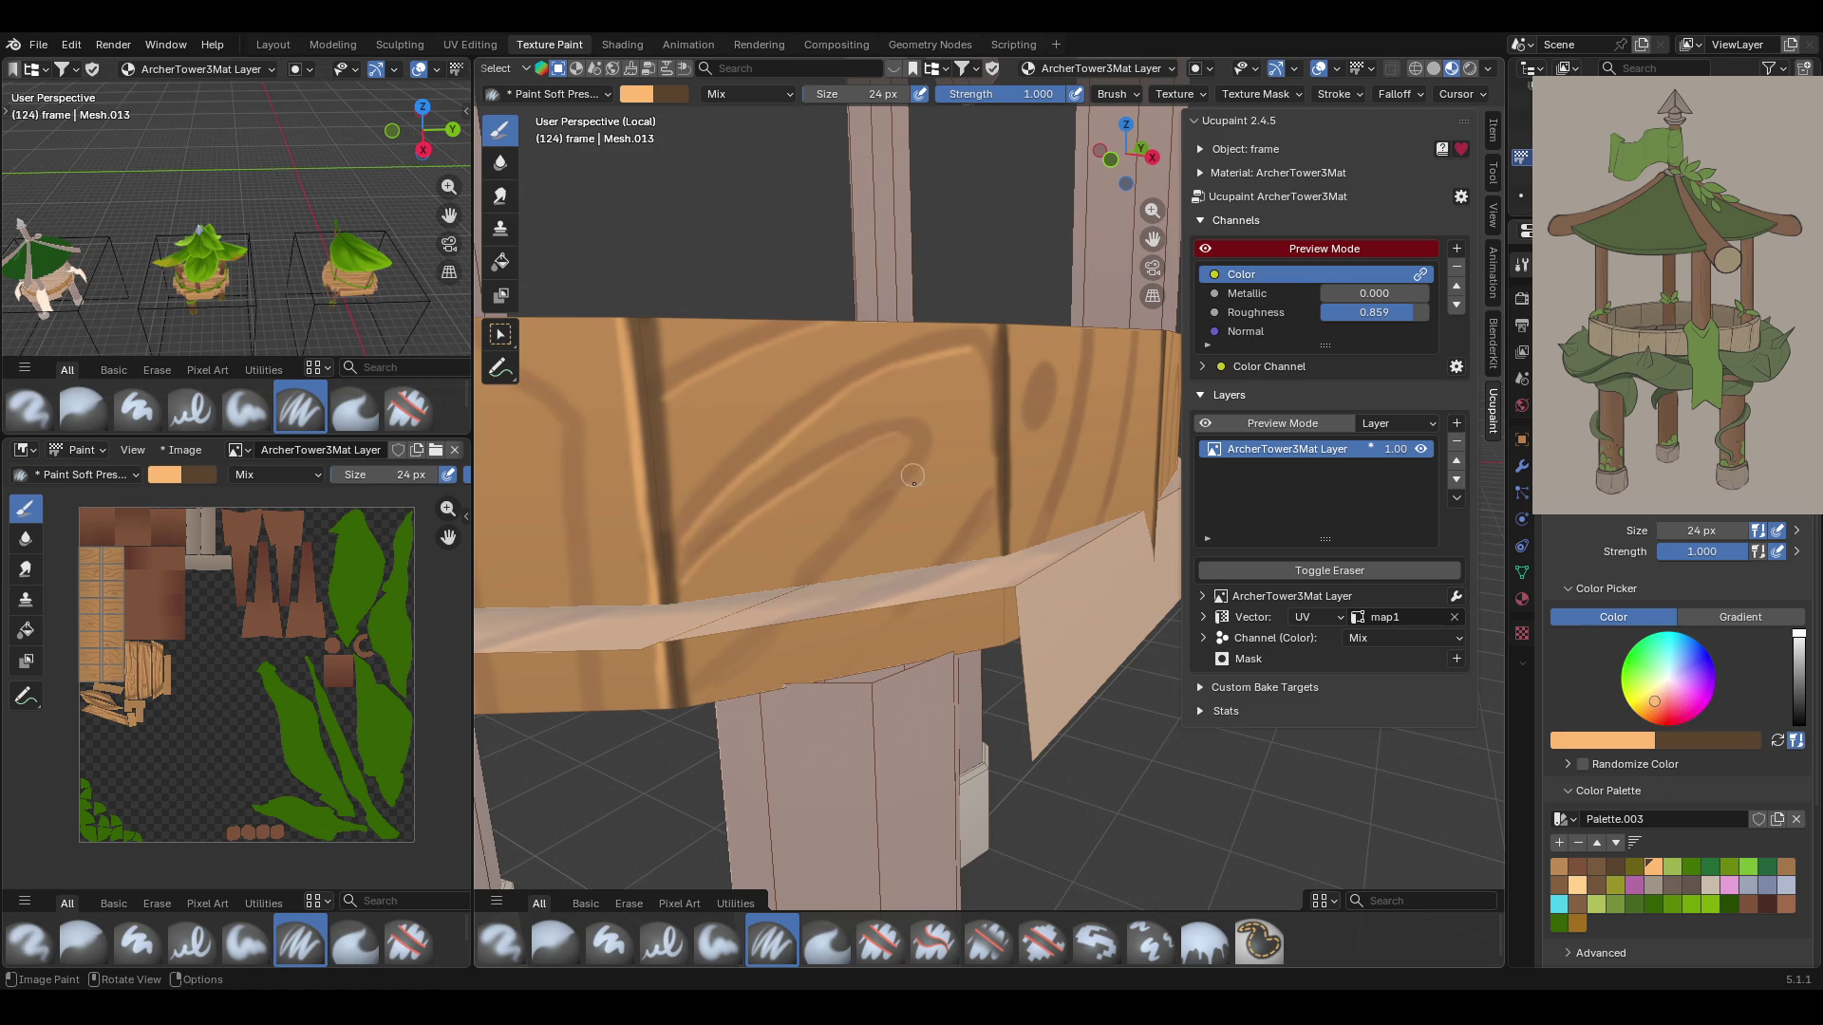
drag(712, 698, 766, 652)
drag(830, 573, 938, 457)
drag(873, 656, 992, 508)
middle_drag(992, 387, 940, 375)
mouse_move(1152, 238)
mouse_down()
mouse_move(1152, 318)
mouse_move(1128, 342)
mouse_up()
drag(784, 385, 808, 629)
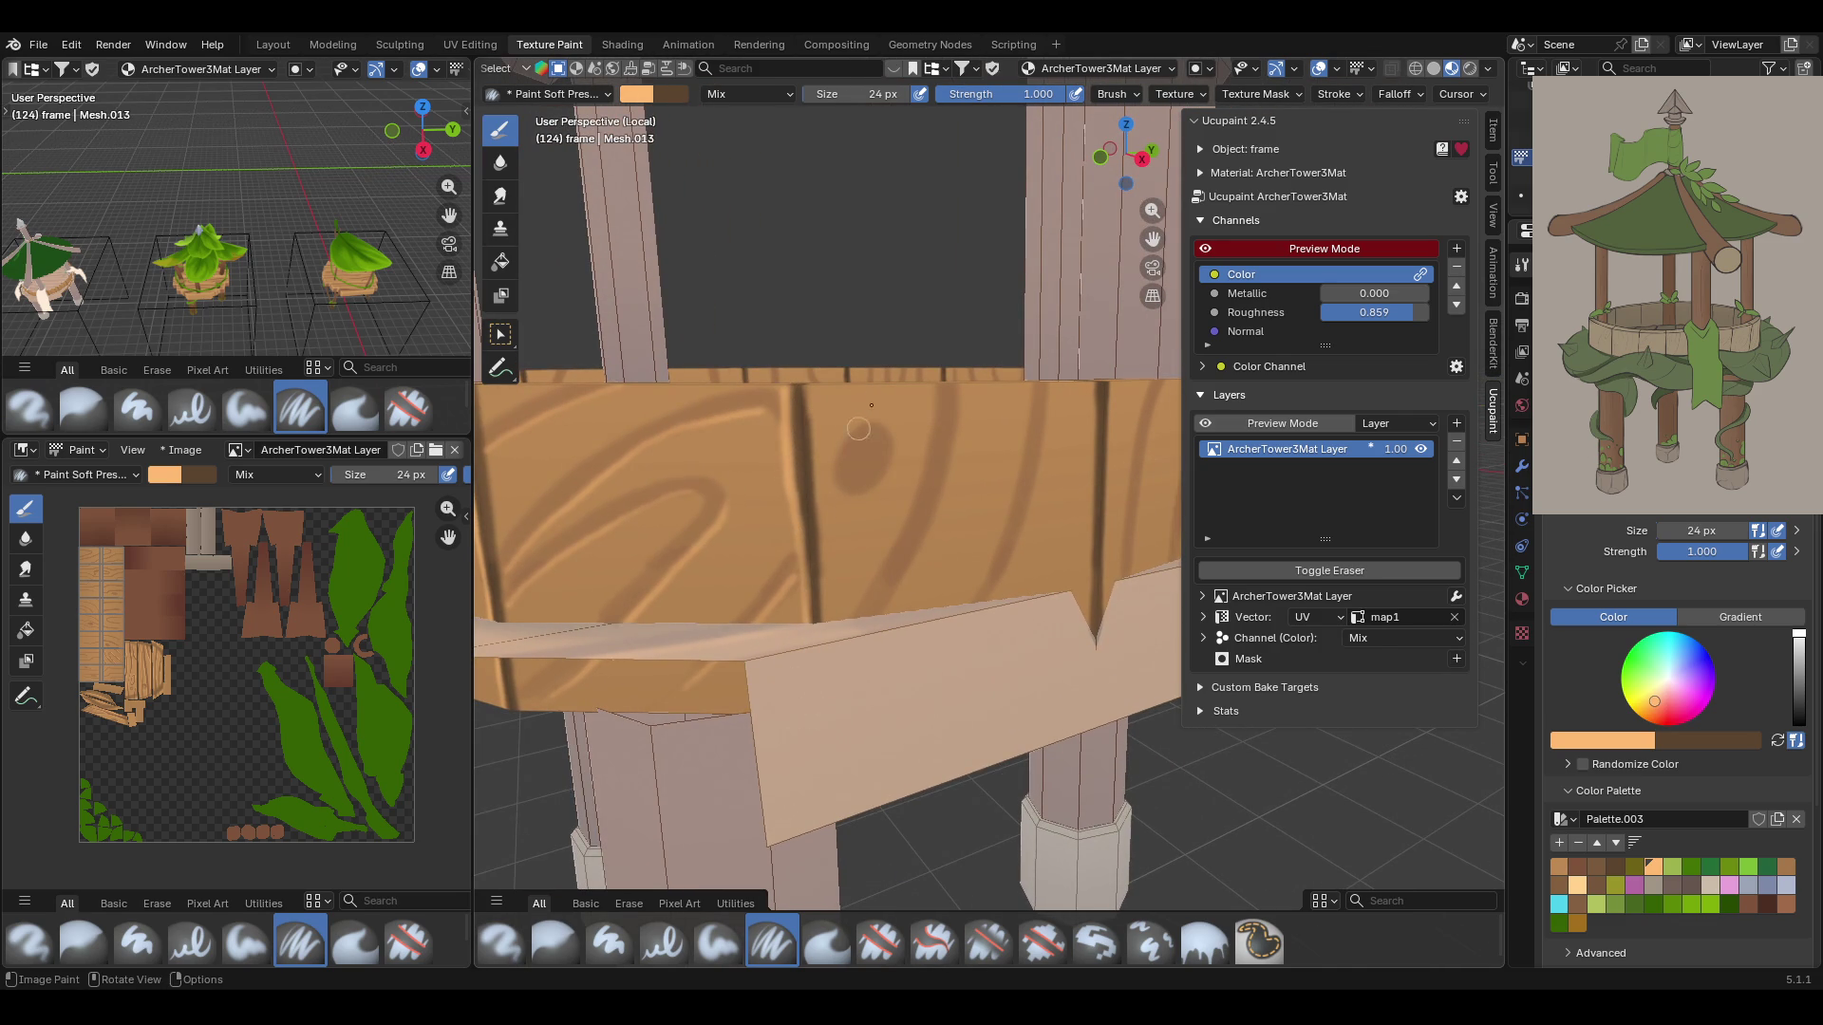
Brighten the dark curve and vertical grain lines on the plank with peach strokes
mouse_move(844, 445)
mouse_down()
mouse_move(835, 480)
mouse_move(864, 499)
mouse_move(935, 422)
mouse_move(864, 608)
mouse_up()
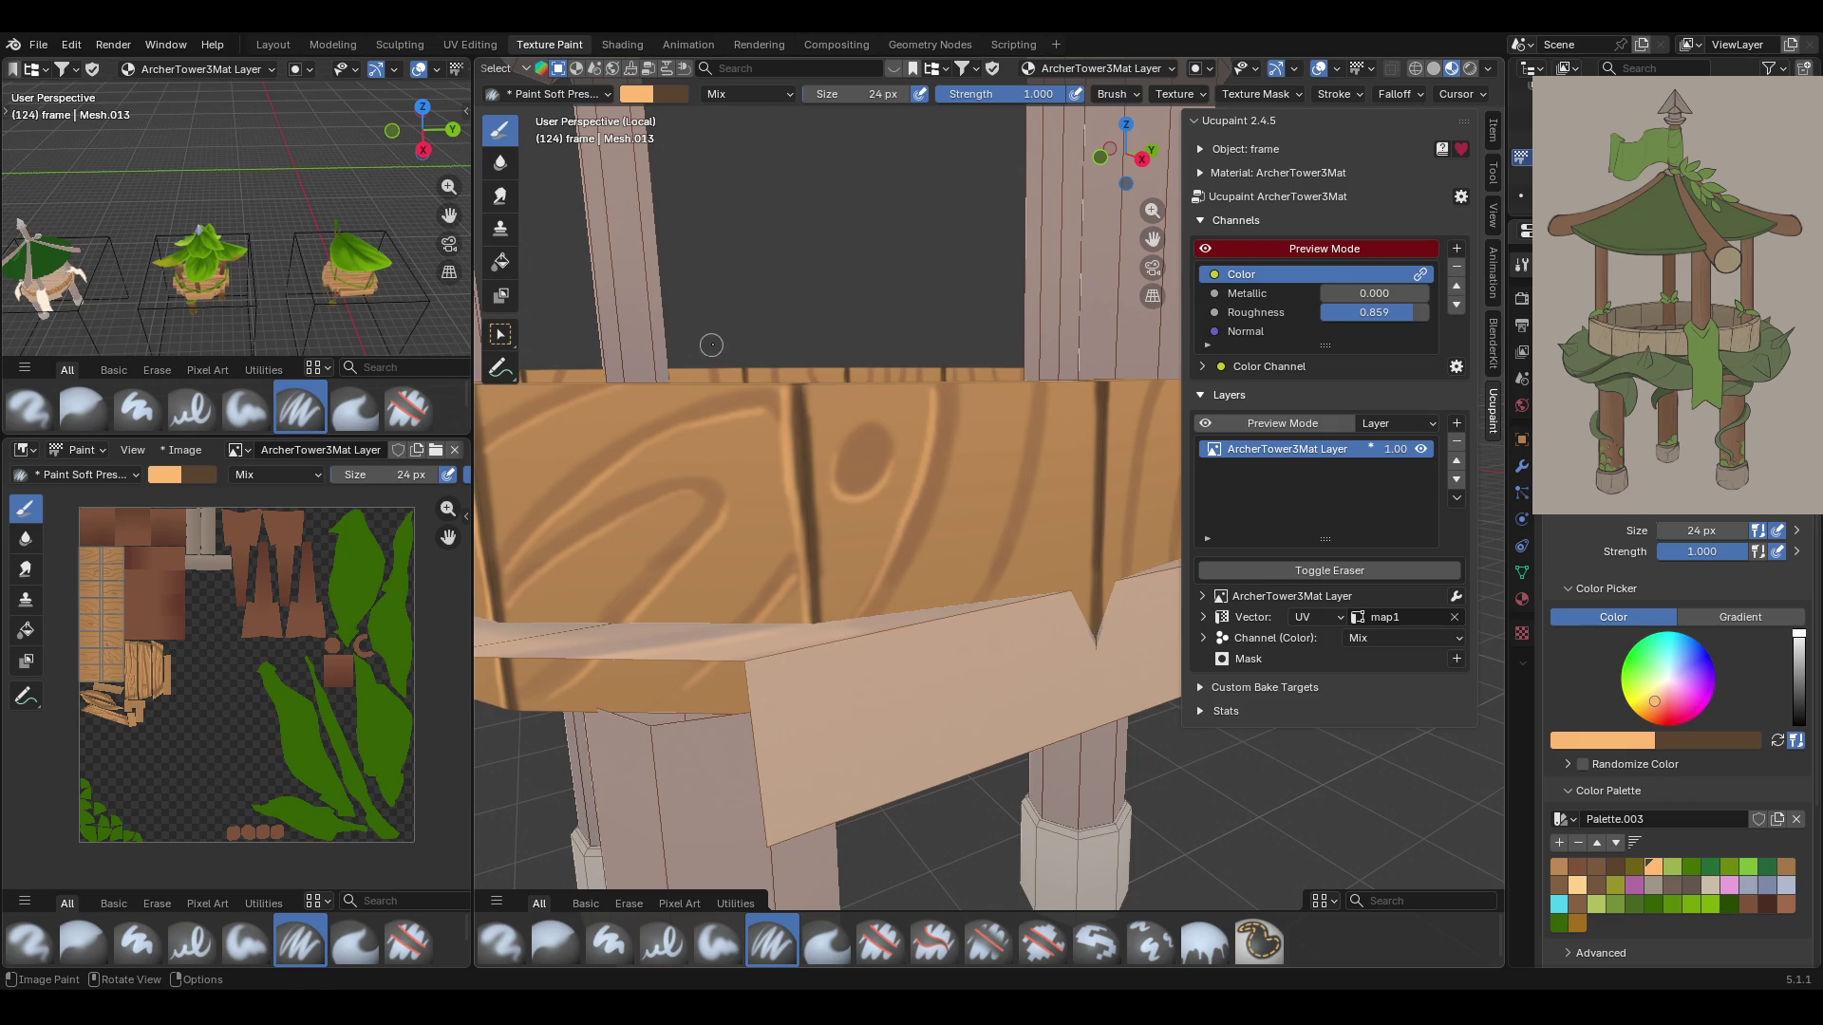
middle_drag(1008, 399, 1025, 475)
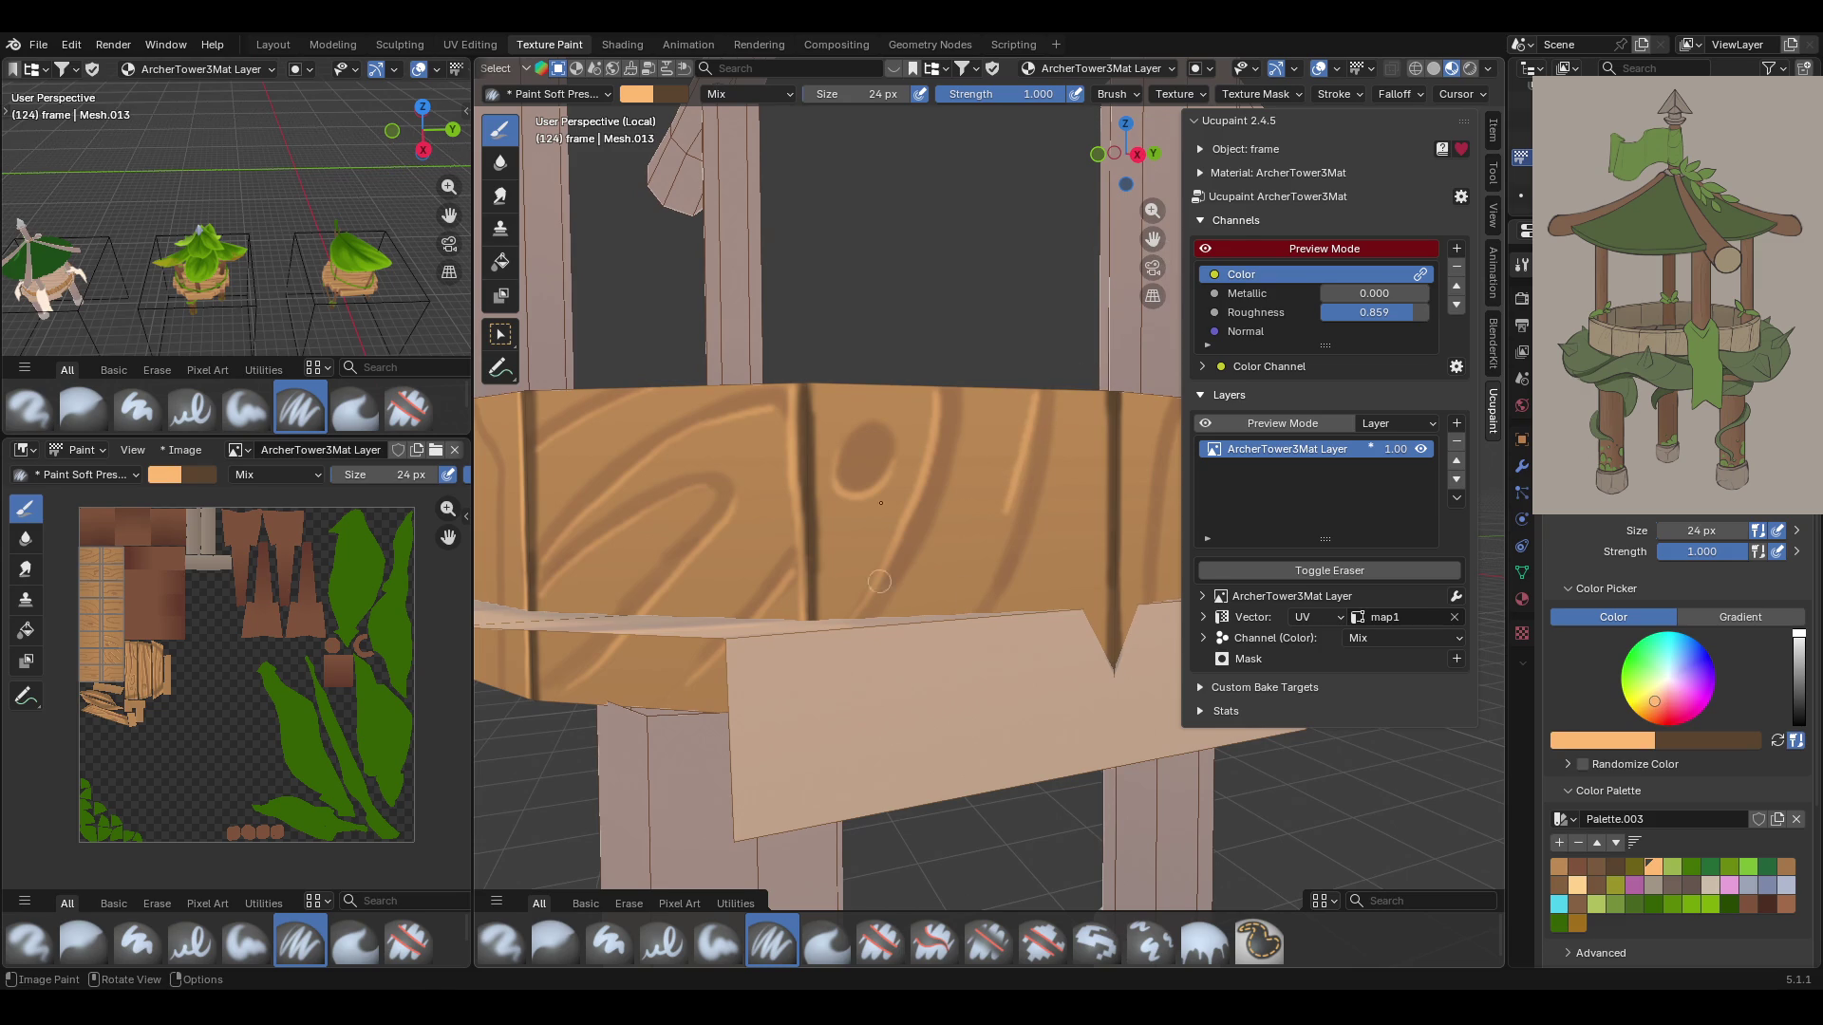
drag(1037, 389, 978, 612)
middle_drag(1058, 491, 928, 414)
drag(834, 420, 834, 722)
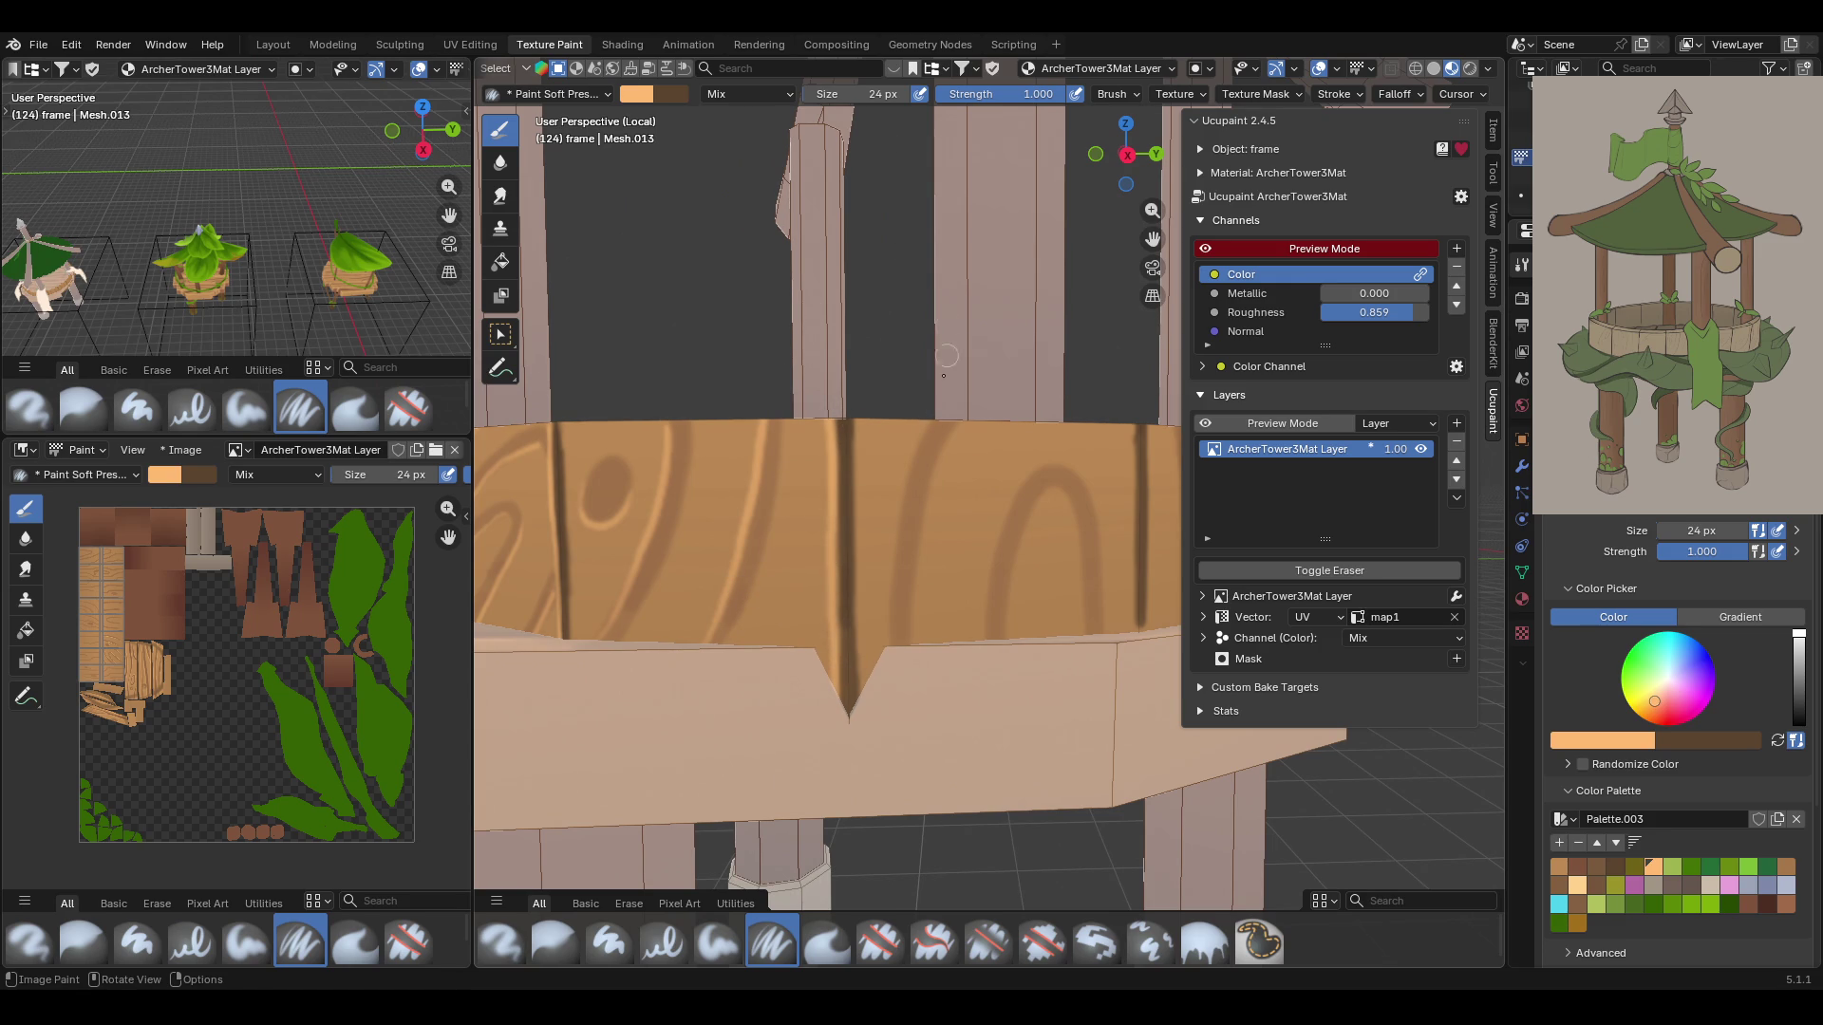
drag(934, 410, 887, 653)
Lighten the arch-shaped grain line and undo the stroke on the right vertical line to keep it dark
drag(1046, 462, 1014, 499)
drag(988, 581, 988, 631)
drag(1057, 490, 1083, 636)
drag(1136, 423, 1128, 635)
key(ctrl+z)
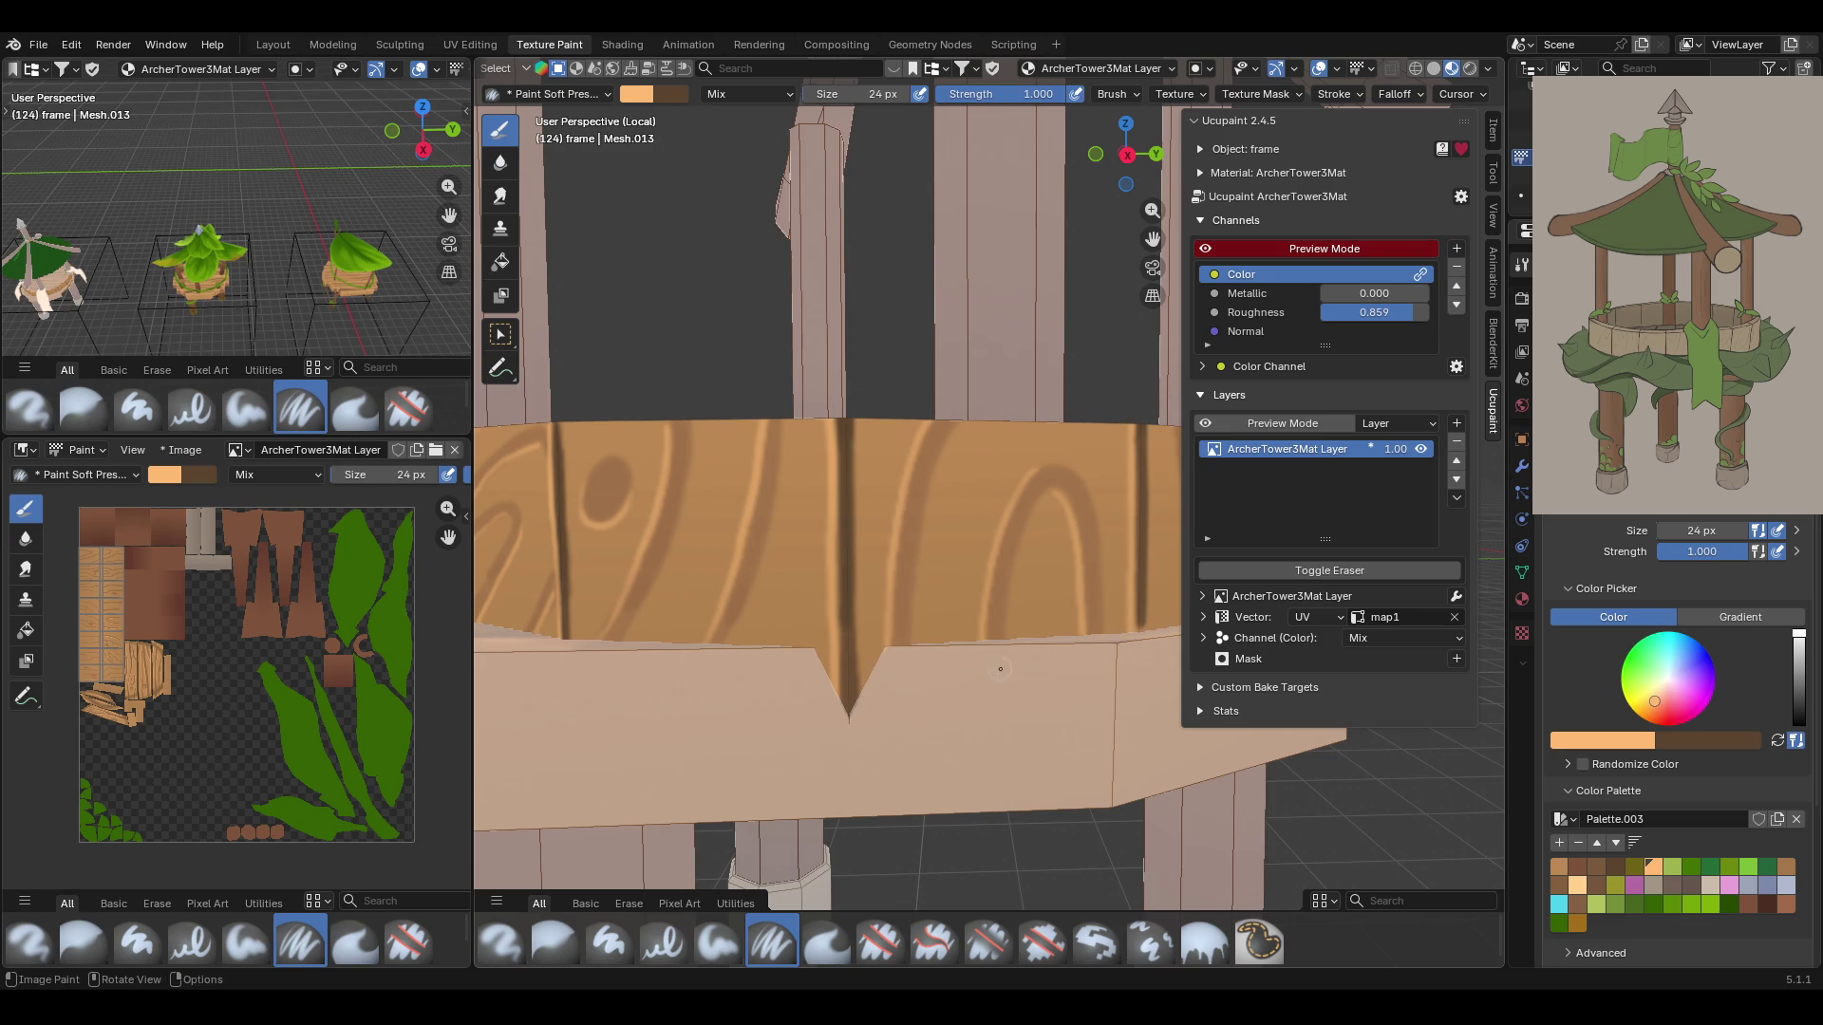
scroll(1014, 677, down, 2)
mouse_move(1014, 677)
middle_down()
mouse_move(959, 665)
mouse_move(1025, 665)
middle_up()
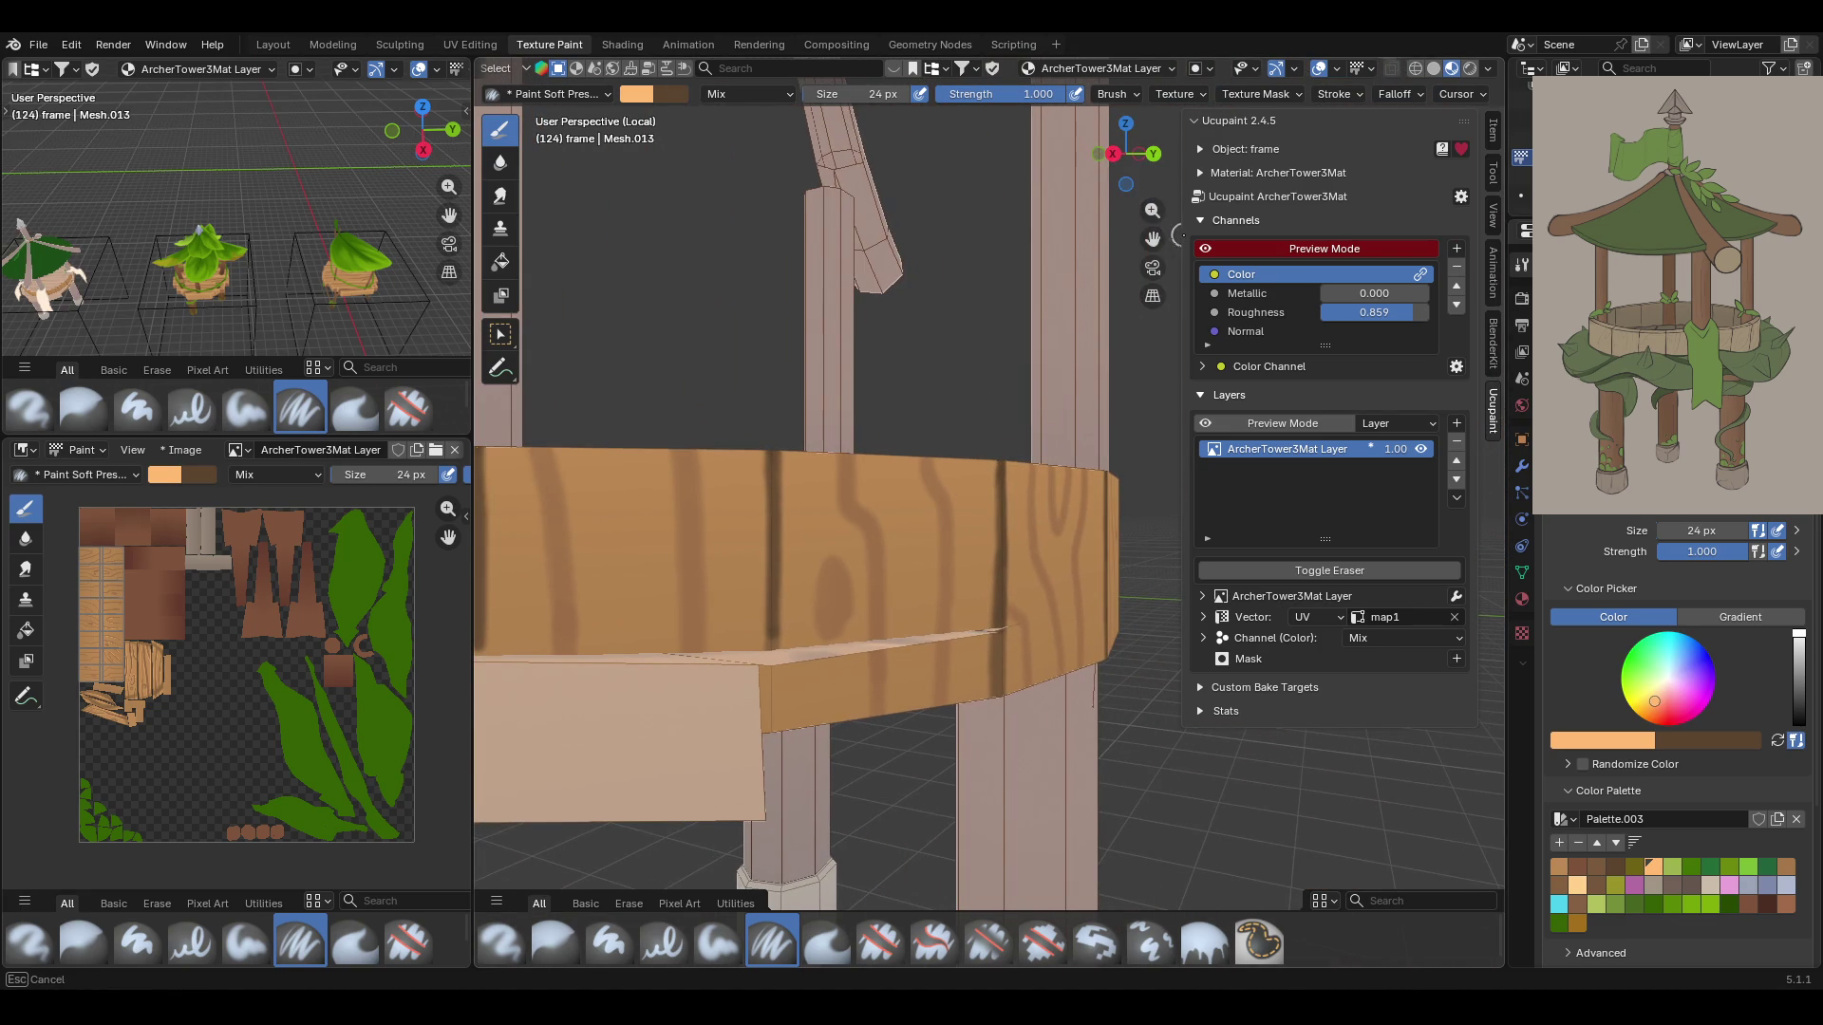
Paint vertical light peach streaks down the grain on the next rim section
drag(1152, 238, 1215, 240)
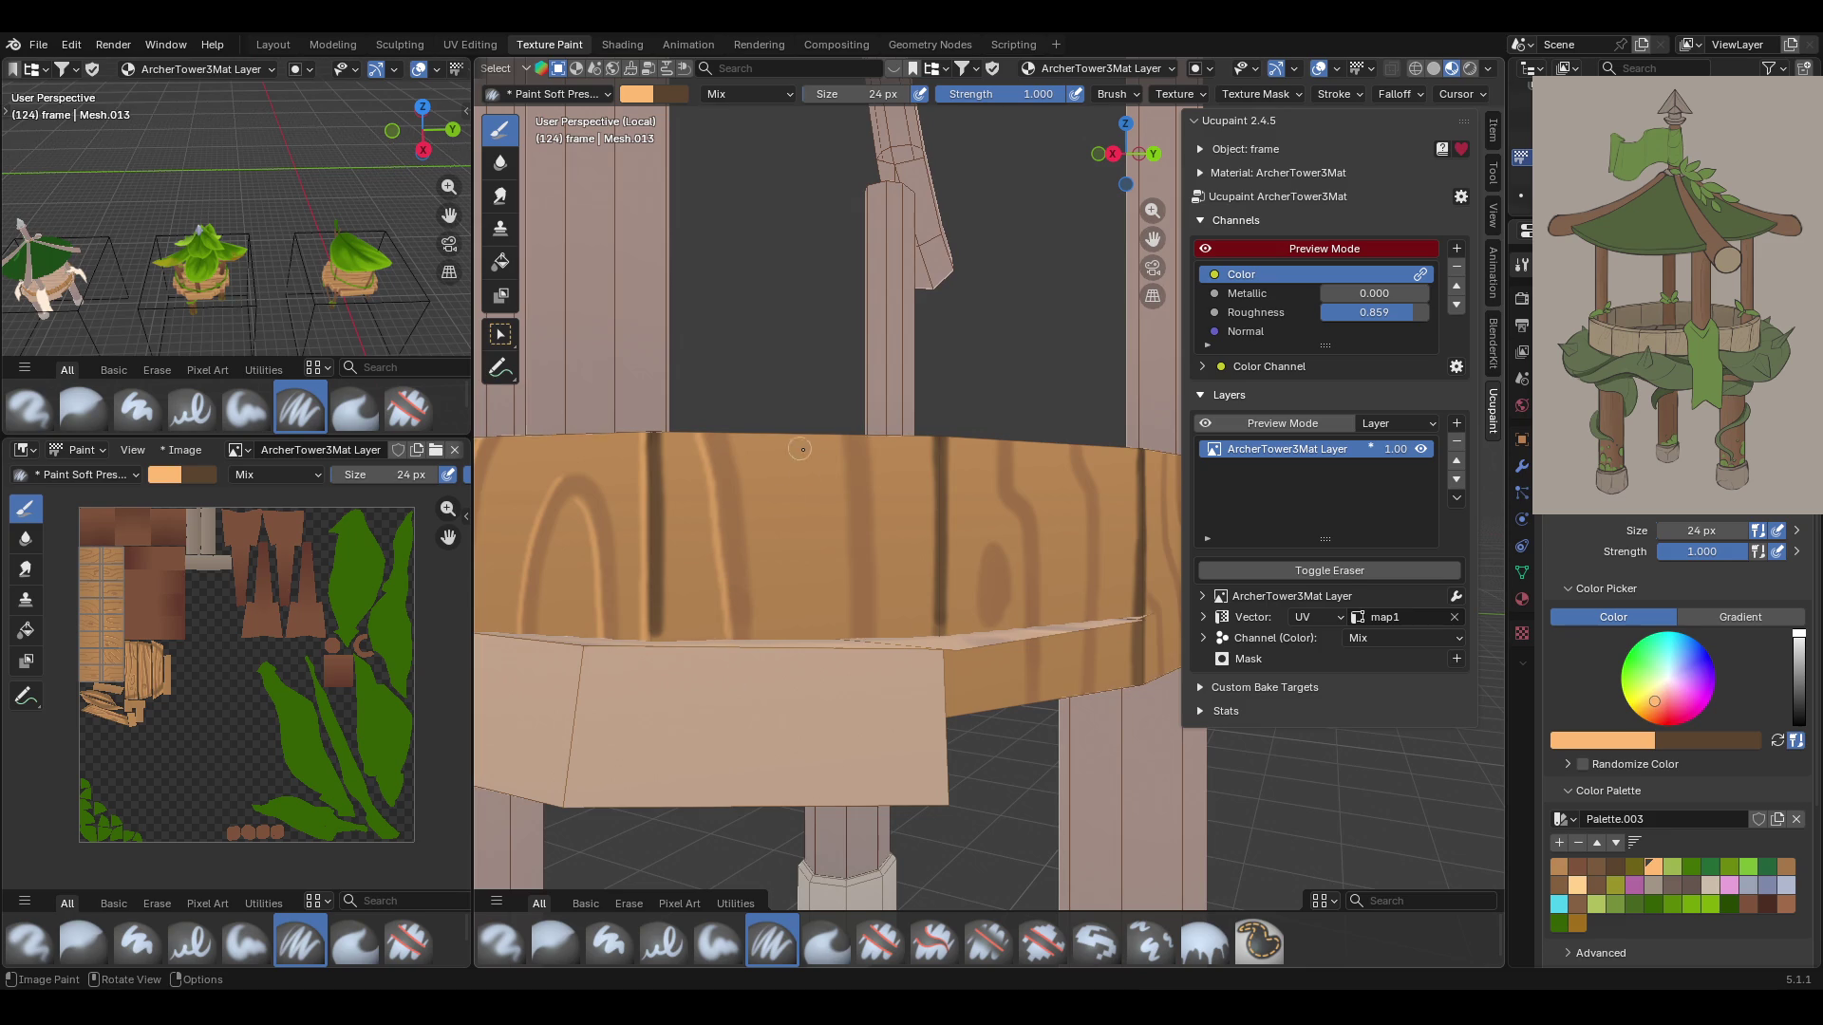
drag(840, 445, 850, 635)
drag(929, 439, 932, 638)
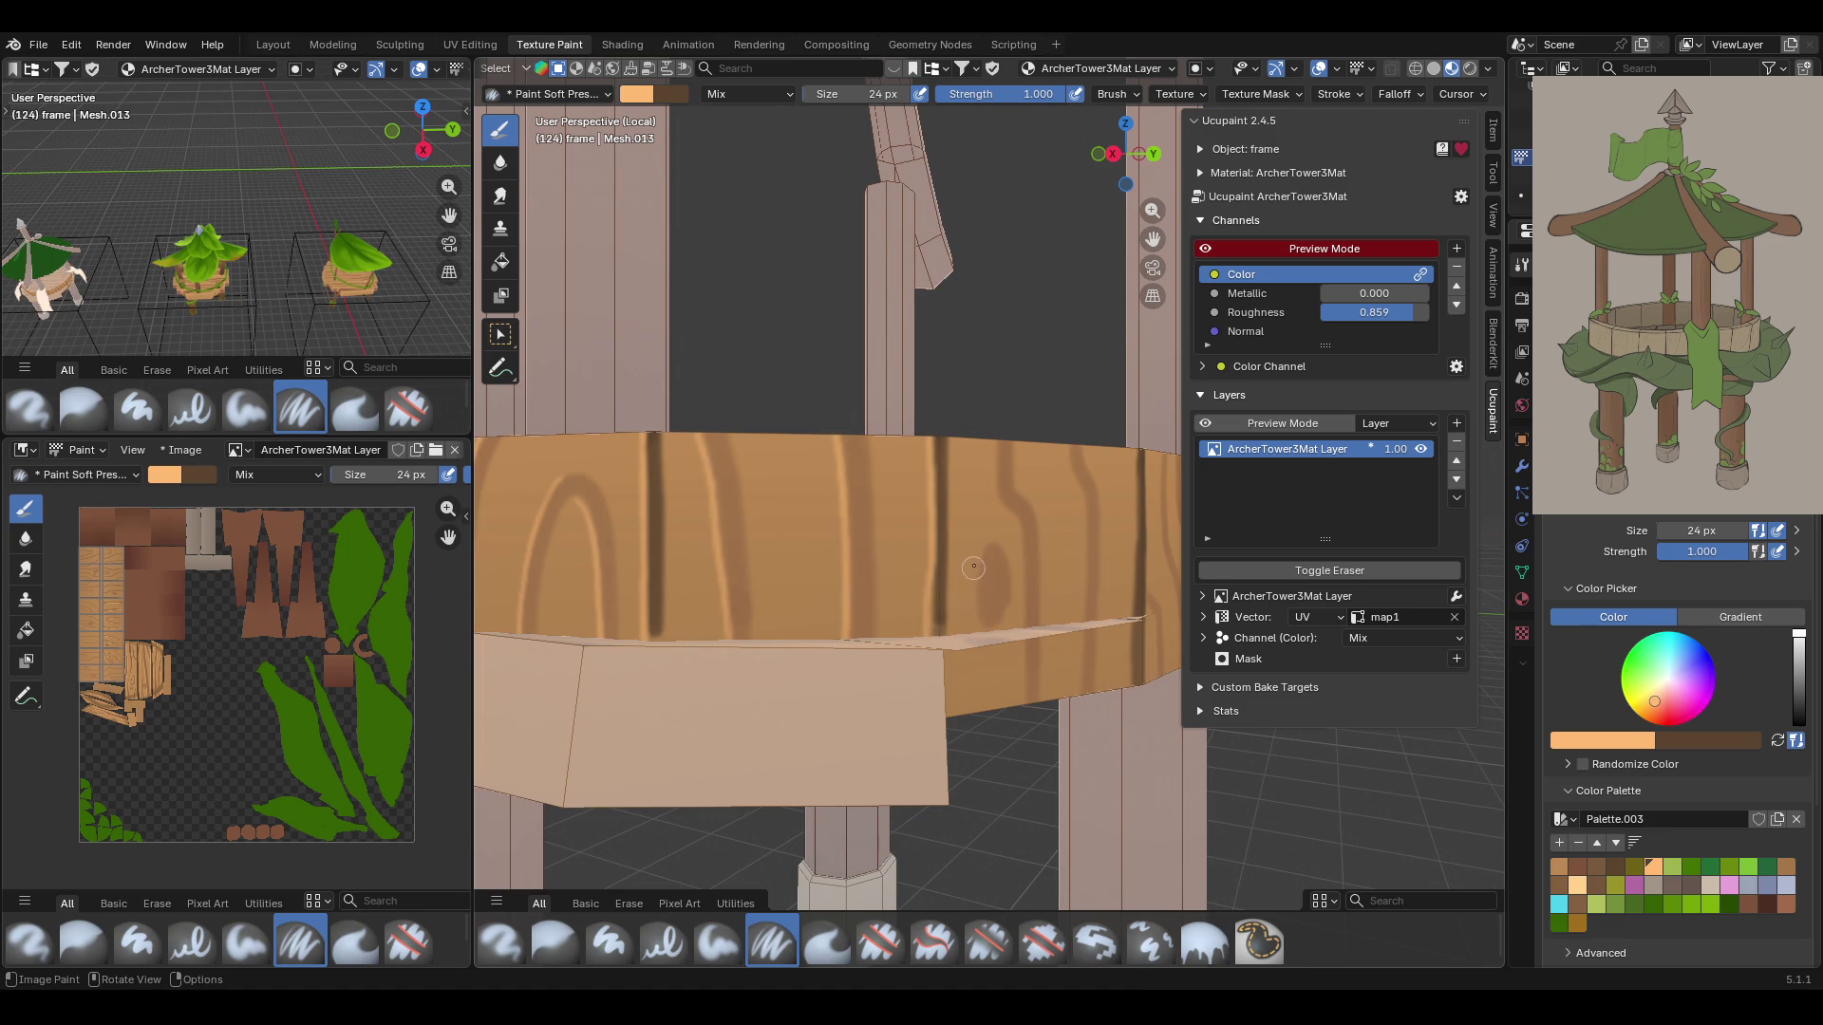
drag(980, 556, 981, 629)
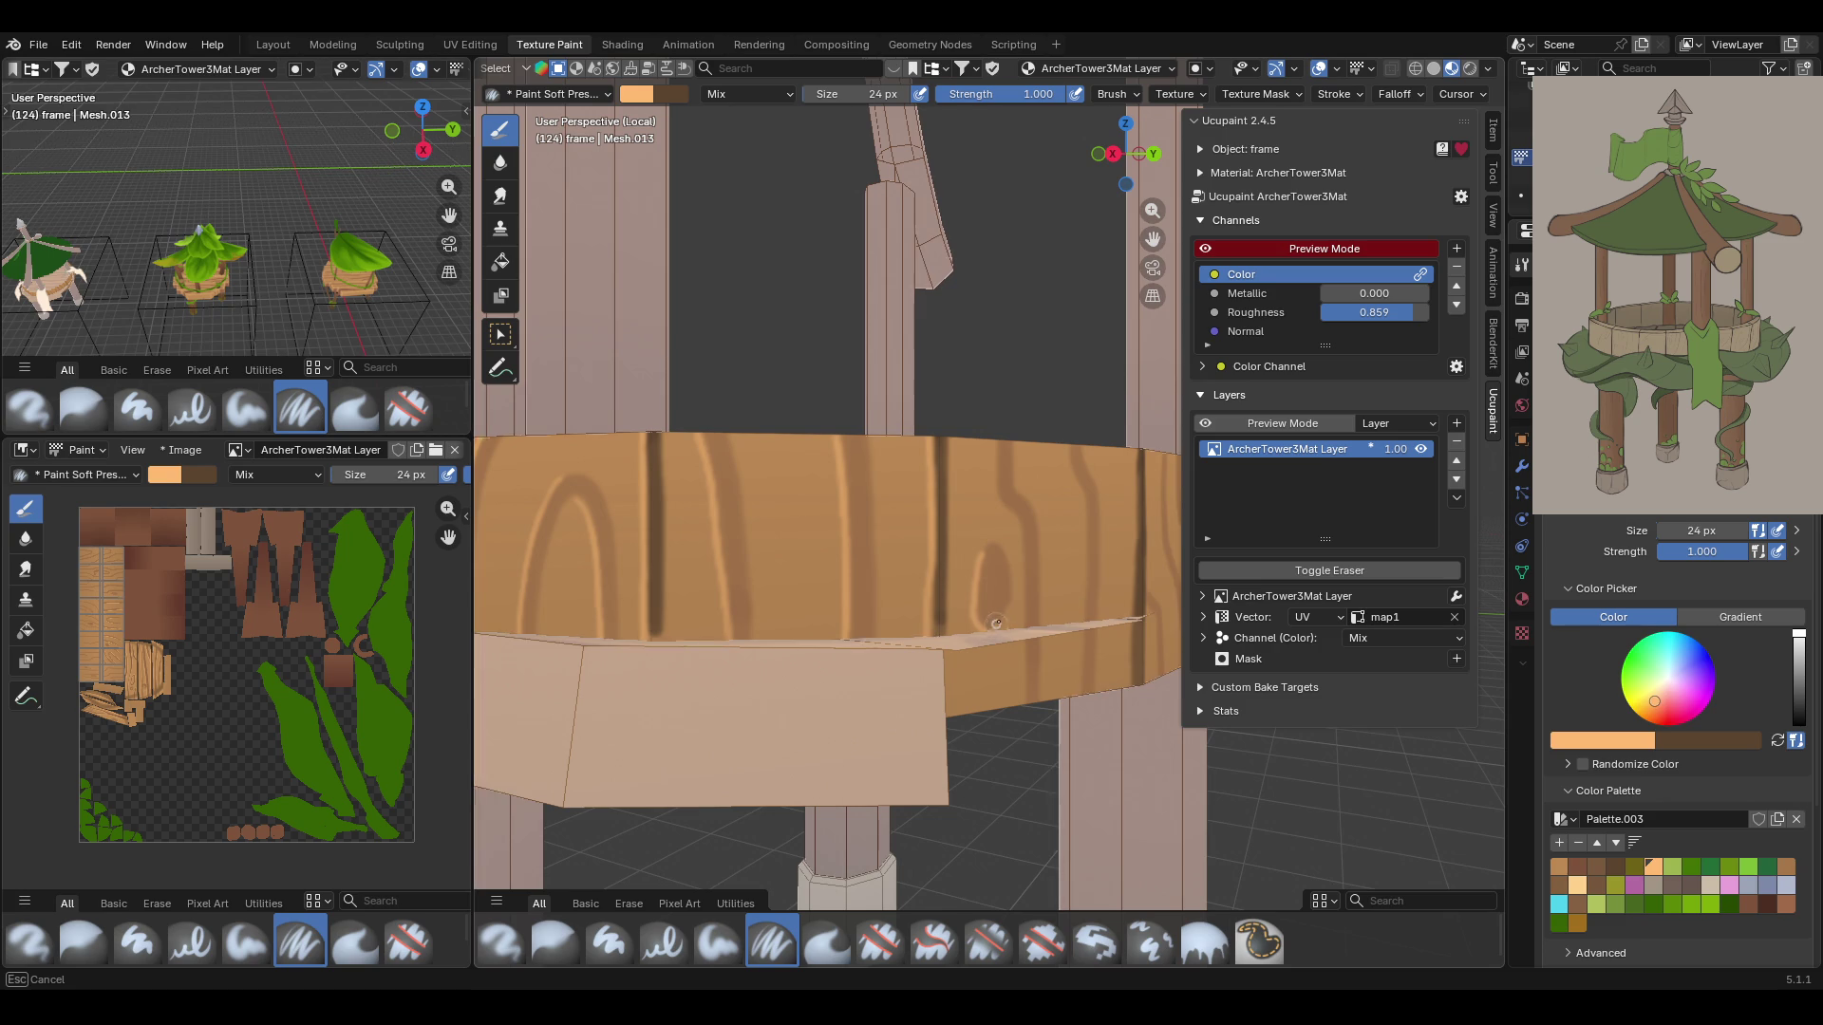
middle_drag(1023, 330, 916, 408)
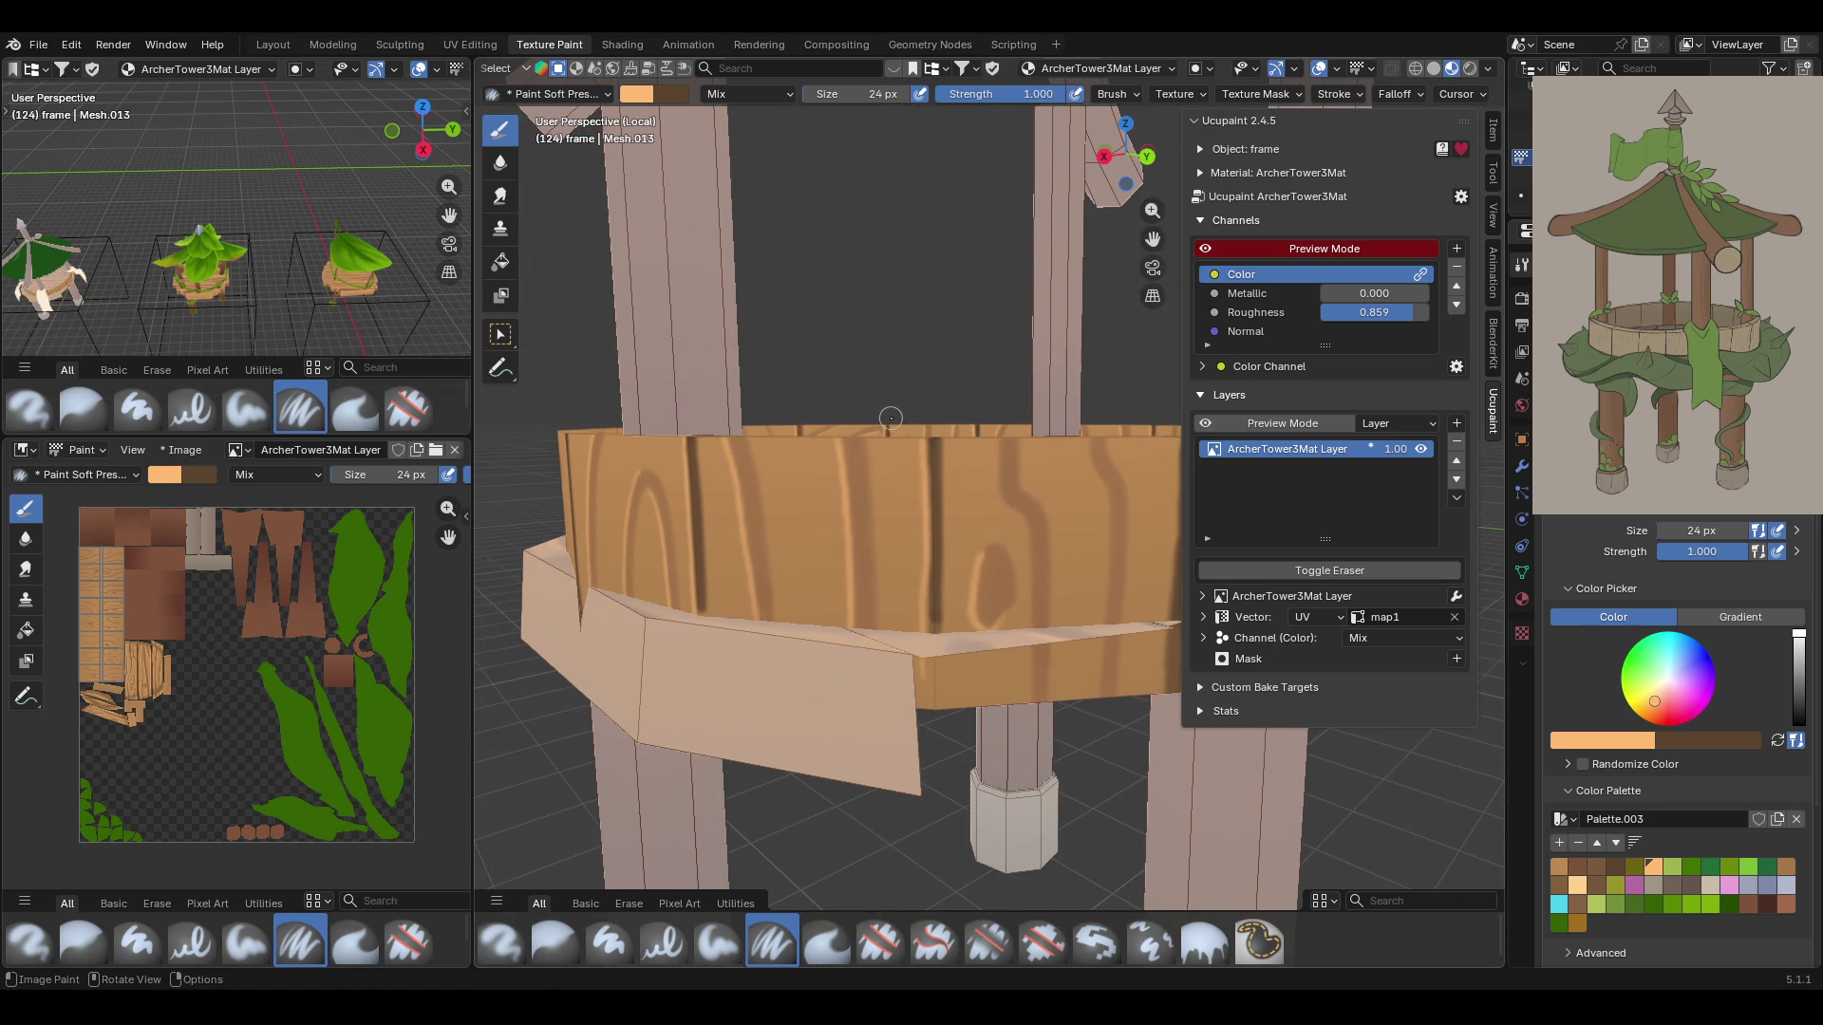
mouse_move(979, 560)
mouse_down()
mouse_move(975, 619)
mouse_move(1010, 615)
mouse_up()
drag(993, 444, 1010, 505)
middle_drag(1010, 505, 1028, 514)
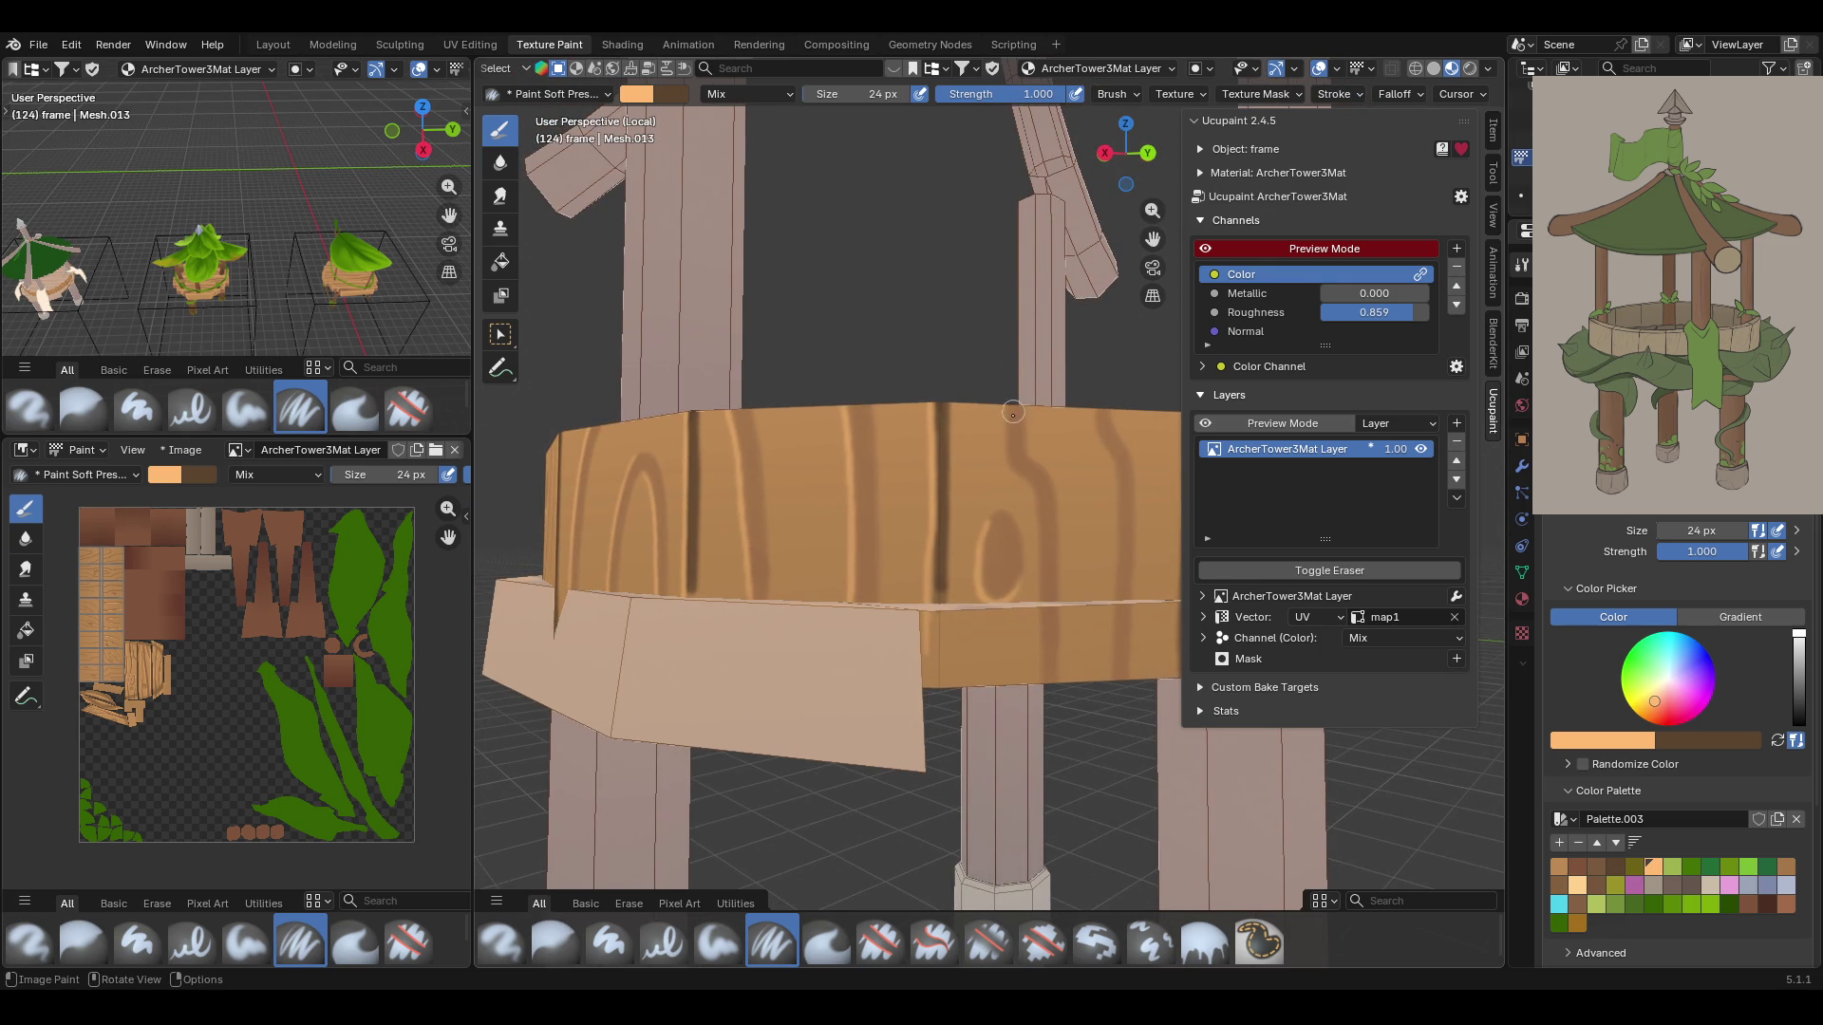
Add further peach grain streaks down the rim farther along its length
mouse_move(1006, 398)
mouse_down()
mouse_move(1041, 537)
mouse_move(1046, 674)
mouse_up()
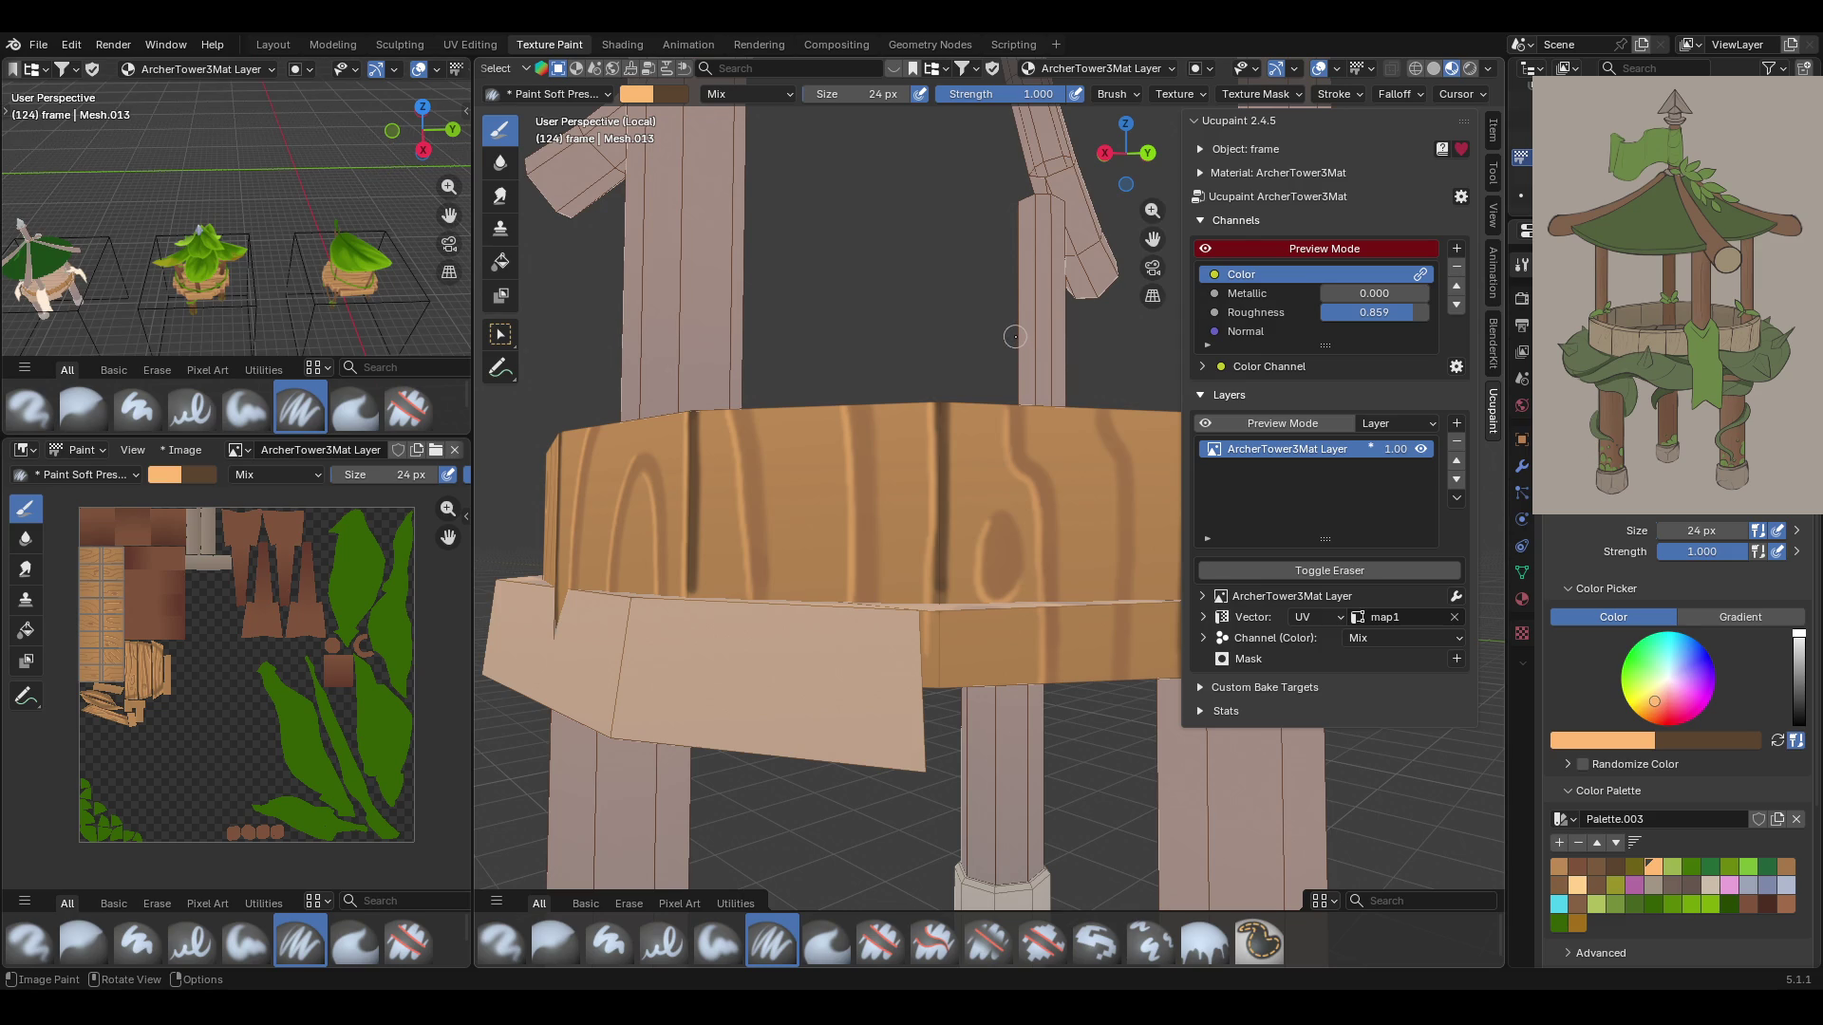
drag(1153, 239, 1116, 285)
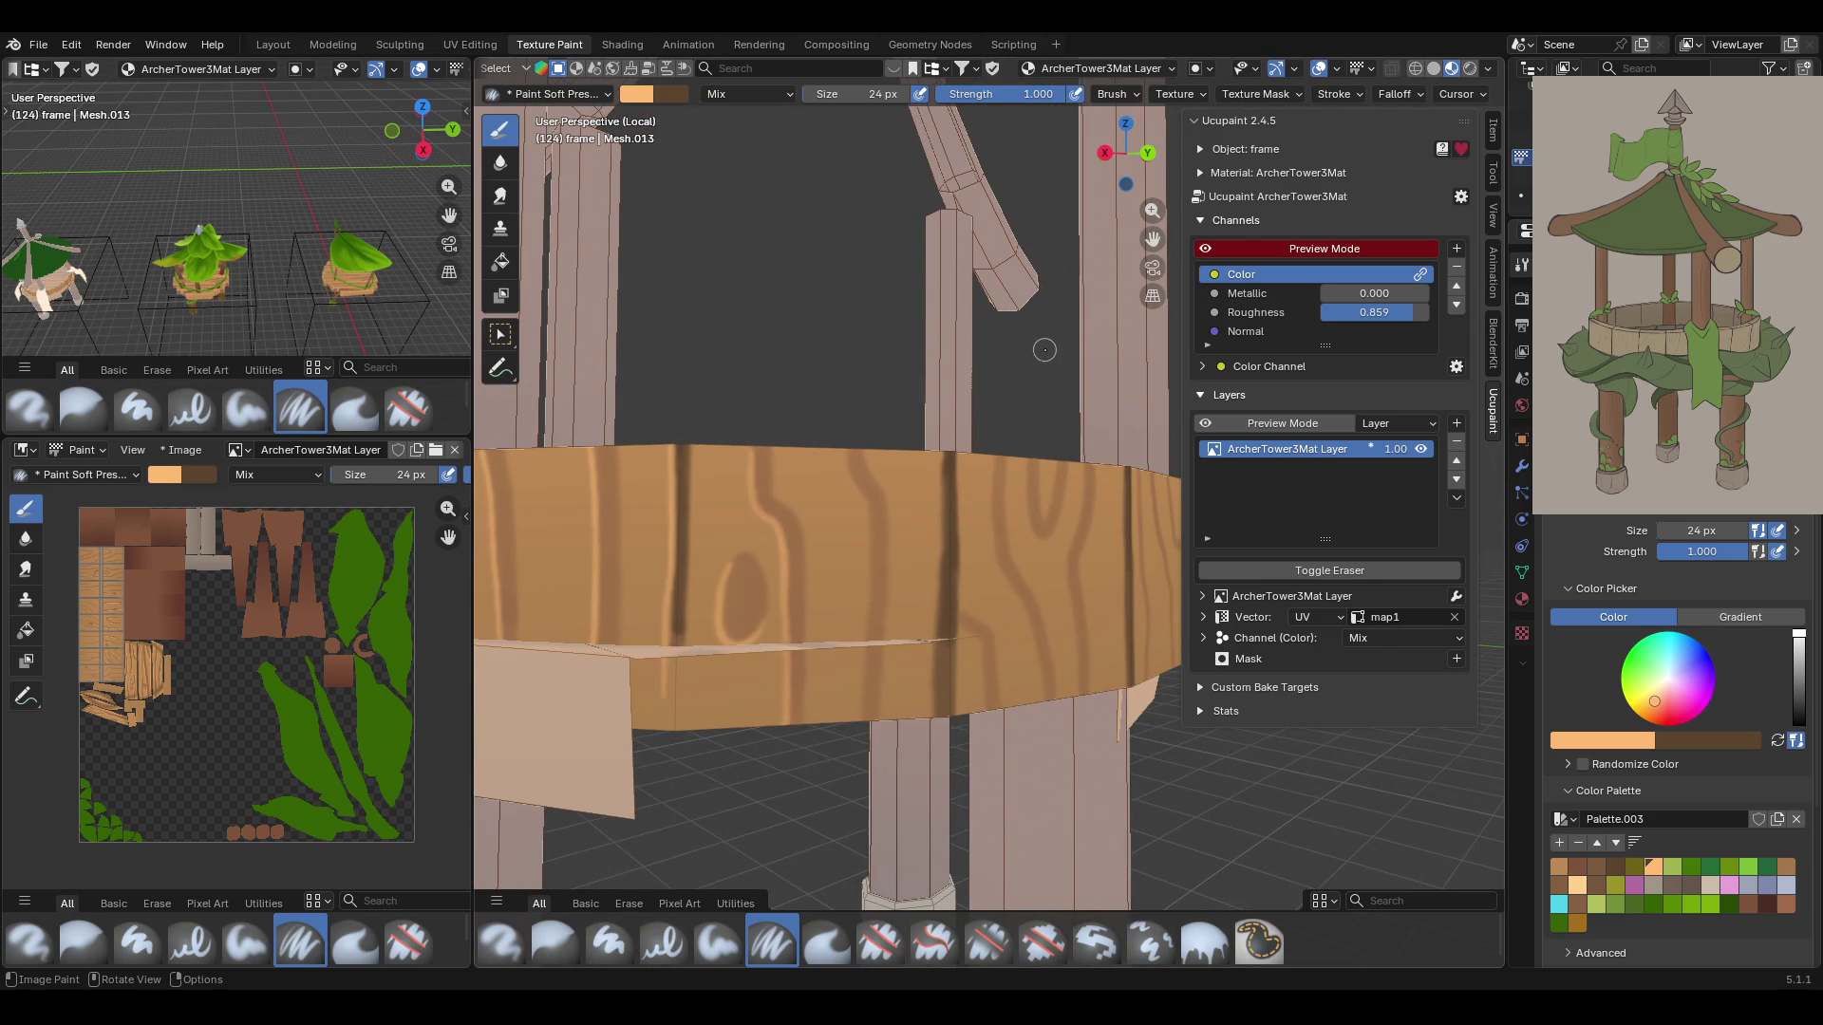
middle_drag(963, 366, 911, 384)
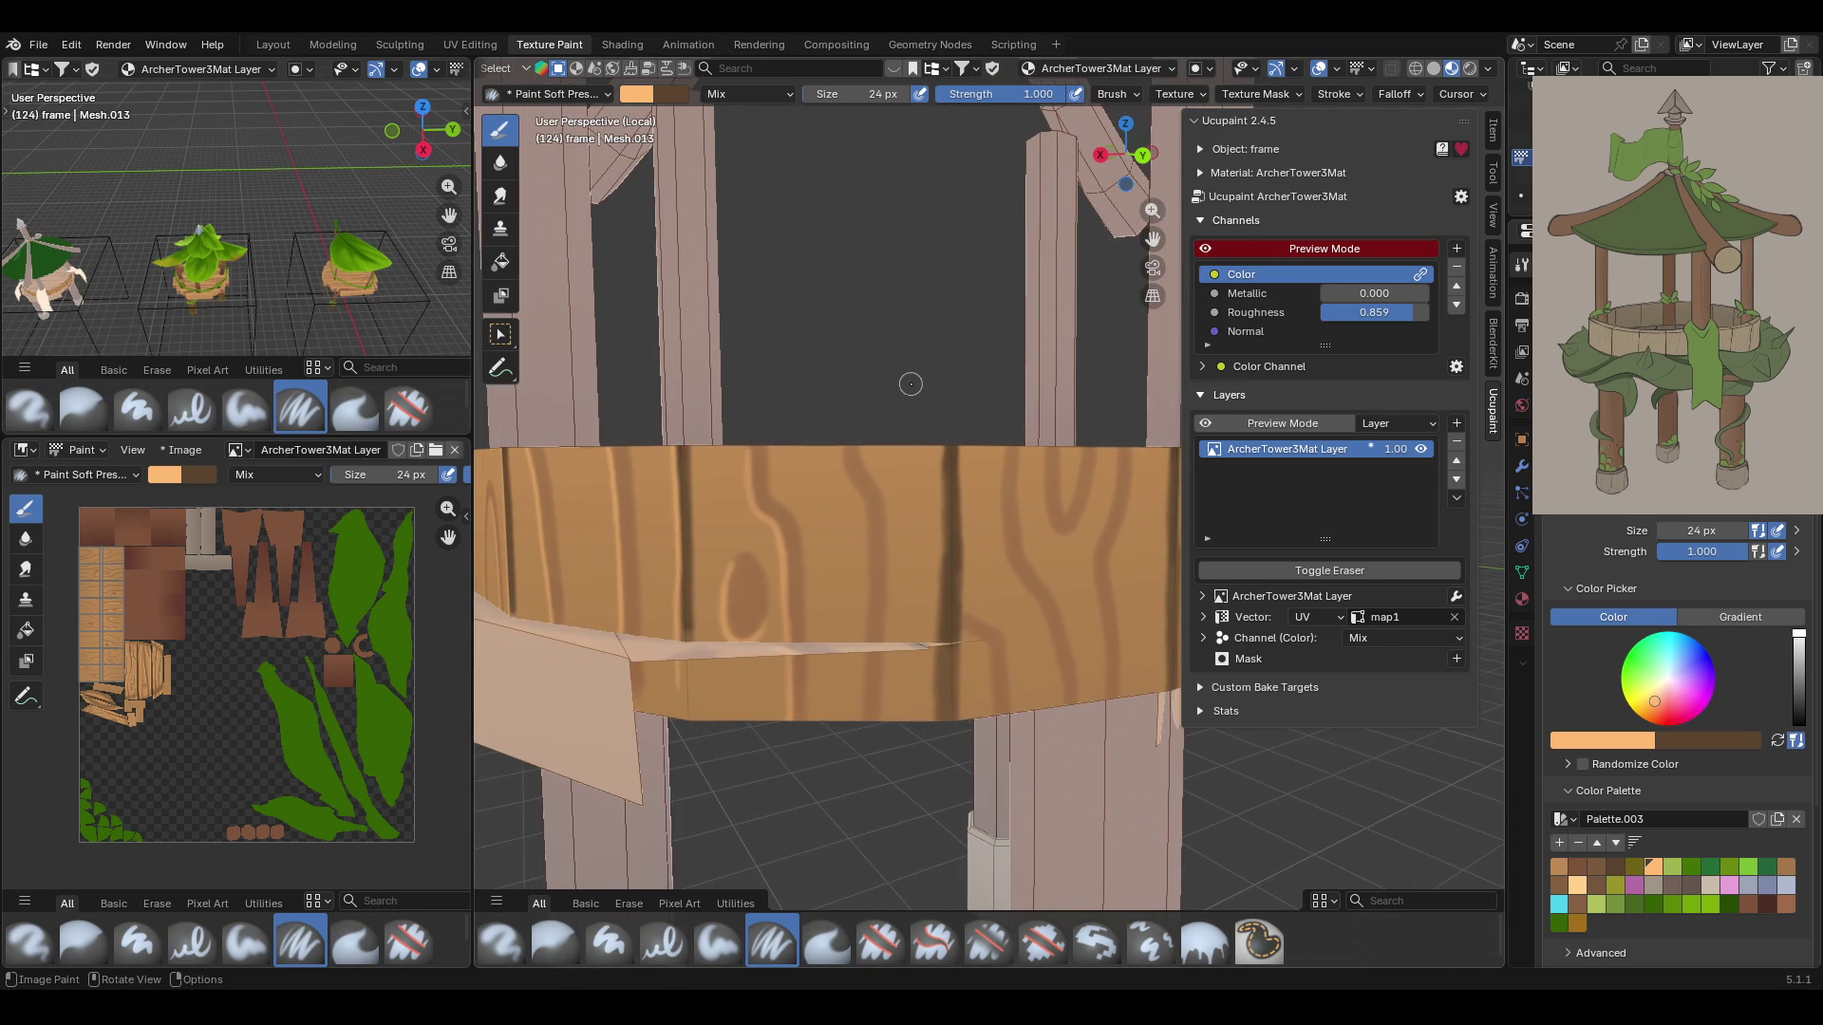
mouse_move(839, 438)
mouse_down()
mouse_move(866, 532)
mouse_move(850, 779)
mouse_up()
drag(937, 418, 932, 722)
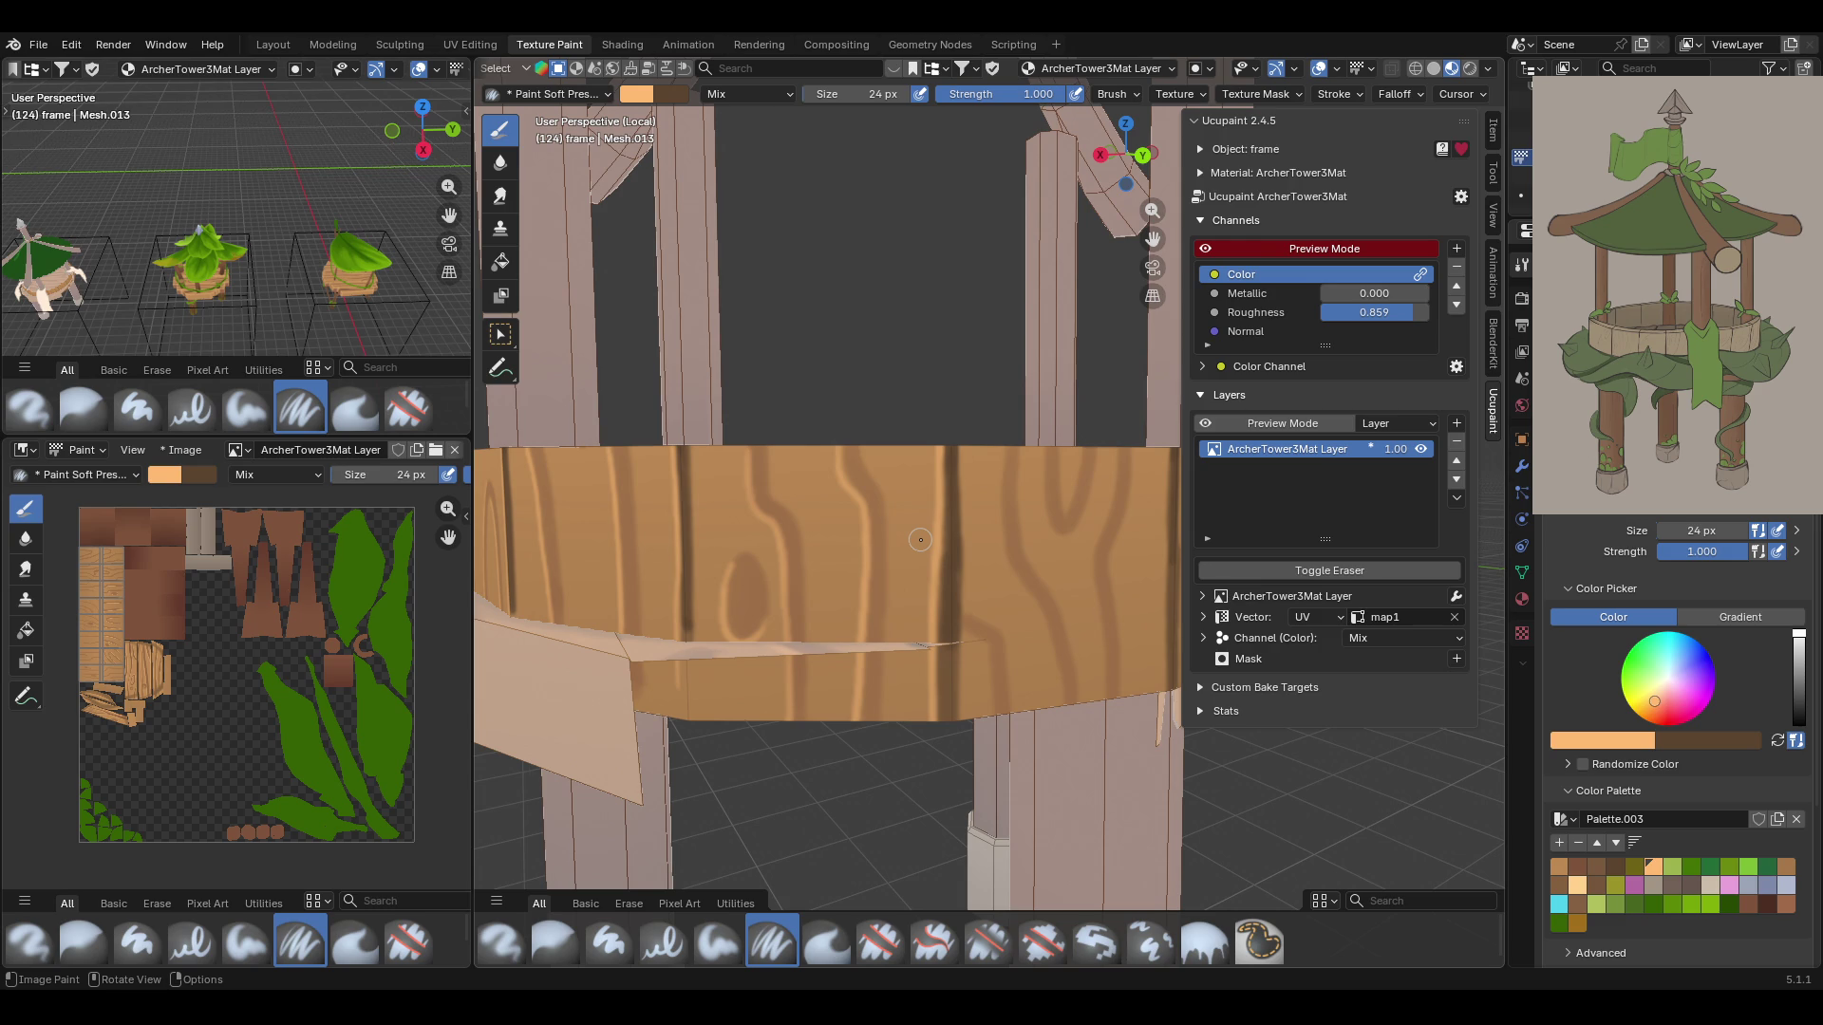
Paint light streaks down the front of the railing band
middle_drag(836, 413, 912, 398)
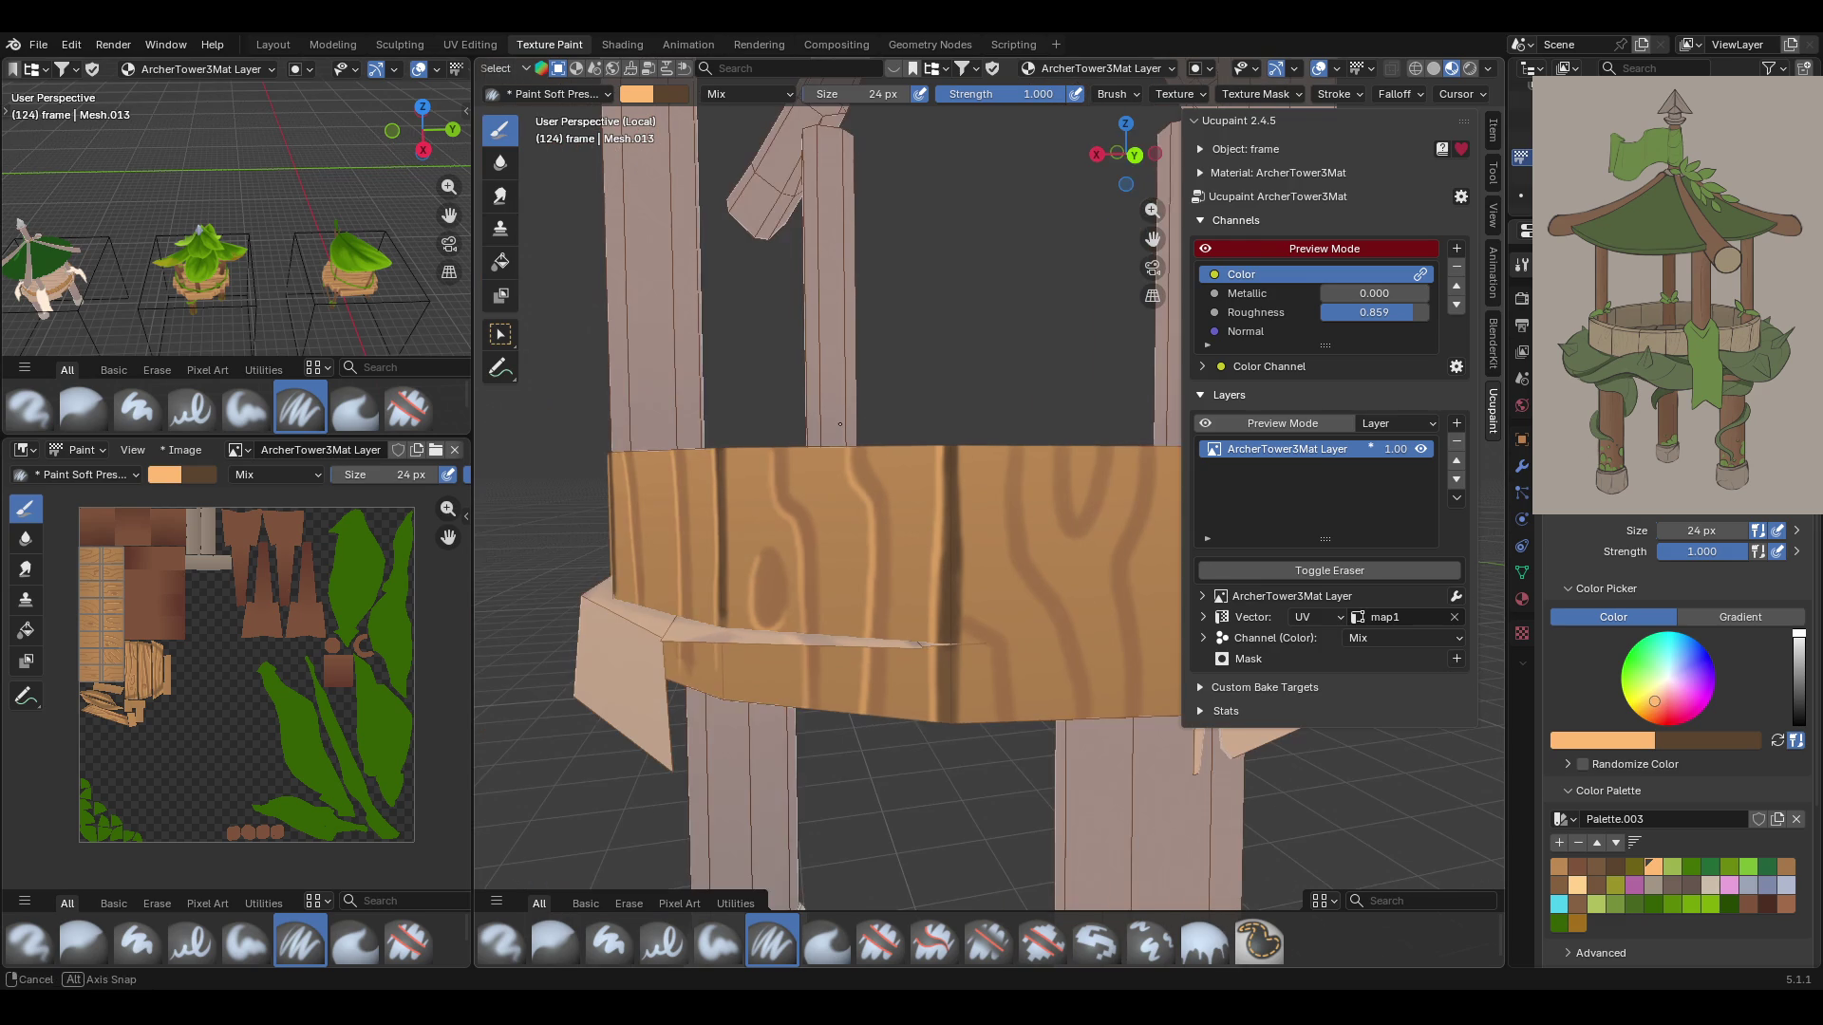
drag(1153, 239, 1154, 239)
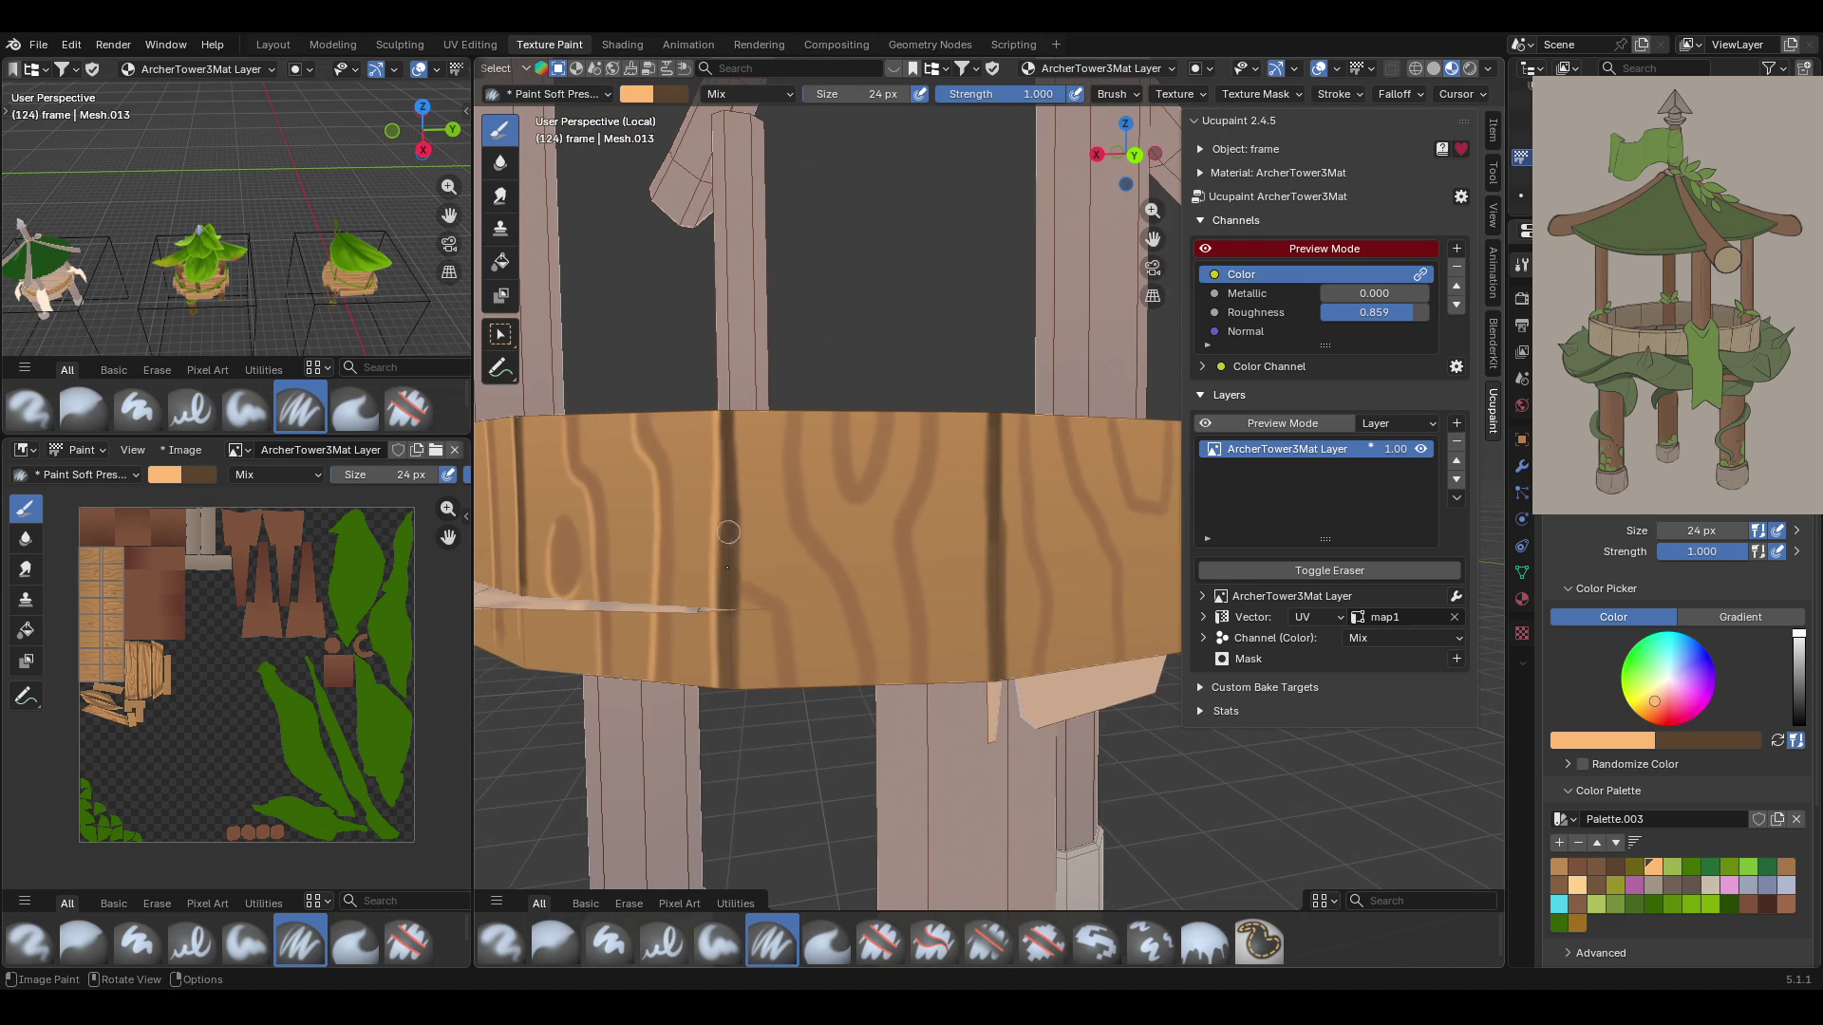
drag(745, 604, 771, 658)
mouse_move(784, 408)
mouse_down()
mouse_move(795, 537)
mouse_move(851, 655)
mouse_move(830, 397)
mouse_move(841, 479)
mouse_move(921, 420)
mouse_move(897, 565)
mouse_move(909, 665)
mouse_up()
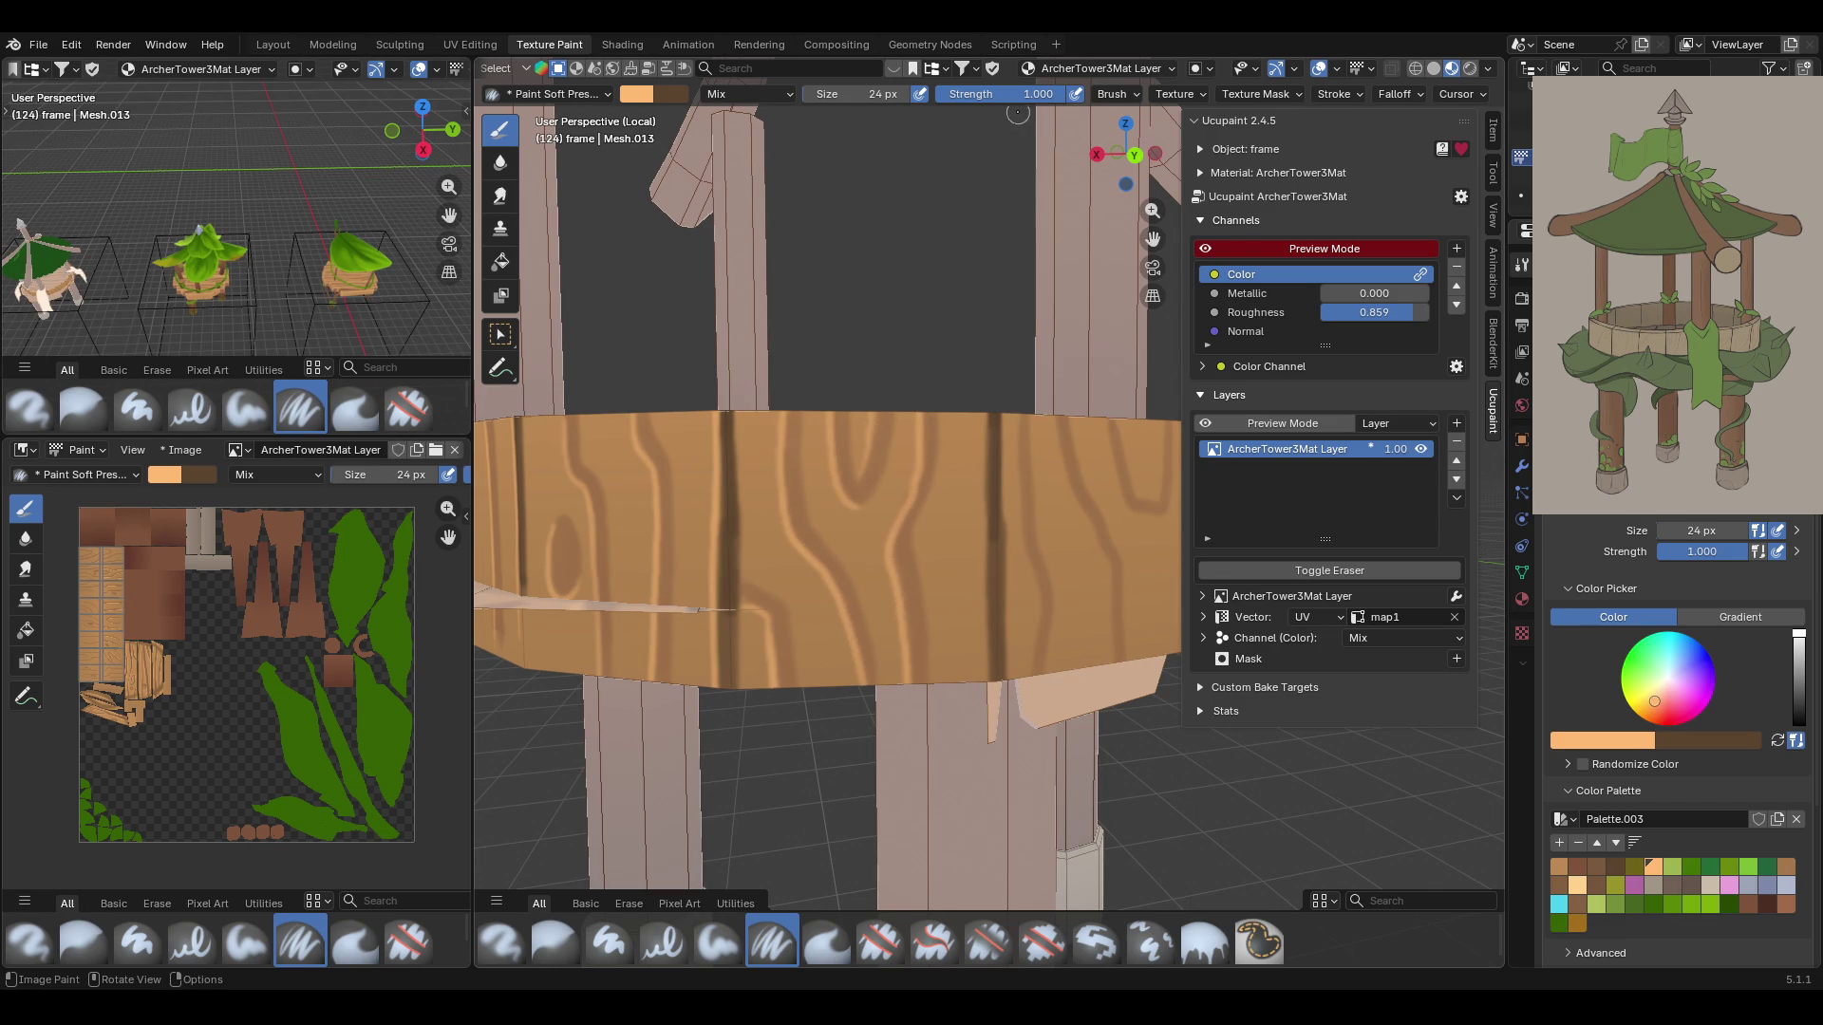
Paint a dark vertical seam down the band, redoing it once, then add two grain strokes
drag(1135, 176, 957, 303)
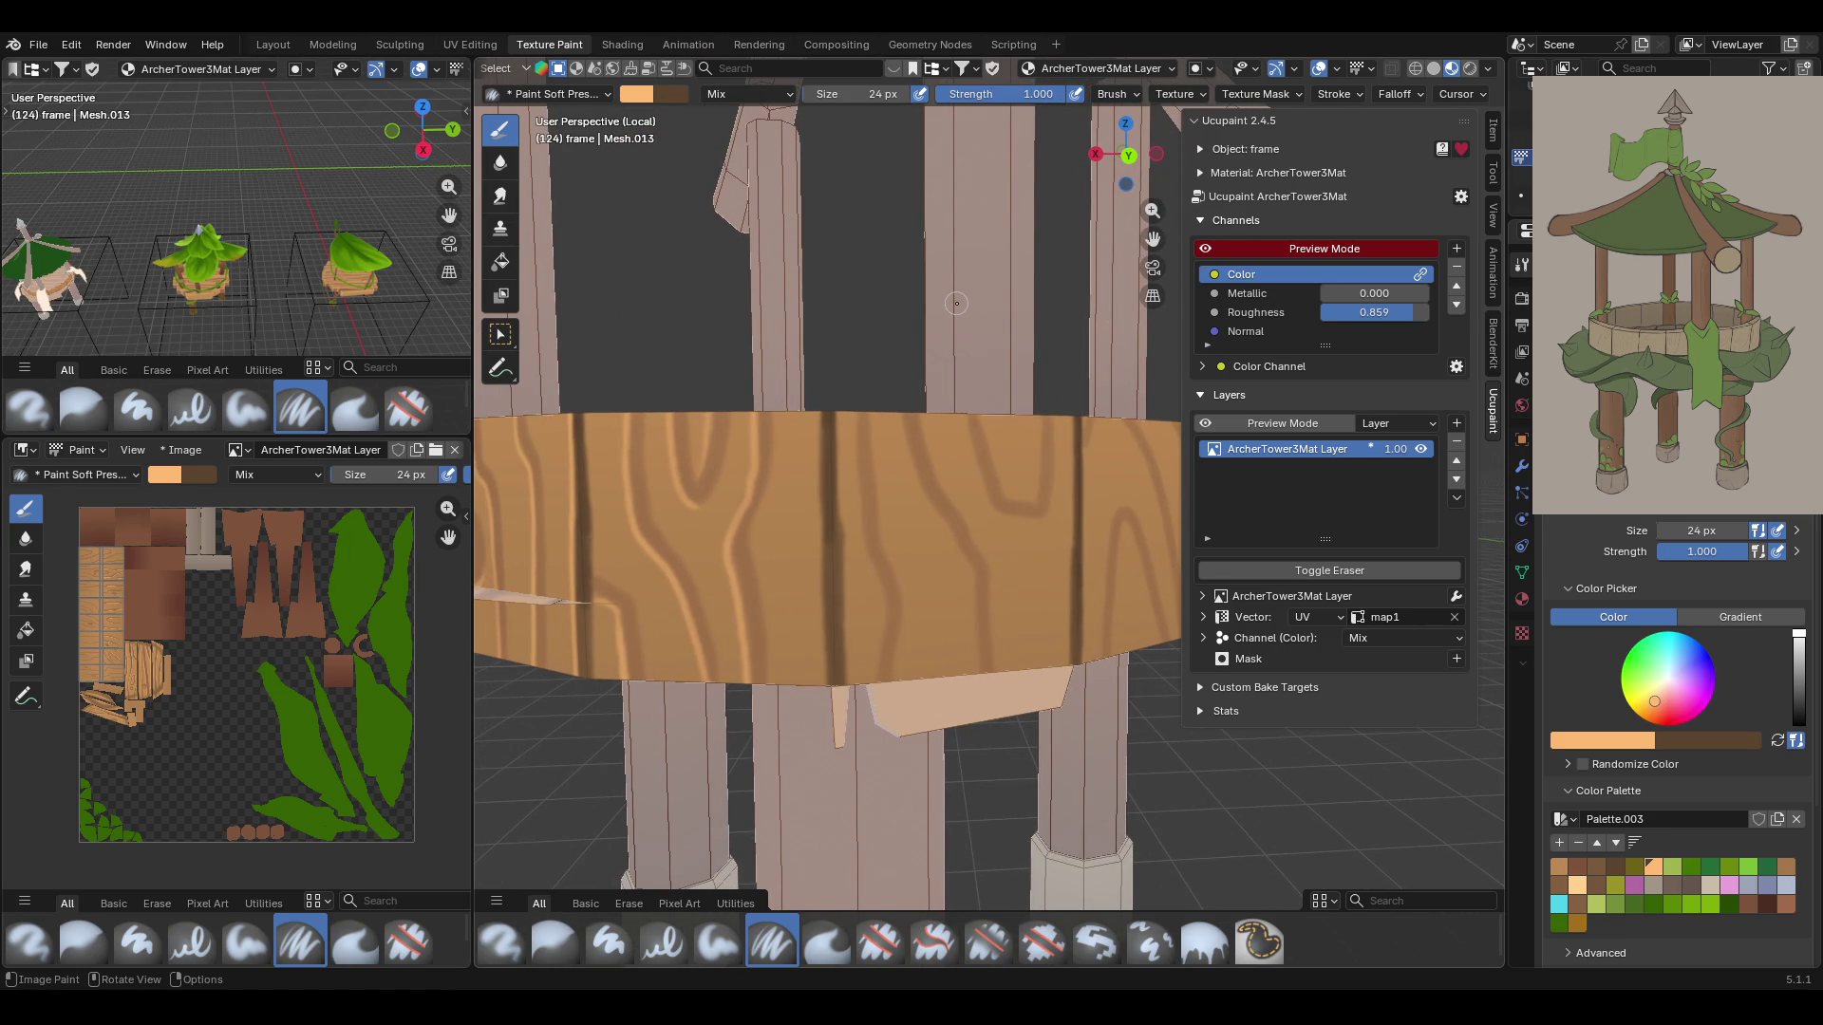
drag(819, 398, 818, 713)
key(ctrl+z)
drag(820, 408, 818, 707)
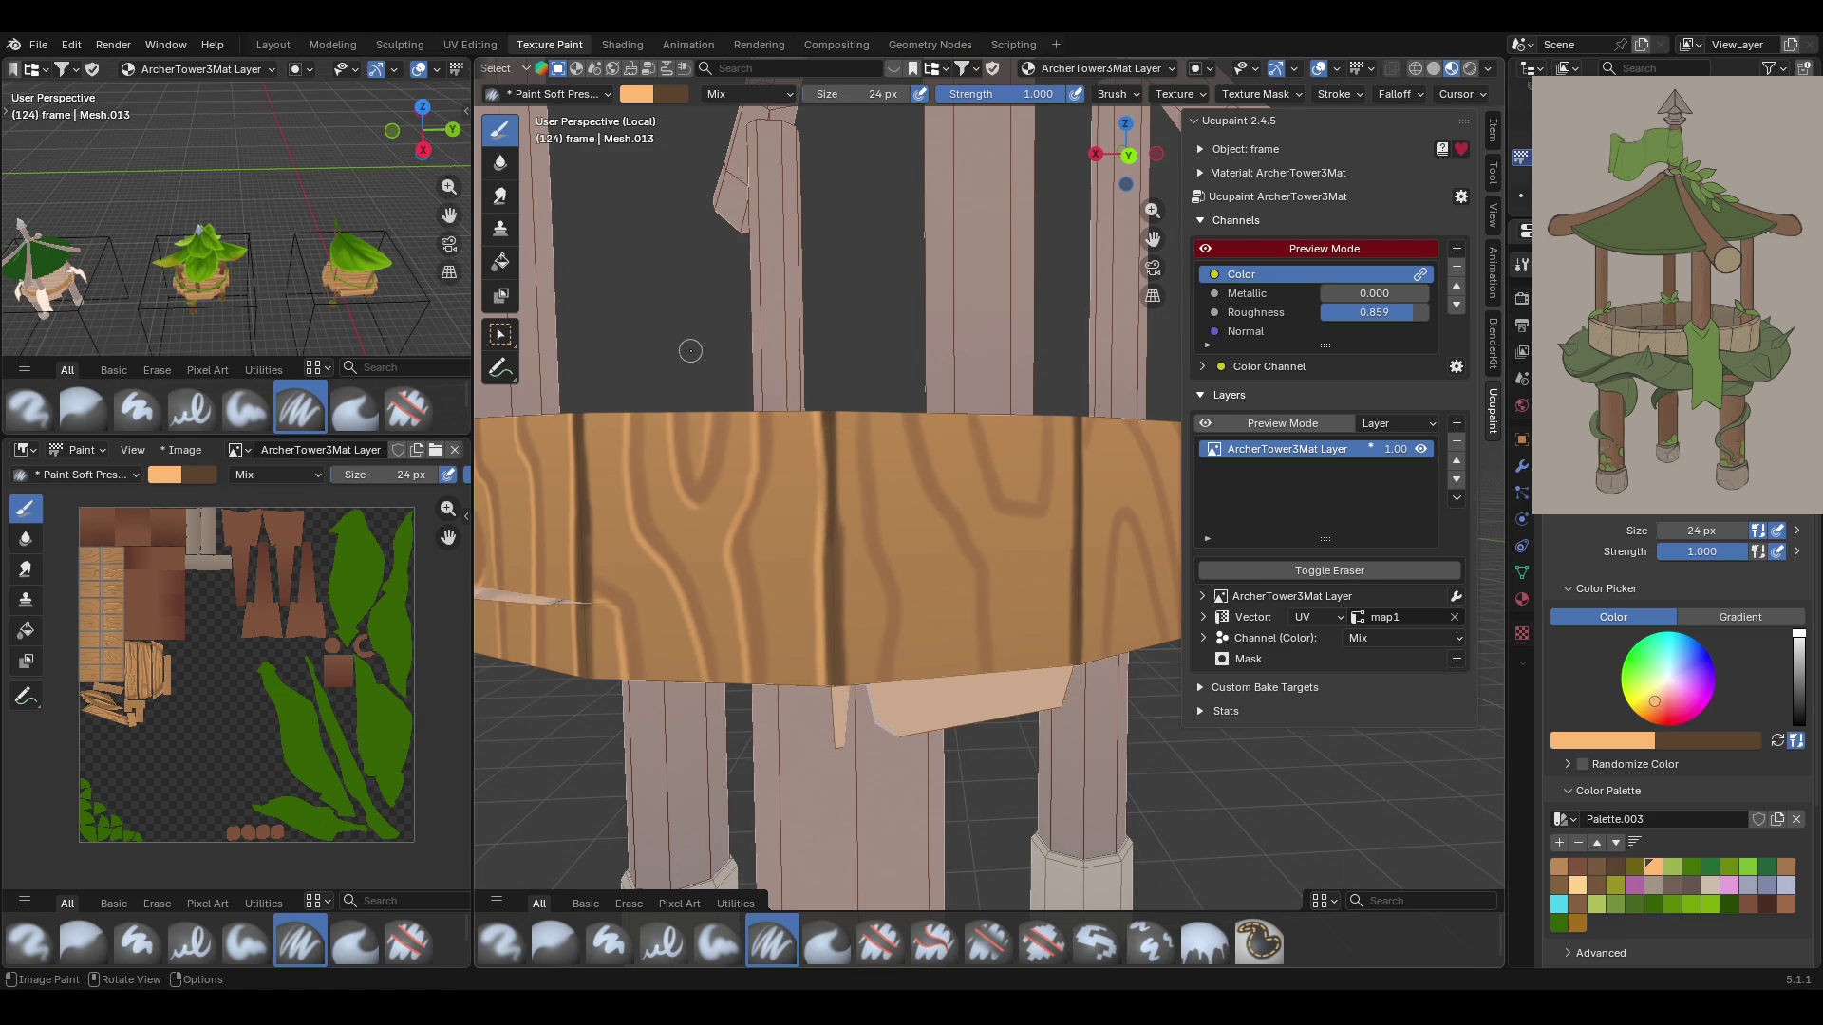
mouse_move(852, 397)
mouse_down()
mouse_move(880, 582)
mouse_move(868, 653)
mouse_move(906, 426)
mouse_move(965, 560)
mouse_move(973, 665)
mouse_up()
mouse_move(964, 411)
mouse_down()
mouse_move(992, 508)
mouse_move(1039, 518)
mouse_move(1041, 389)
mouse_up()
Add a plank seam and short grain strokes from the top edge on another section of the band
middle_drag(1143, 252, 636, 299)
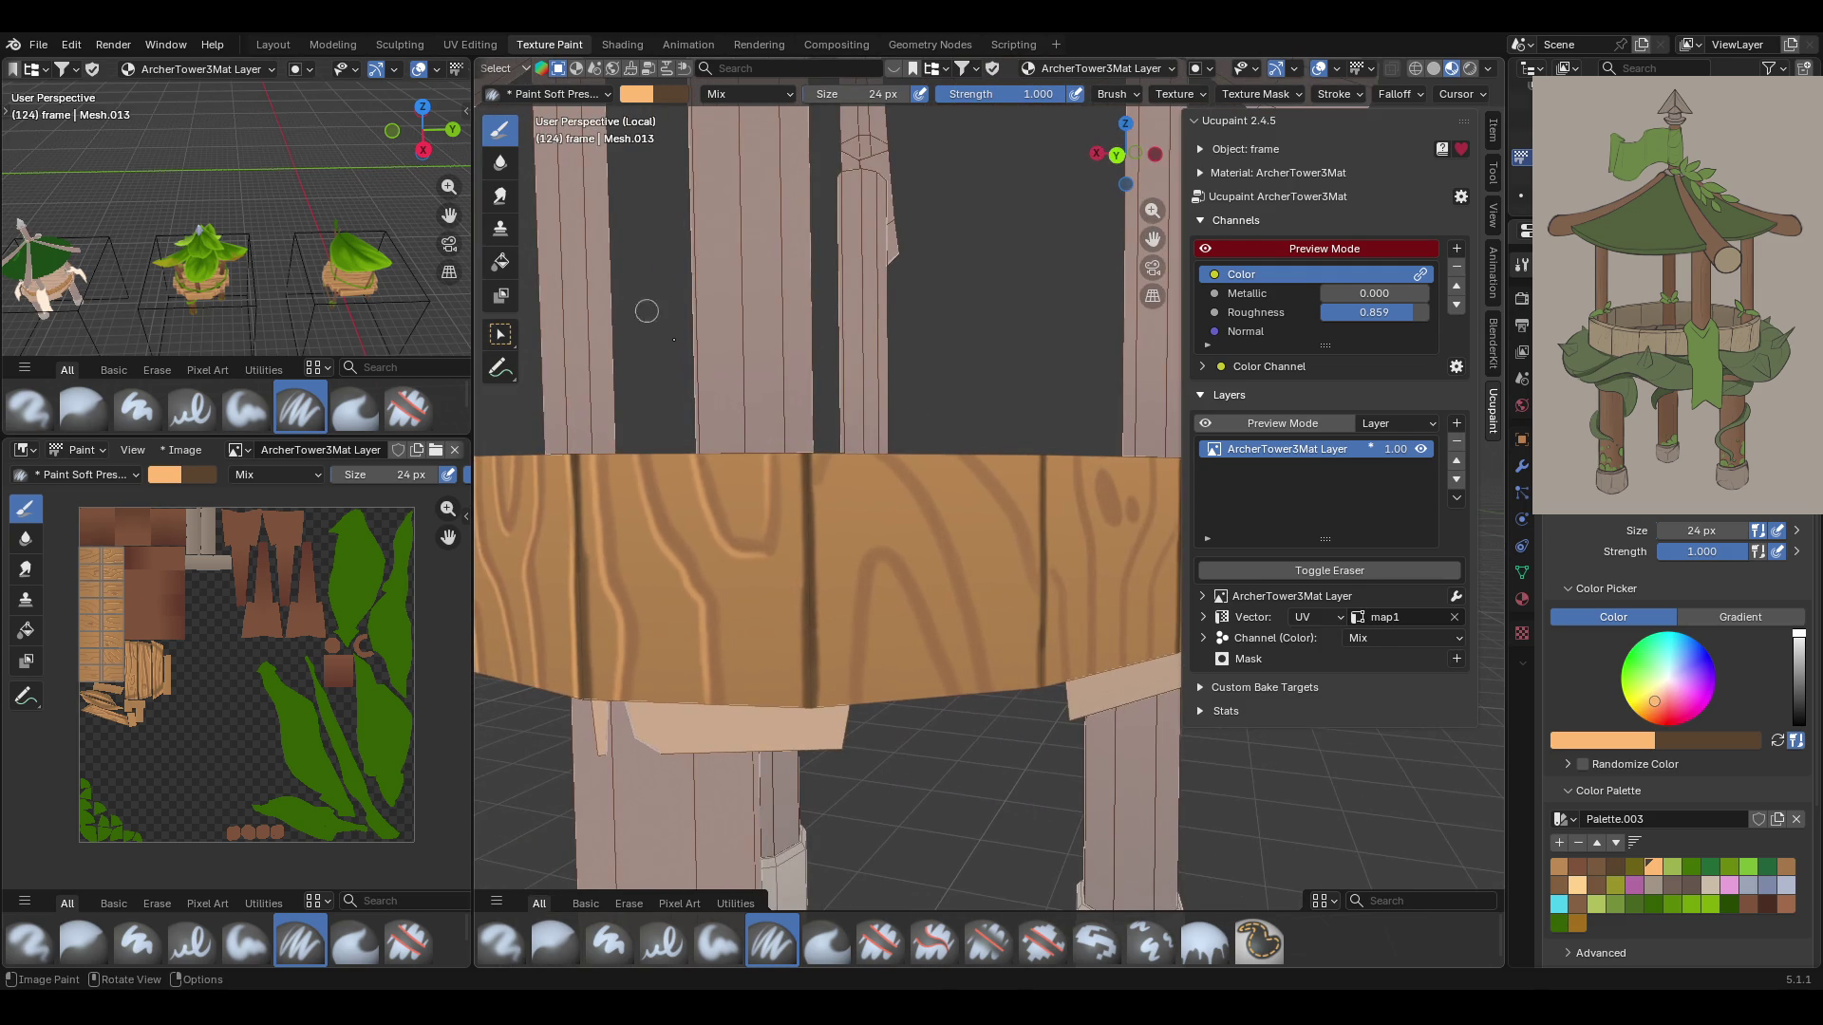
drag(796, 449, 802, 703)
drag(874, 540, 846, 697)
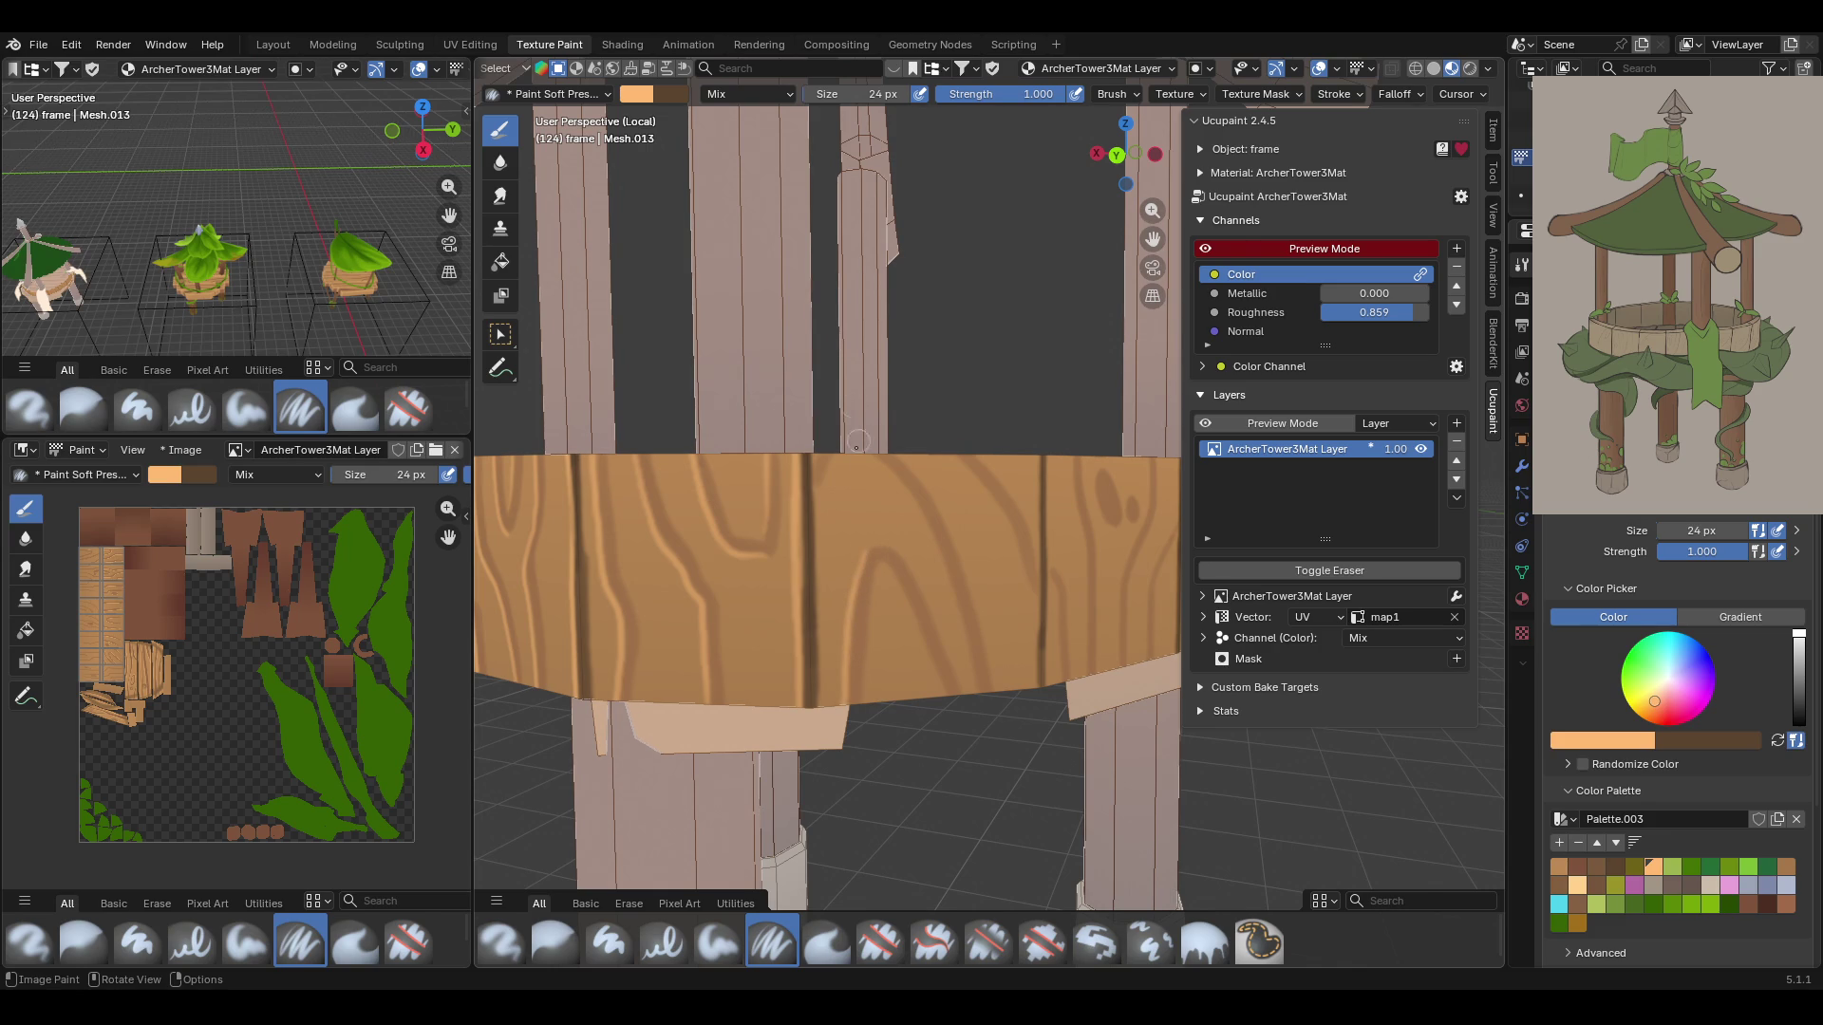
mouse_move(820, 462)
mouse_down()
mouse_move(892, 477)
mouse_move(917, 521)
mouse_move(973, 655)
mouse_move(981, 747)
mouse_up()
drag(885, 581, 886, 565)
drag(920, 629, 964, 765)
drag(950, 459, 957, 463)
drag(1019, 555, 1040, 624)
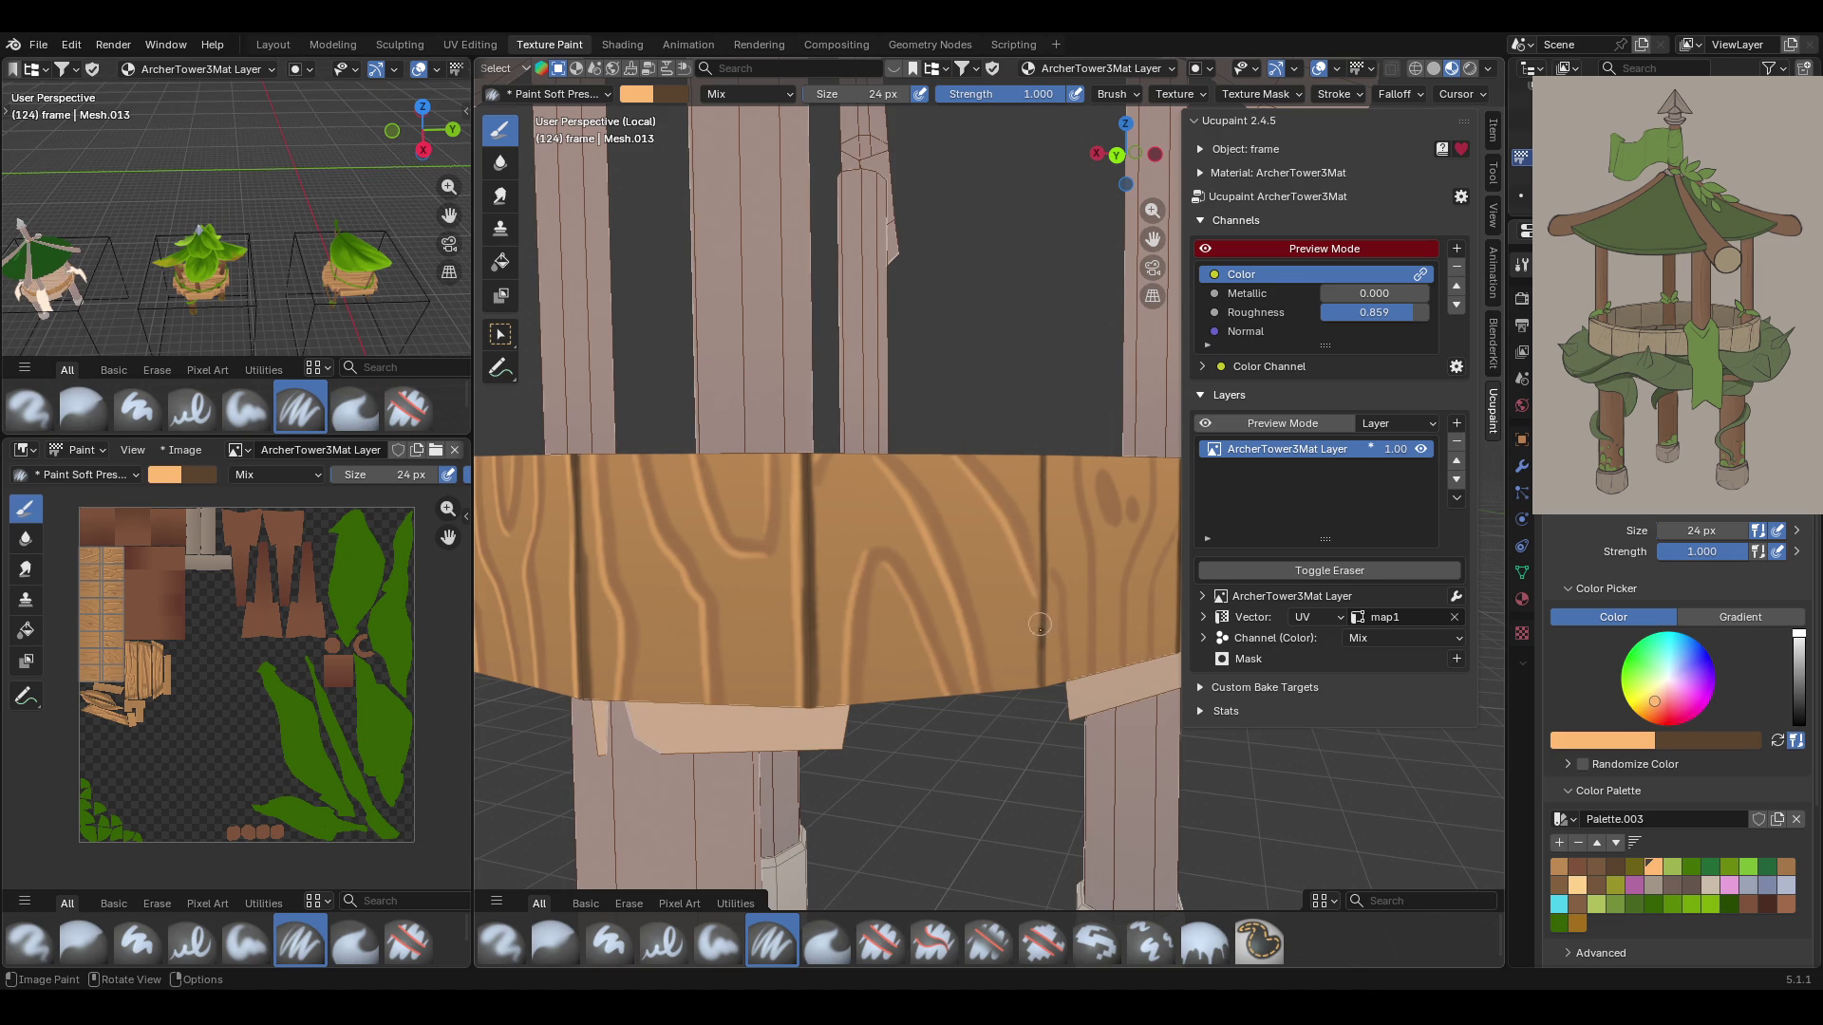
middle_drag(1148, 266, 902, 404)
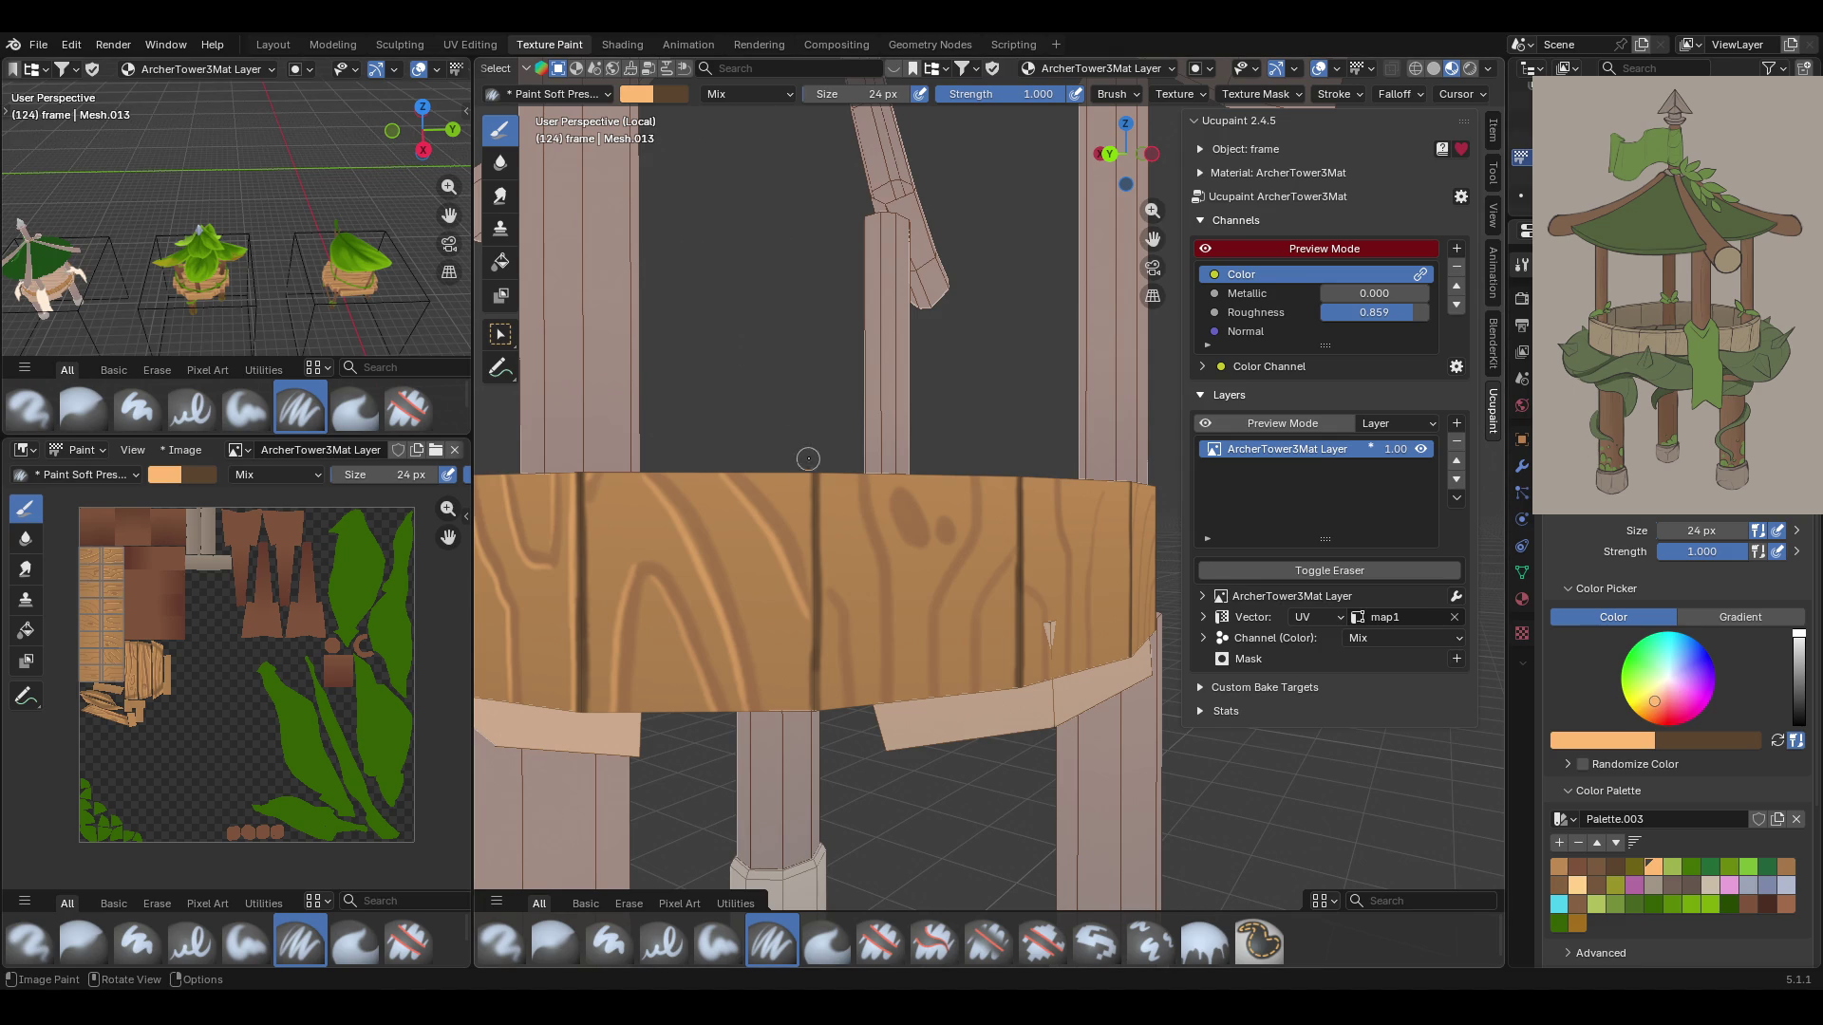
Paint vertical grain lines down the planks on the current face of the railing band
drag(807, 464, 807, 698)
drag(824, 595, 839, 693)
drag(856, 463, 878, 698)
mouse_move(876, 507)
mouse_down()
mouse_move(889, 495)
mouse_move(928, 551)
mouse_move(939, 523)
mouse_move(947, 546)
mouse_up()
drag(967, 484, 926, 676)
mouse_move(1019, 542)
mouse_down()
mouse_move(978, 597)
mouse_move(967, 693)
mouse_up()
middle_drag(1030, 575, 951, 558)
drag(1018, 465, 1016, 693)
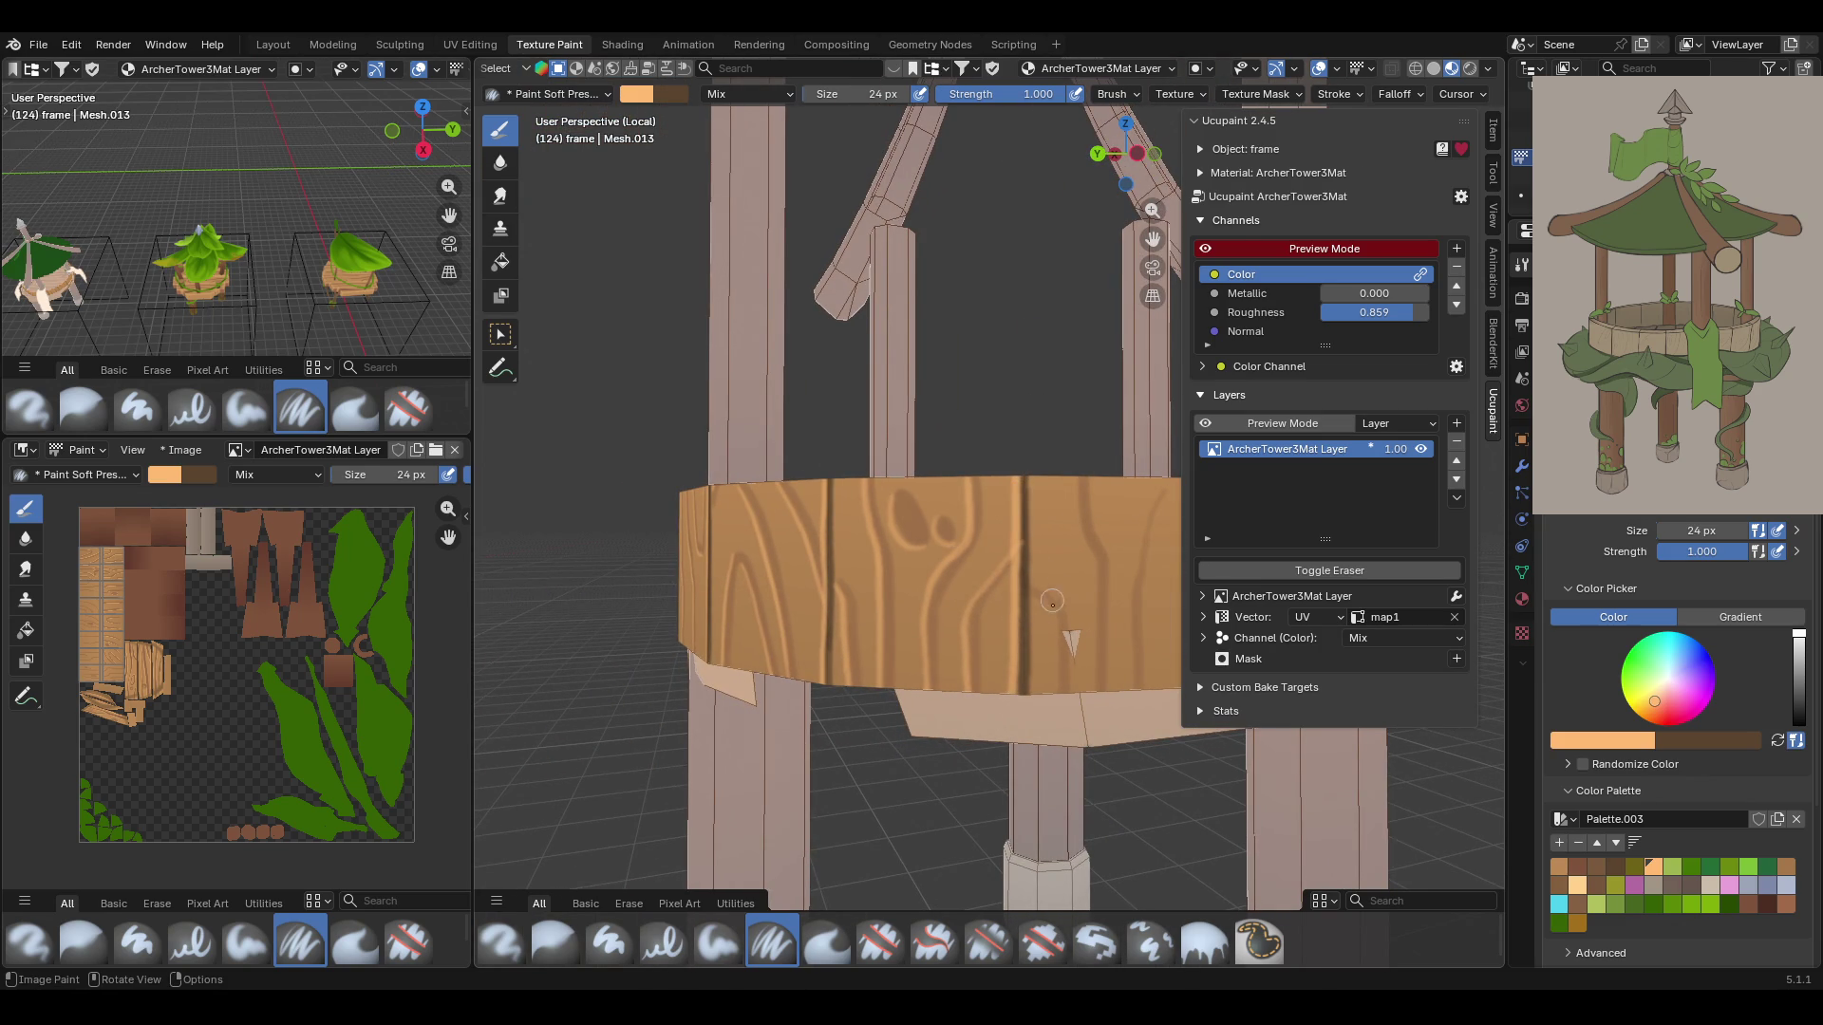
drag(1033, 601, 1057, 693)
Shift the view left and paint more grain strokes down the next stretch of band
drag(1153, 238, 959, 247)
middle_drag(979, 419, 979, 418)
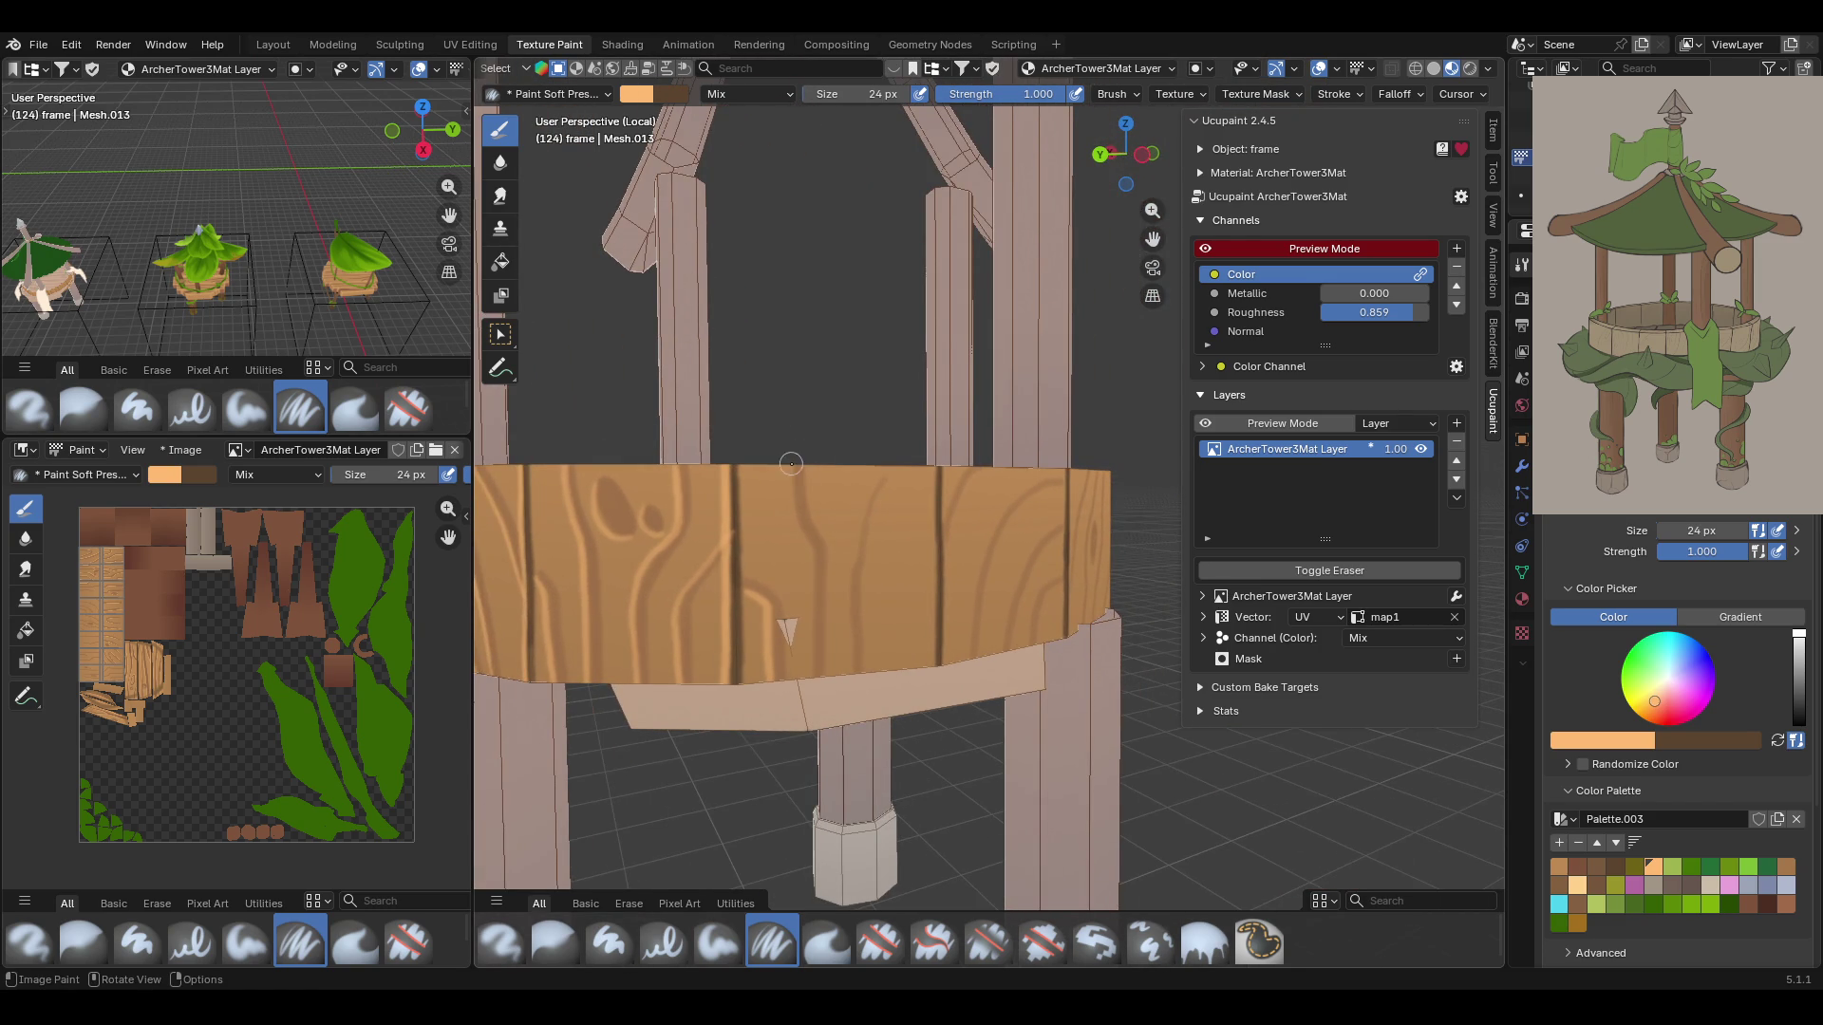
drag(791, 464, 811, 691)
mouse_move(881, 477)
mouse_down()
mouse_move(846, 583)
mouse_move(850, 676)
mouse_up()
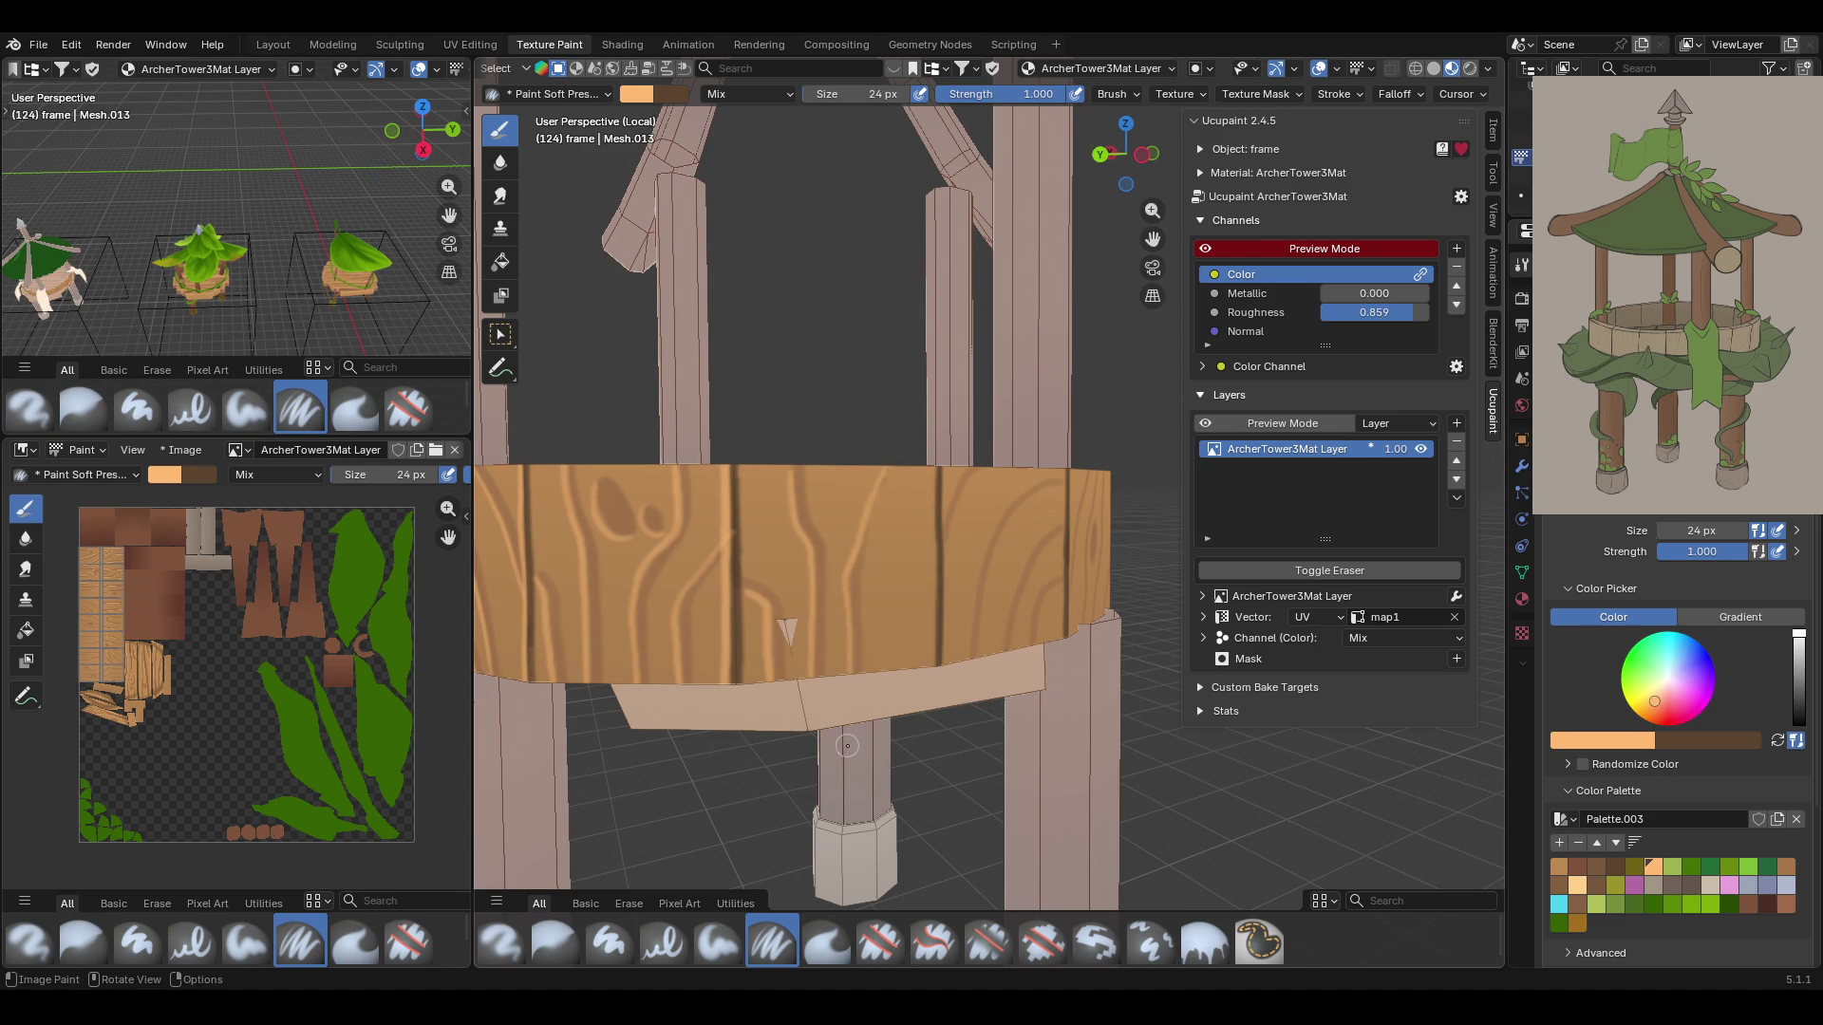
mouse_move(924, 459)
middle_down()
mouse_move(937, 471)
mouse_move(940, 418)
middle_up()
drag(938, 467, 937, 655)
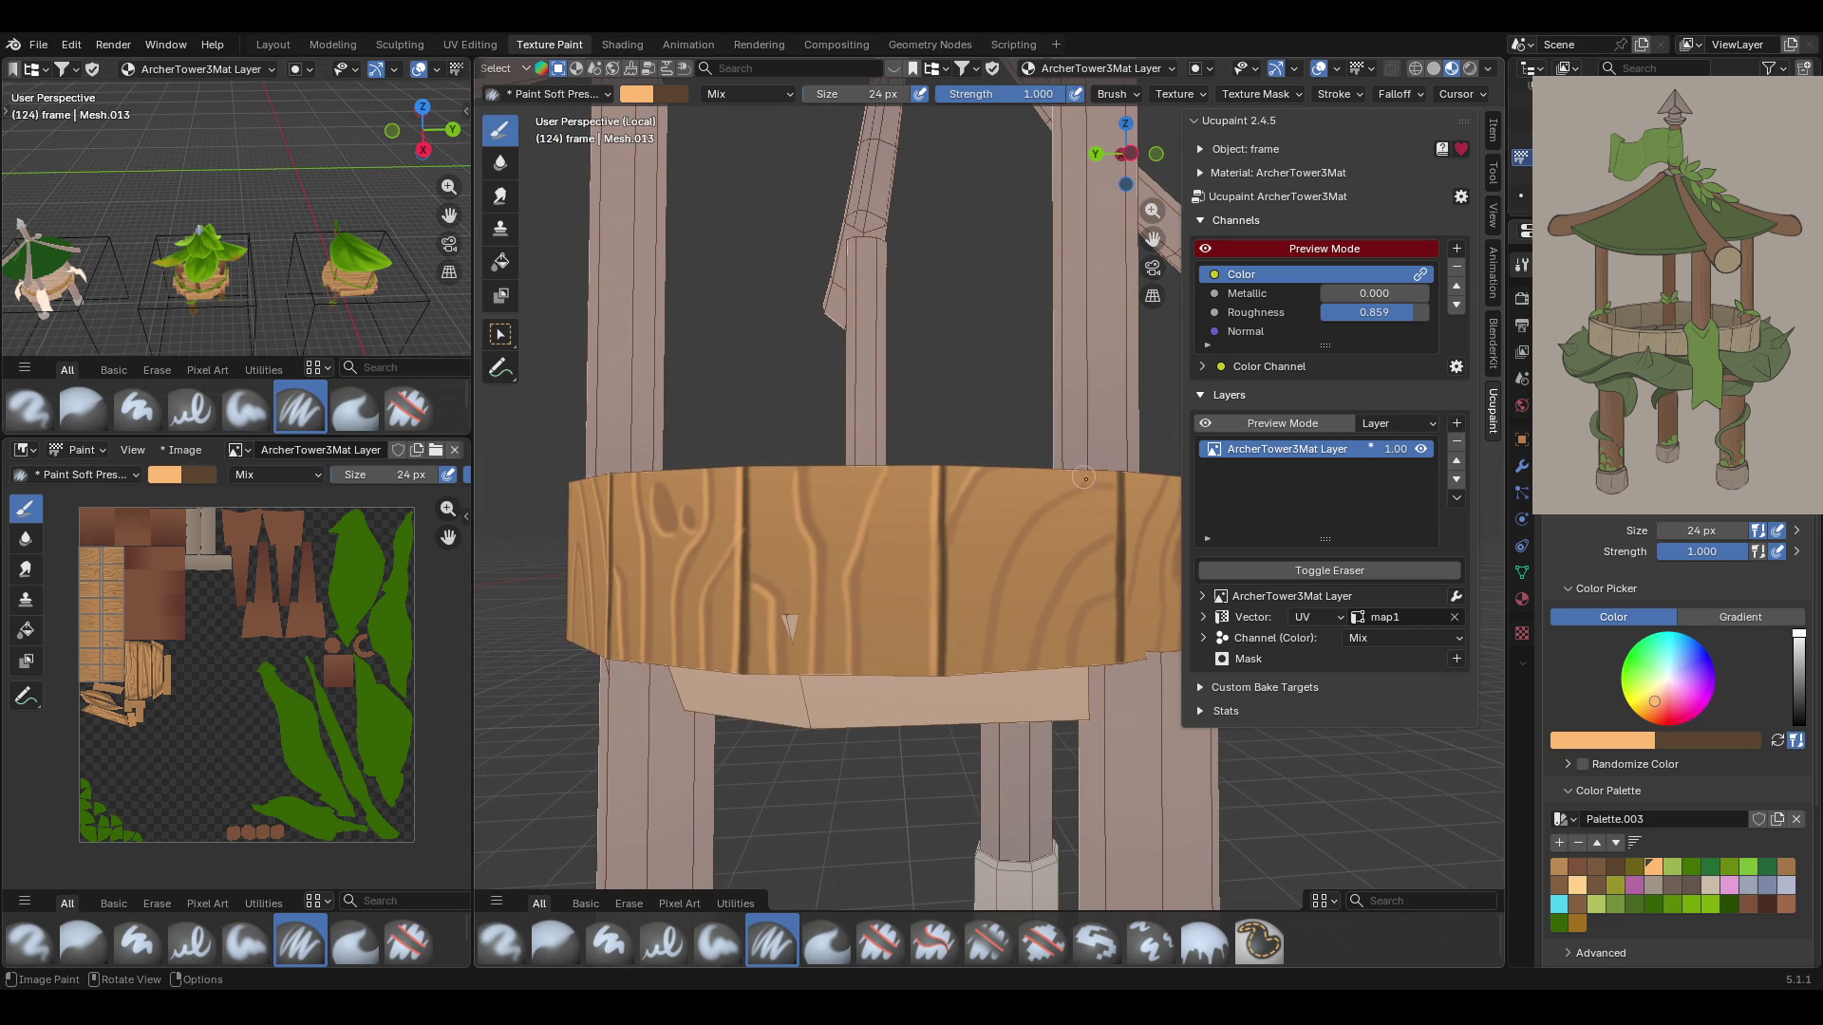
Paint curved and straight grain lines along the band's top edge and right side
mouse_move(1118, 483)
mouse_down()
mouse_move(1037, 501)
mouse_move(985, 612)
mouse_up()
drag(1111, 481, 1035, 512)
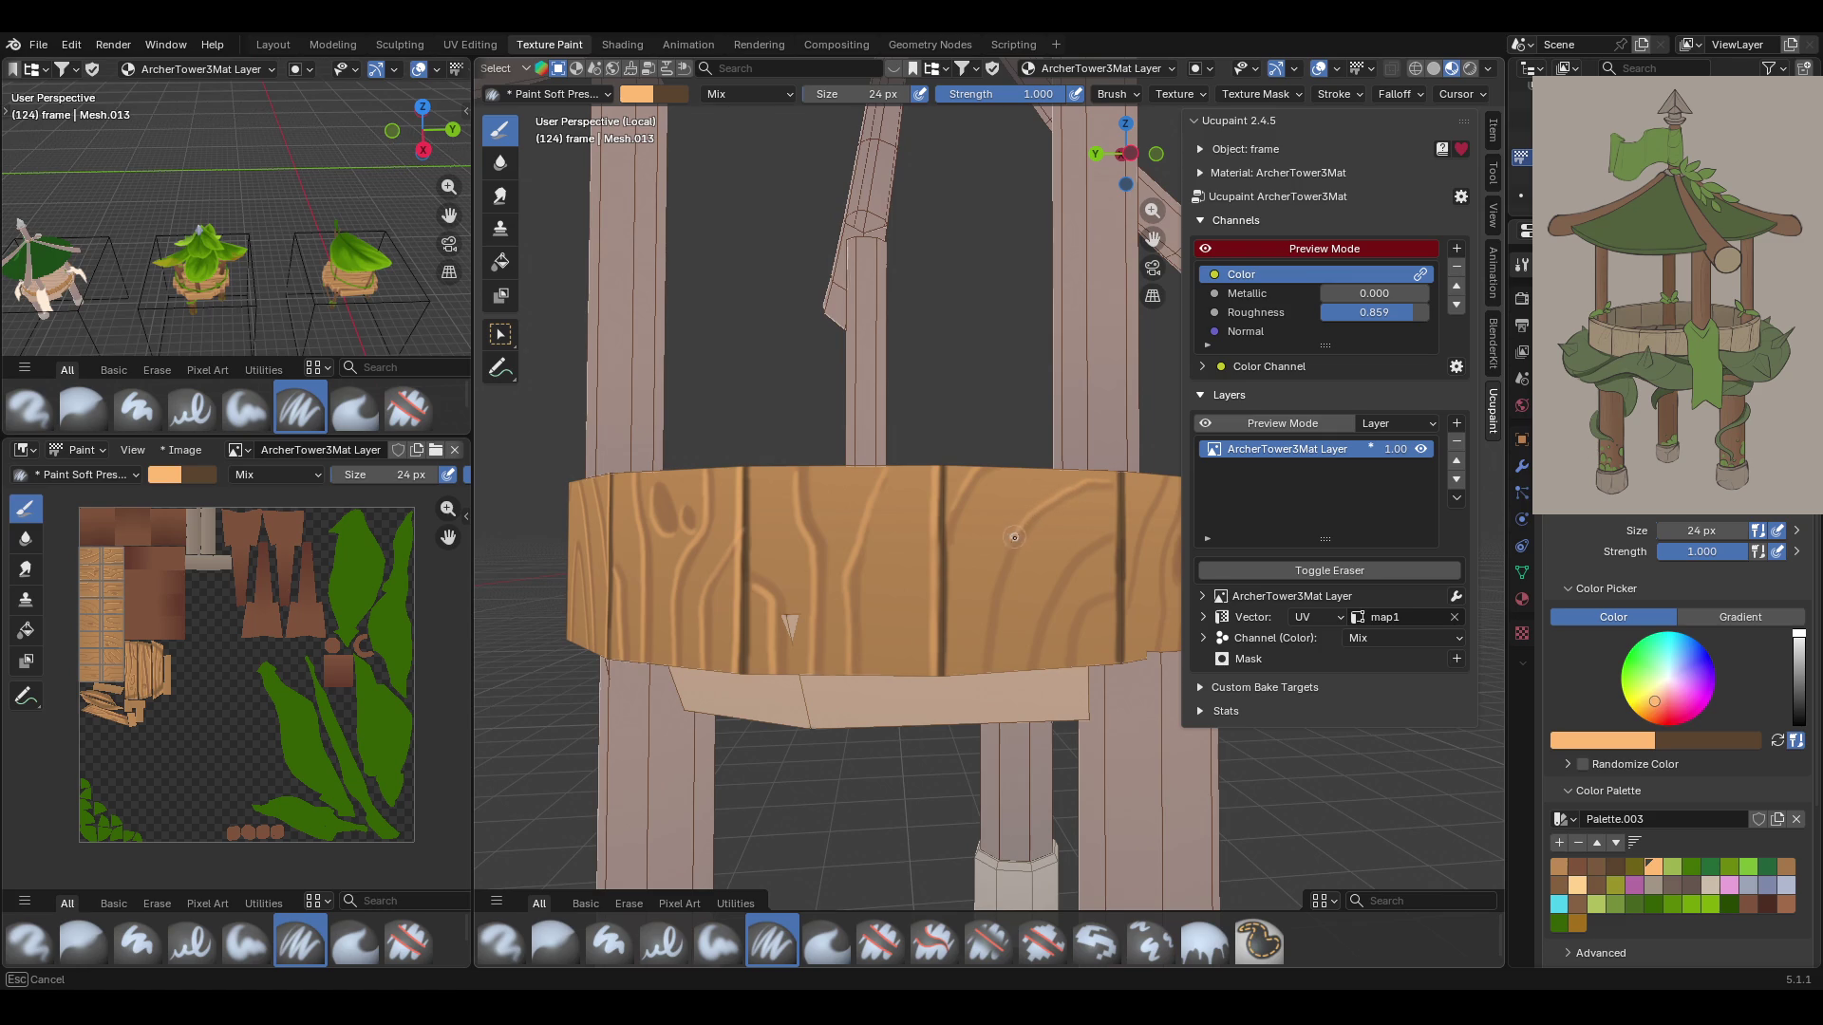
drag(996, 571, 978, 669)
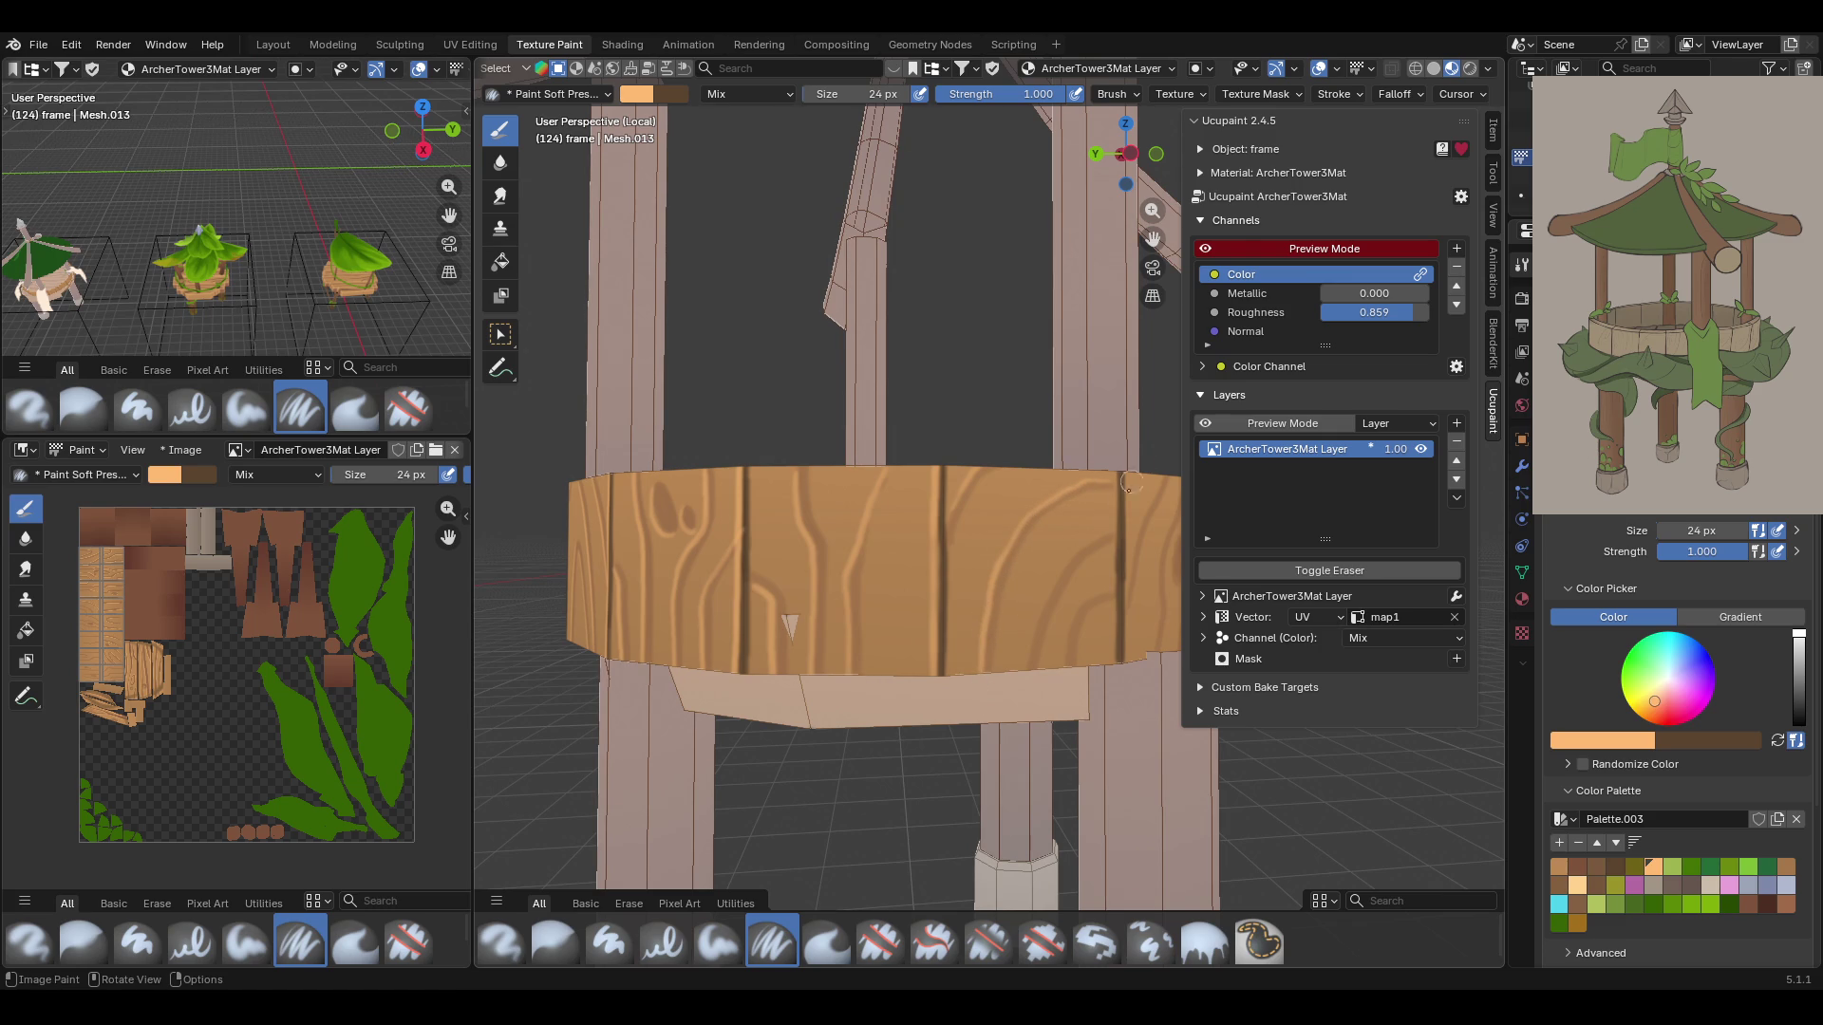
mouse_move(1109, 535)
mouse_down()
mouse_move(1039, 610)
mouse_move(1027, 670)
mouse_up()
drag(1112, 594, 1061, 665)
drag(1111, 471, 1115, 665)
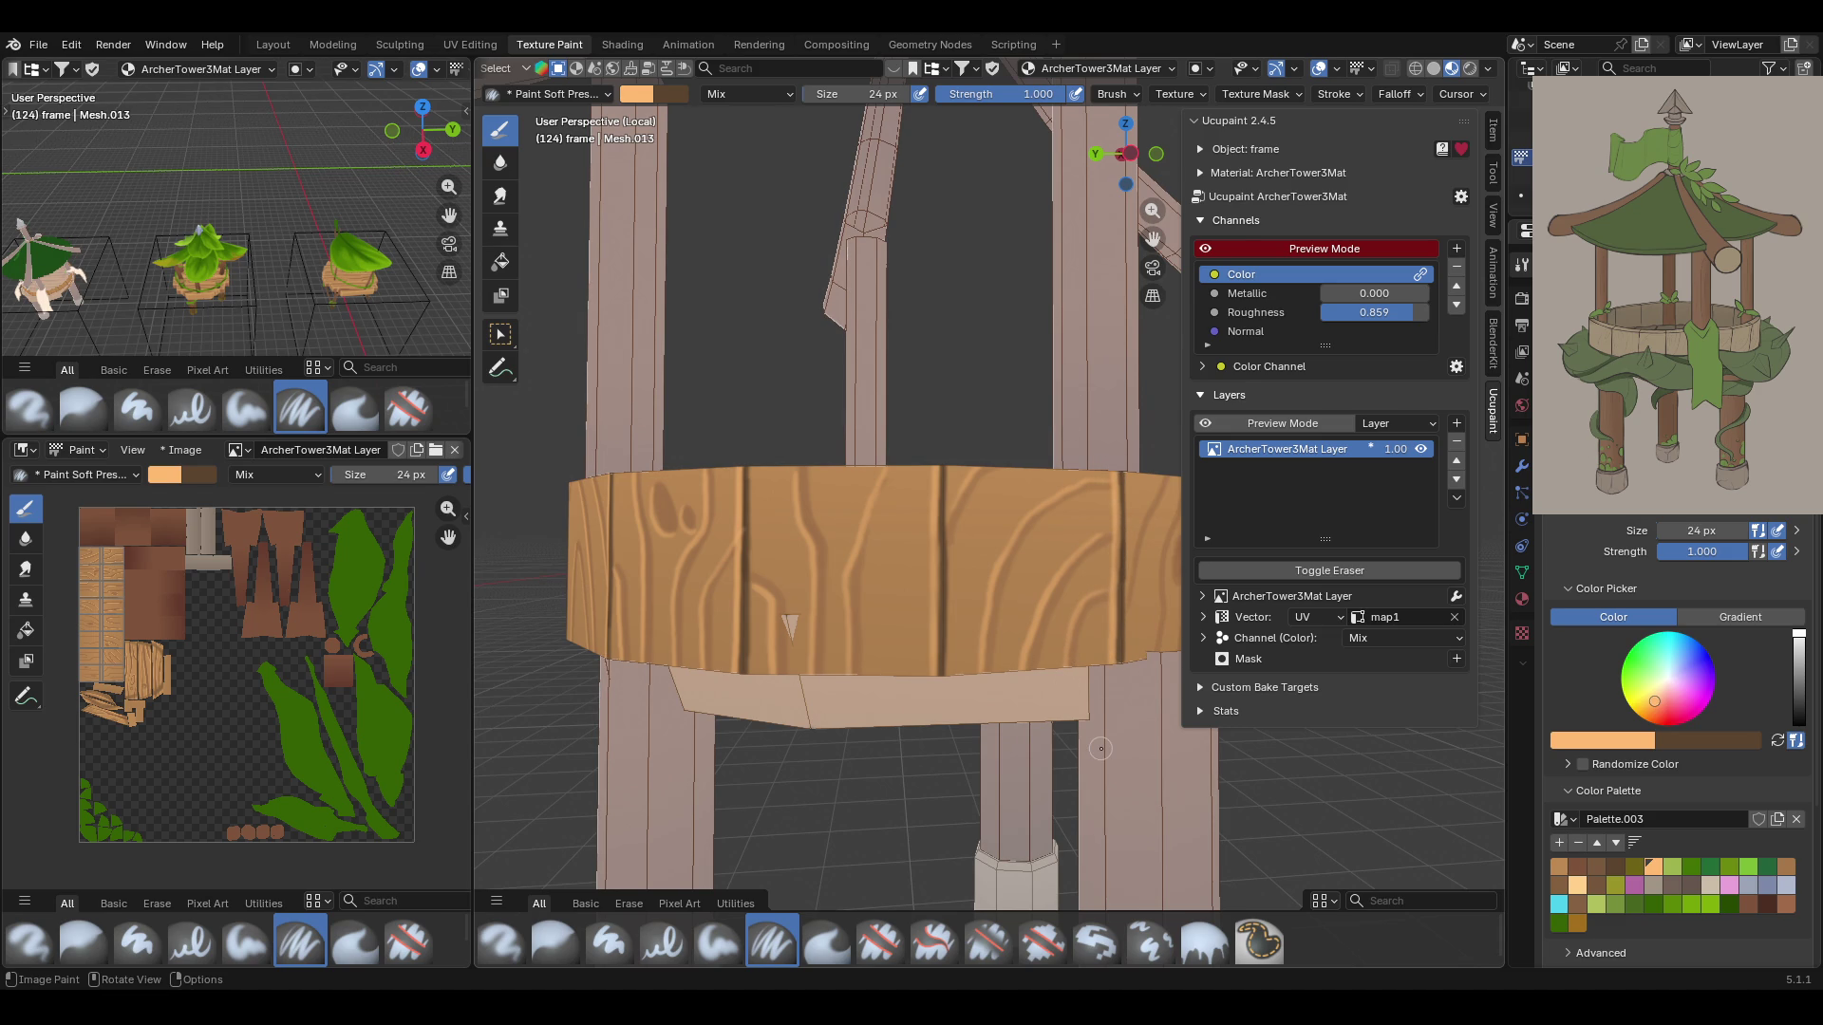
middle_drag(1047, 678, 1120, 531)
middle_drag(1149, 240, 1092, 313)
mouse_move(774, 609)
middle_down()
mouse_move(797, 608)
mouse_move(750, 620)
mouse_move(754, 641)
middle_up()
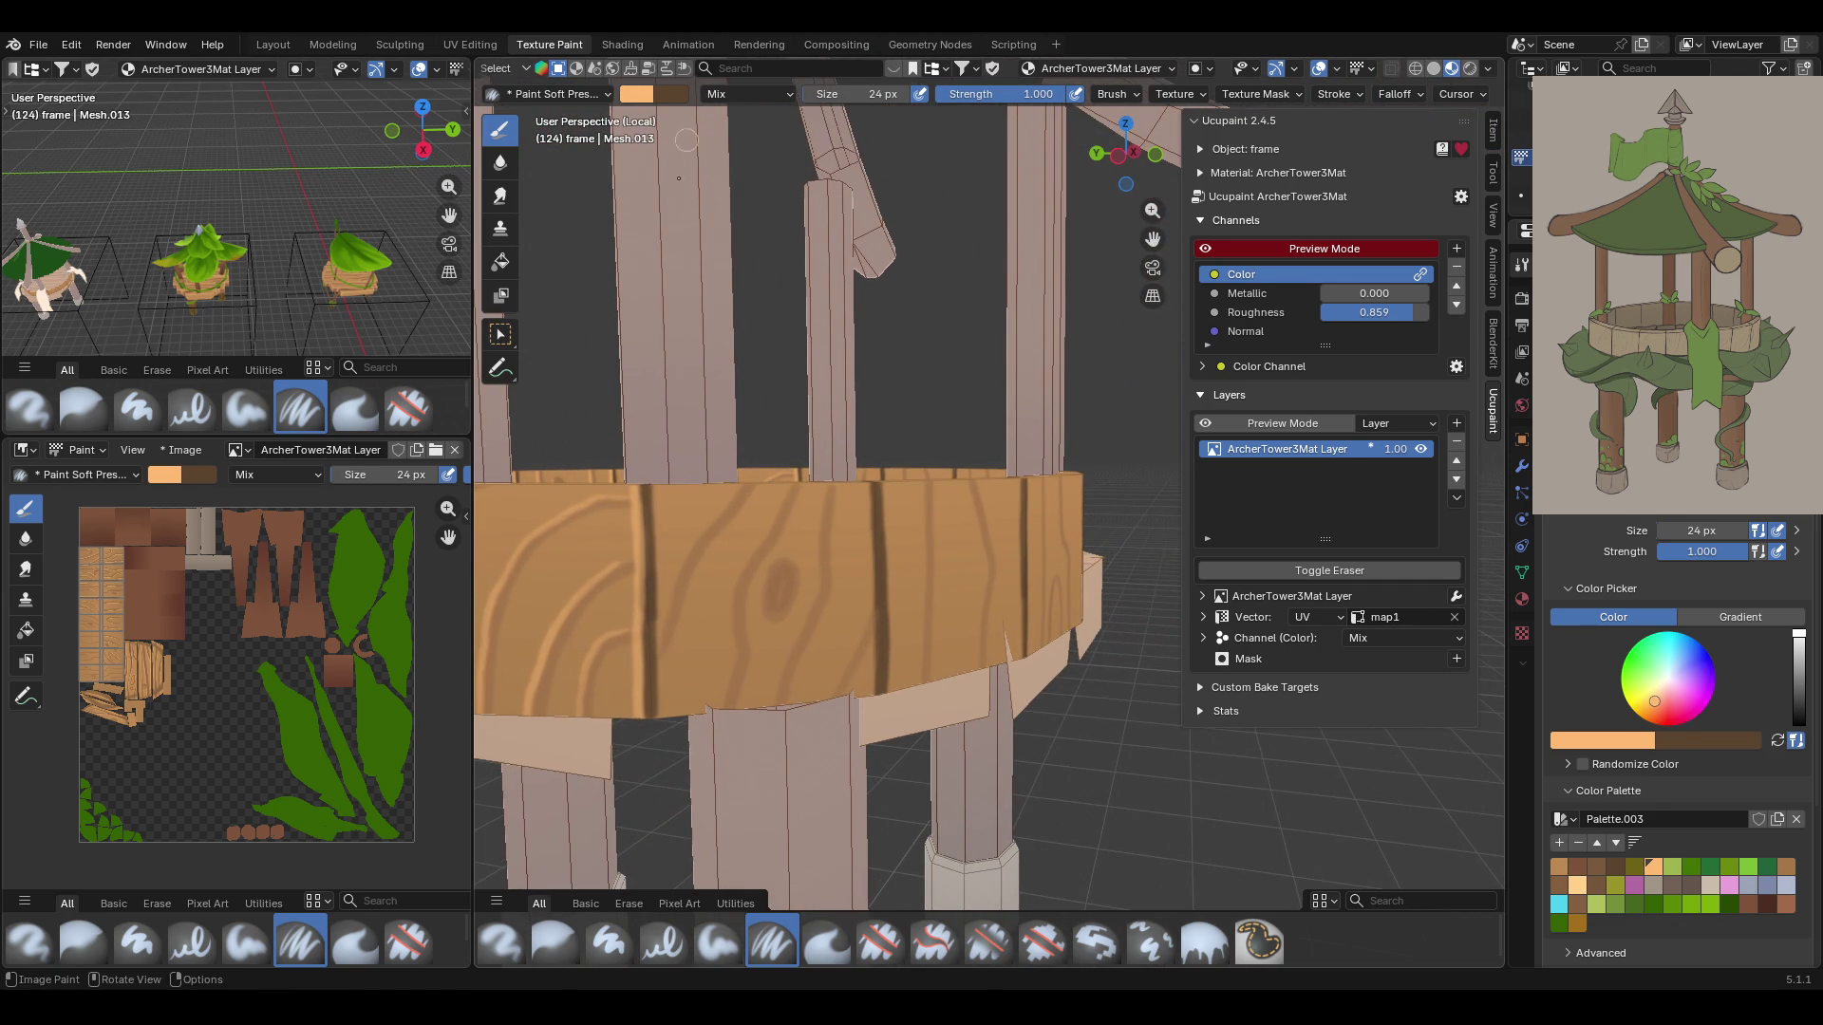
Zoom in and paint short grain strokes where the post meets the wooden band
scroll(699, 437, up, 5)
middle_drag(797, 339, 809, 526)
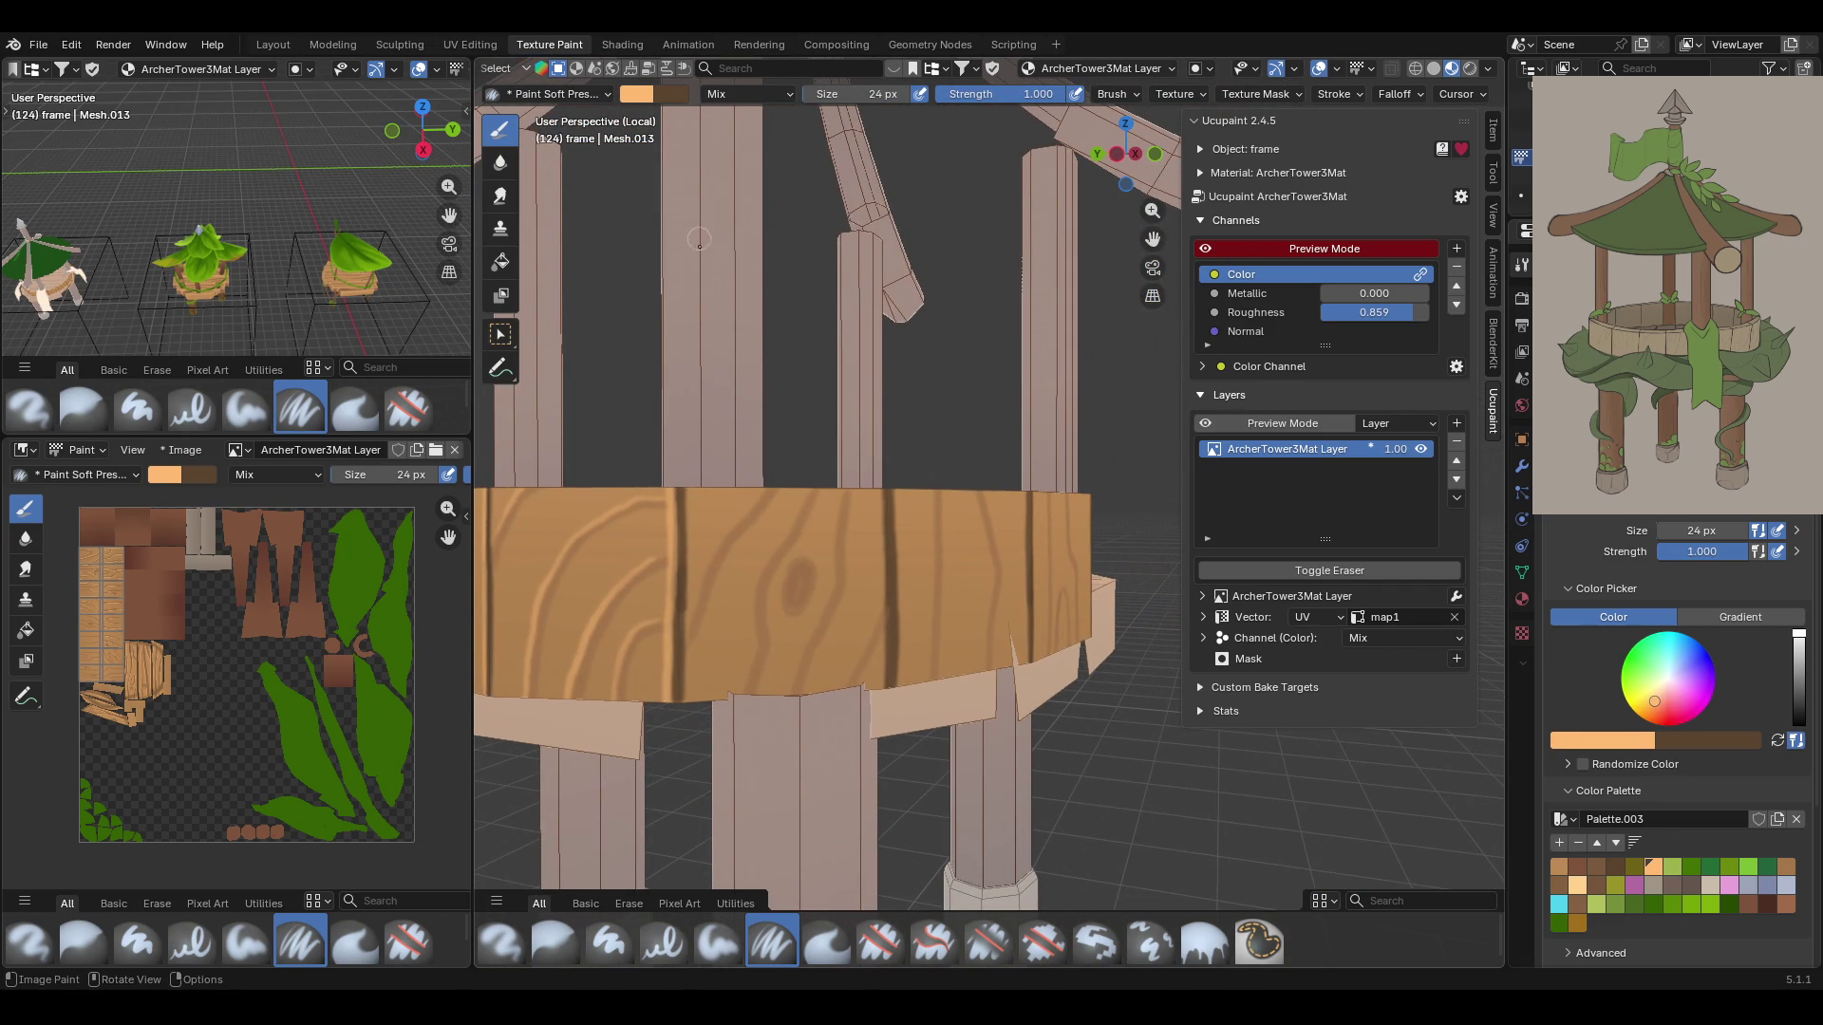
click(759, 487)
drag(760, 487, 698, 610)
mouse_move(802, 492)
mouse_down()
mouse_move(756, 588)
mouse_move(748, 693)
mouse_up()
drag(795, 560, 784, 619)
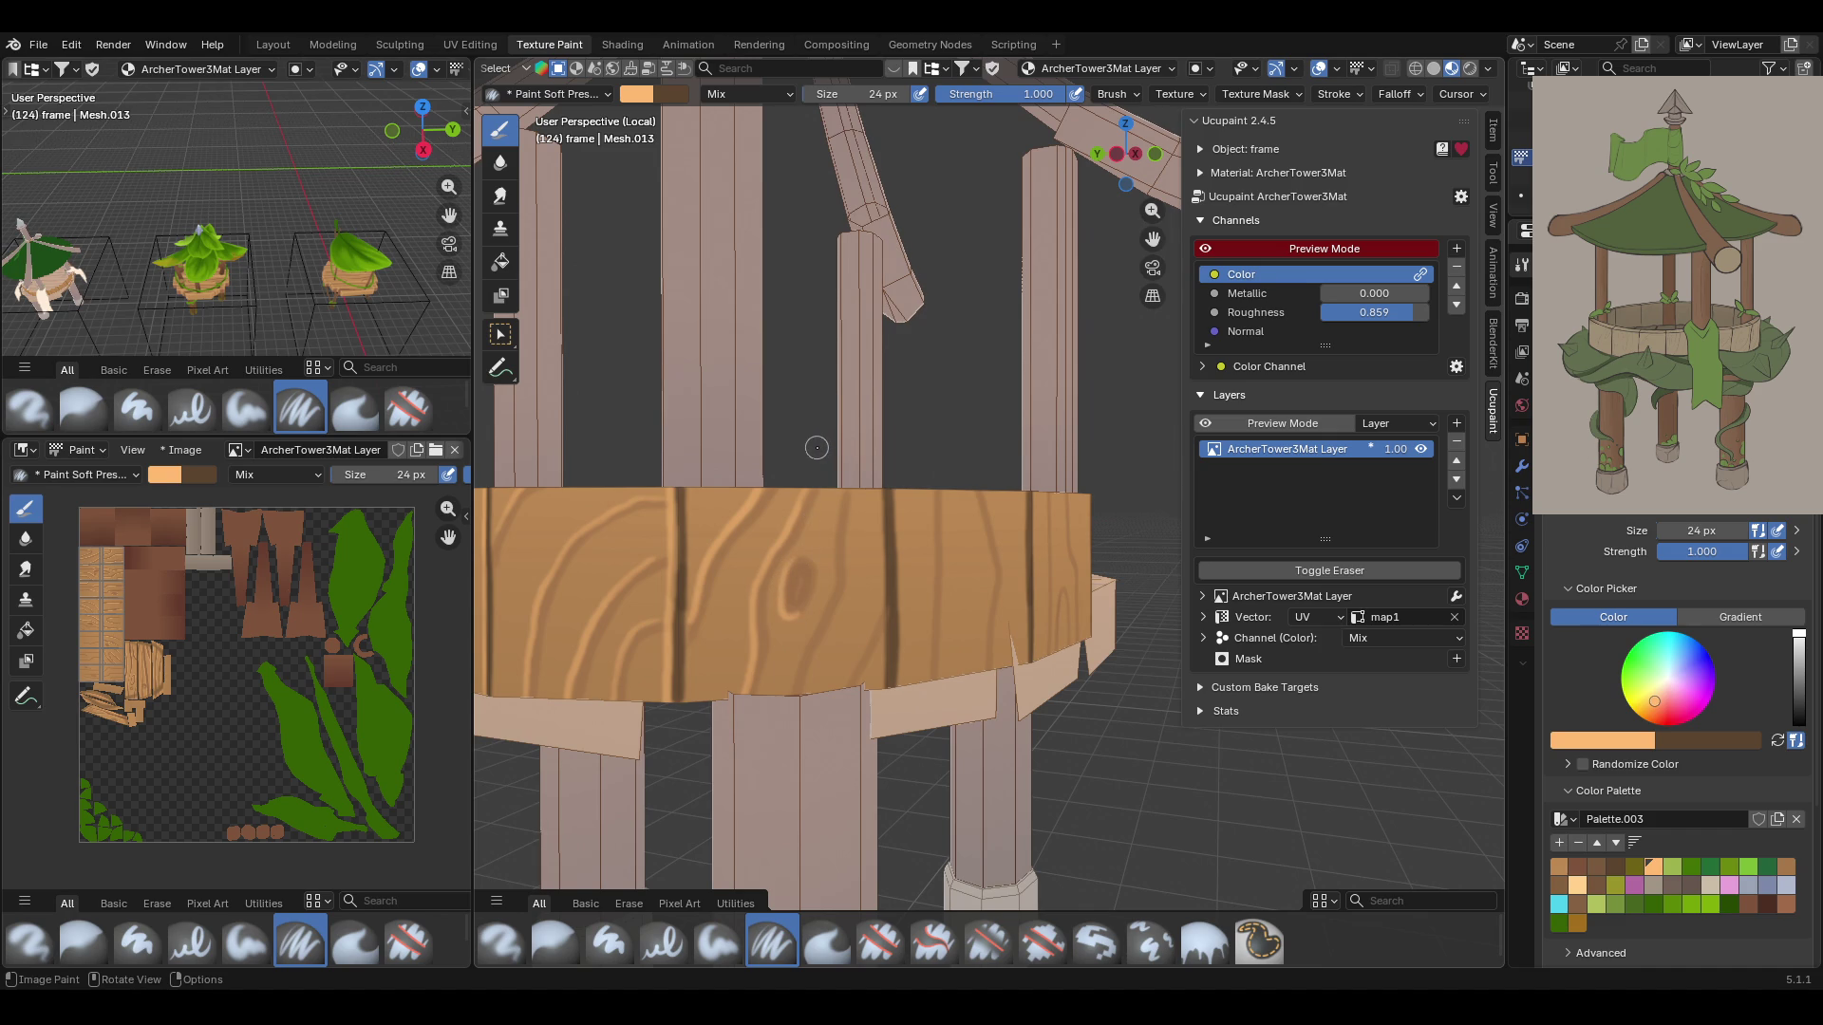
drag(838, 490, 839, 508)
drag(805, 654, 803, 664)
drag(879, 616, 846, 614)
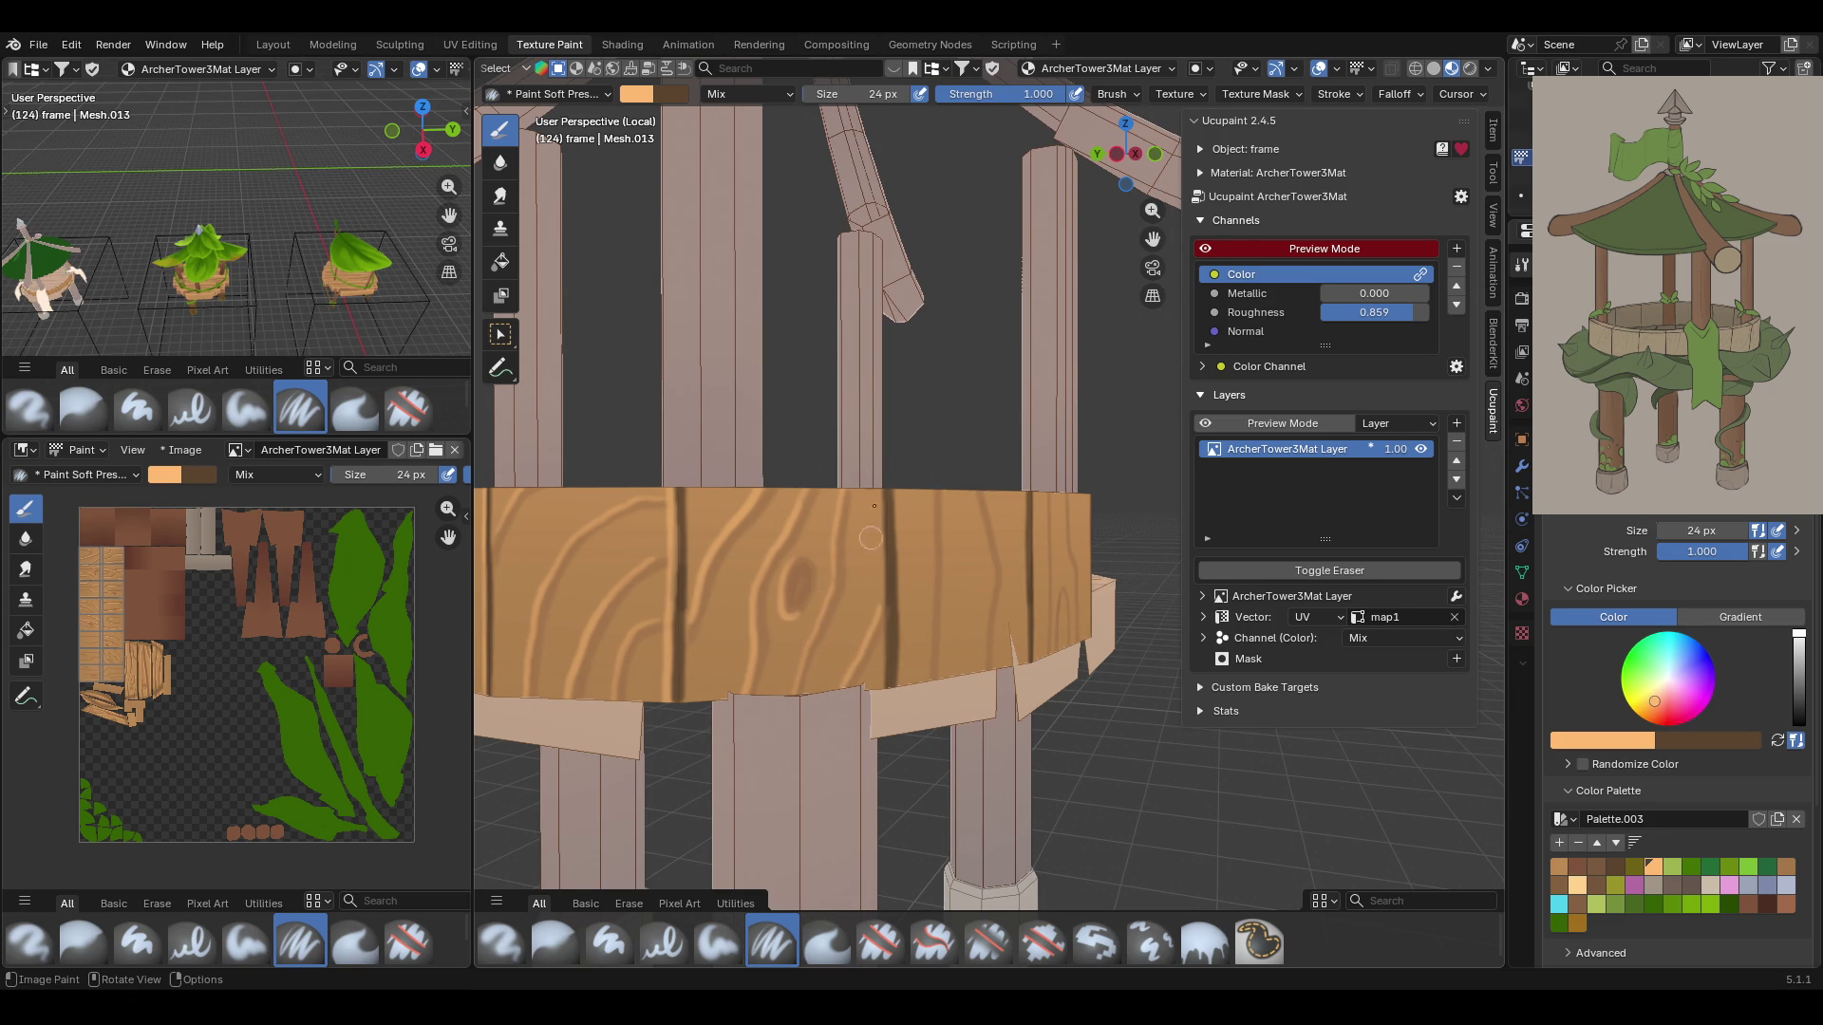
drag(878, 504, 881, 679)
Paint light vertical highlight streaks down several planks on the far side of the band
middle_drag(868, 579, 863, 613)
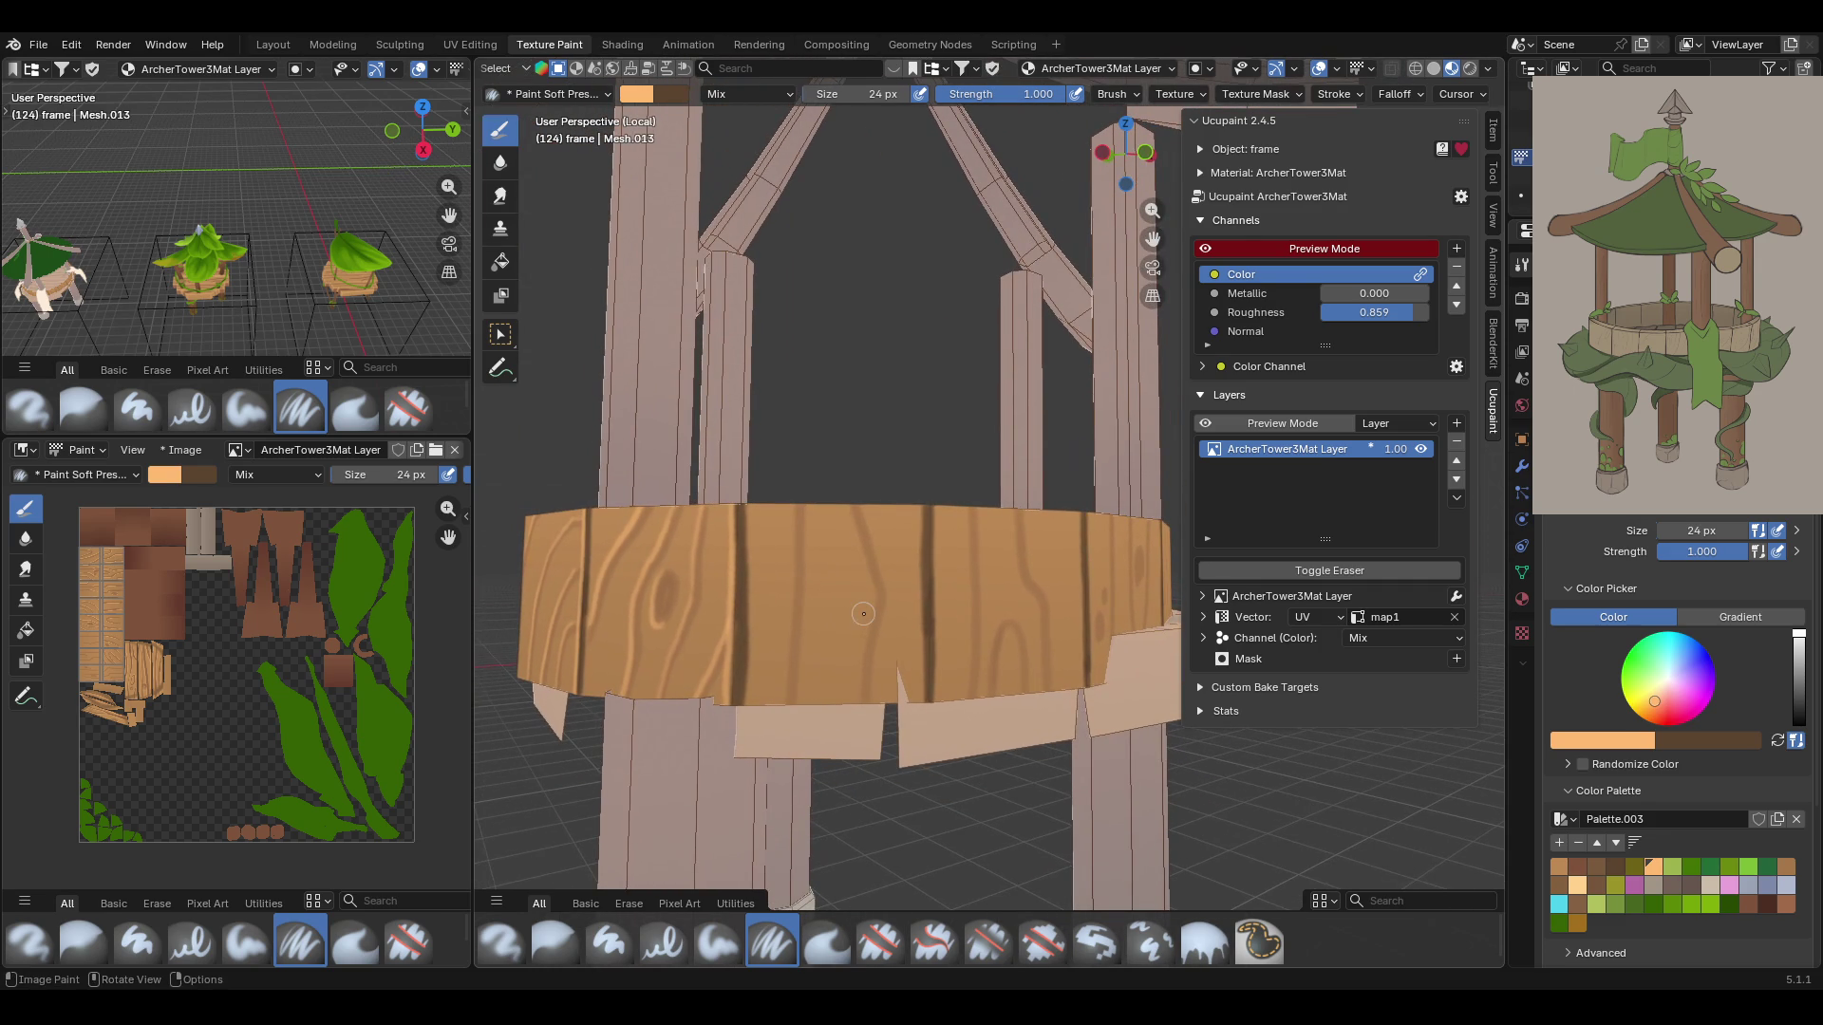
drag(793, 496, 786, 685)
drag(865, 552, 861, 683)
drag(916, 504, 923, 704)
drag(978, 512, 966, 698)
mouse_move(1004, 617)
mouse_down()
mouse_move(987, 692)
mouse_move(1017, 679)
mouse_up()
mouse_move(1013, 517)
mouse_down()
mouse_move(1042, 717)
mouse_move(1043, 672)
mouse_up()
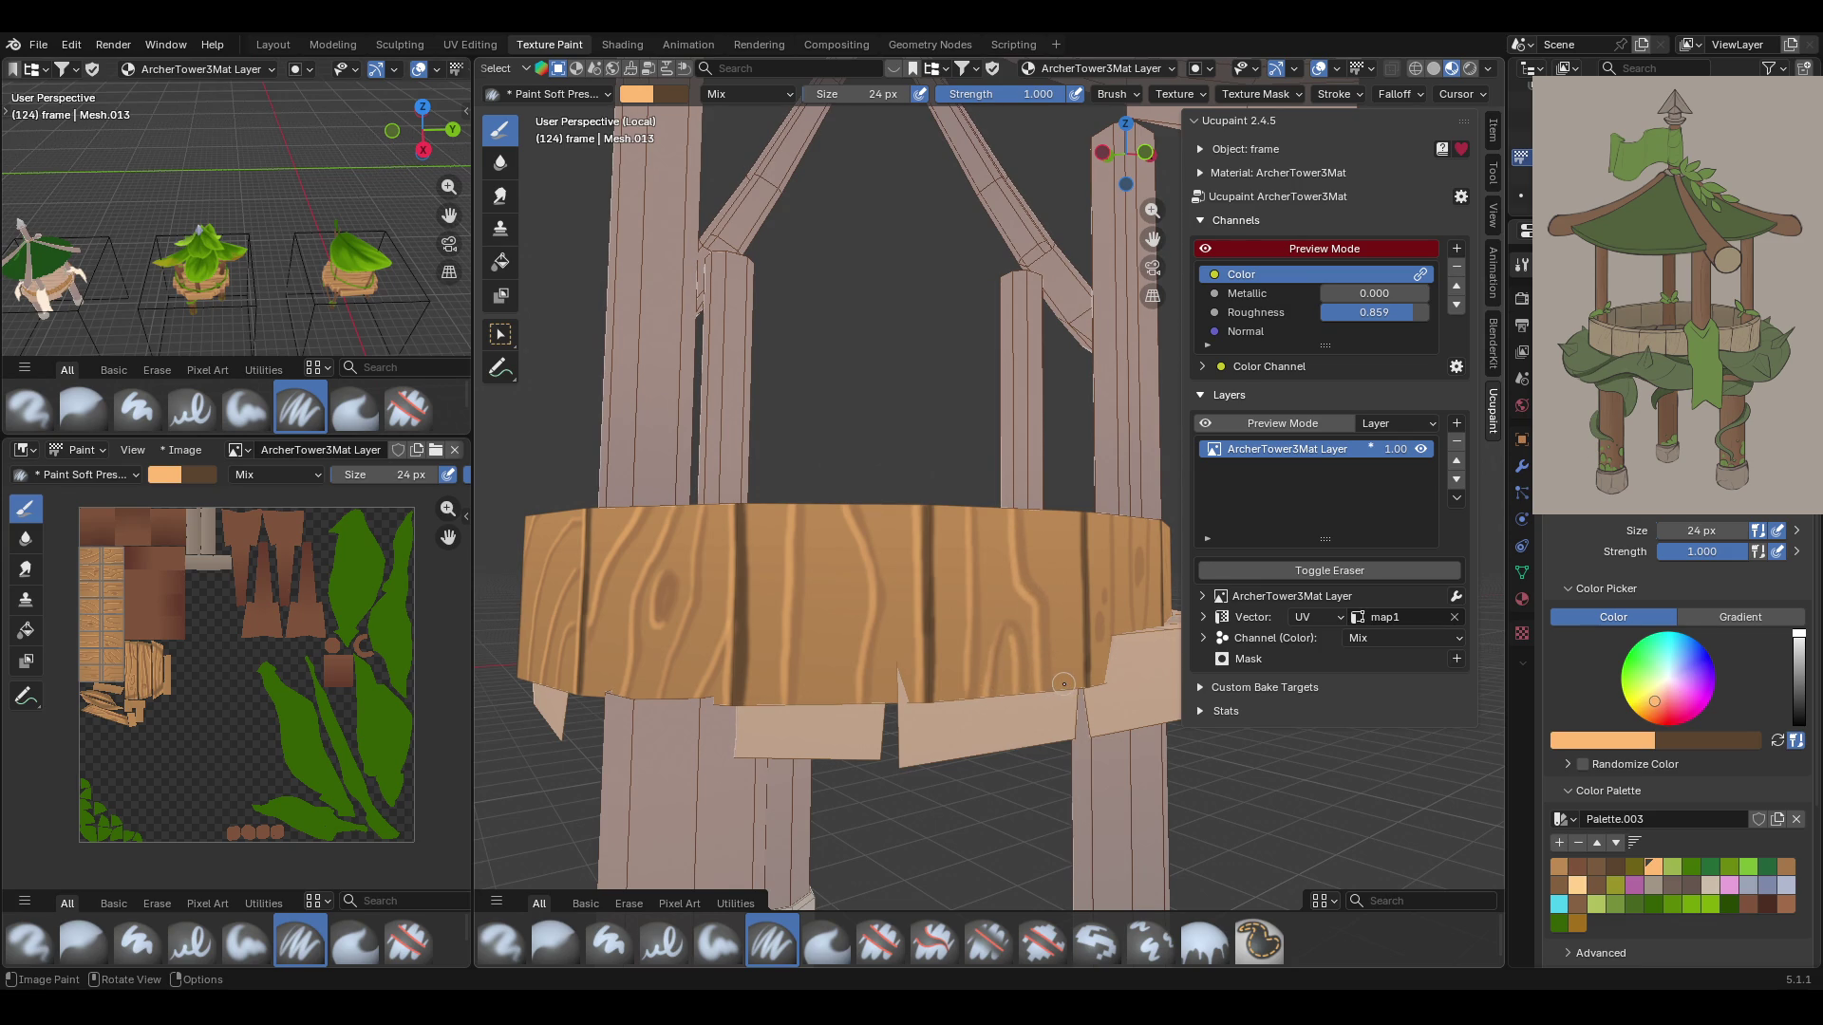
mouse_move(1065, 679)
middle_down()
mouse_move(1206, 676)
mouse_move(1112, 367)
middle_up()
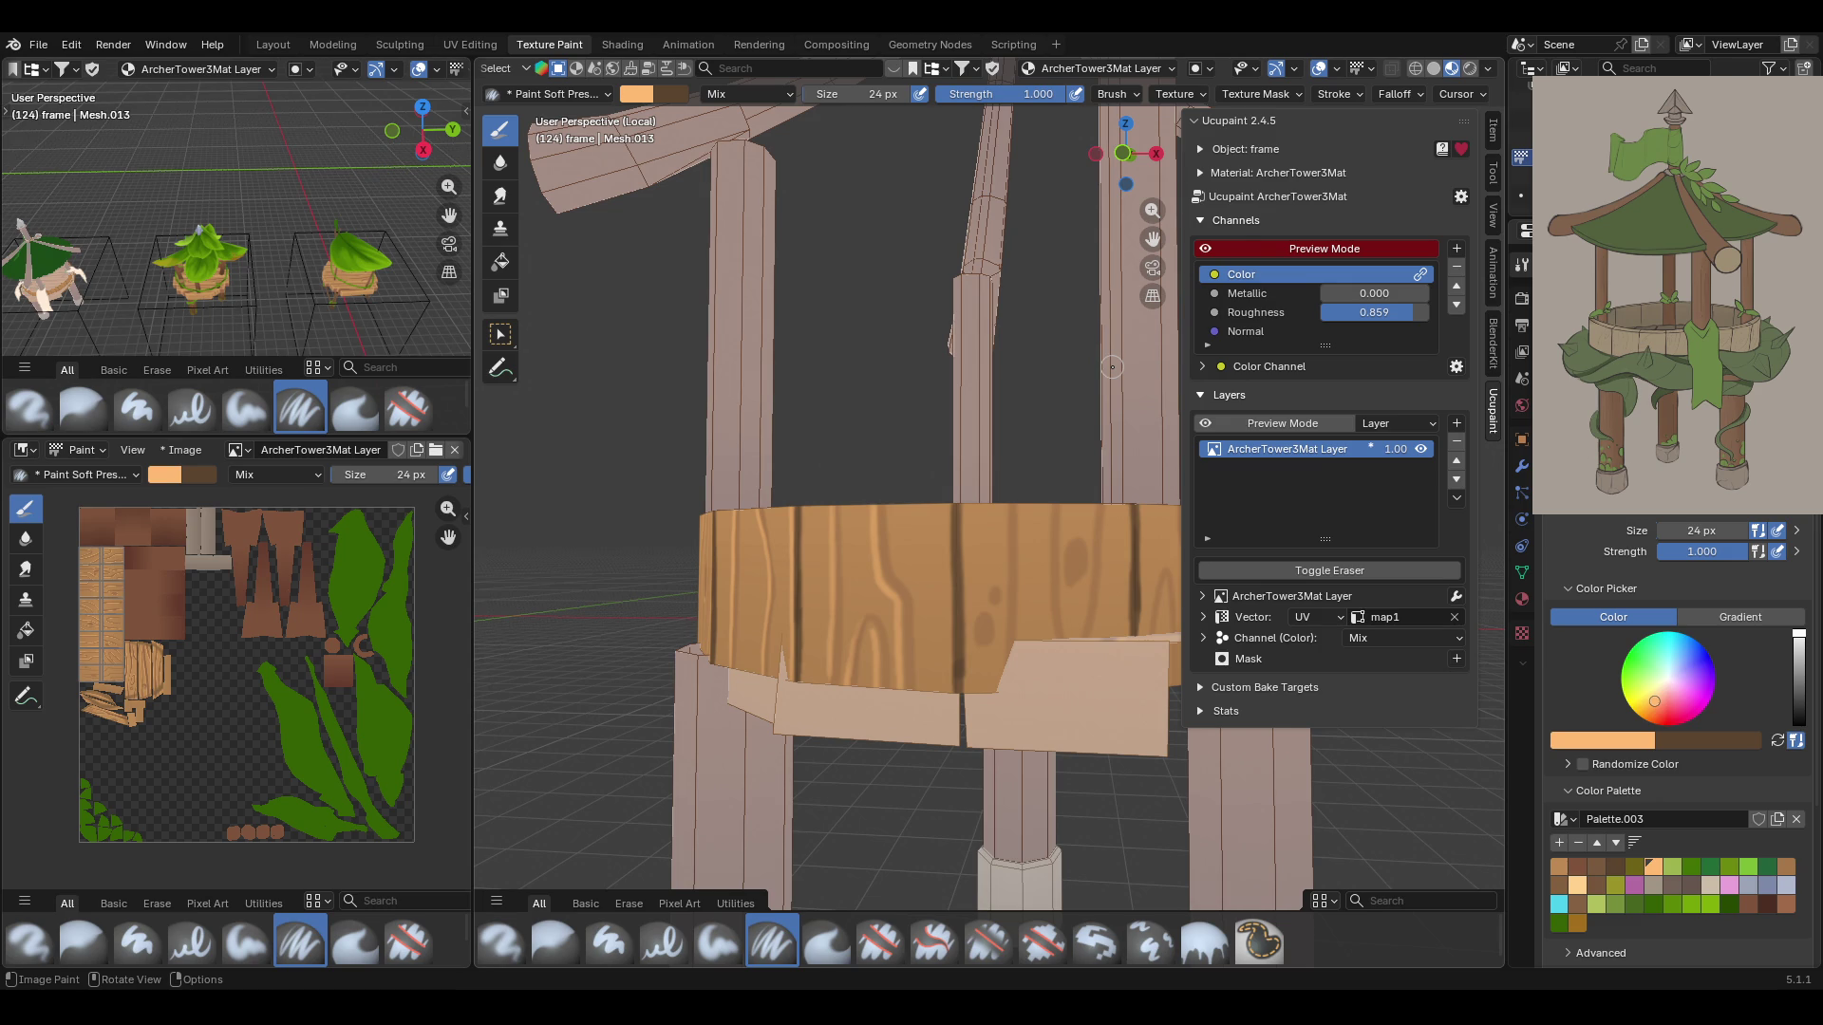
scroll(1125, 531, up, 4)
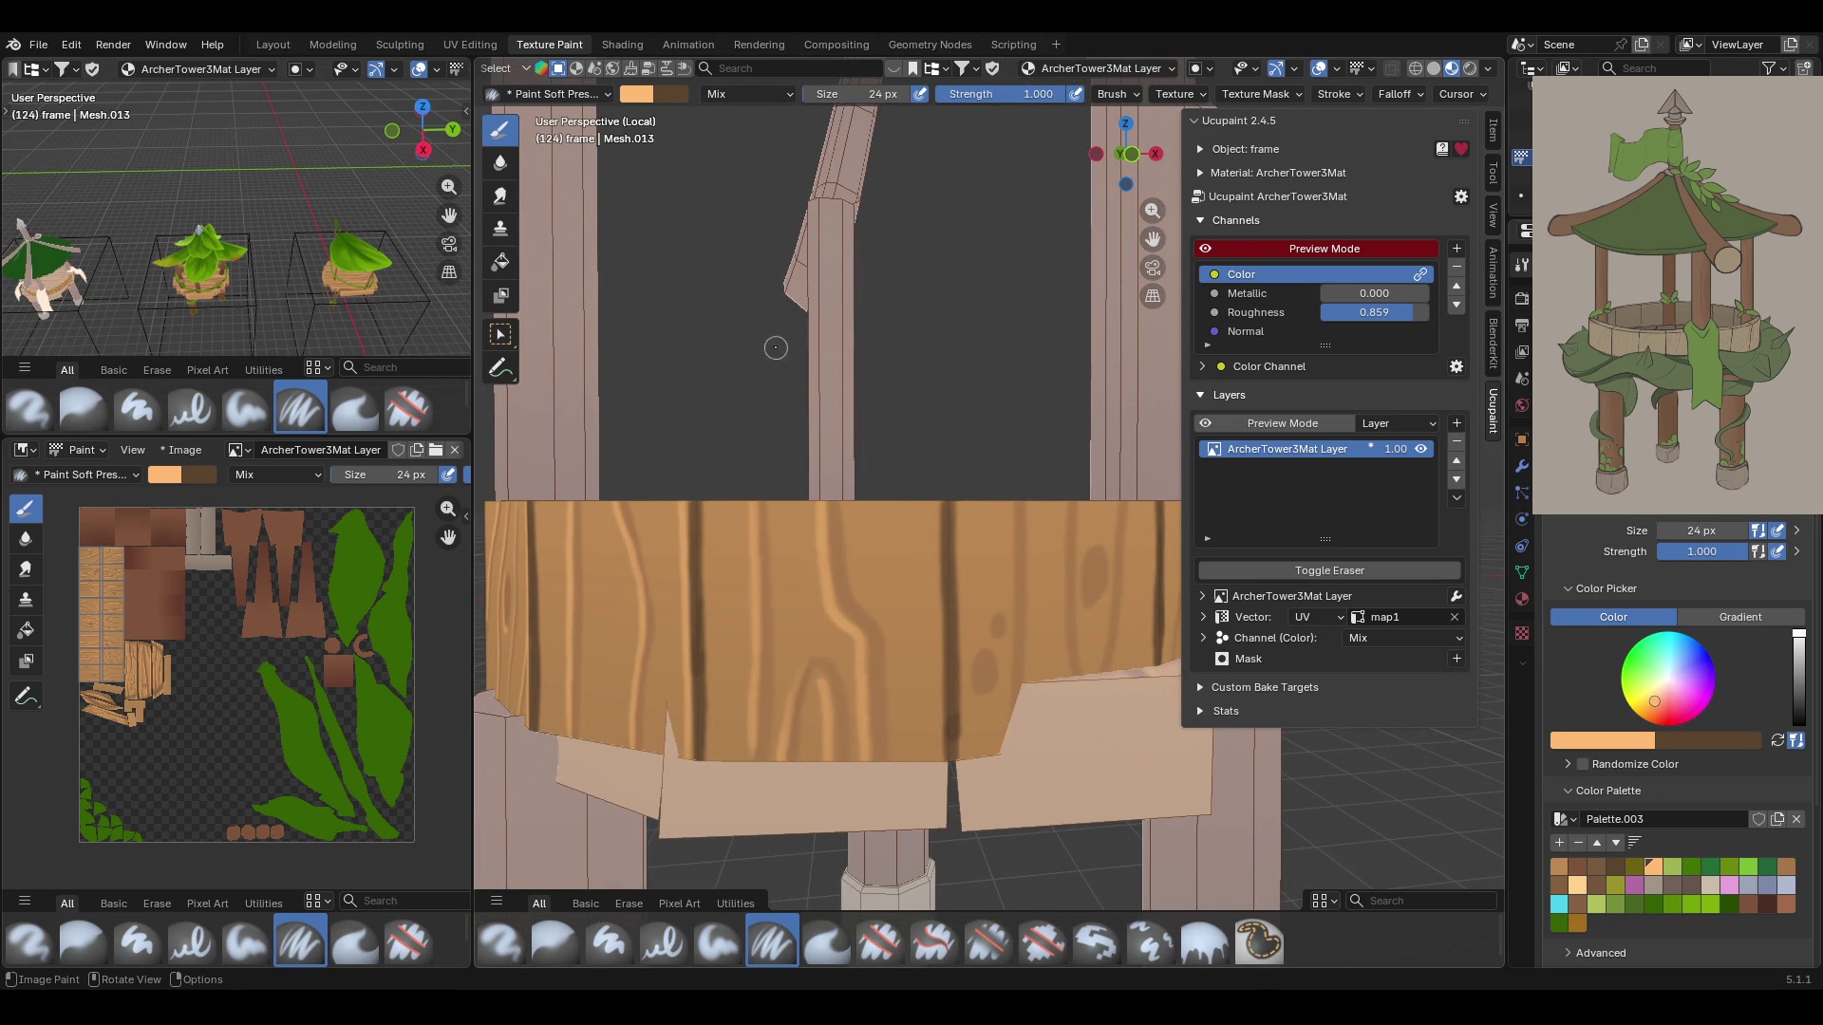
Paint grain lines down the band's front, working from left to right
mouse_move(933, 511)
mouse_down()
mouse_move(936, 488)
mouse_move(946, 722)
mouse_move(982, 585)
mouse_up()
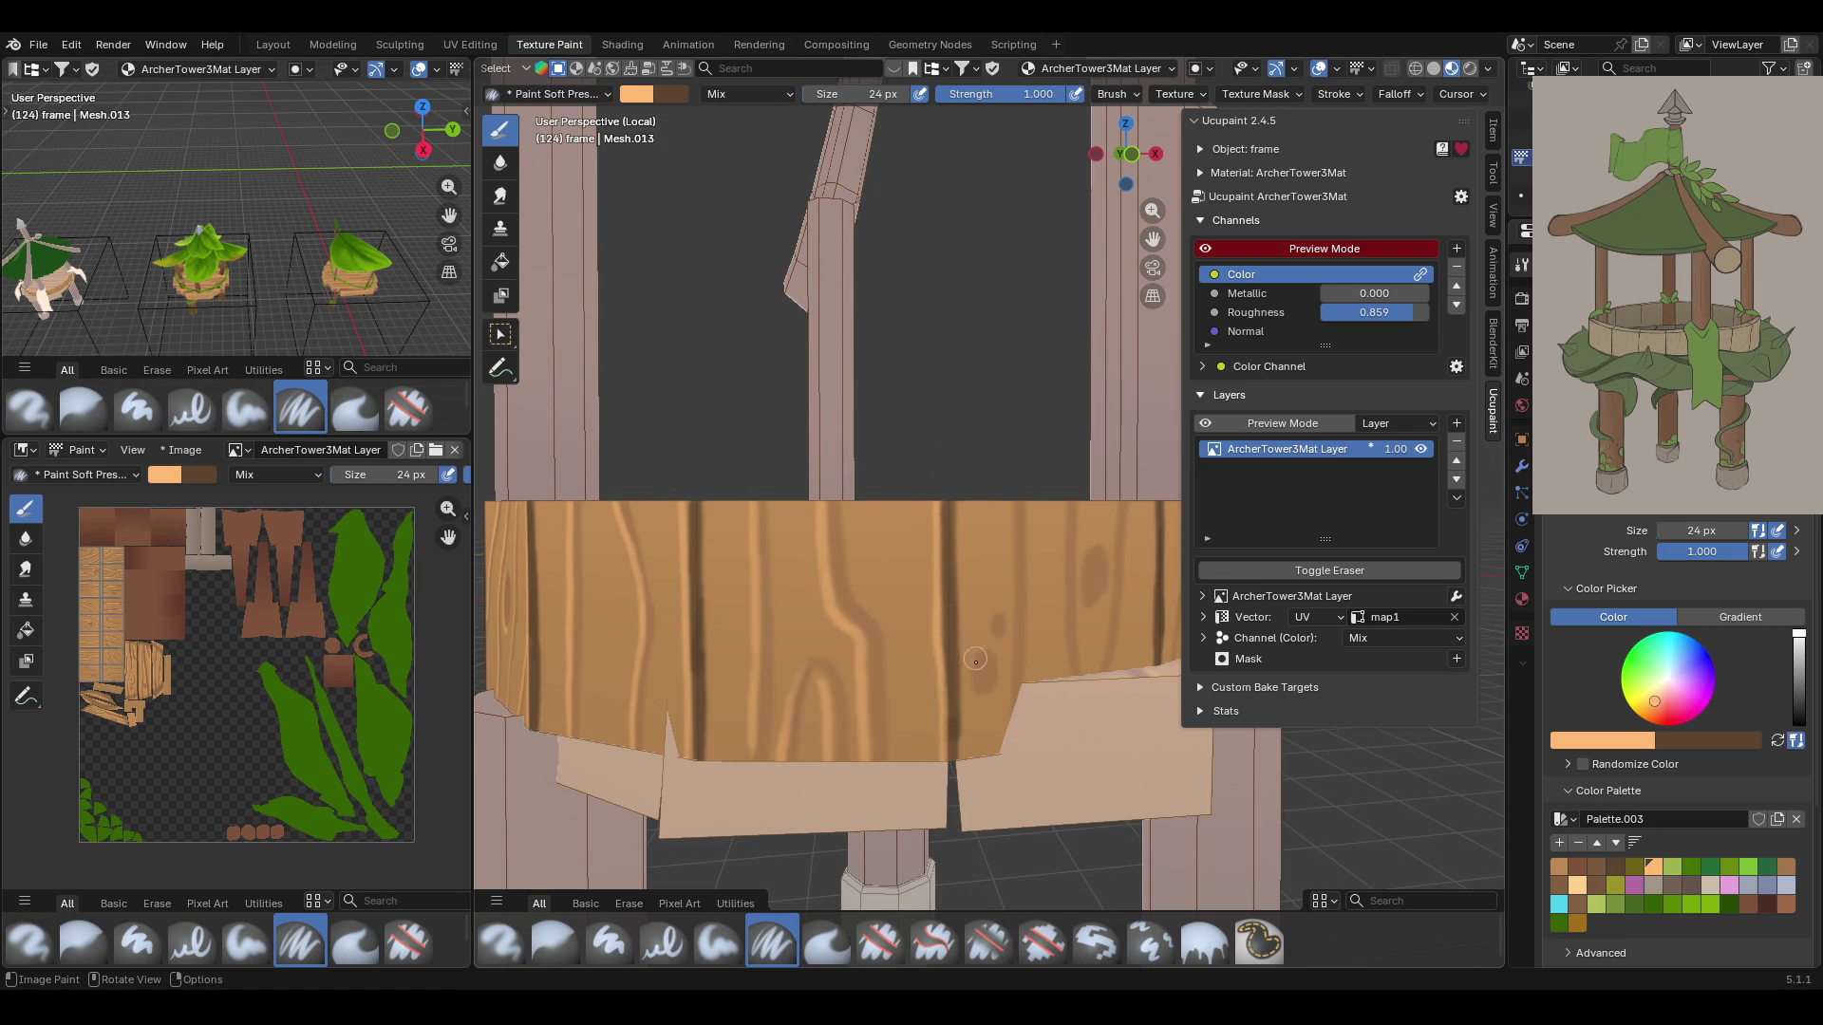
drag(973, 650, 992, 701)
drag(995, 612, 994, 638)
drag(1012, 496, 1009, 741)
drag(1066, 486, 1066, 673)
drag(1087, 530, 1092, 617)
drag(1120, 518, 1096, 668)
drag(1182, 489, 1149, 615)
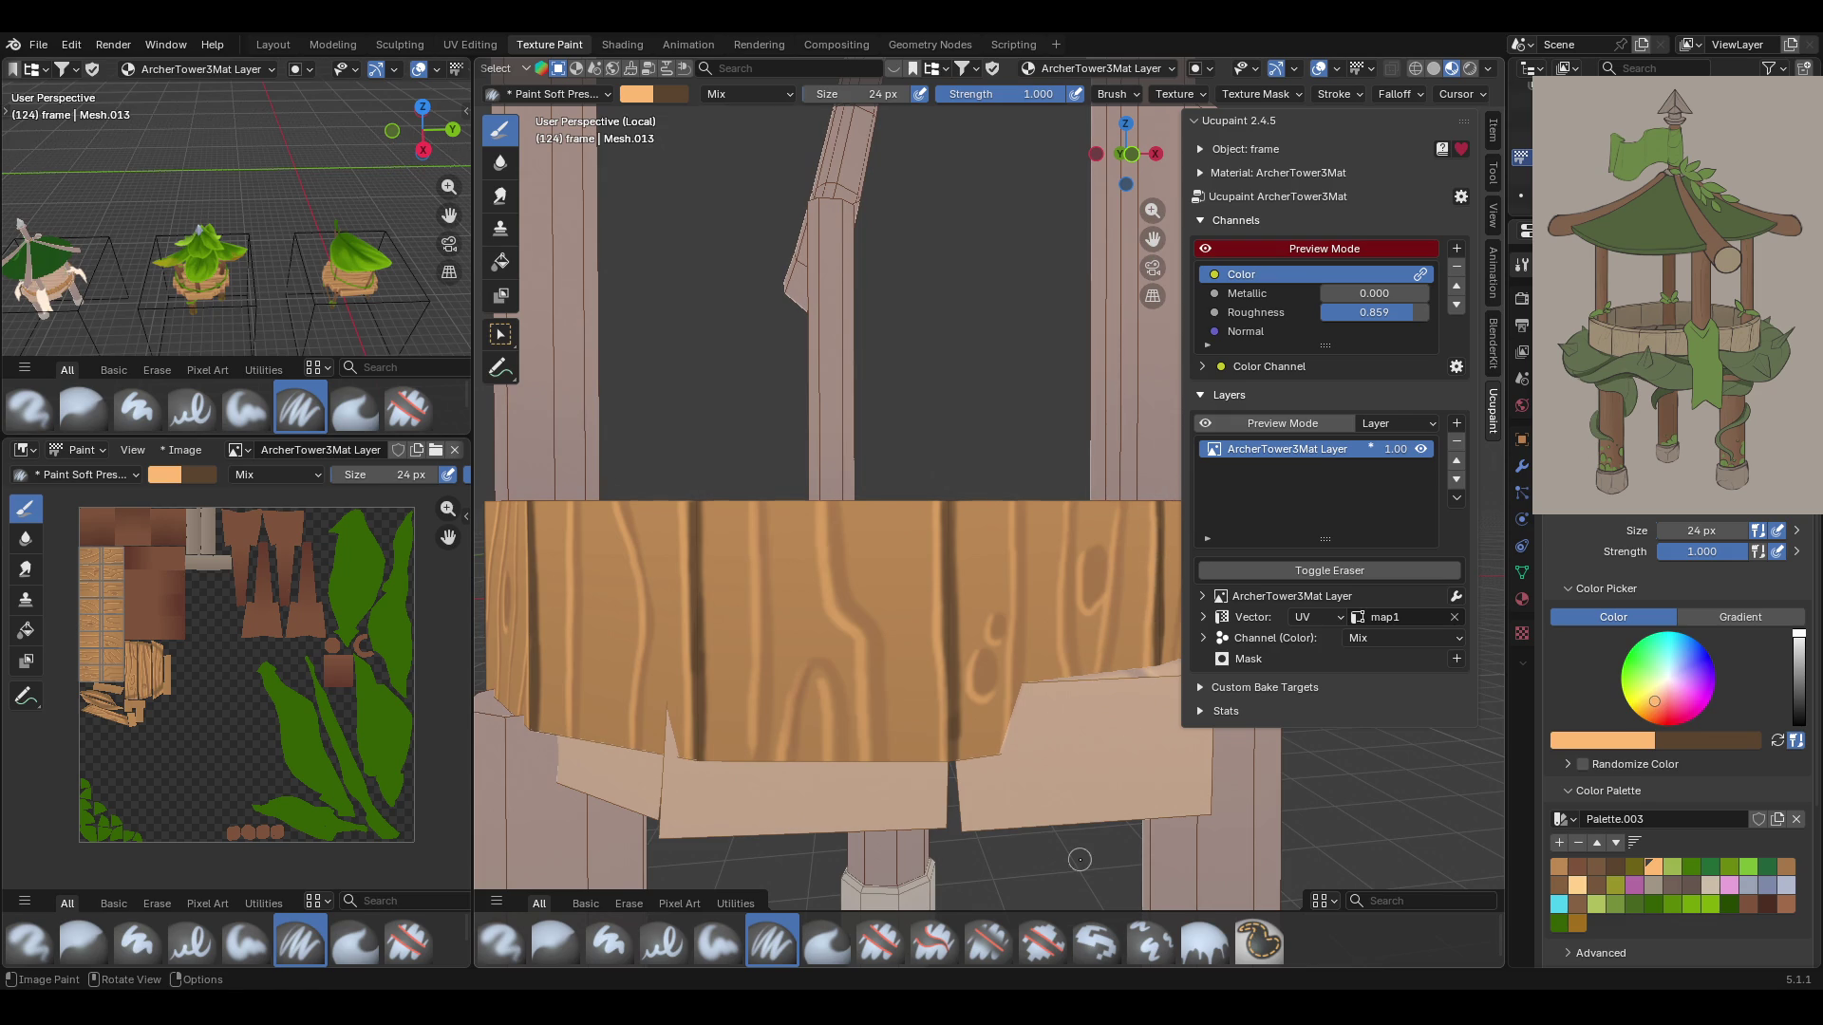
Move closer and add more wood-grain strokes to another part of the railing
mouse_move(964, 642)
middle_down()
mouse_move(712, 577)
mouse_move(843, 698)
mouse_move(873, 500)
mouse_move(1050, 479)
mouse_move(875, 574)
middle_up()
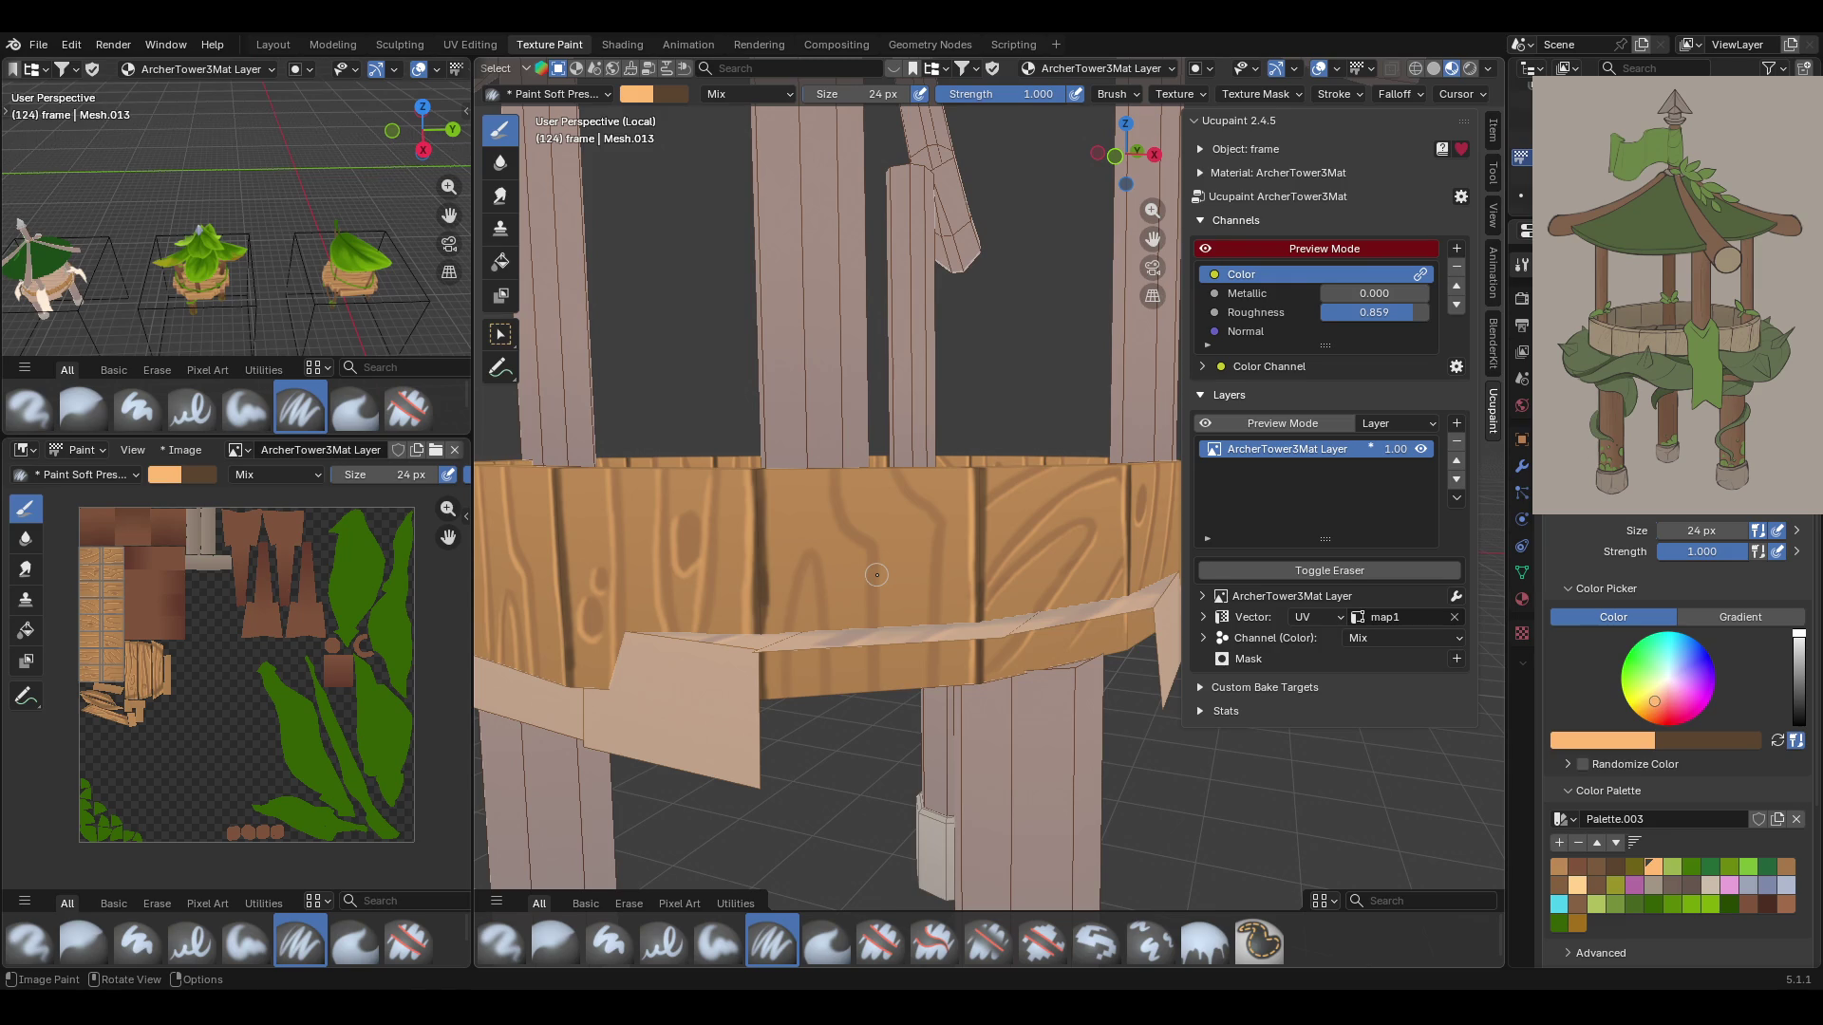
middle_drag(927, 649, 875, 642)
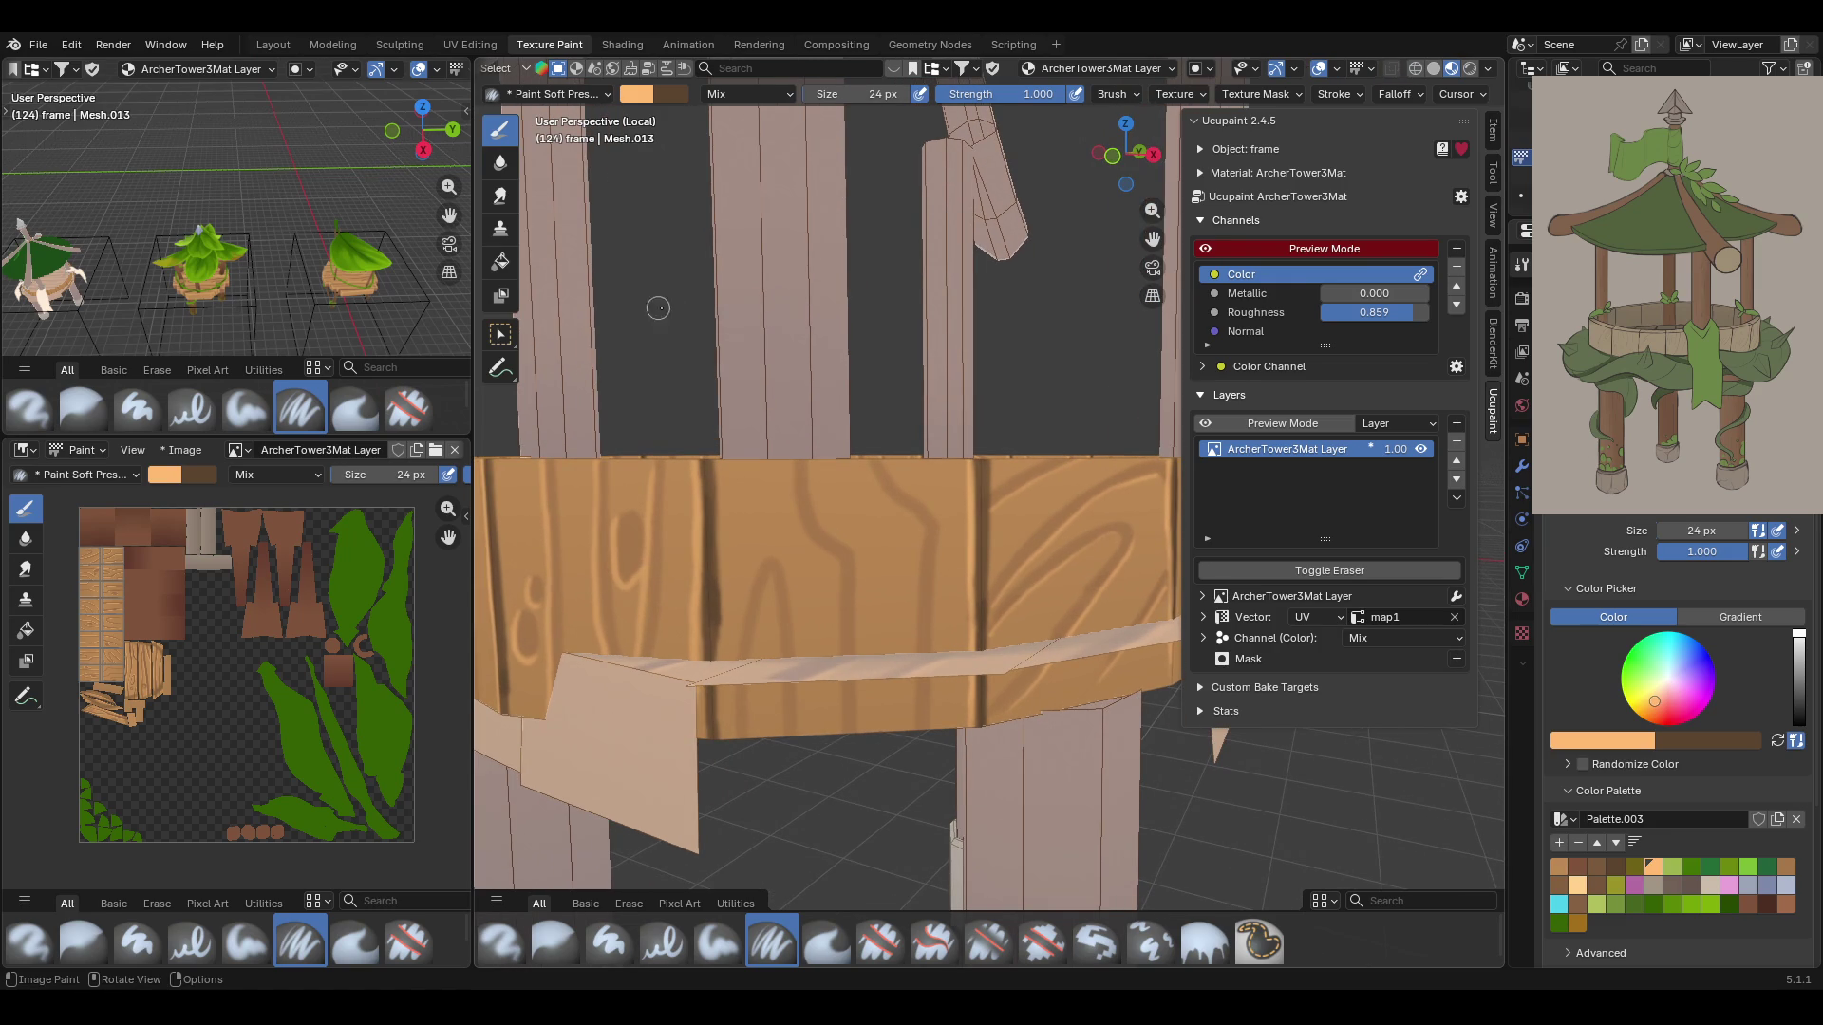
drag(765, 553, 736, 707)
drag(769, 581, 776, 741)
mouse_move(794, 446)
mouse_down()
mouse_move(802, 534)
mouse_move(841, 612)
mouse_move(842, 745)
mouse_up()
middle_drag(797, 699, 882, 568)
mouse_move(861, 451)
mouse_down()
mouse_move(914, 552)
mouse_move(914, 712)
mouse_up()
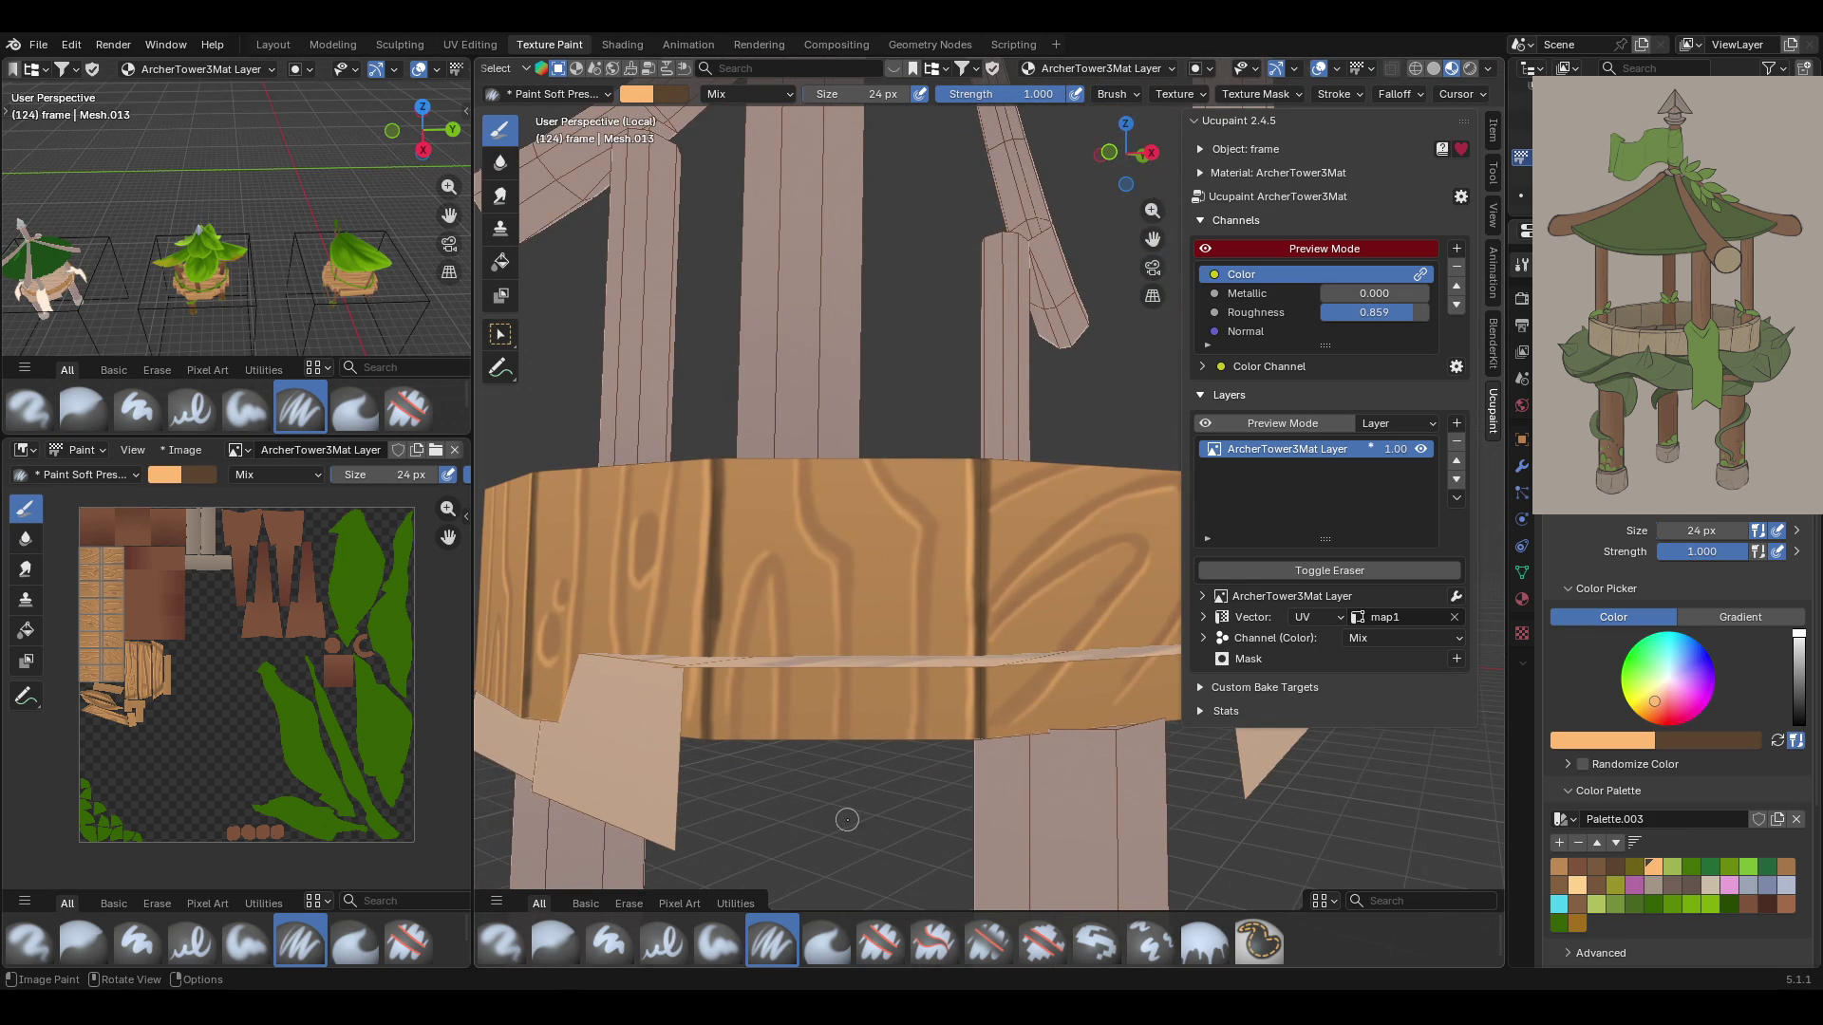
scroll(847, 819, down, 8)
Switch off Face Selection Masking and view the tower from a low side angle
middle_drag(807, 664, 667, 86)
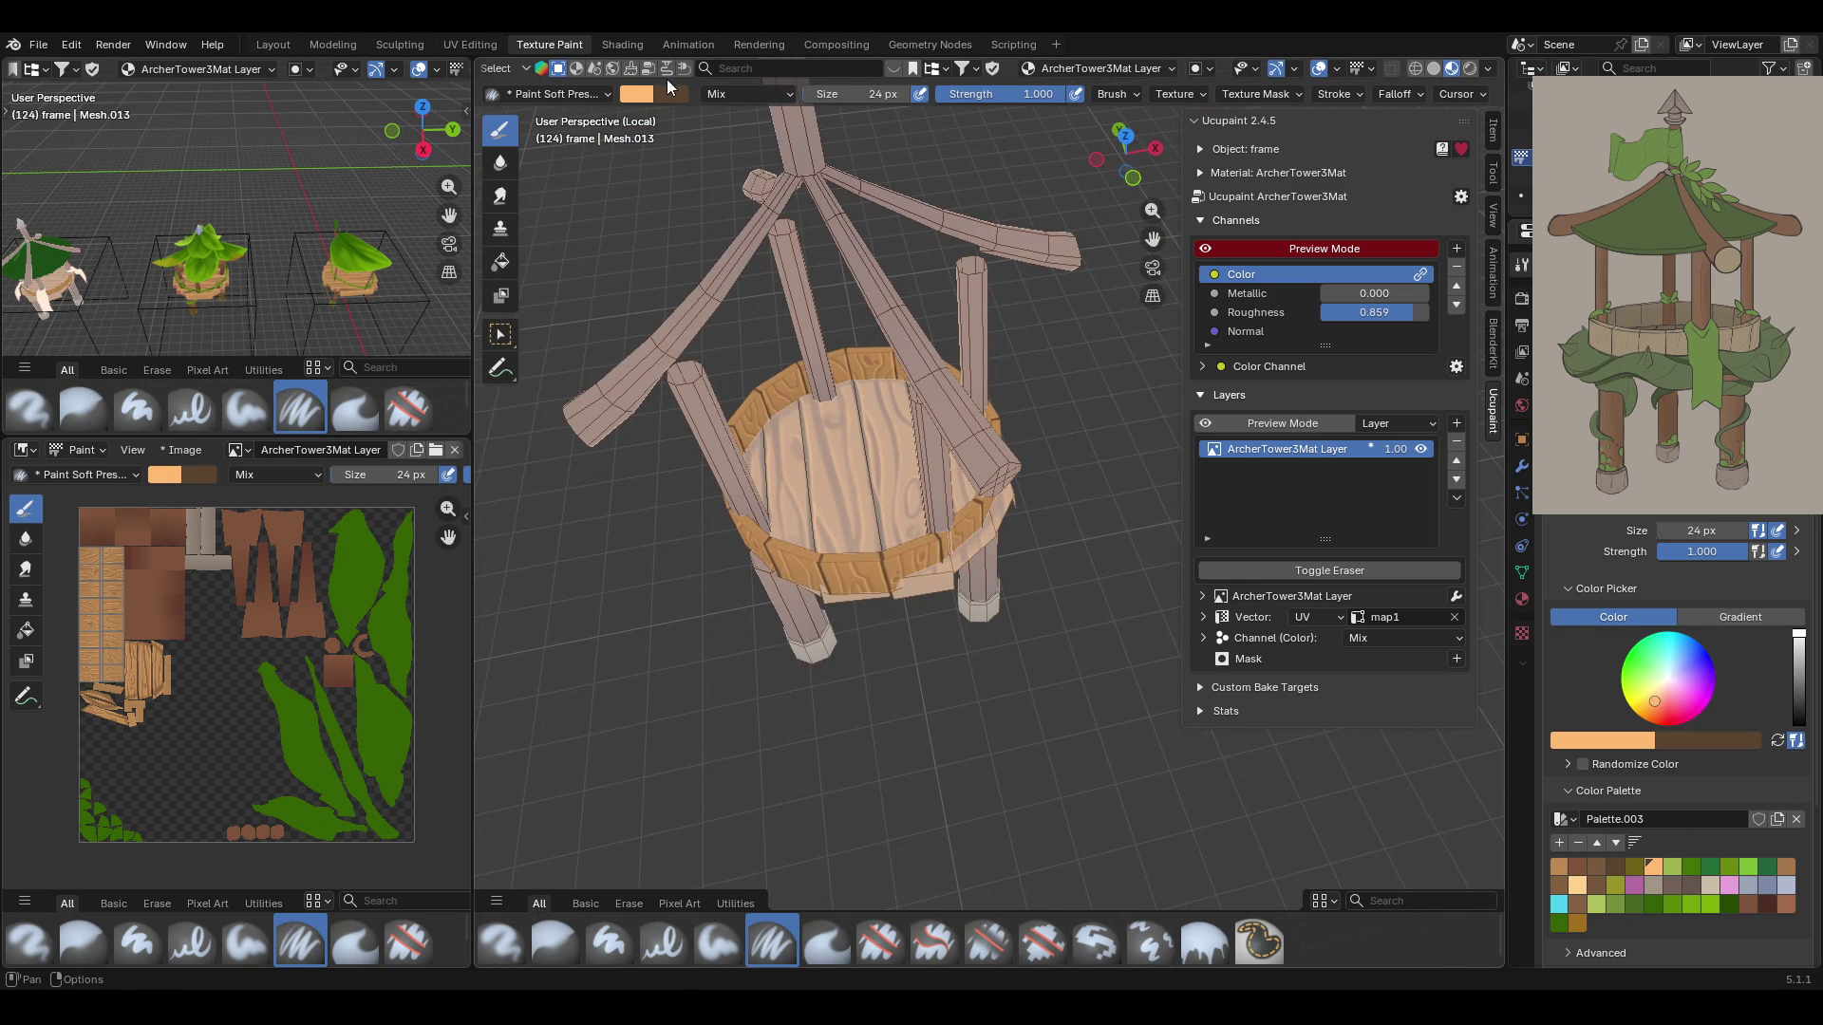
scroll(636, 76, left, 4)
click(640, 70)
middle_drag(989, 534, 1118, 786)
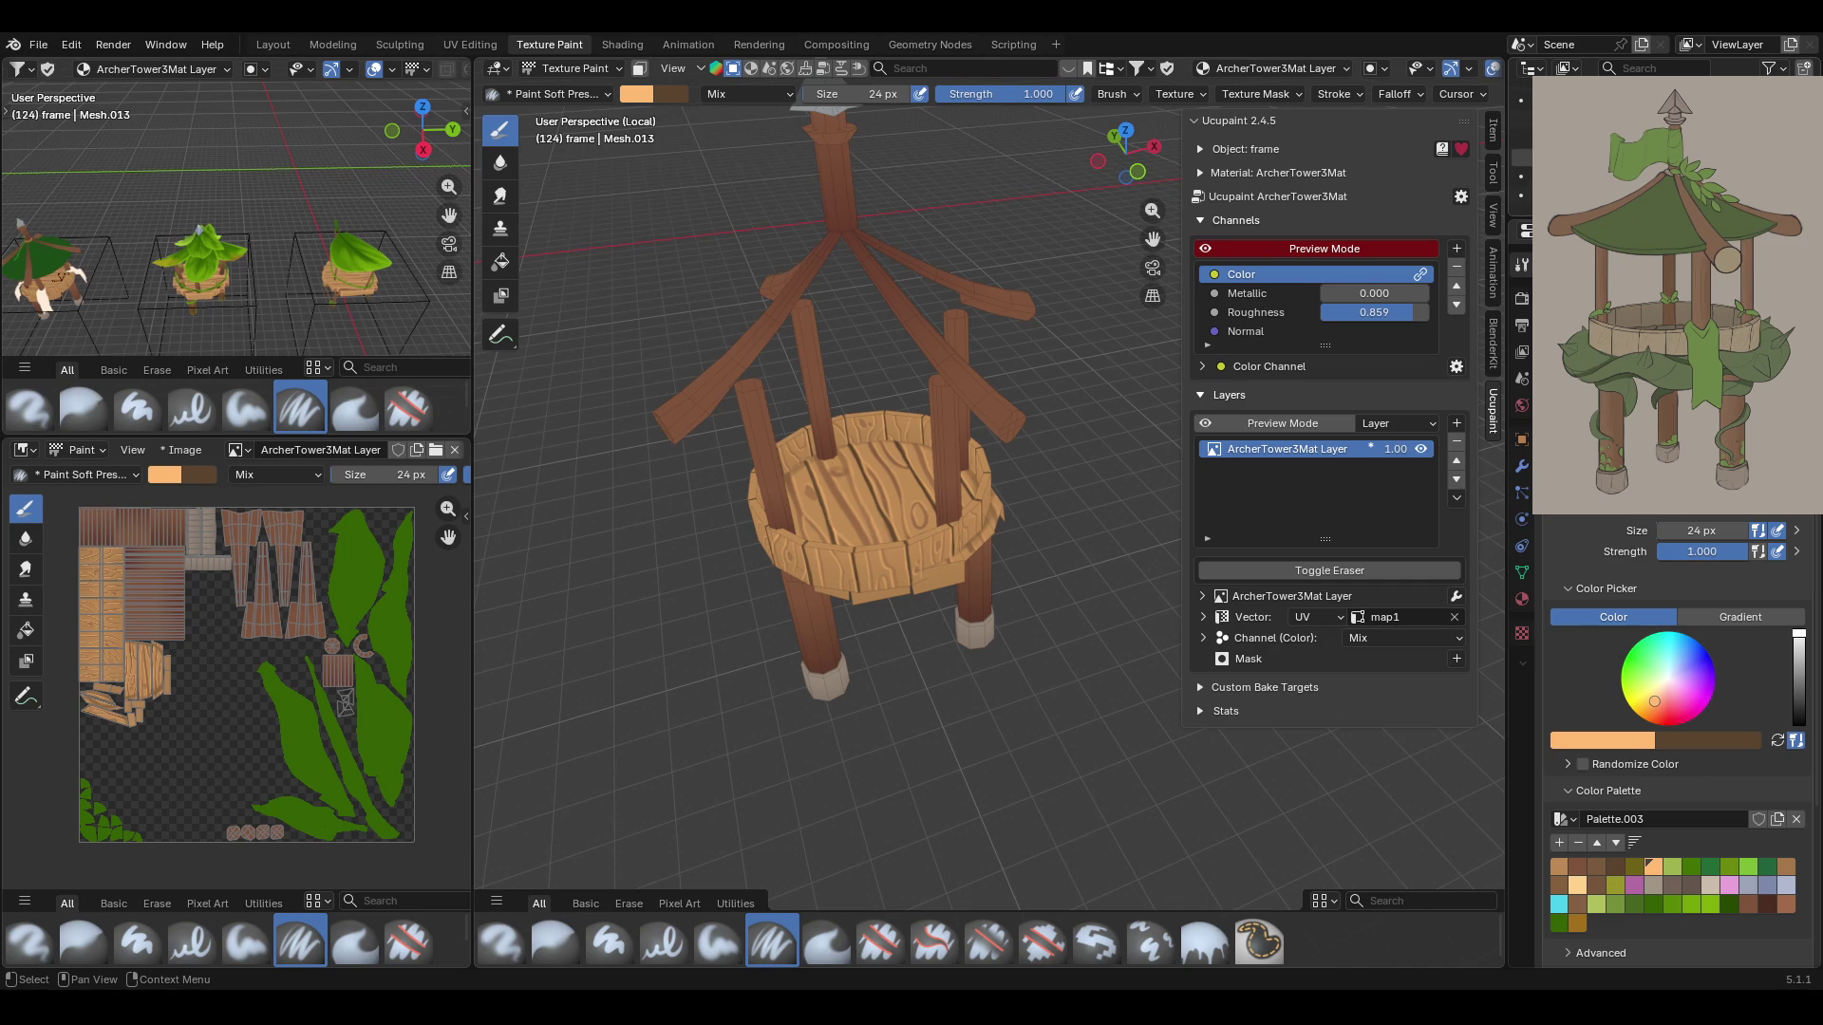
Restore the hidden green leafy vine mesh around the railing and view it side-on
key(ctrl+shift+z)
key(ctrl+f)
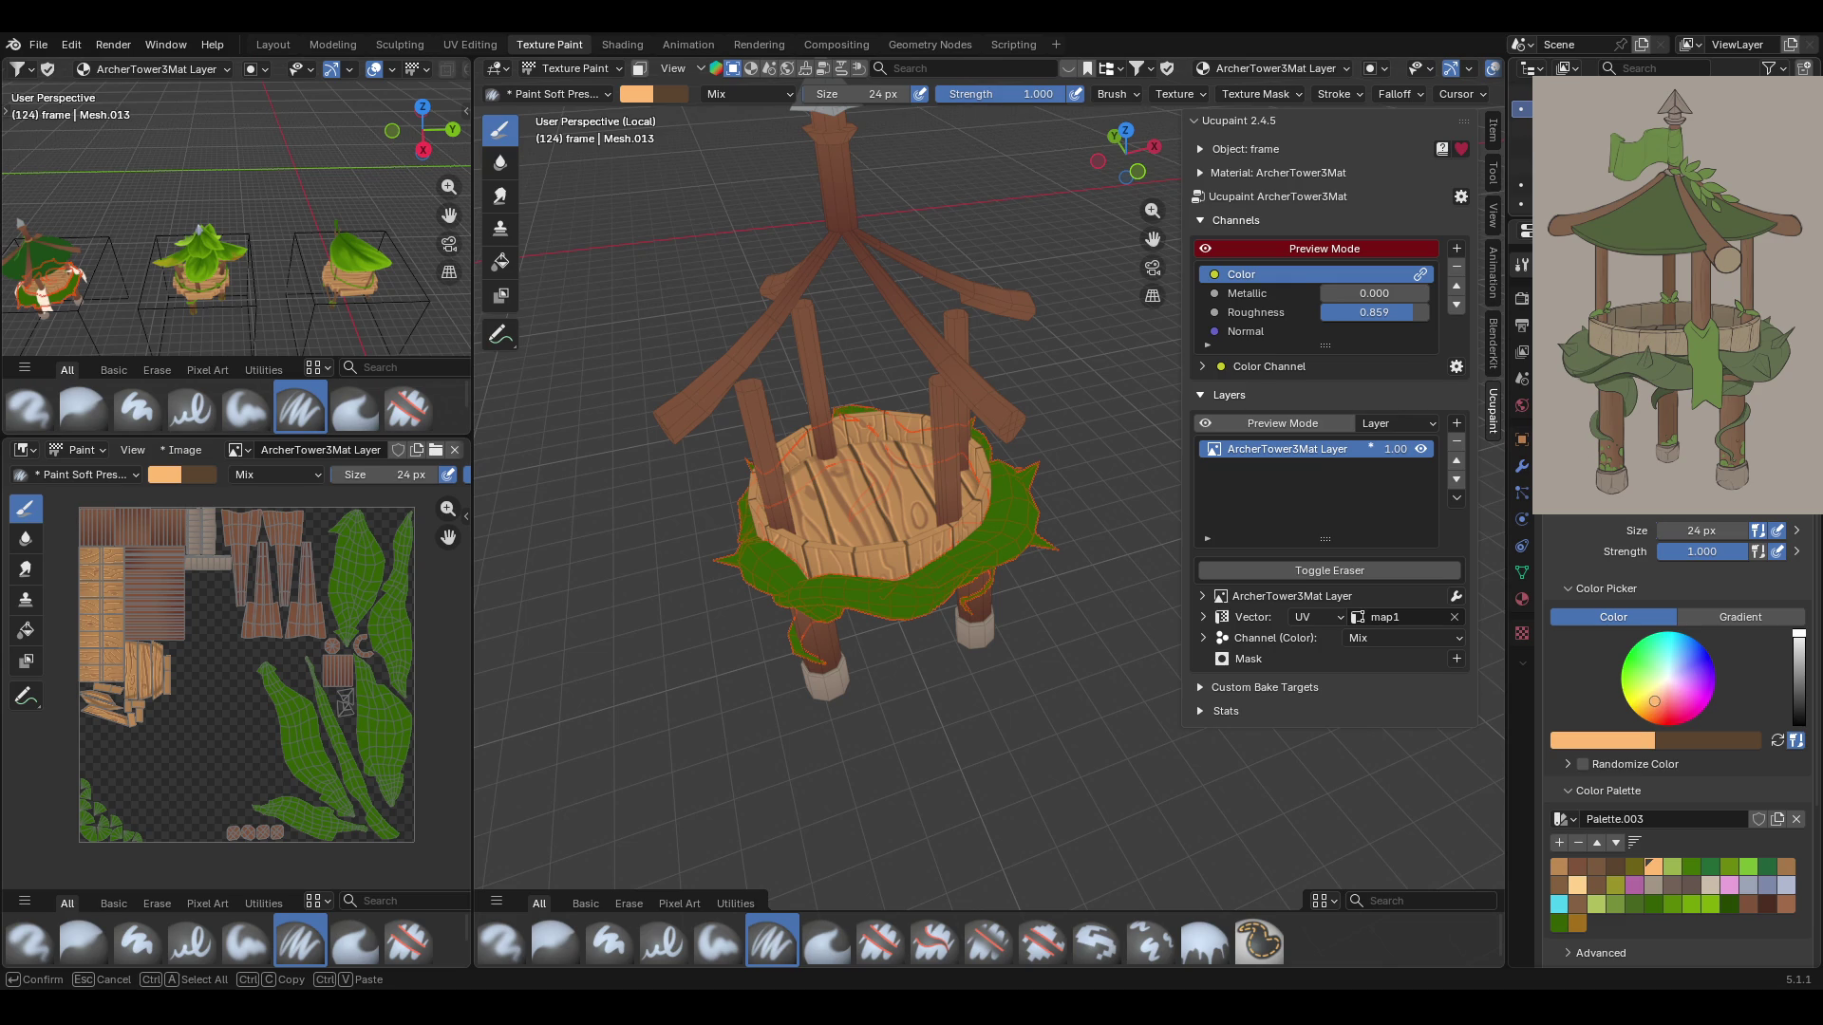
middle_drag(844, 597, 860, 570)
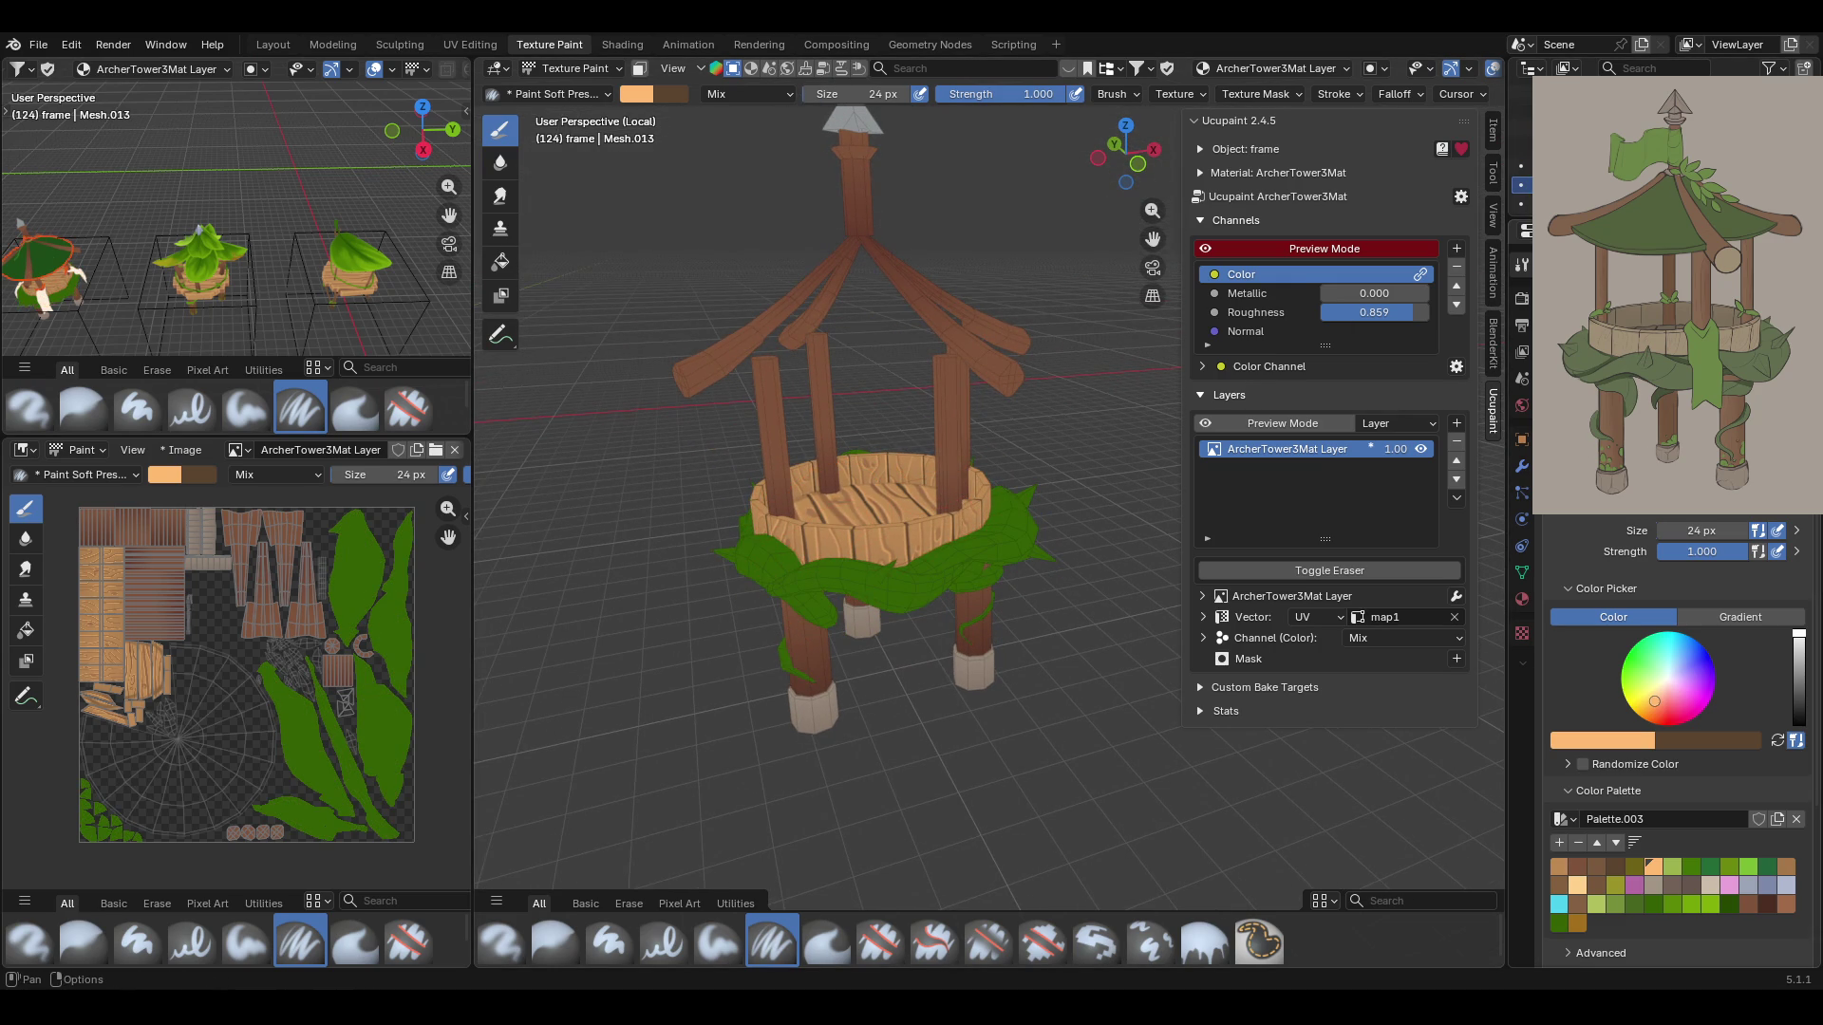
mouse_move(860, 570)
middle_down()
mouse_move(848, 485)
mouse_move(911, 560)
mouse_move(1052, 608)
middle_up()
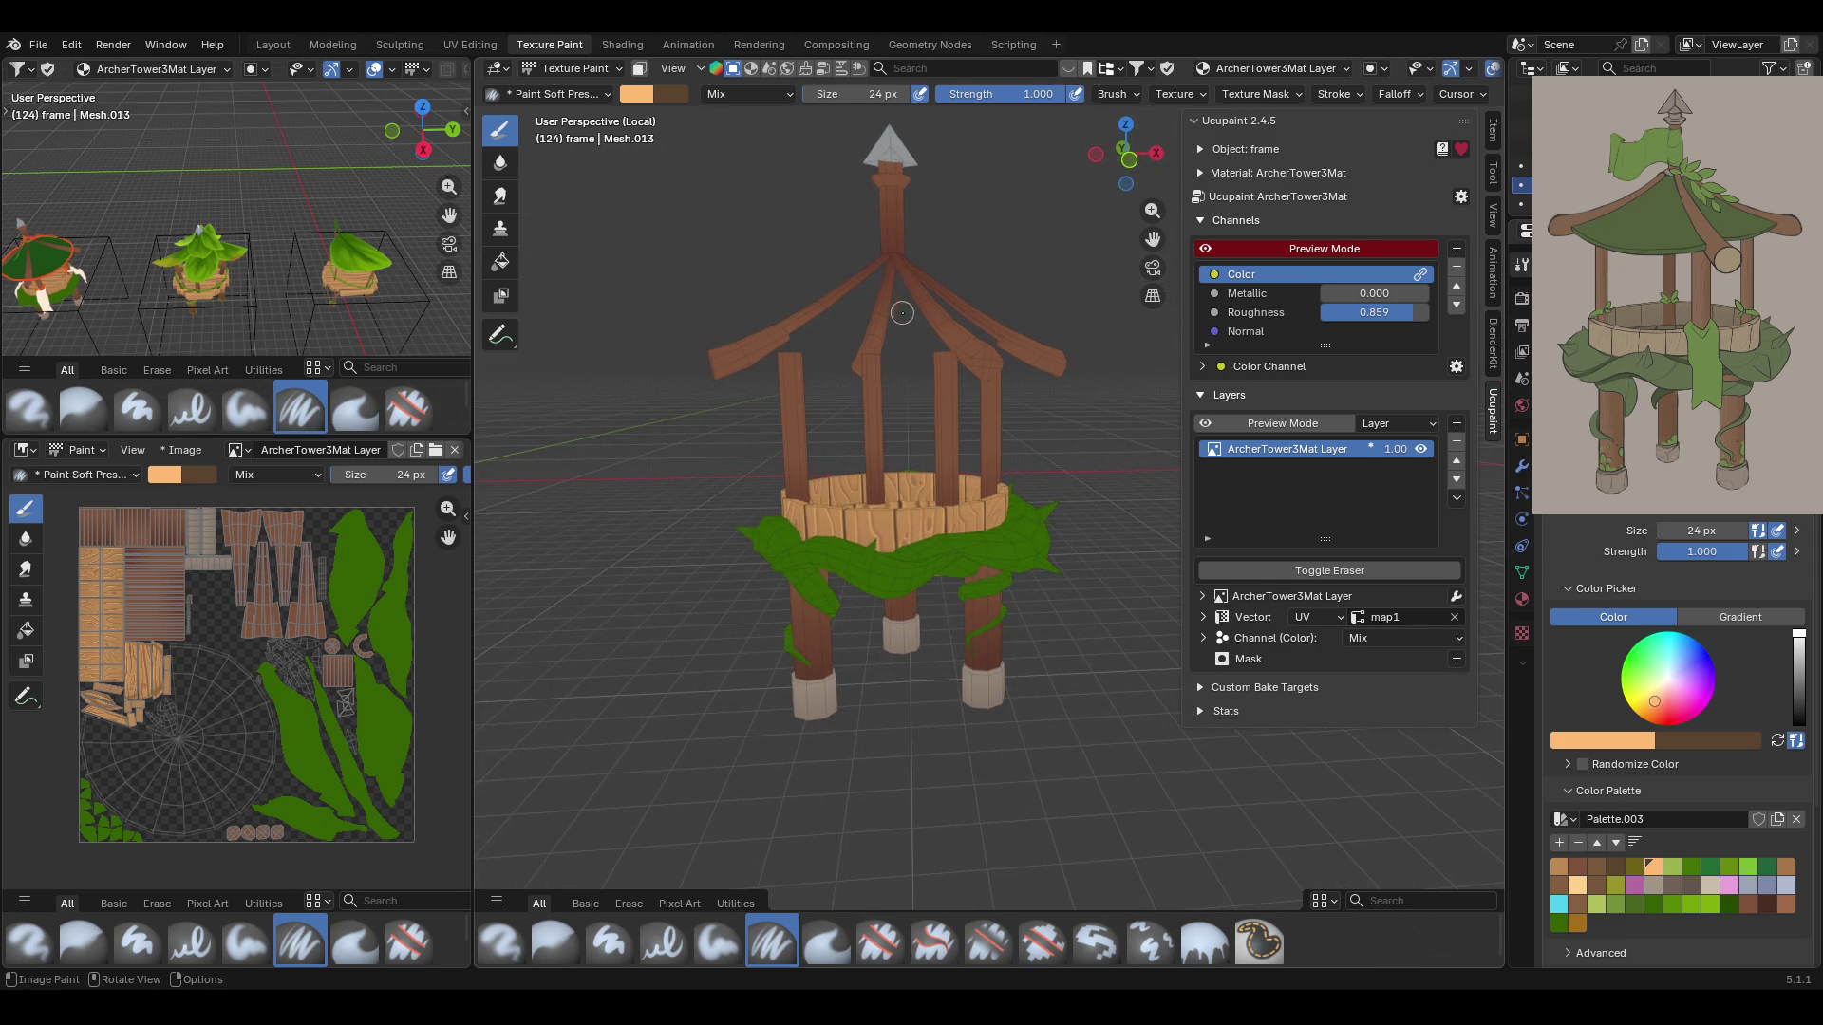
Switch to Object Mode, select the tower frame, and return to Texture Paint
click(569, 68)
click(569, 76)
click(810, 645)
mouse_move(810, 645)
middle_down()
mouse_move(878, 624)
mouse_move(944, 704)
mouse_move(894, 640)
middle_up()
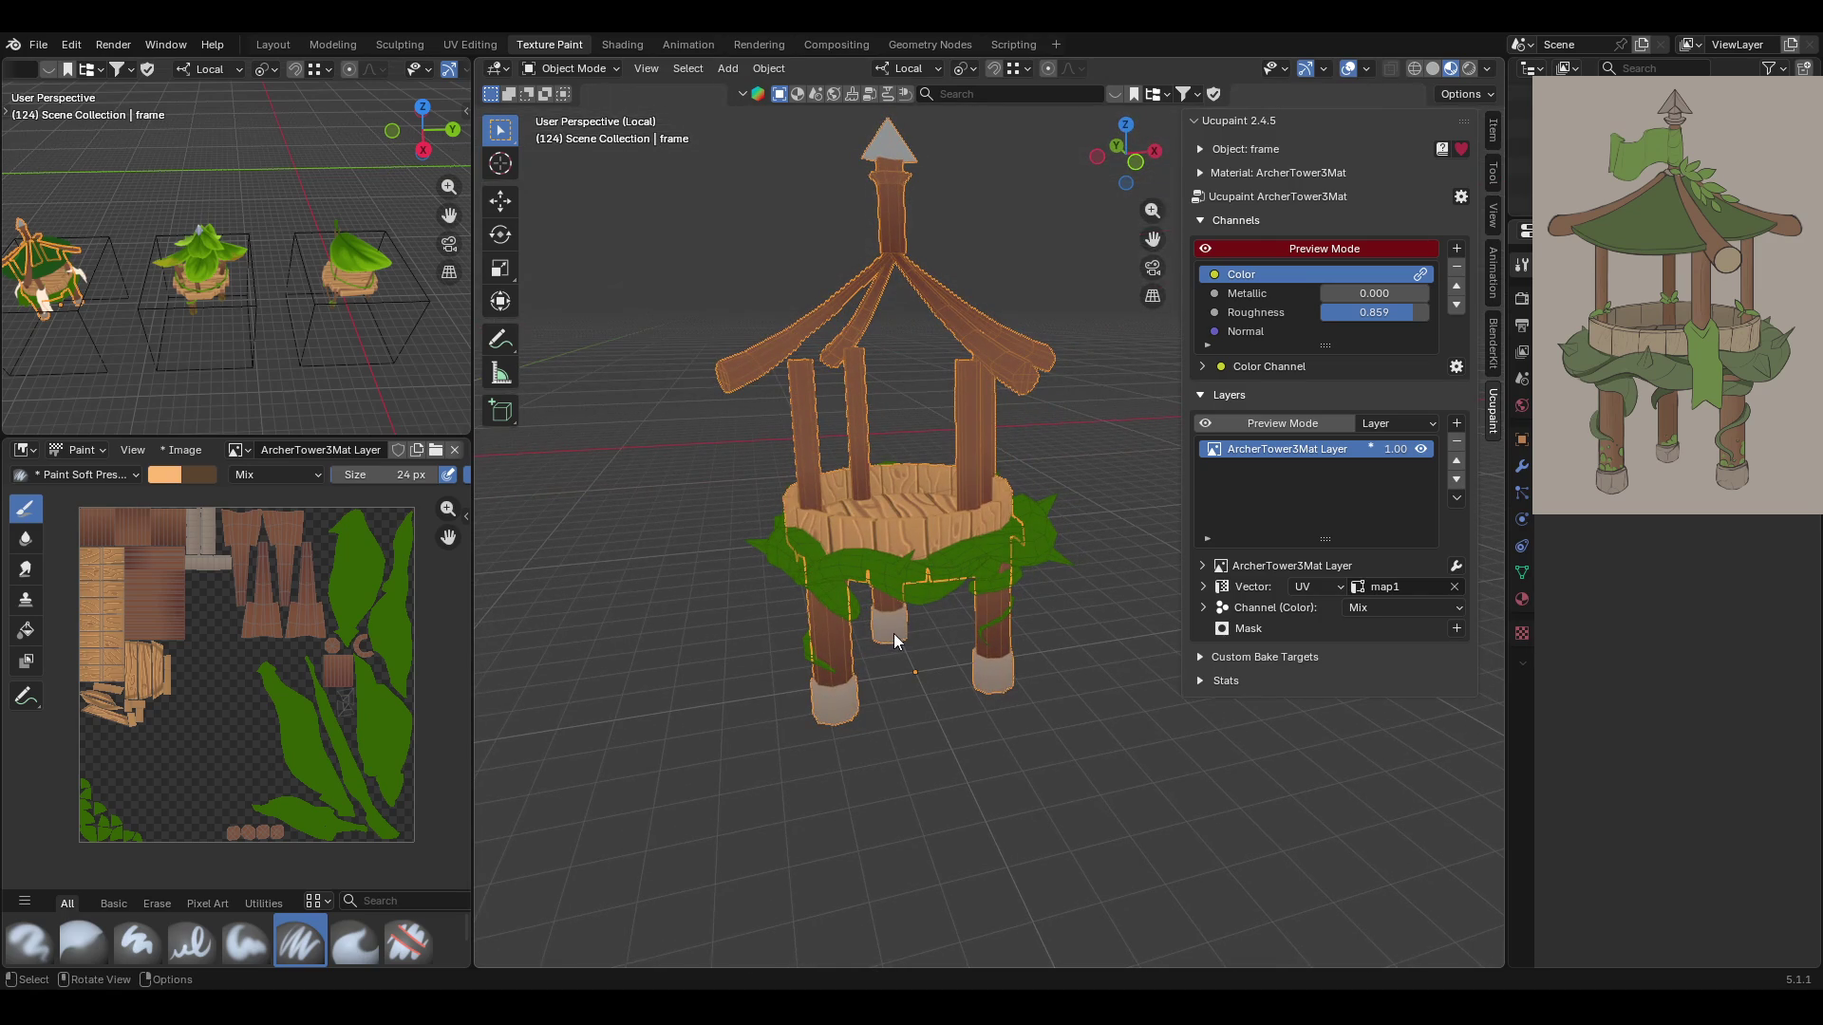
click(570, 68)
click(567, 189)
Exit Local View and zoom out to show the finished towers together
mouse_move(863, 358)
middle_down()
mouse_move(934, 373)
mouse_move(860, 403)
mouse_move(959, 406)
middle_up()
key(KP_Divide)
key(KP_Decimal)
drag(1154, 240, 1045, 294)
middle_drag(866, 369, 902, 393)
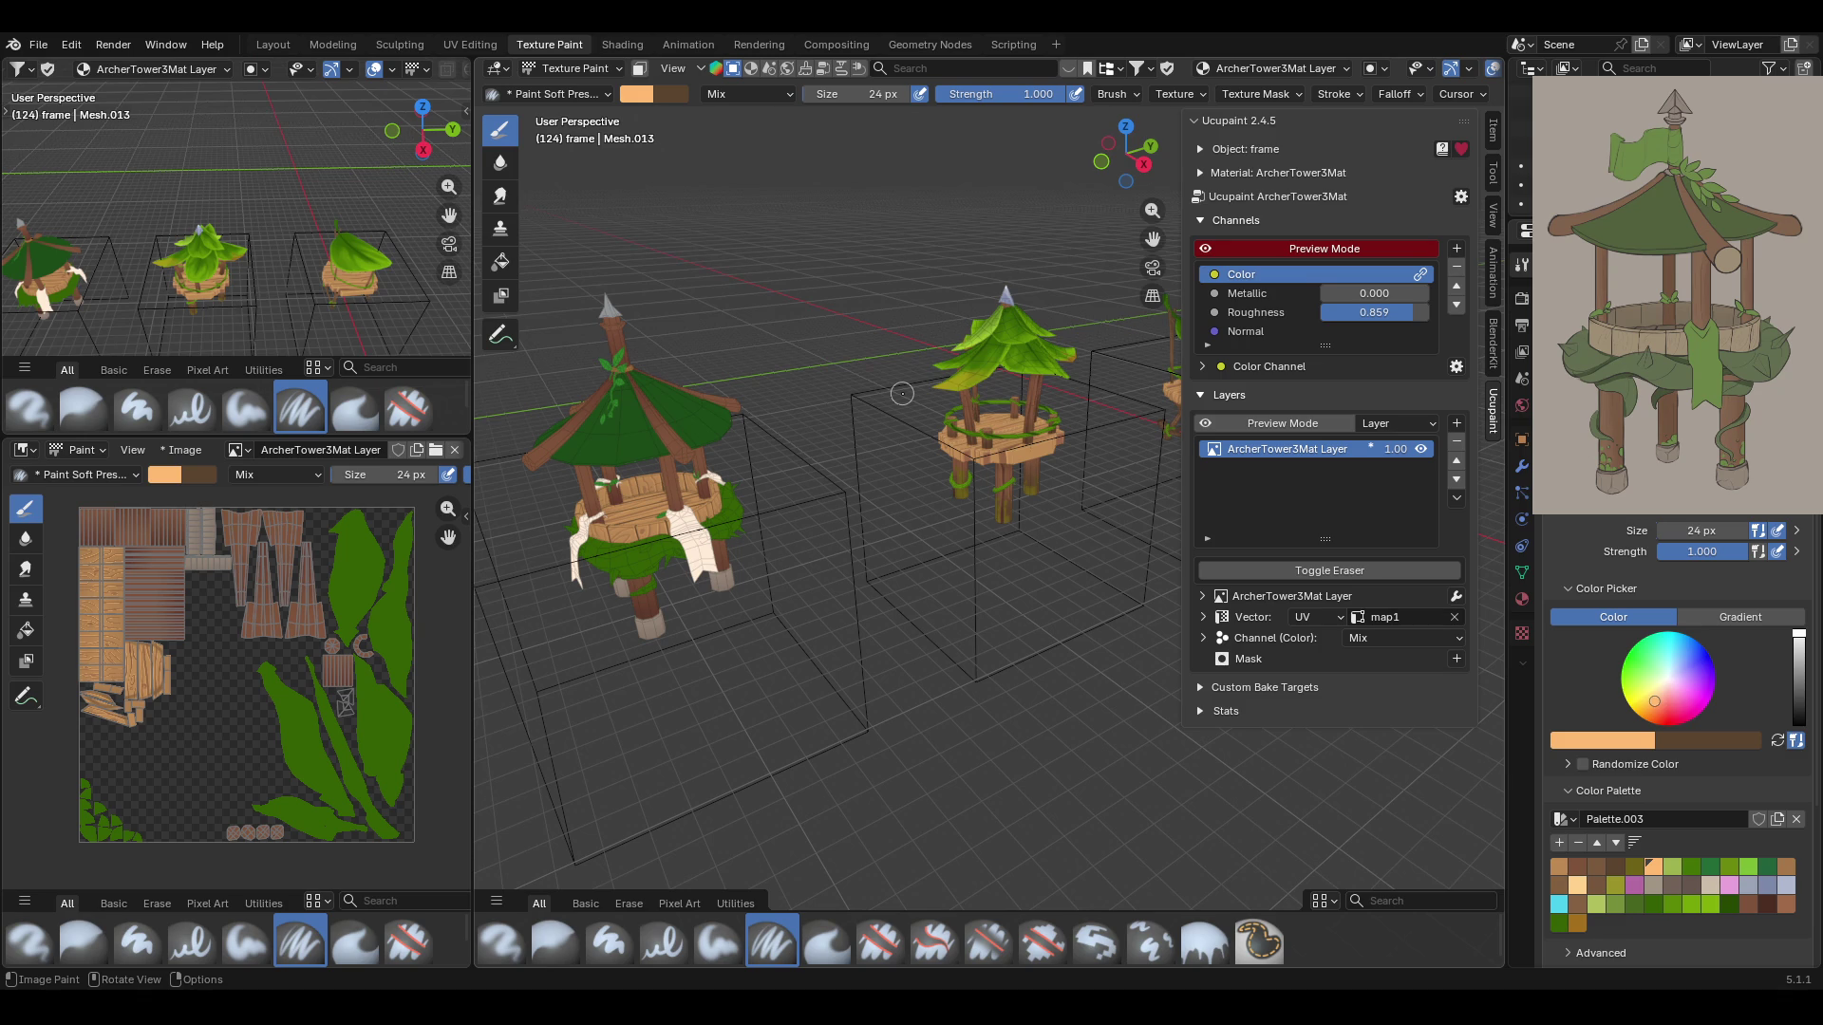
Compare the reference towers, cycle through Object Mode back to Texture Paint, and enter Local View on the frame
middle_drag(902, 393, 999, 313)
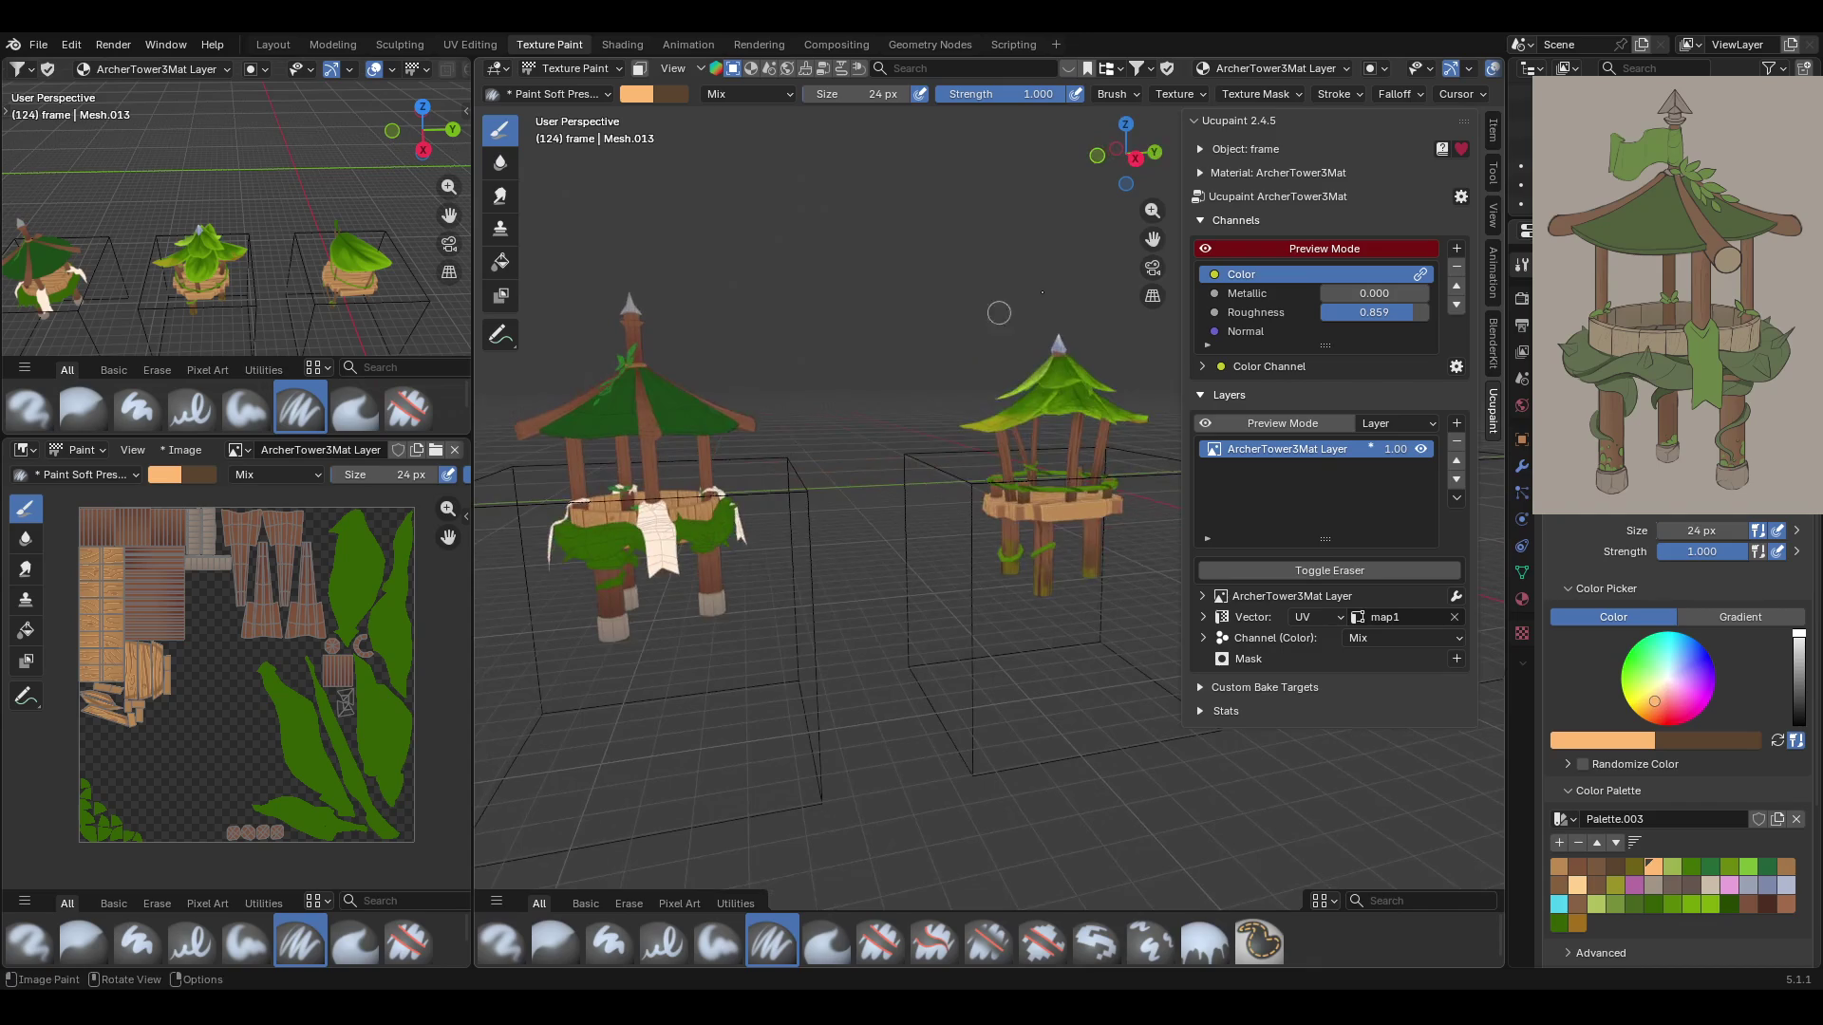
middle_drag(1014, 512, 987, 492)
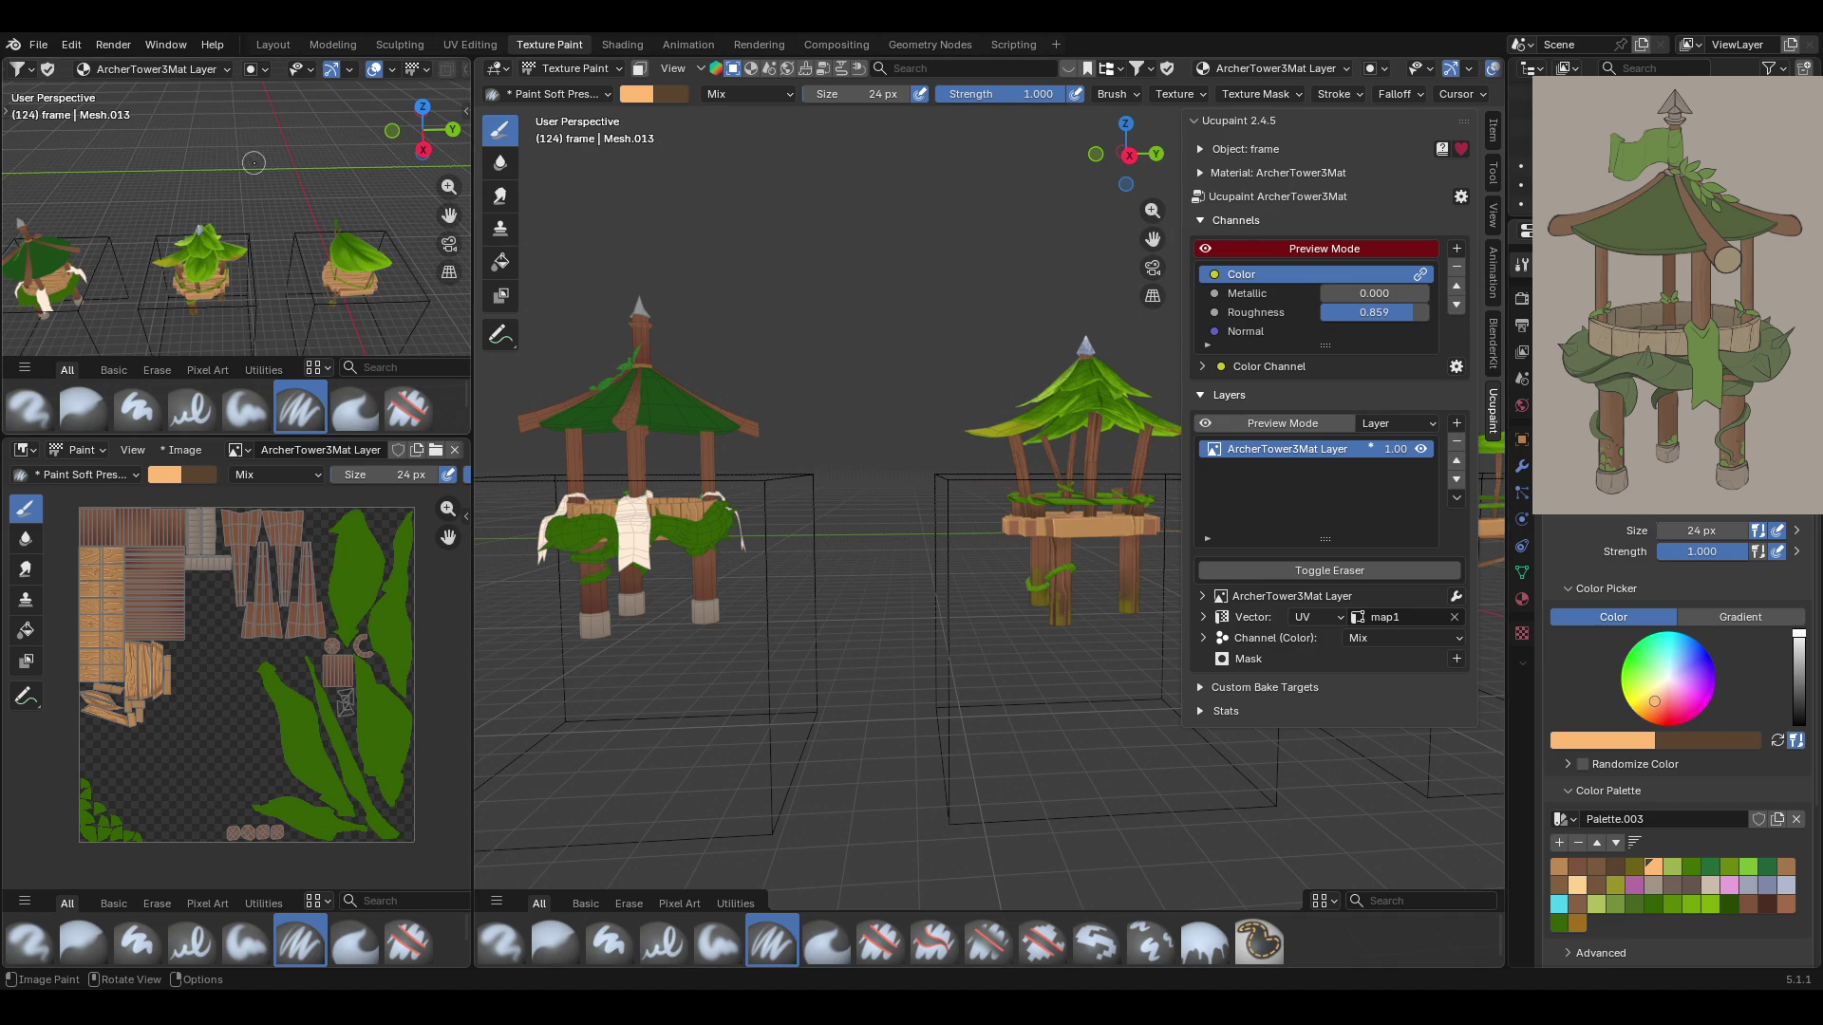
click(568, 72)
click(622, 73)
click(579, 90)
click(569, 69)
click(570, 195)
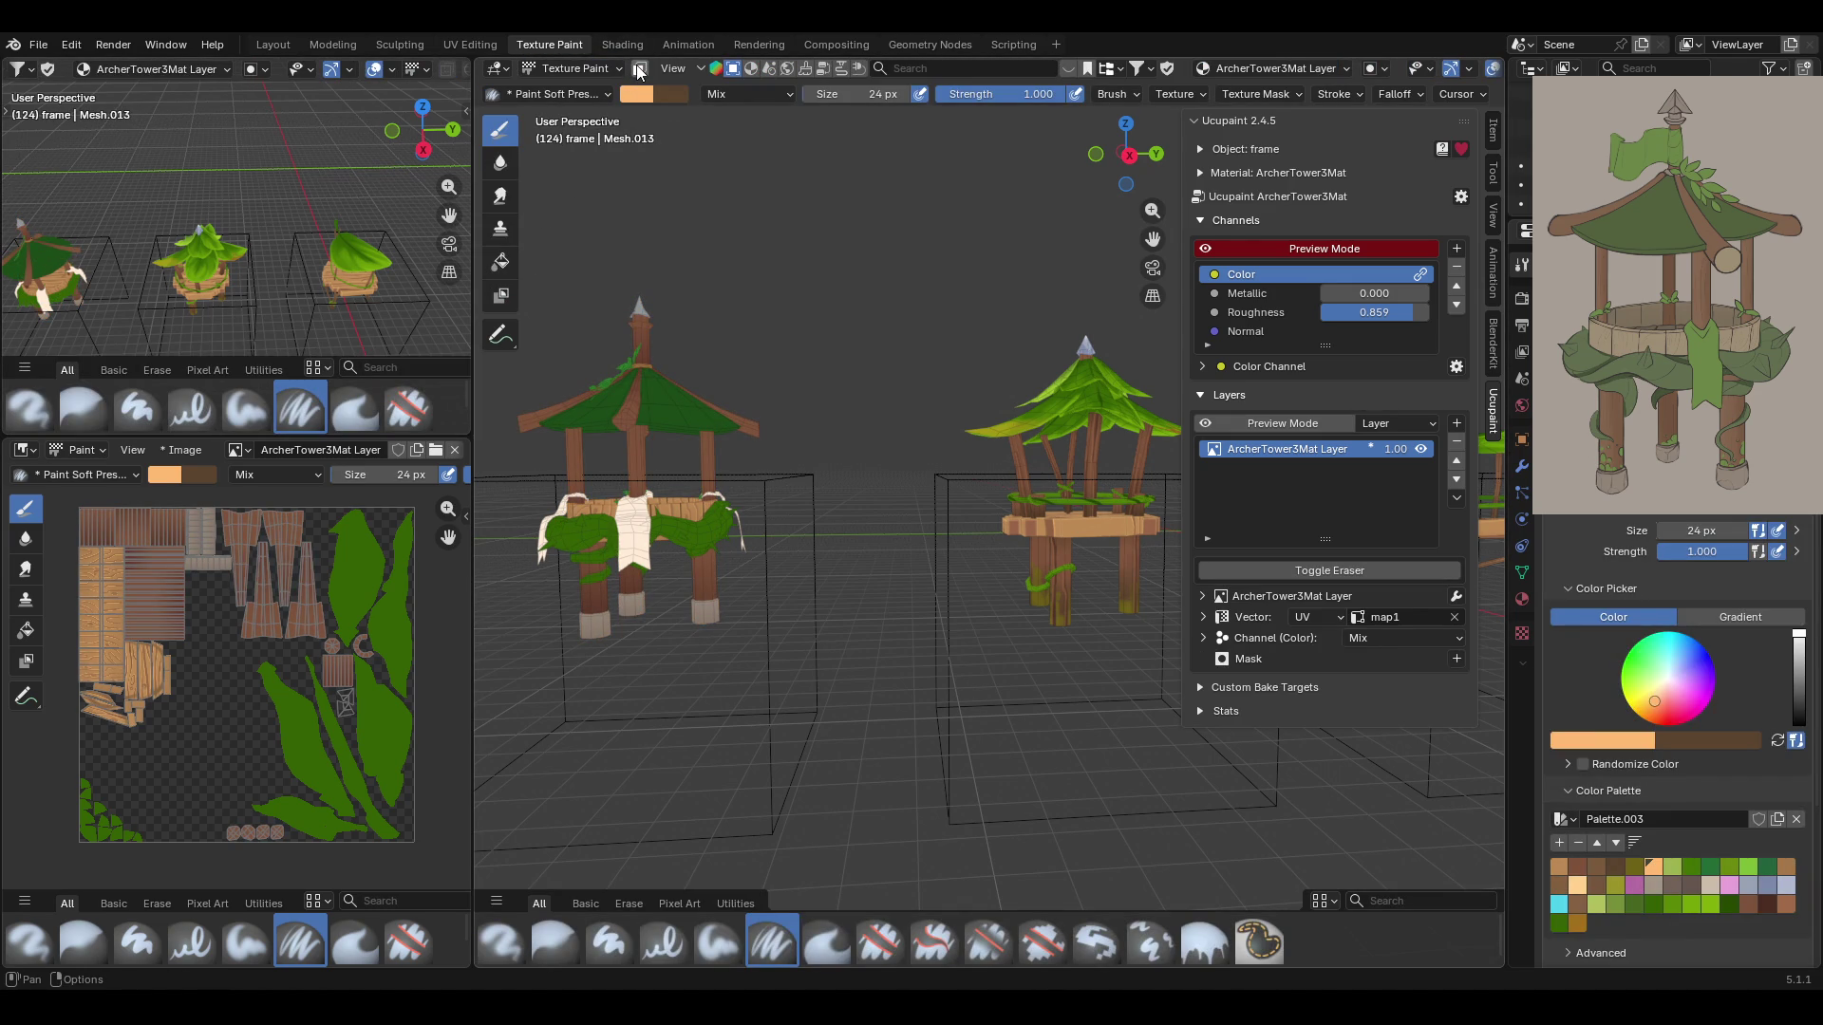
key(KP_Divide)
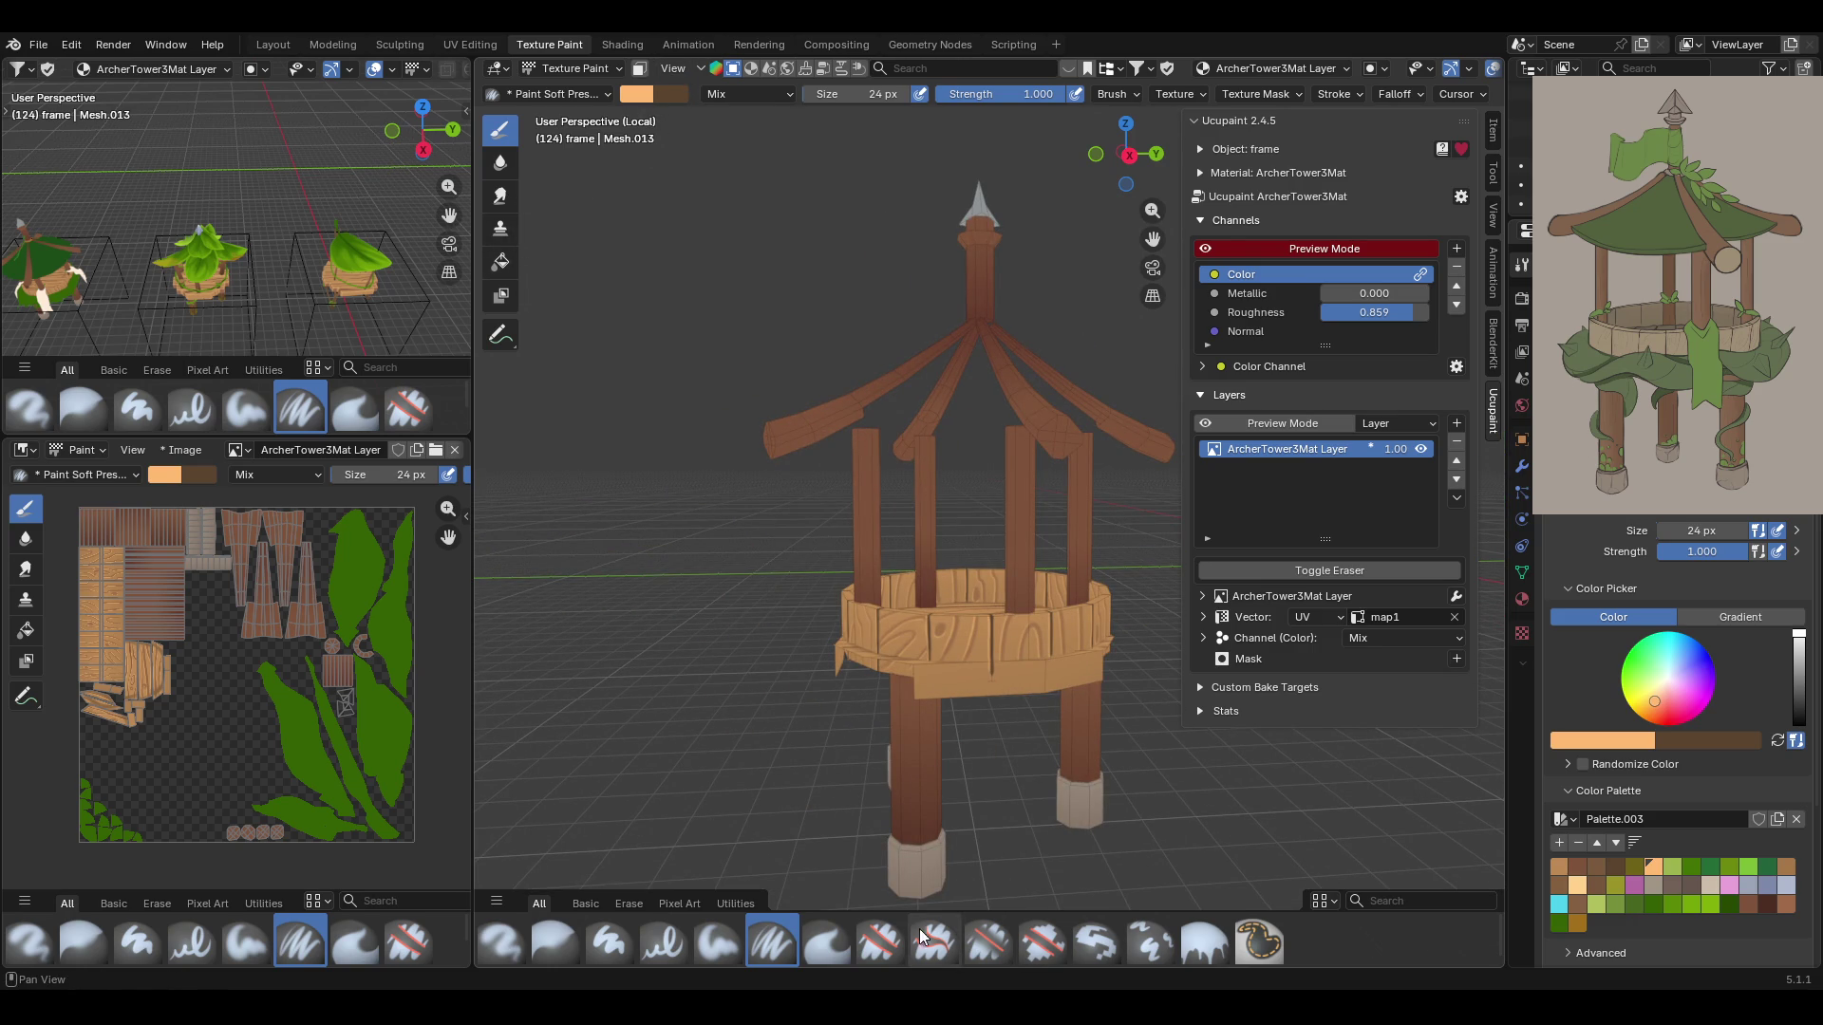
Pick the dark brown palette swatch as the paint colour
click(1776, 909)
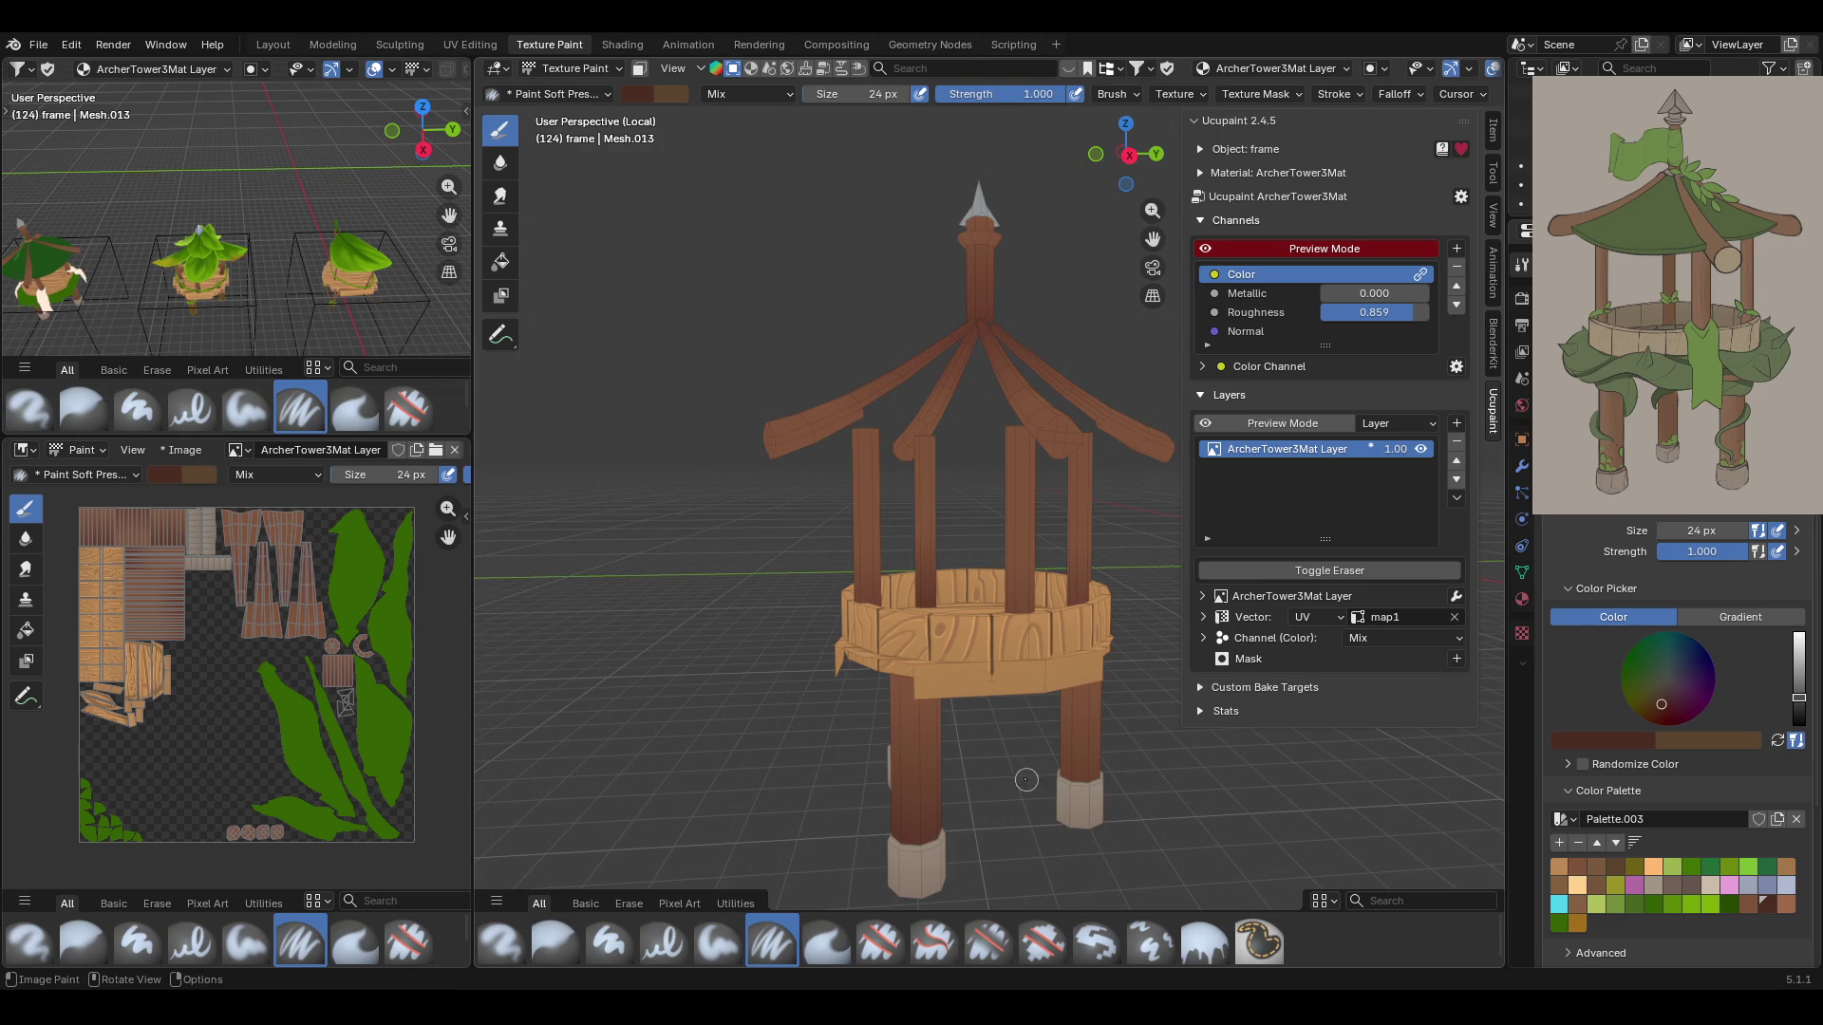
mouse_move(921, 750)
middle_down()
mouse_move(985, 756)
mouse_move(855, 561)
mouse_move(987, 545)
middle_up()
scroll(838, 558, up, 2)
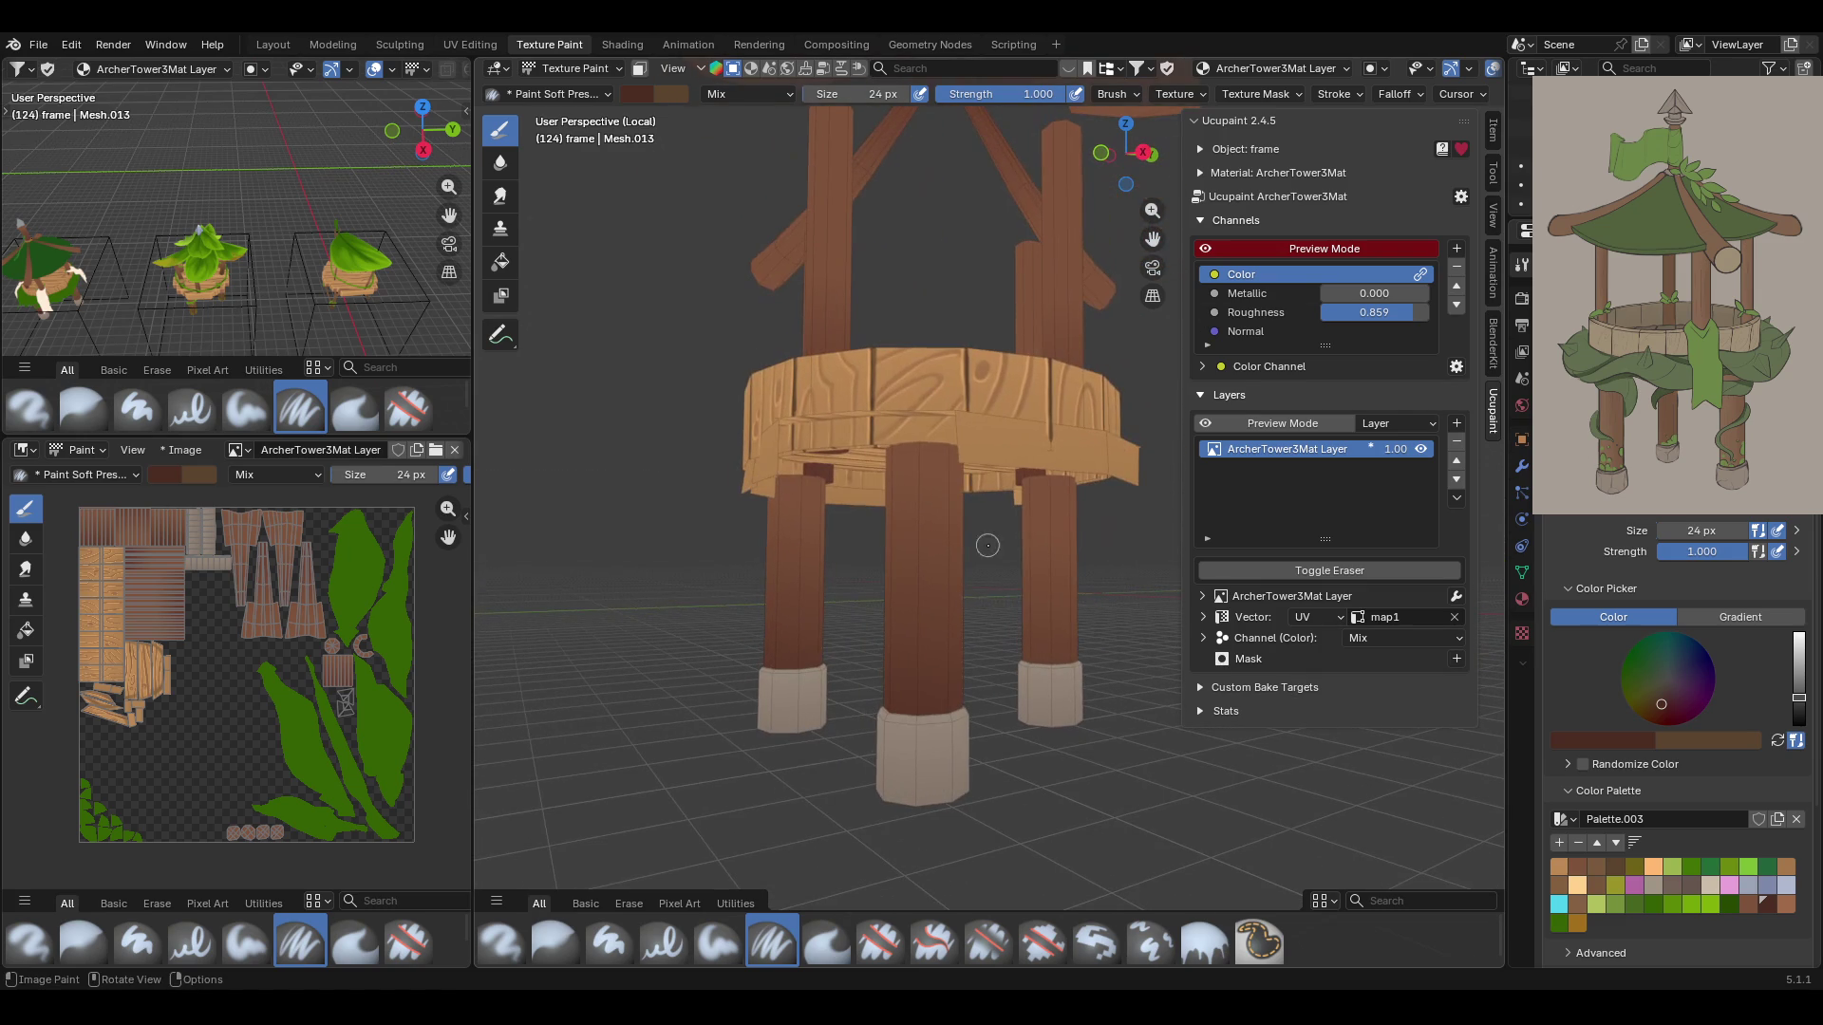
Enable face masking and select all three support posts entirely with Ctrl+L
click(640, 68)
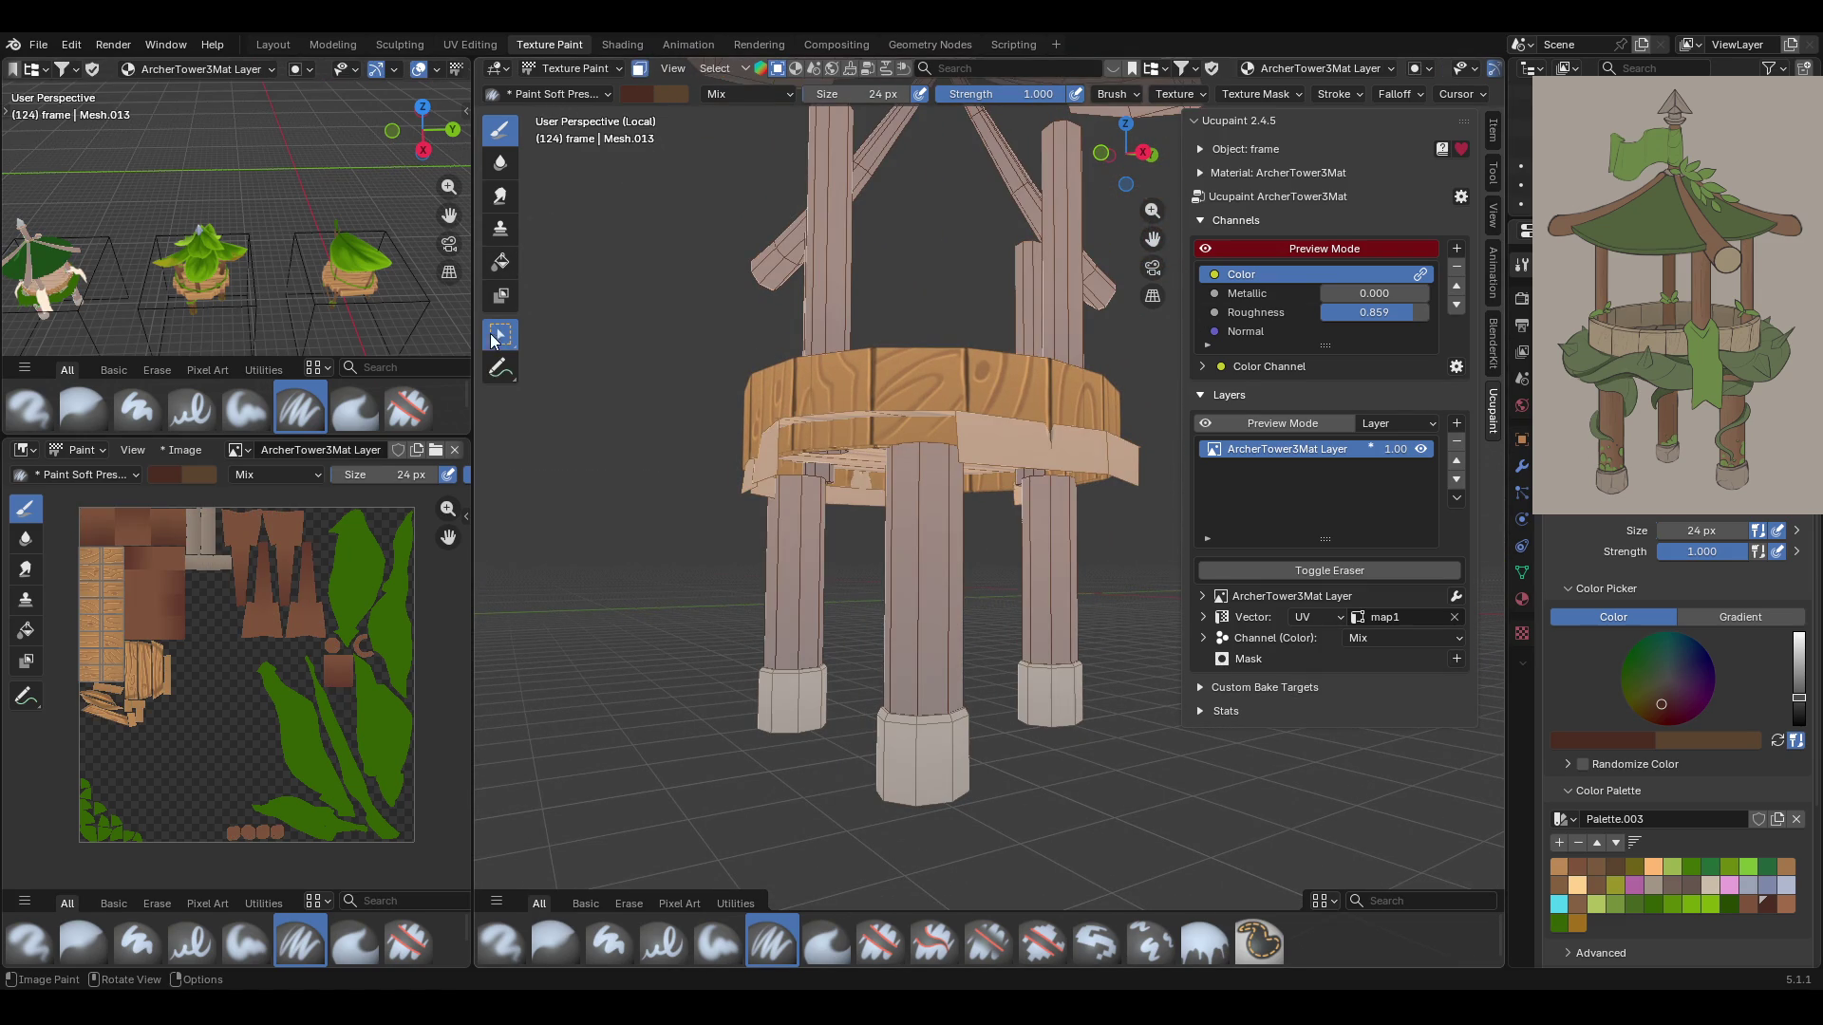
key(w)
click(902, 554)
shift+click(808, 568)
shift+click(1028, 562)
key(ctrl+l)
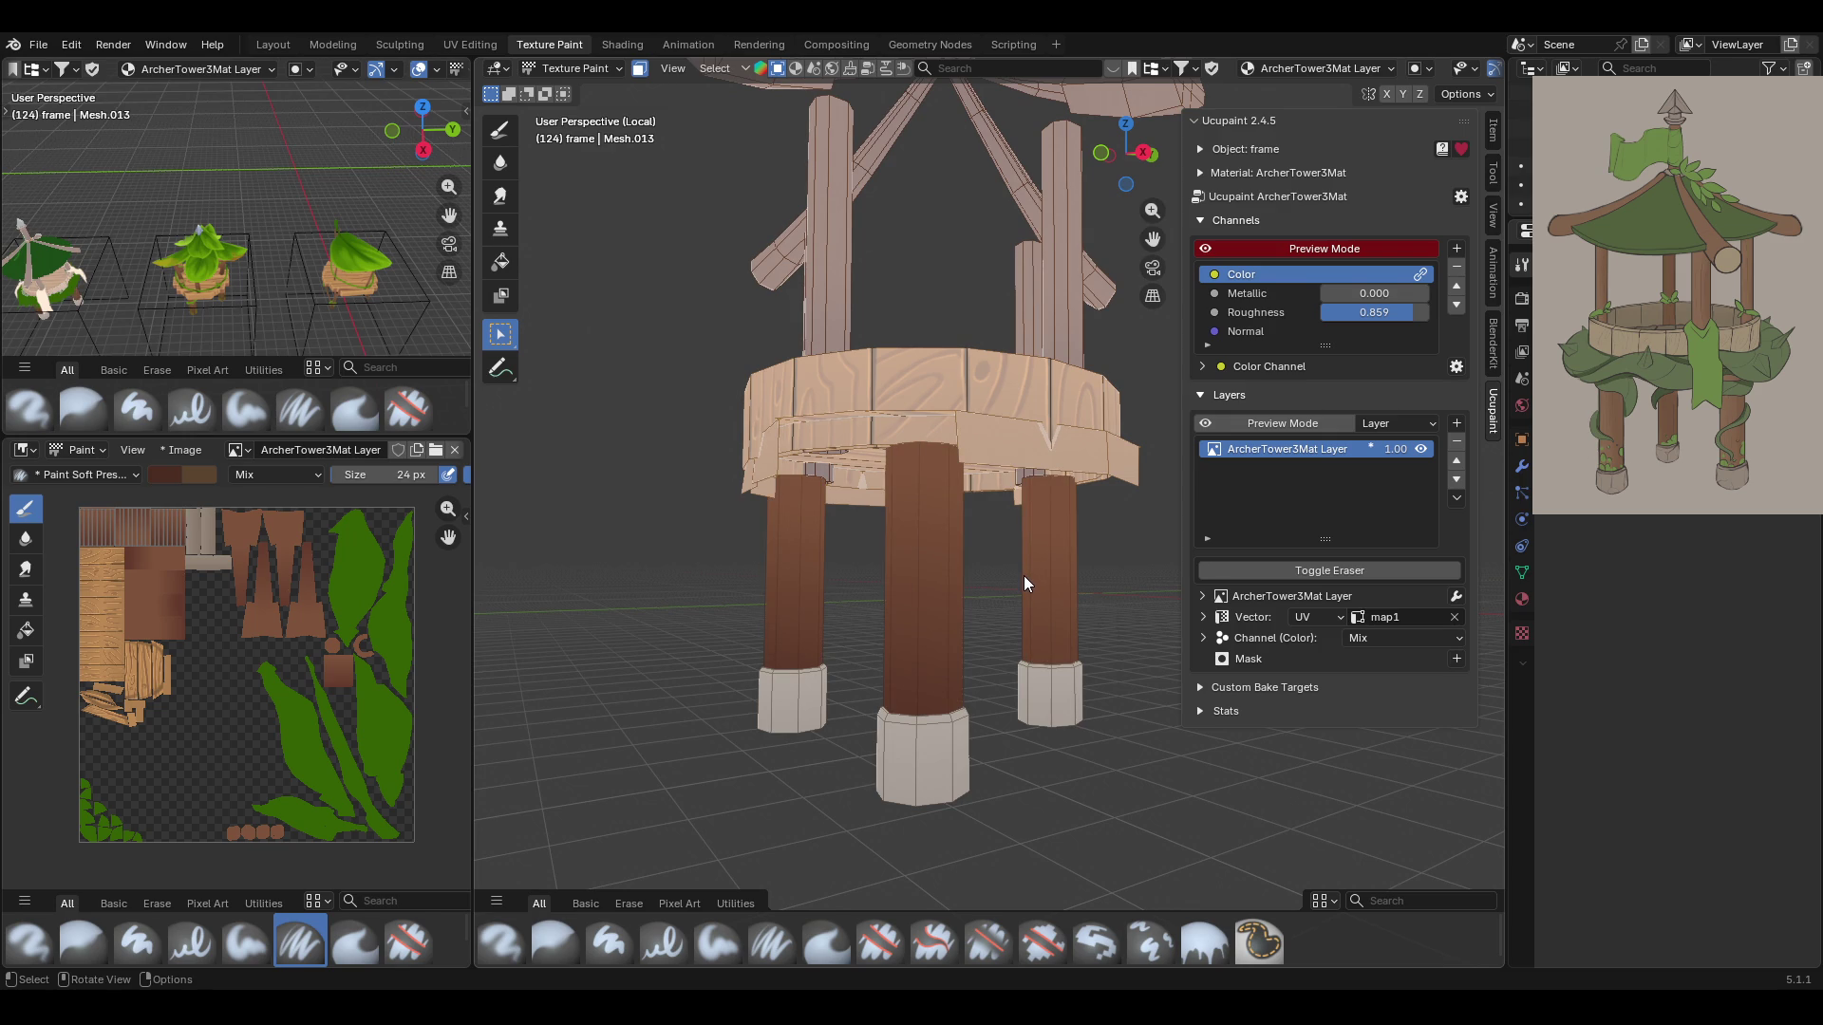
Switch back to the brush and paint a dark streak down the middle post, redoing the first stroke
key(b)
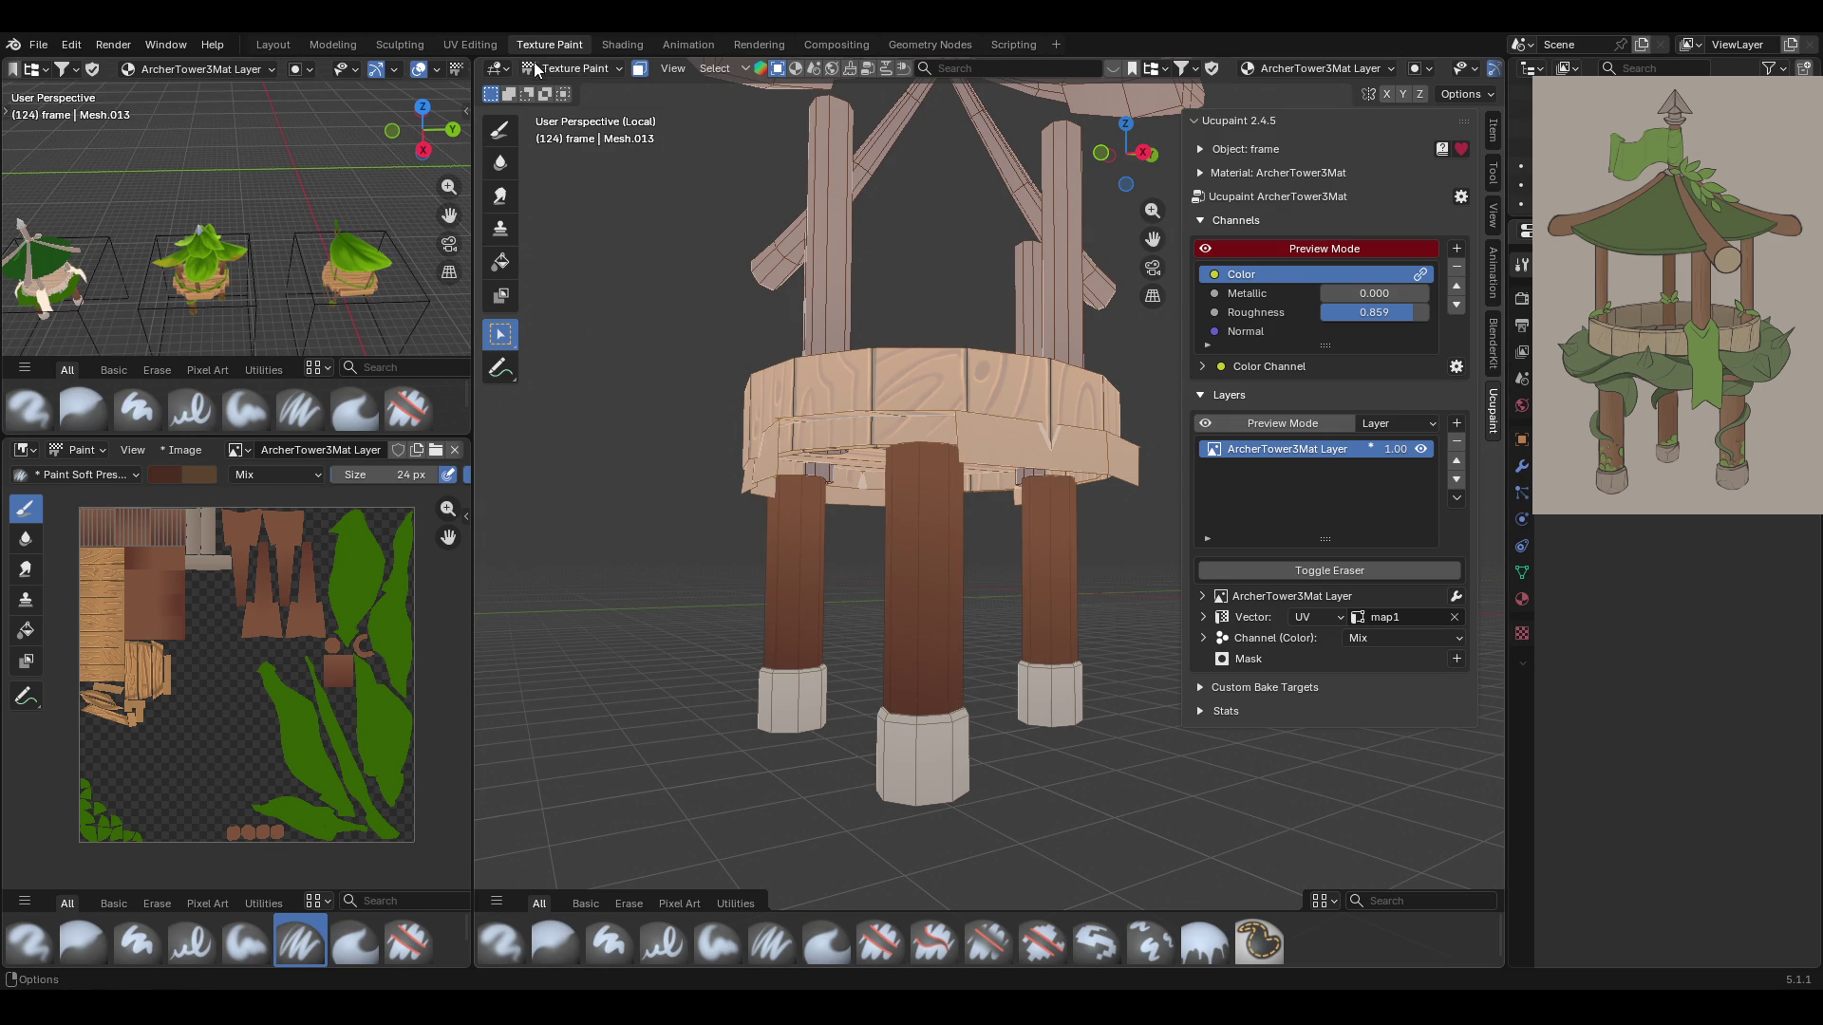
middle_drag(1018, 537, 1023, 554)
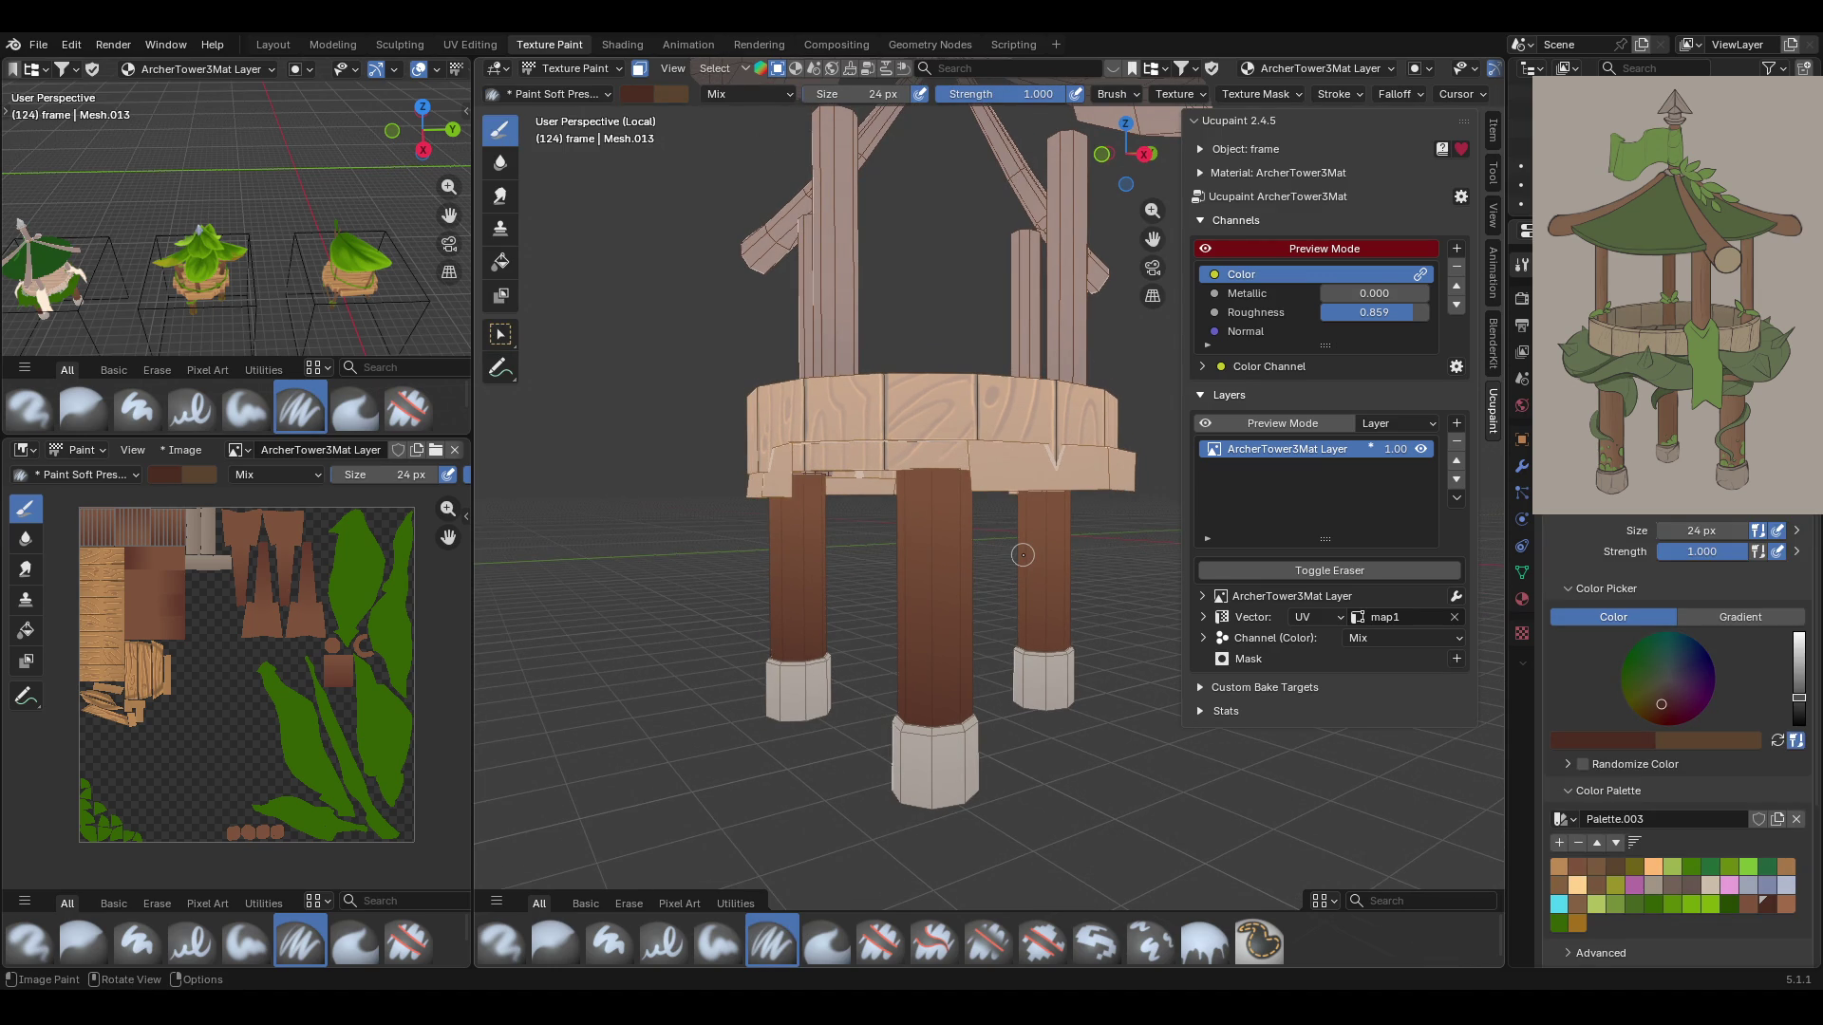
middle_drag(1022, 554, 1019, 552)
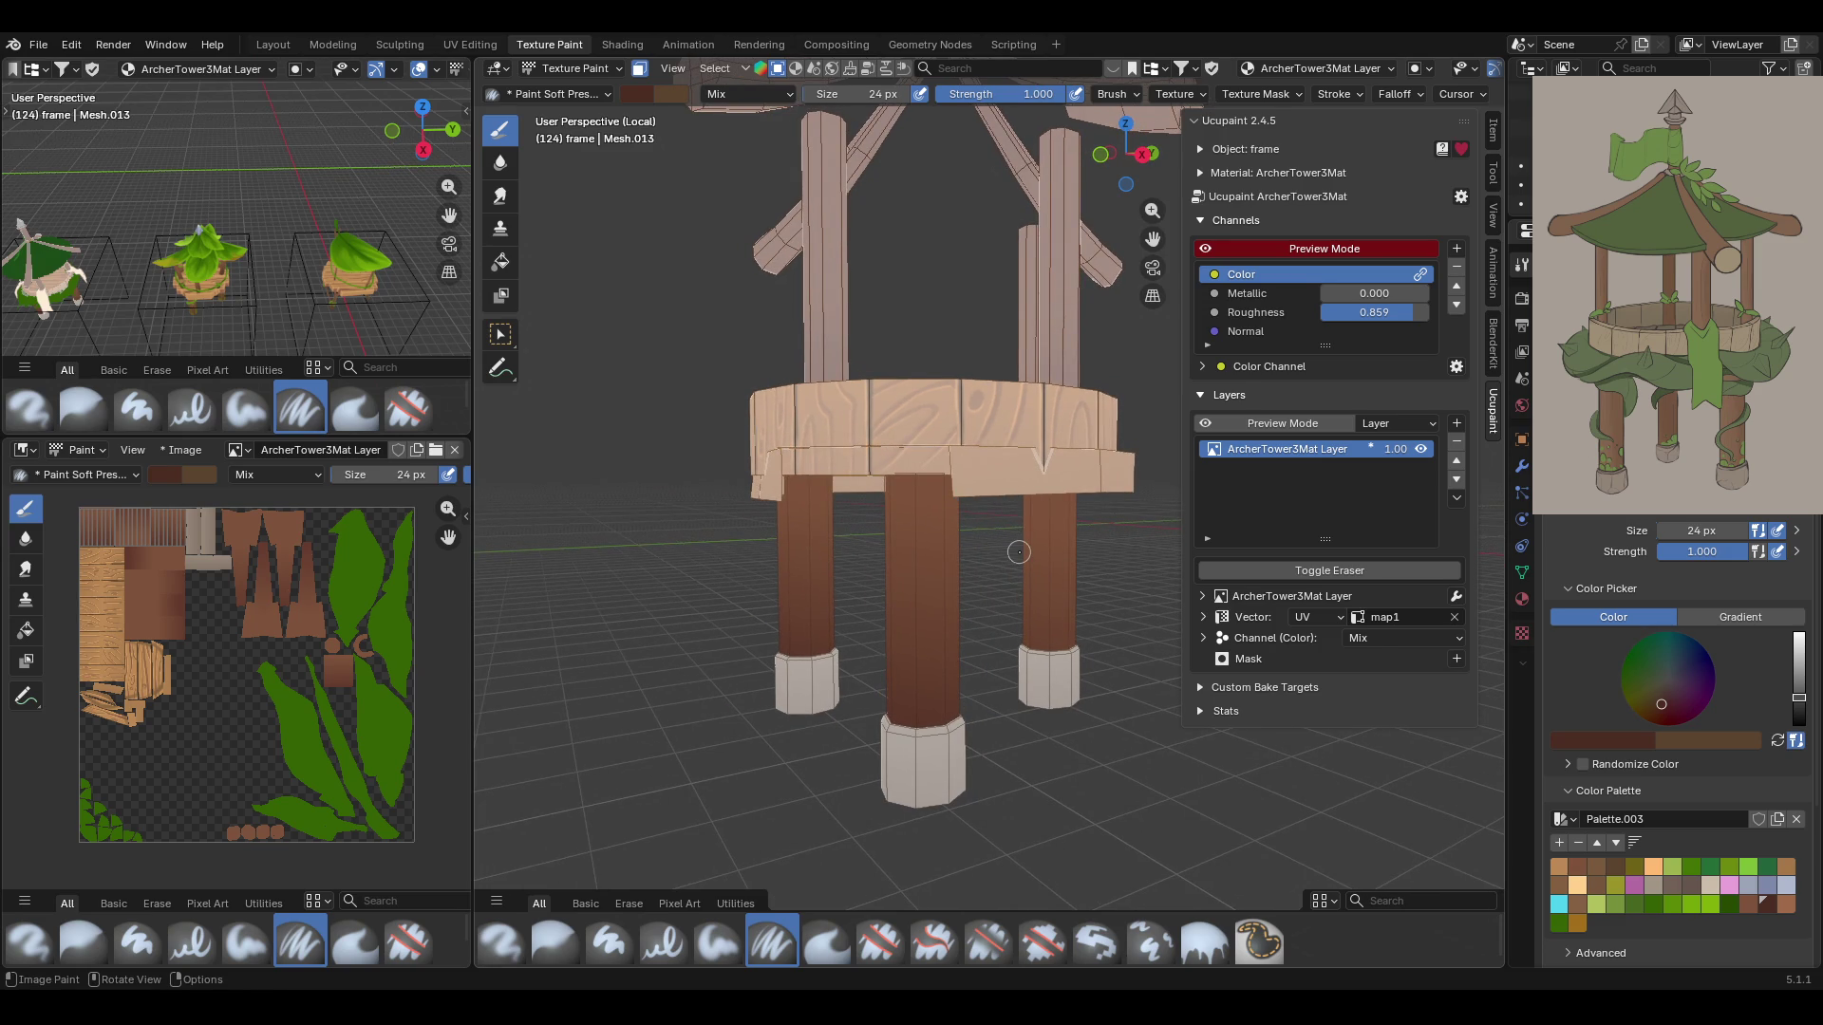
drag(911, 489, 906, 694)
middle_drag(919, 609, 984, 610)
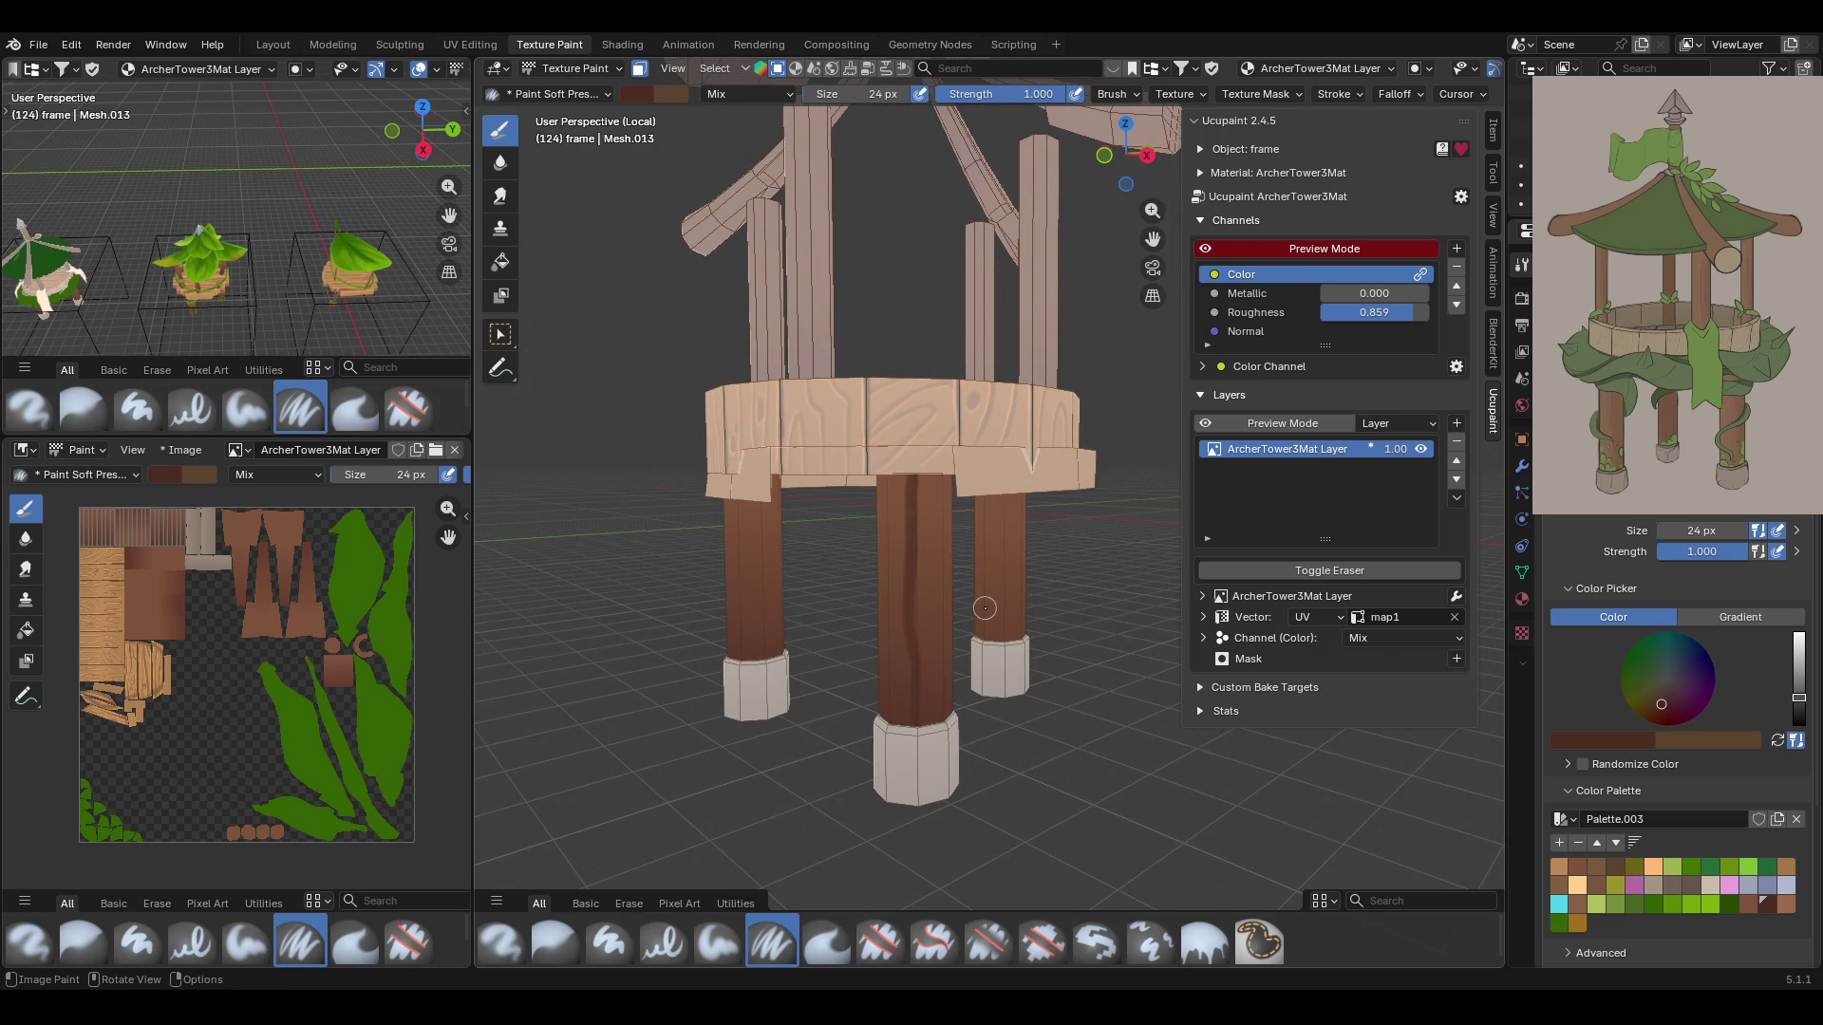
key(ctrl+z)
mouse_move(906, 443)
mouse_down()
mouse_move(924, 770)
mouse_move(921, 750)
mouse_up()
Add dark brown streaks down the front post's right side, the middle leg and the right leg
middle_drag(926, 565, 862, 420)
drag(959, 513, 963, 712)
middle_drag(952, 795, 921, 570)
scroll(888, 347, up, 5)
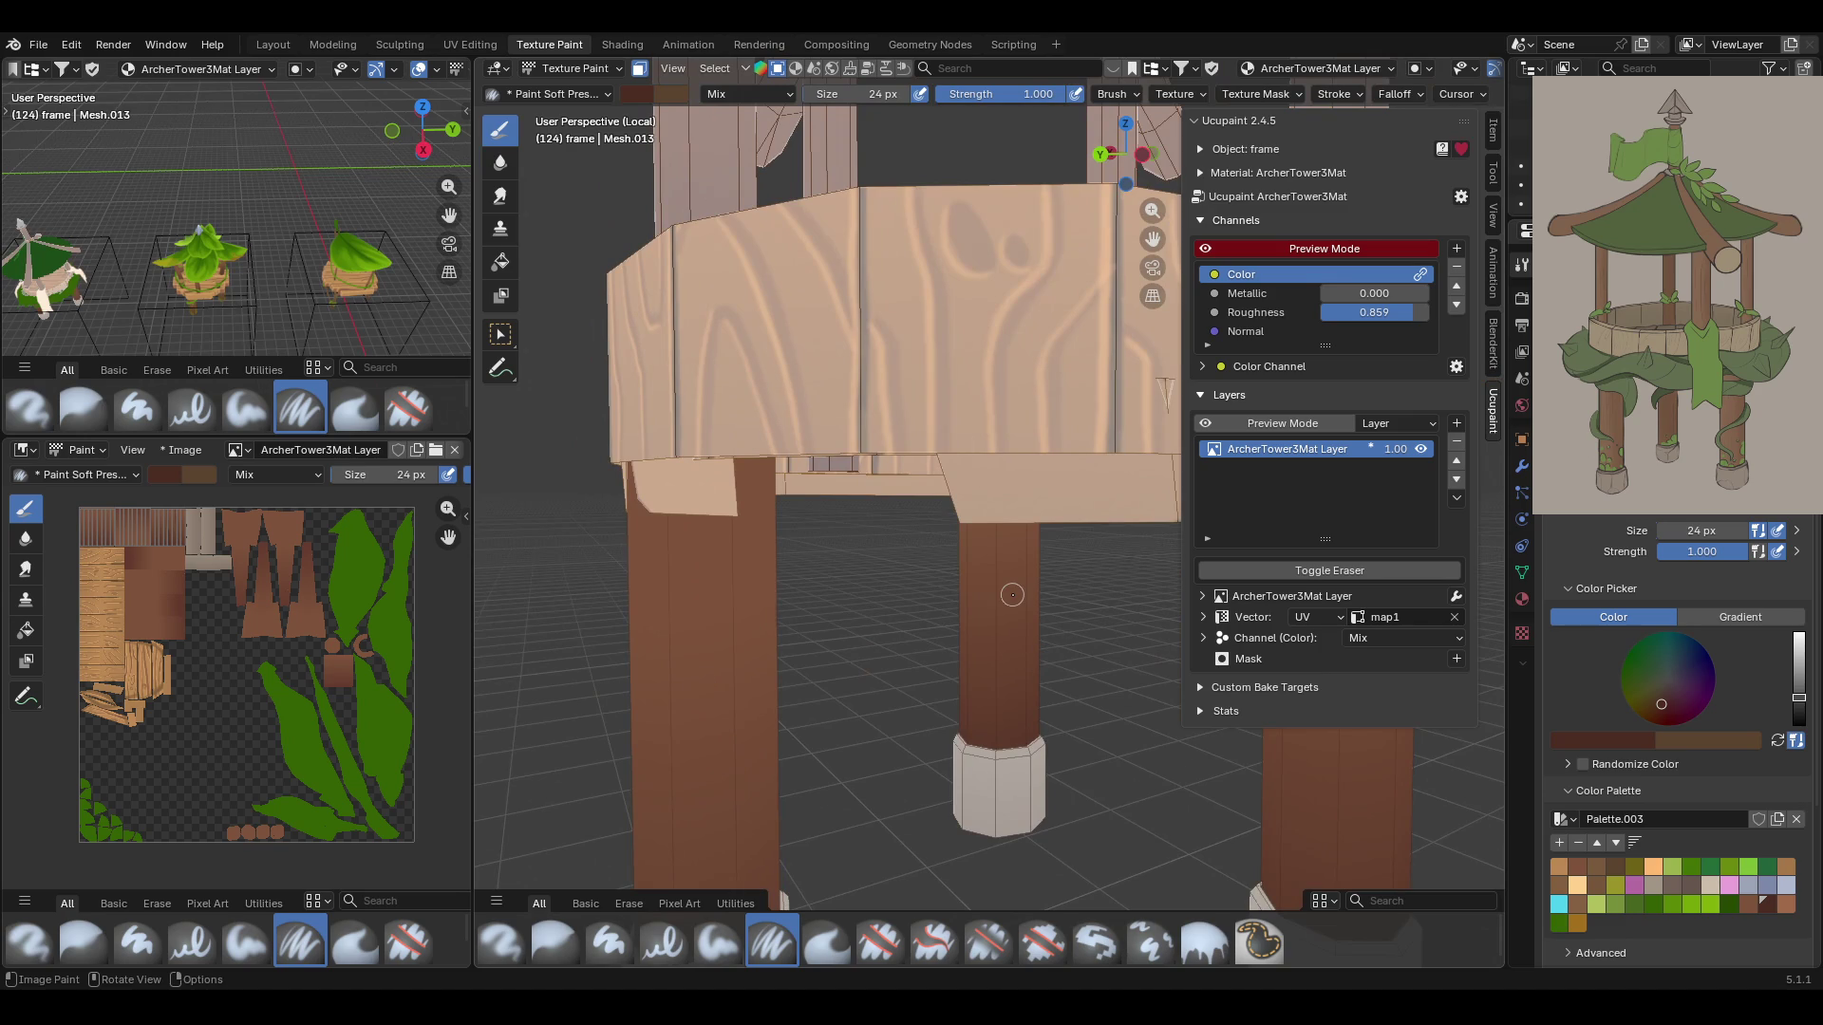
mouse_move(1006, 591)
middle_down()
mouse_move(653, 571)
mouse_move(1150, 569)
middle_up()
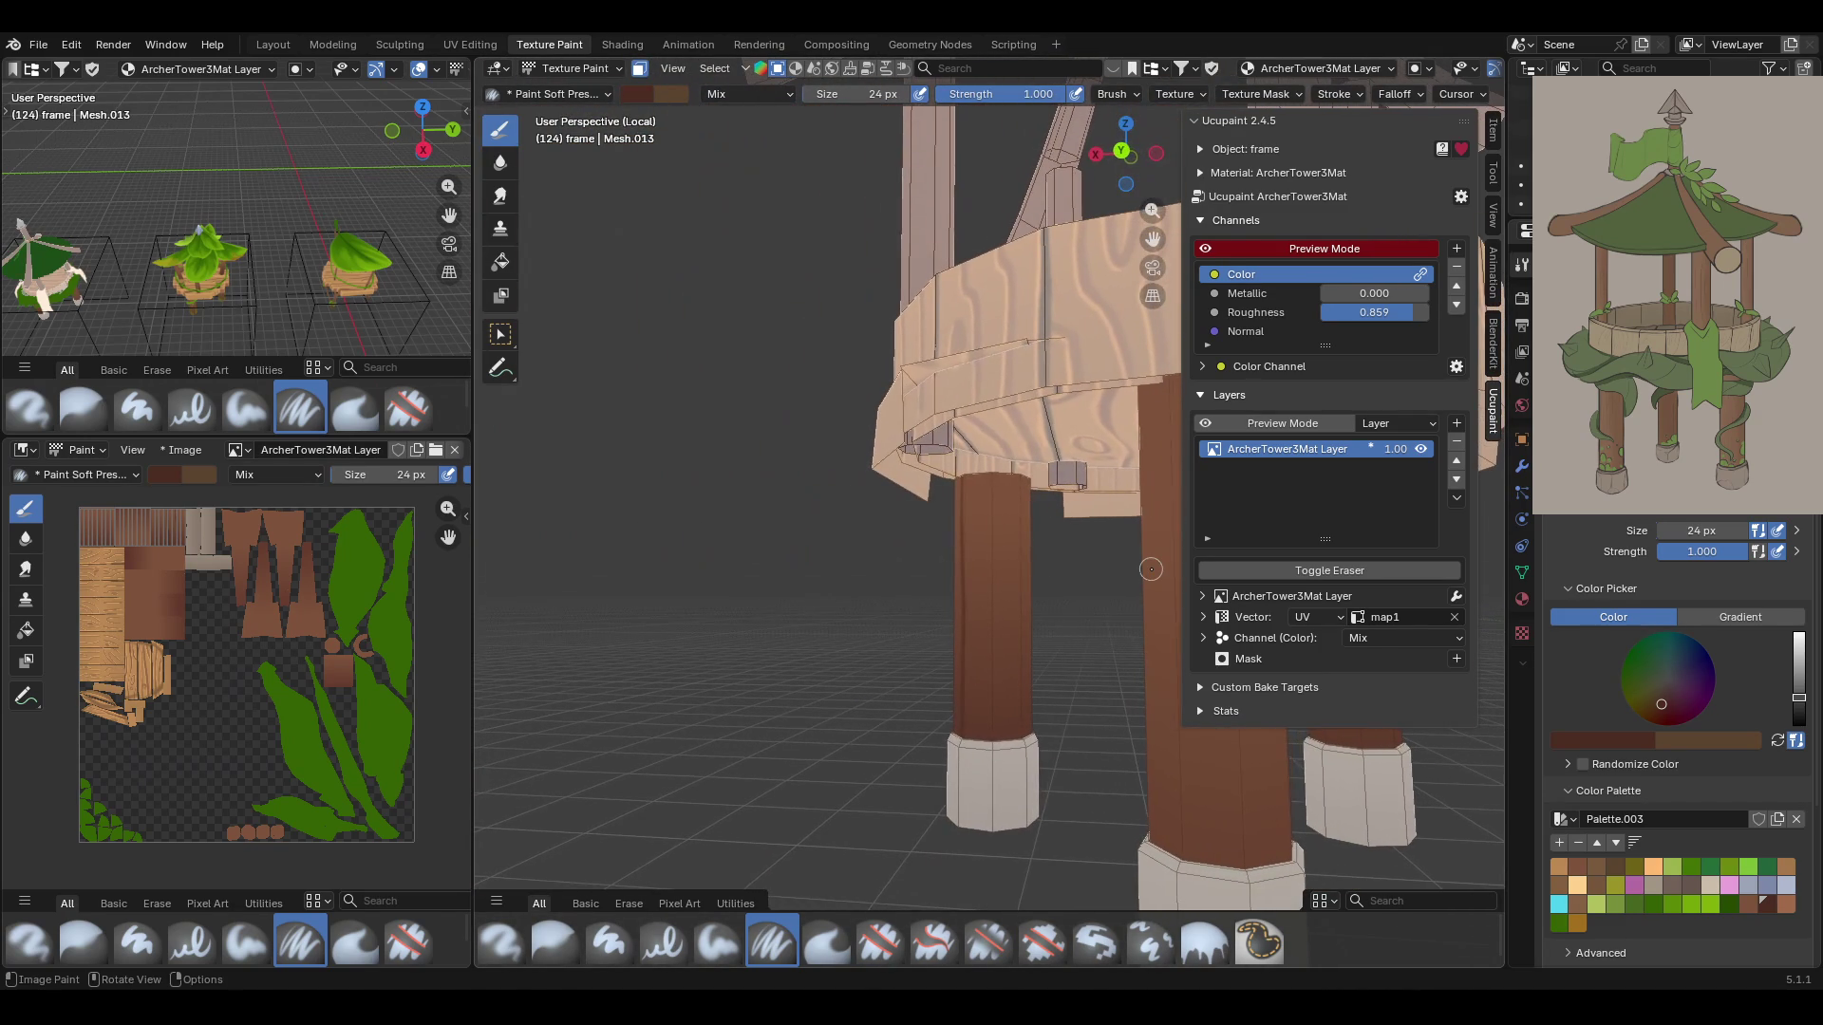
middle_drag(1052, 539, 971, 561)
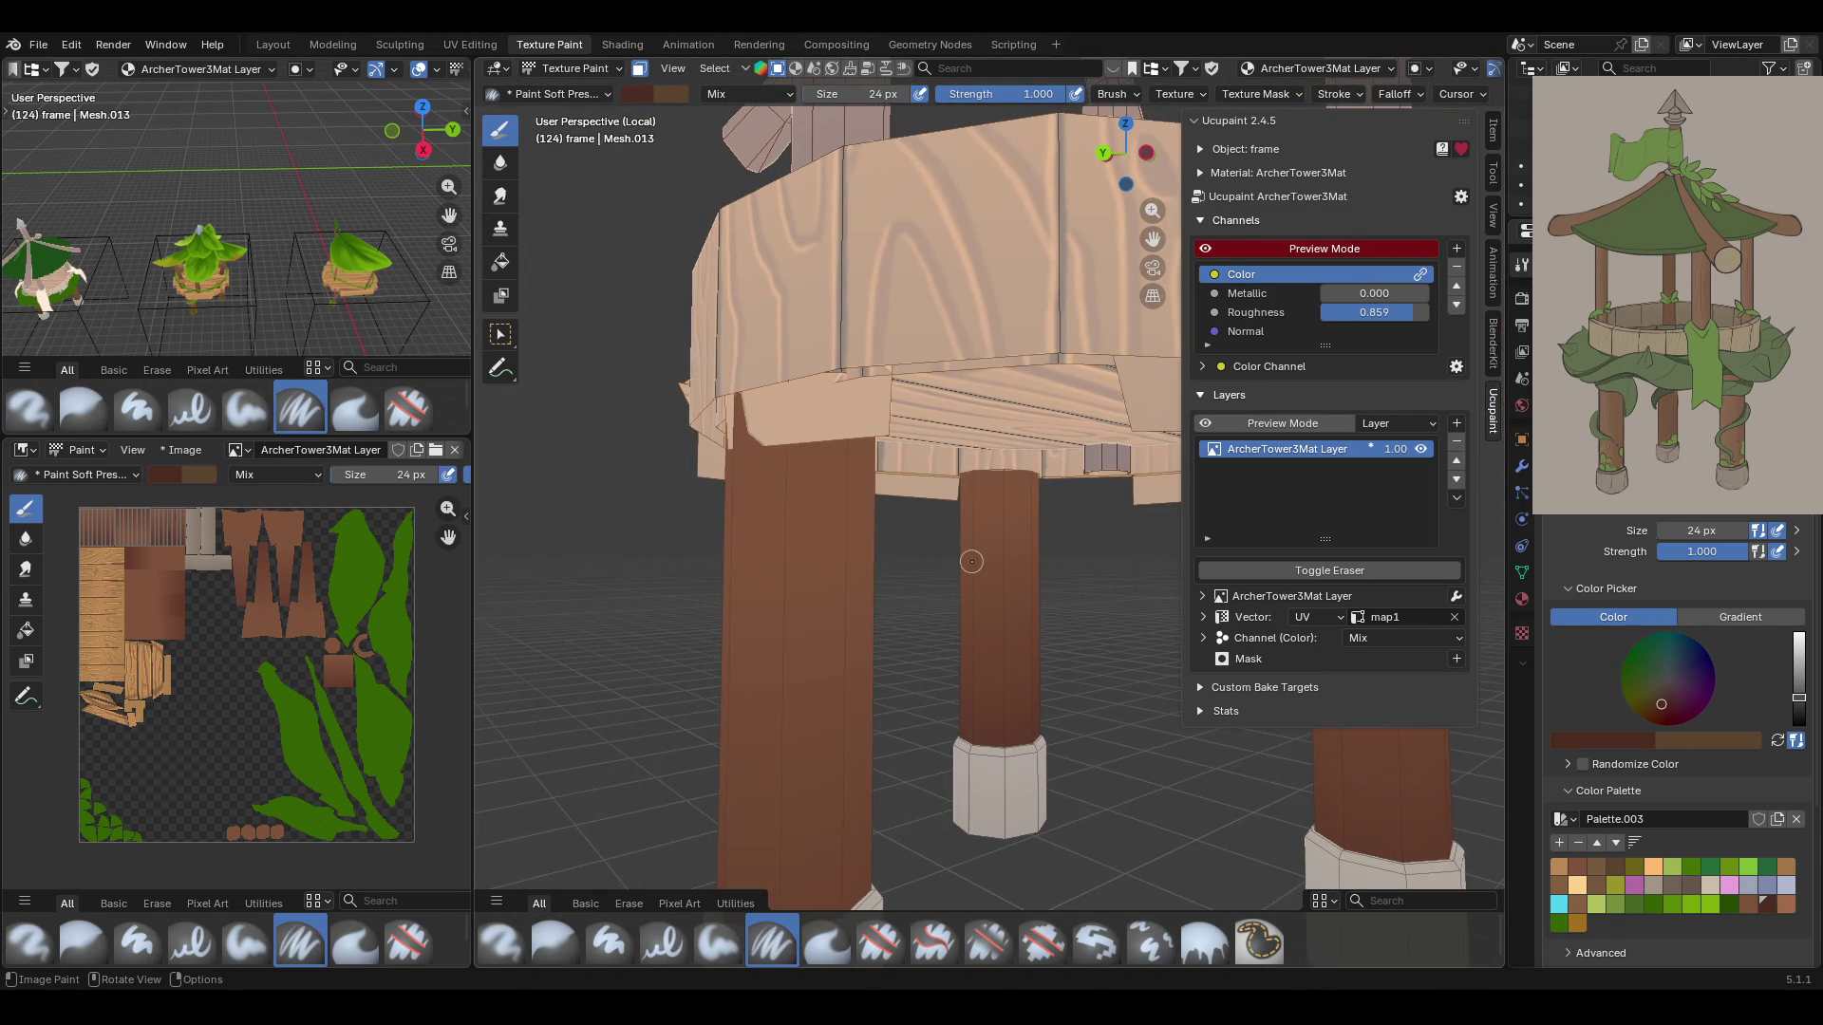
mouse_move(1020, 457)
mouse_down()
mouse_move(1029, 586)
mouse_move(995, 641)
mouse_move(995, 760)
mouse_up()
scroll(1035, 649, down, 3)
middle_drag(1035, 649, 800, 617)
mouse_move(1011, 683)
mouse_down()
mouse_move(1056, 639)
mouse_move(1071, 693)
mouse_up()
From a lower frontal view, paint another dark streak on the middle leg and two on the right leg
scroll(1054, 741, up, 2)
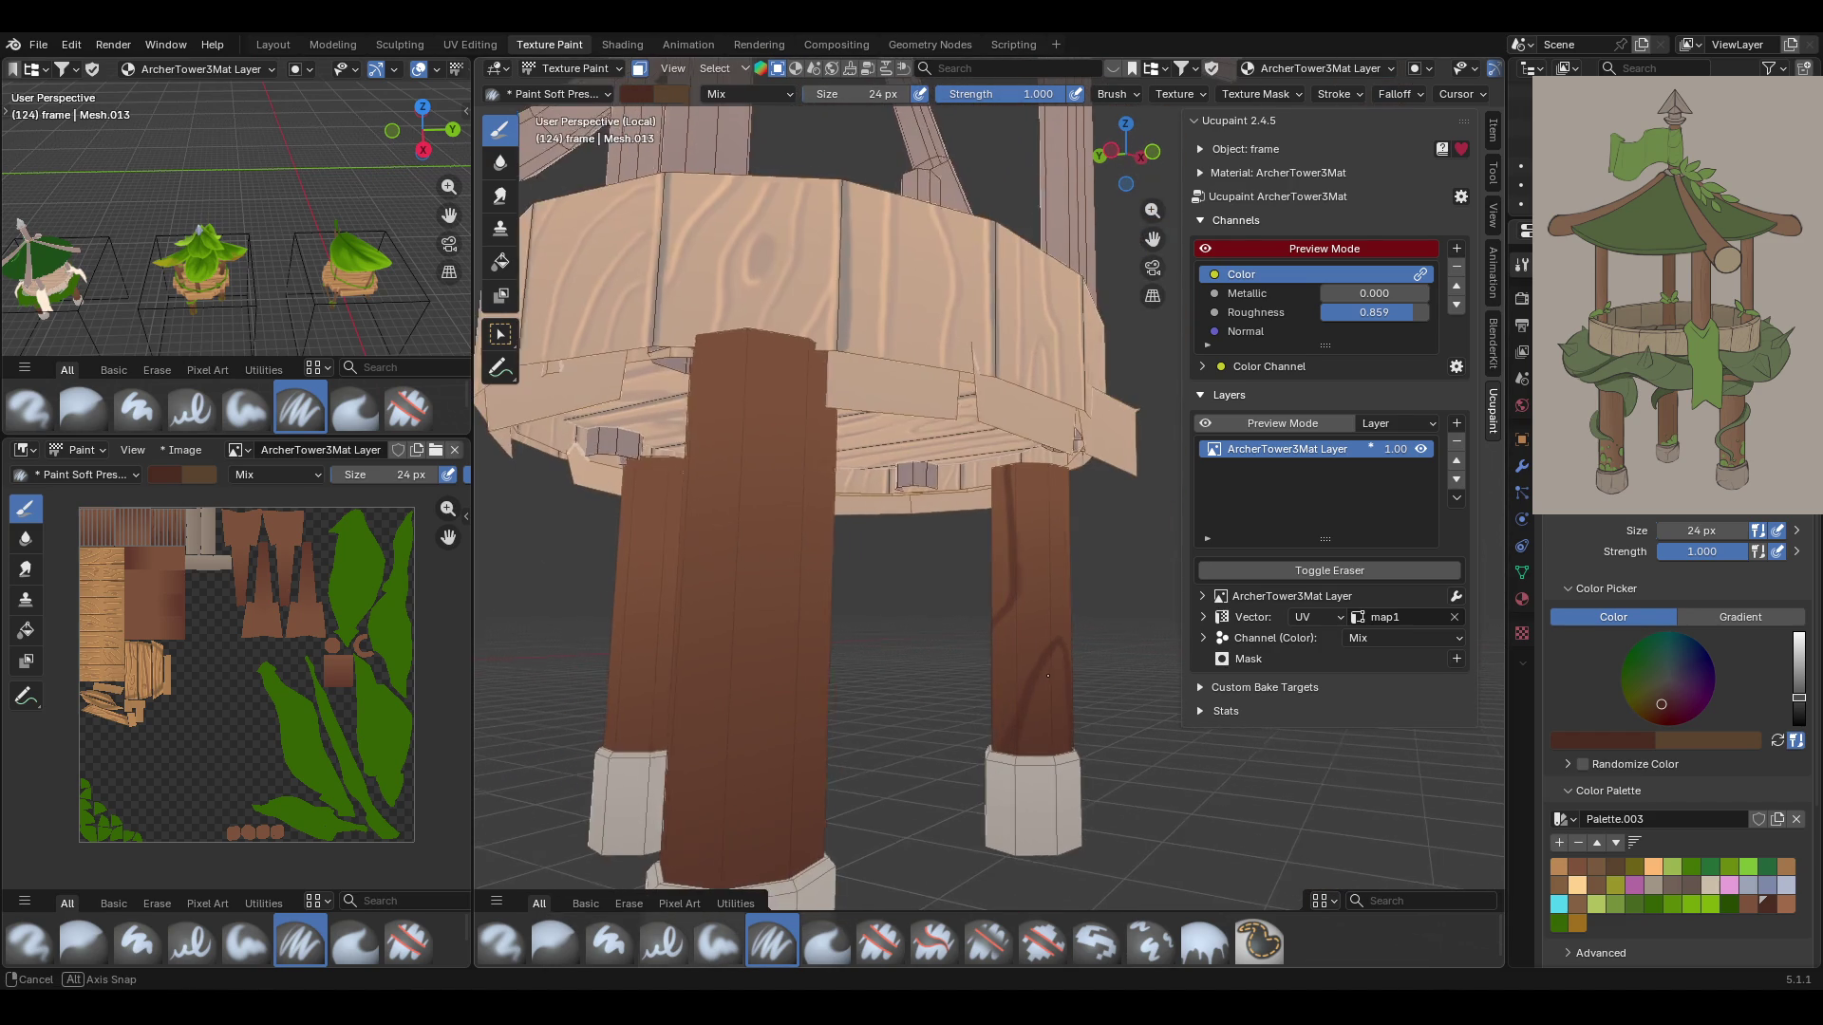
mouse_move(1051, 680)
middle_down()
mouse_move(1044, 618)
mouse_move(1139, 712)
middle_up()
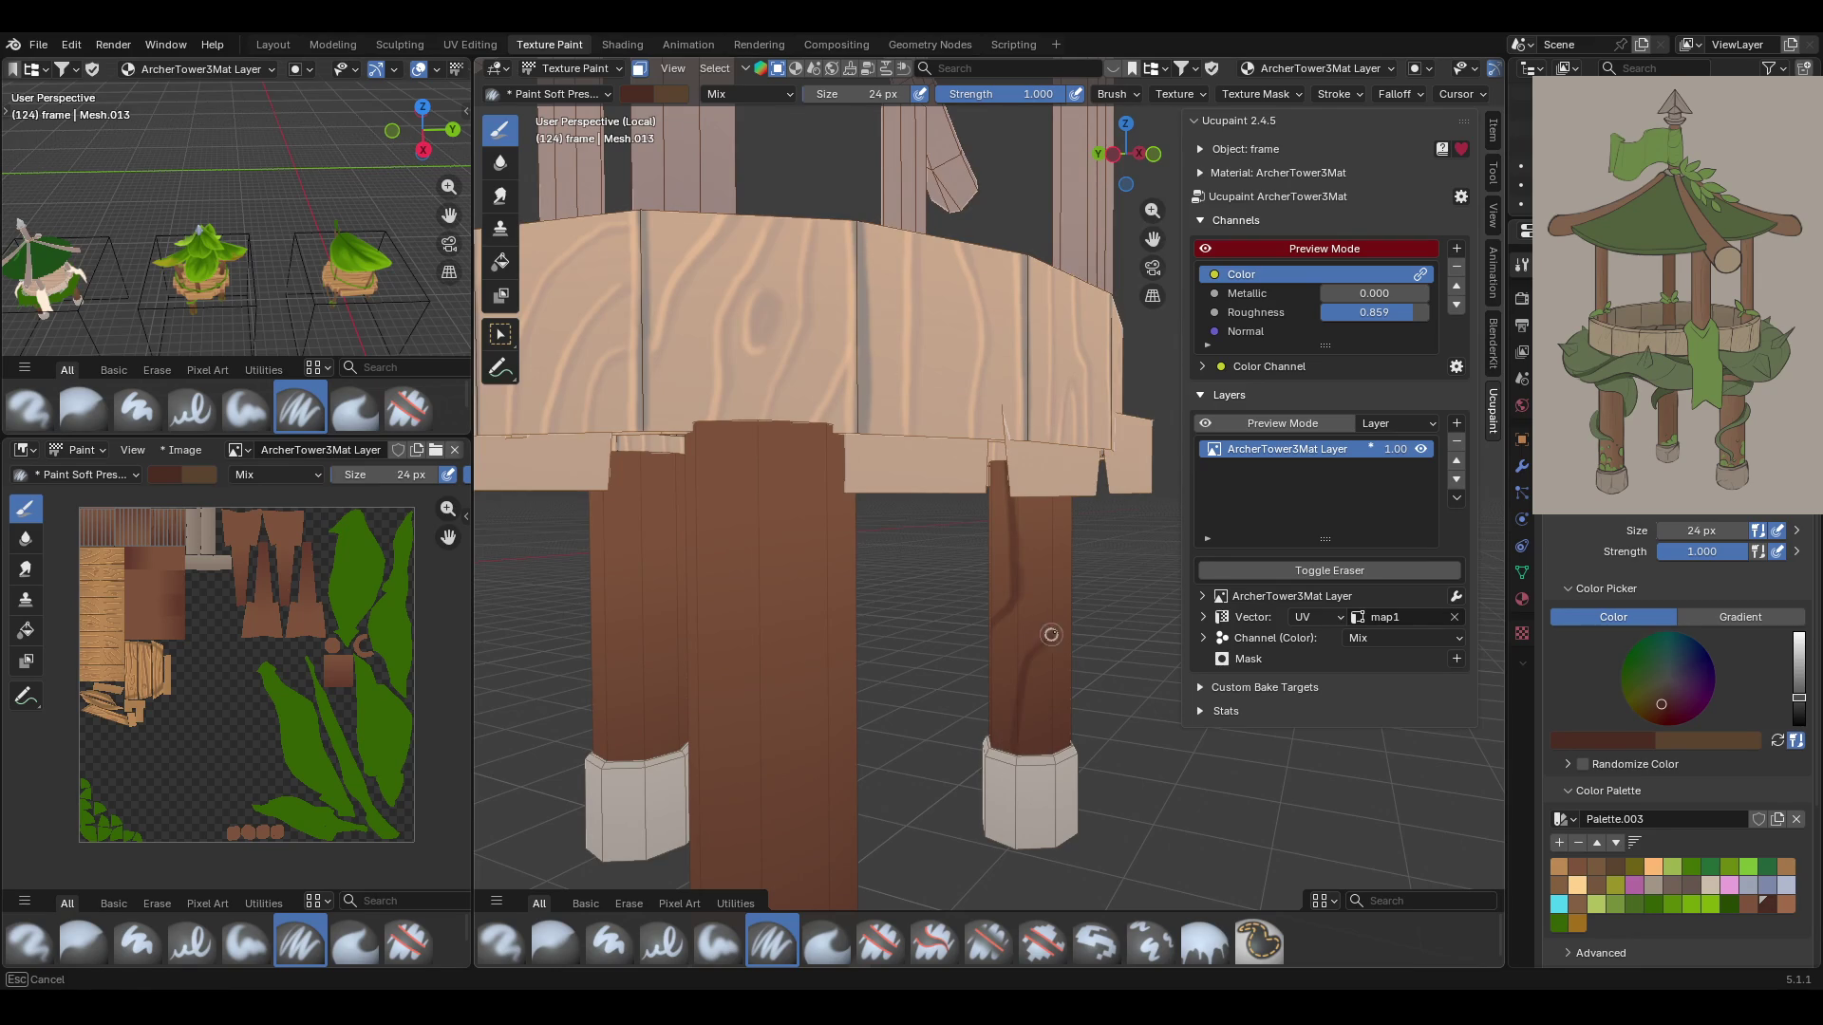
mouse_move(1071, 733)
middle_down()
mouse_move(999, 639)
mouse_move(1021, 762)
middle_up()
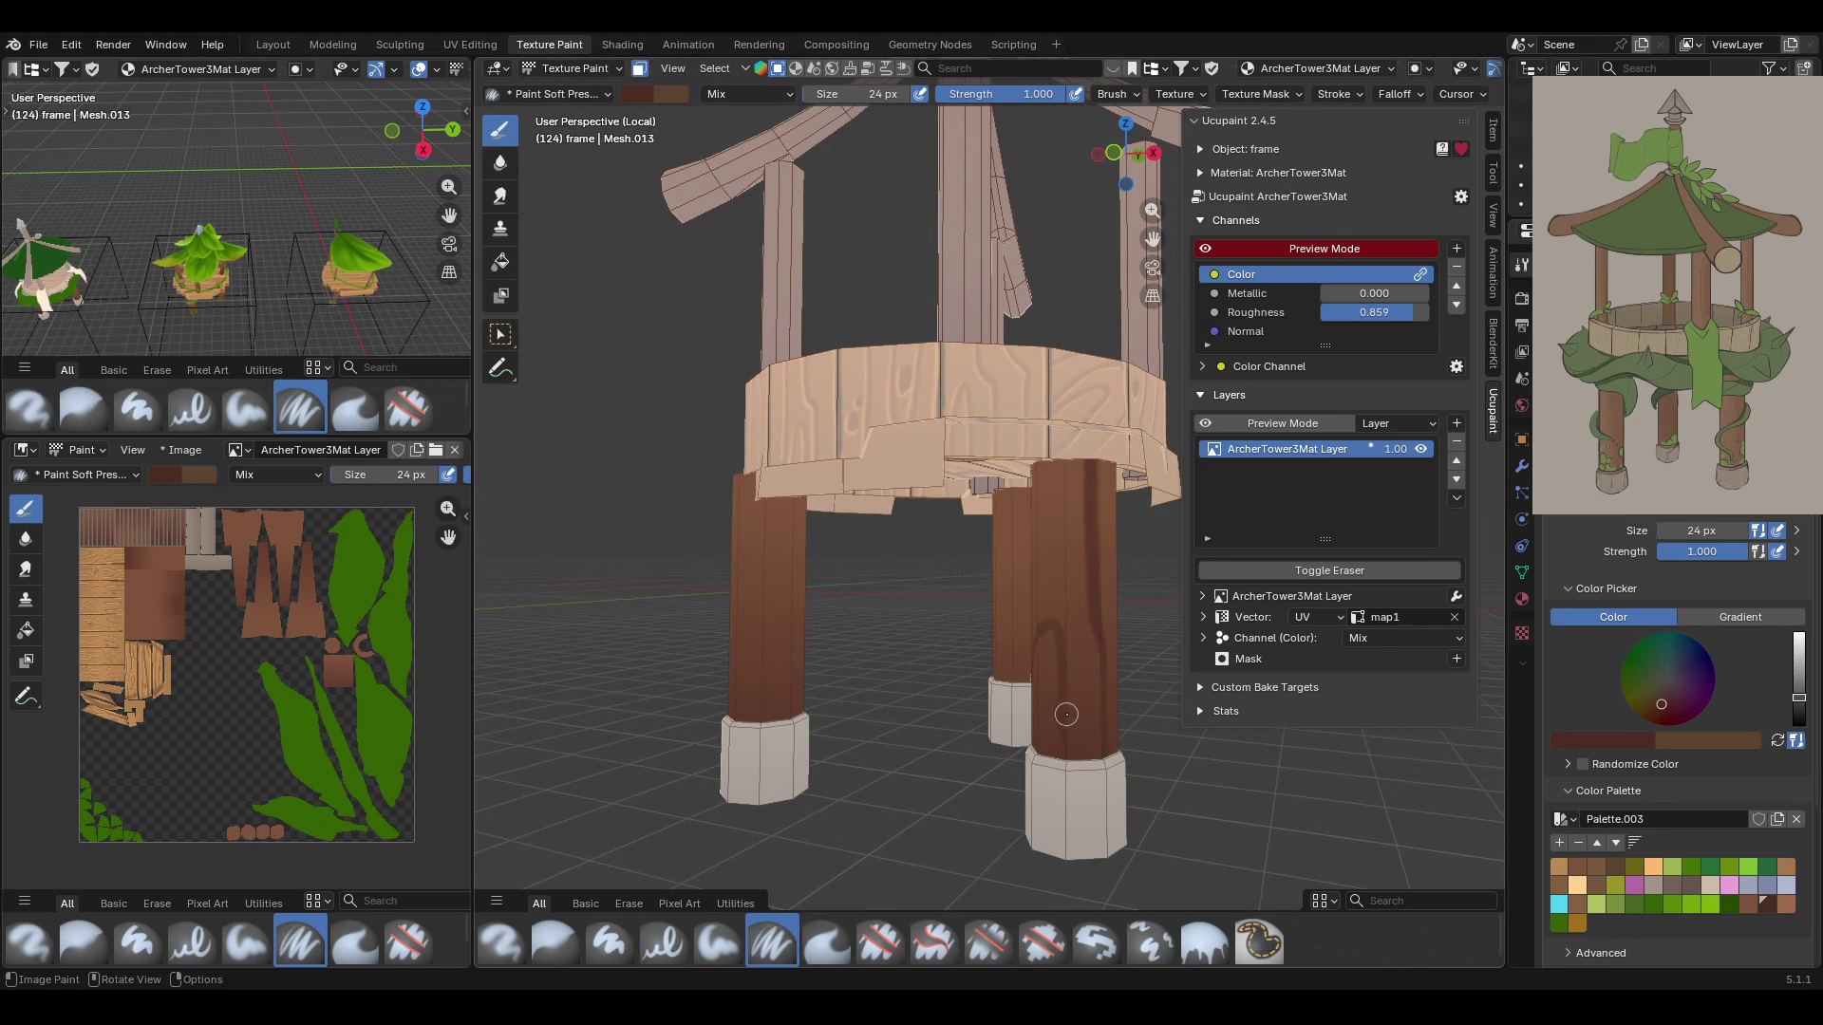
mouse_move(1021, 762)
middle_down()
mouse_move(790, 705)
mouse_move(1015, 733)
middle_up()
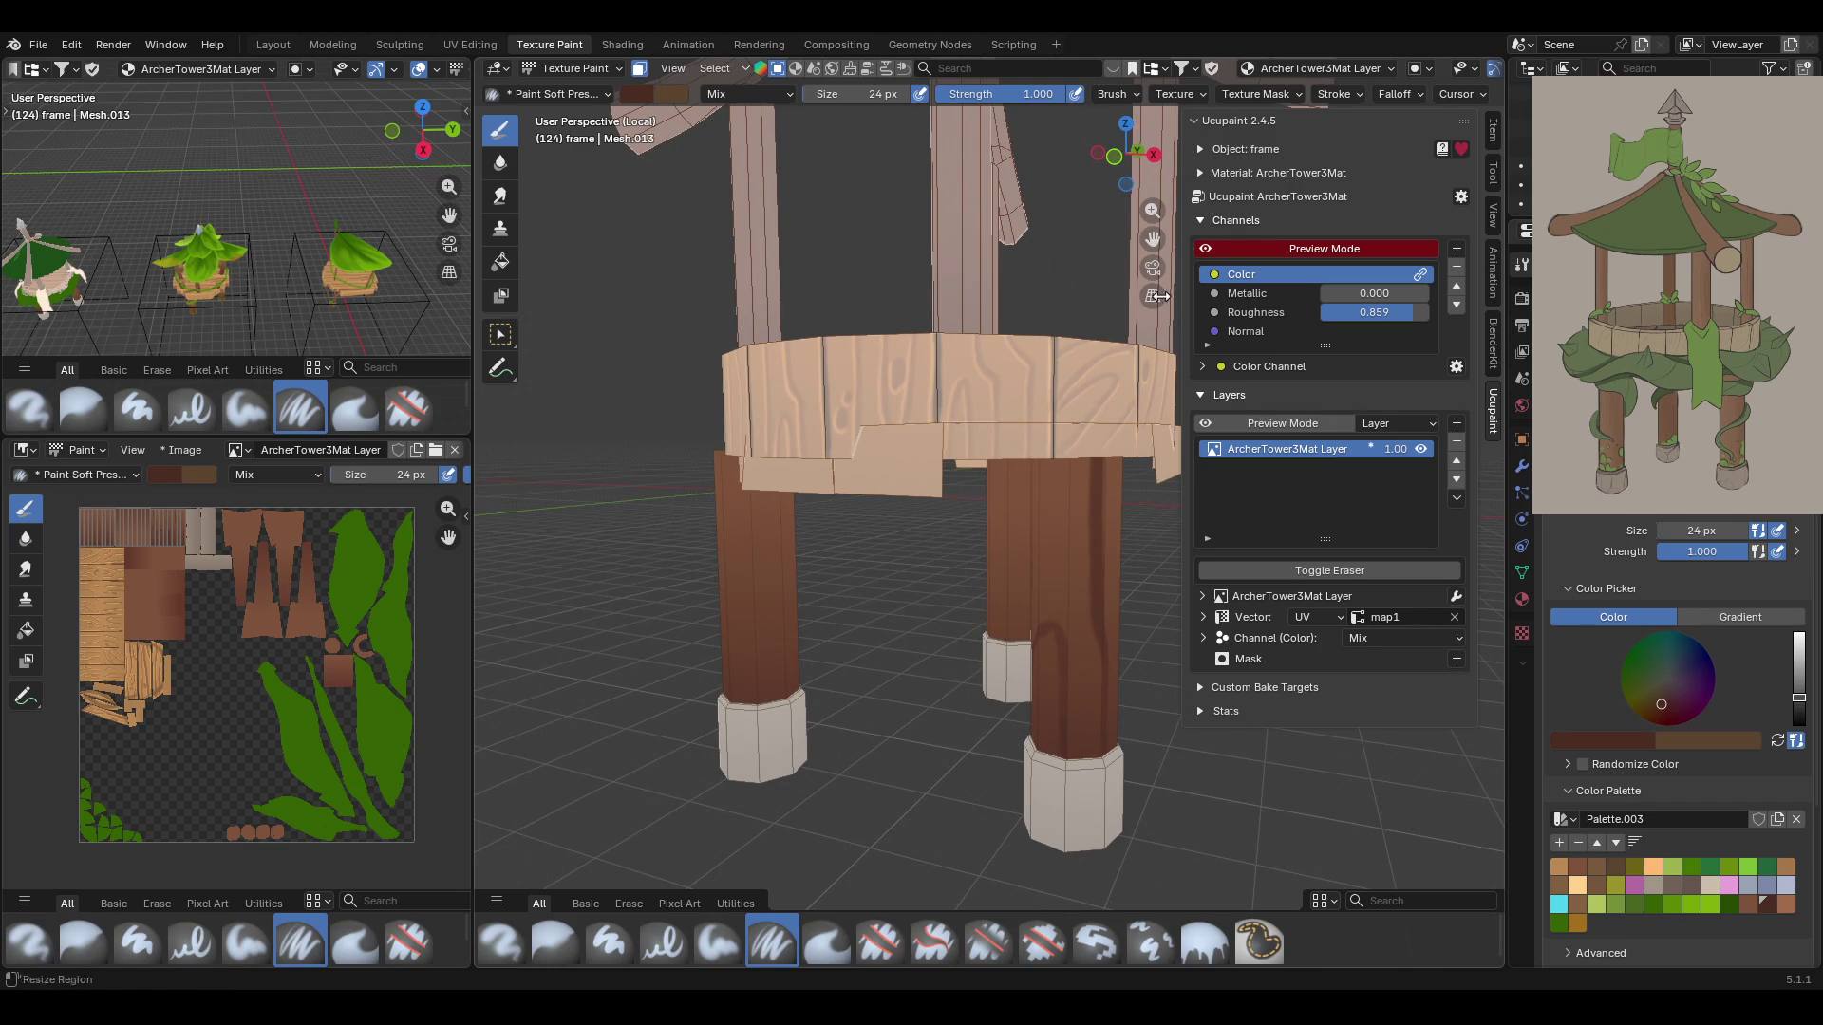
middle_drag(939, 682, 771, 489)
middle_drag(1119, 236, 931, 500)
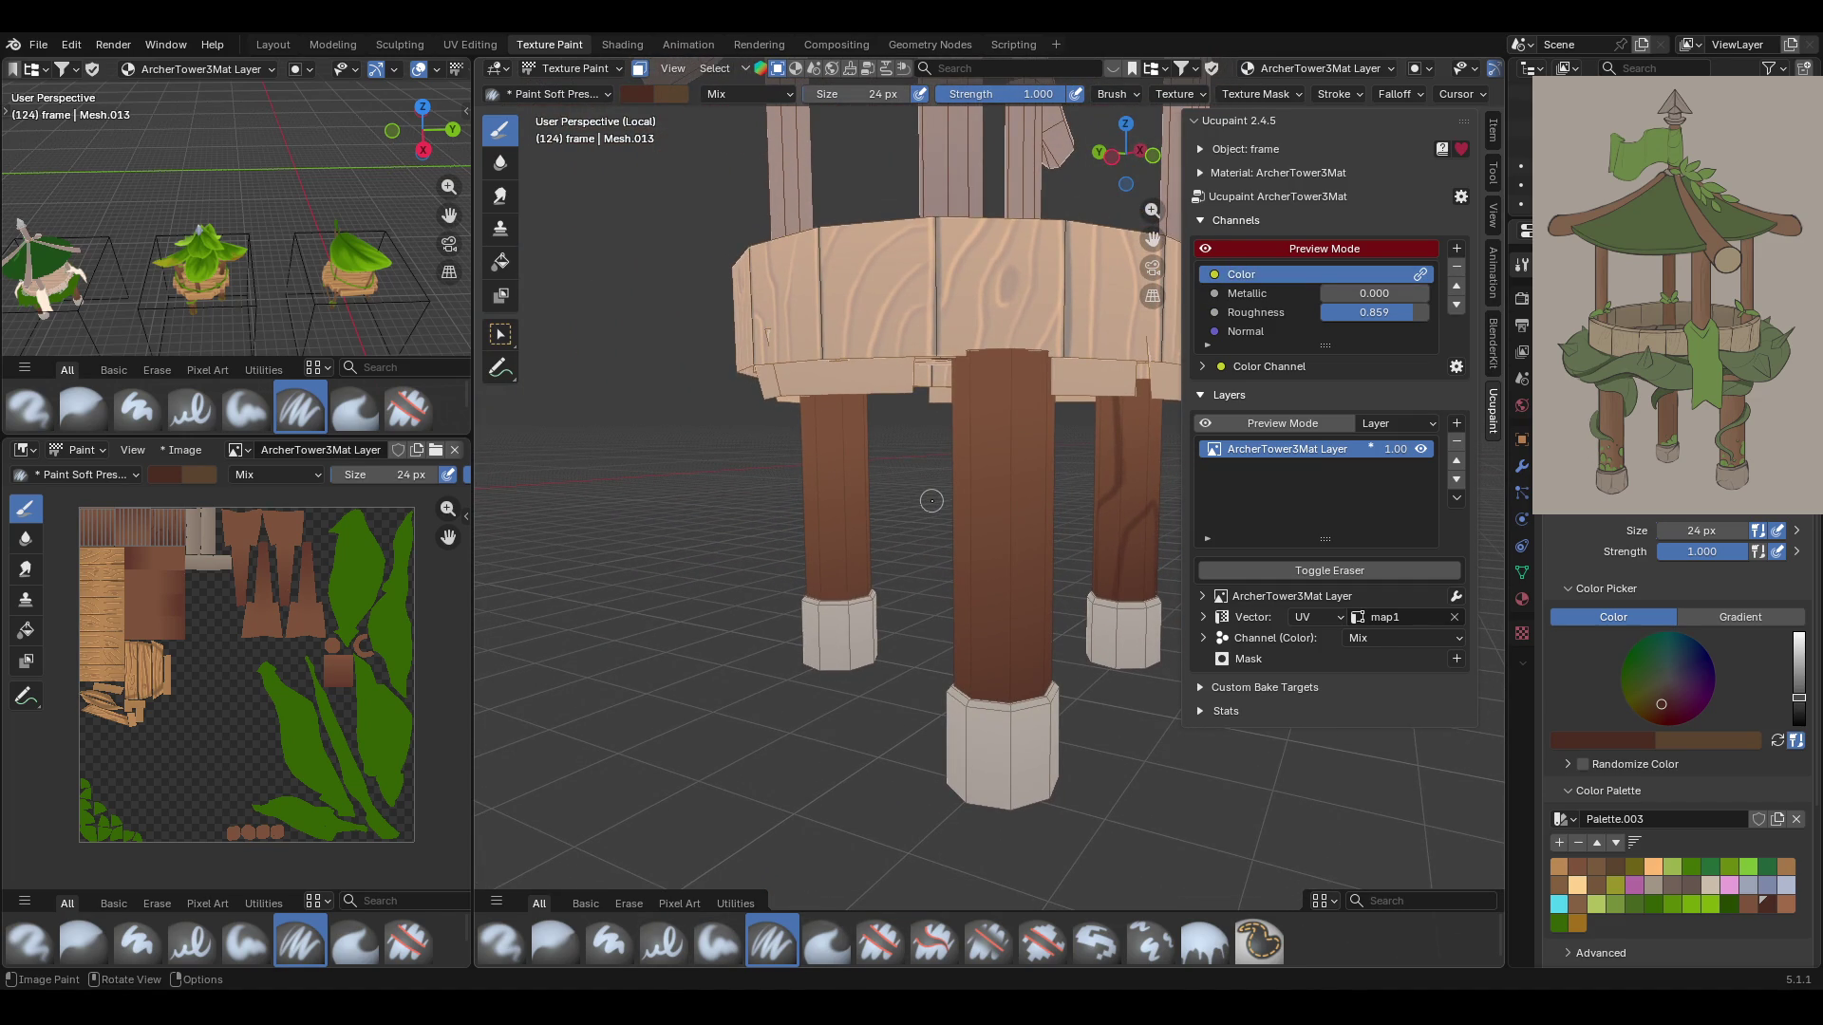
mouse_move(991, 347)
mouse_down()
mouse_move(1009, 599)
mouse_move(992, 700)
mouse_up()
middle_drag(992, 693, 1091, 513)
drag(929, 341, 933, 707)
mouse_move(935, 487)
mouse_down()
mouse_move(938, 745)
mouse_move(938, 382)
mouse_up()
mouse_move(936, 664)
middle_down()
mouse_move(599, 653)
mouse_move(1317, 641)
middle_up()
shift+middle_drag(1230, 595, 1224, 560)
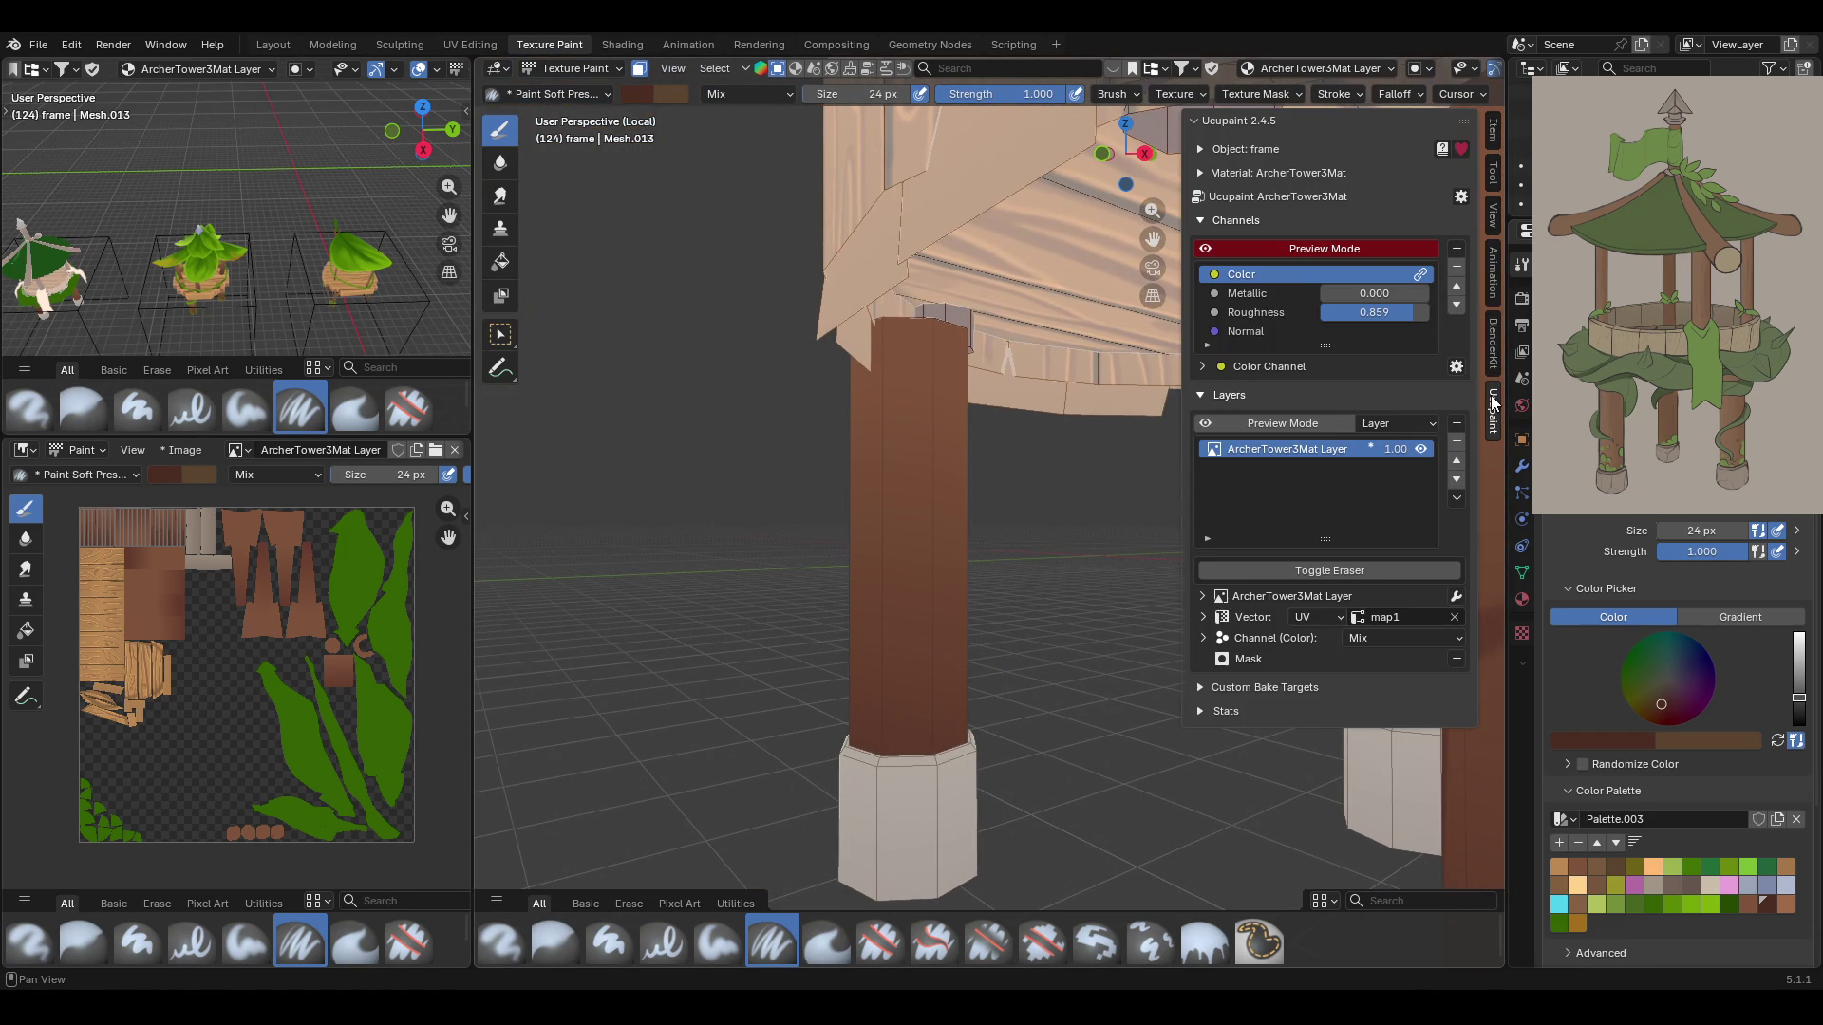
Narrow the Ucupaint panel and paint a darker streak down the left leg
drag(1184, 323, 1256, 321)
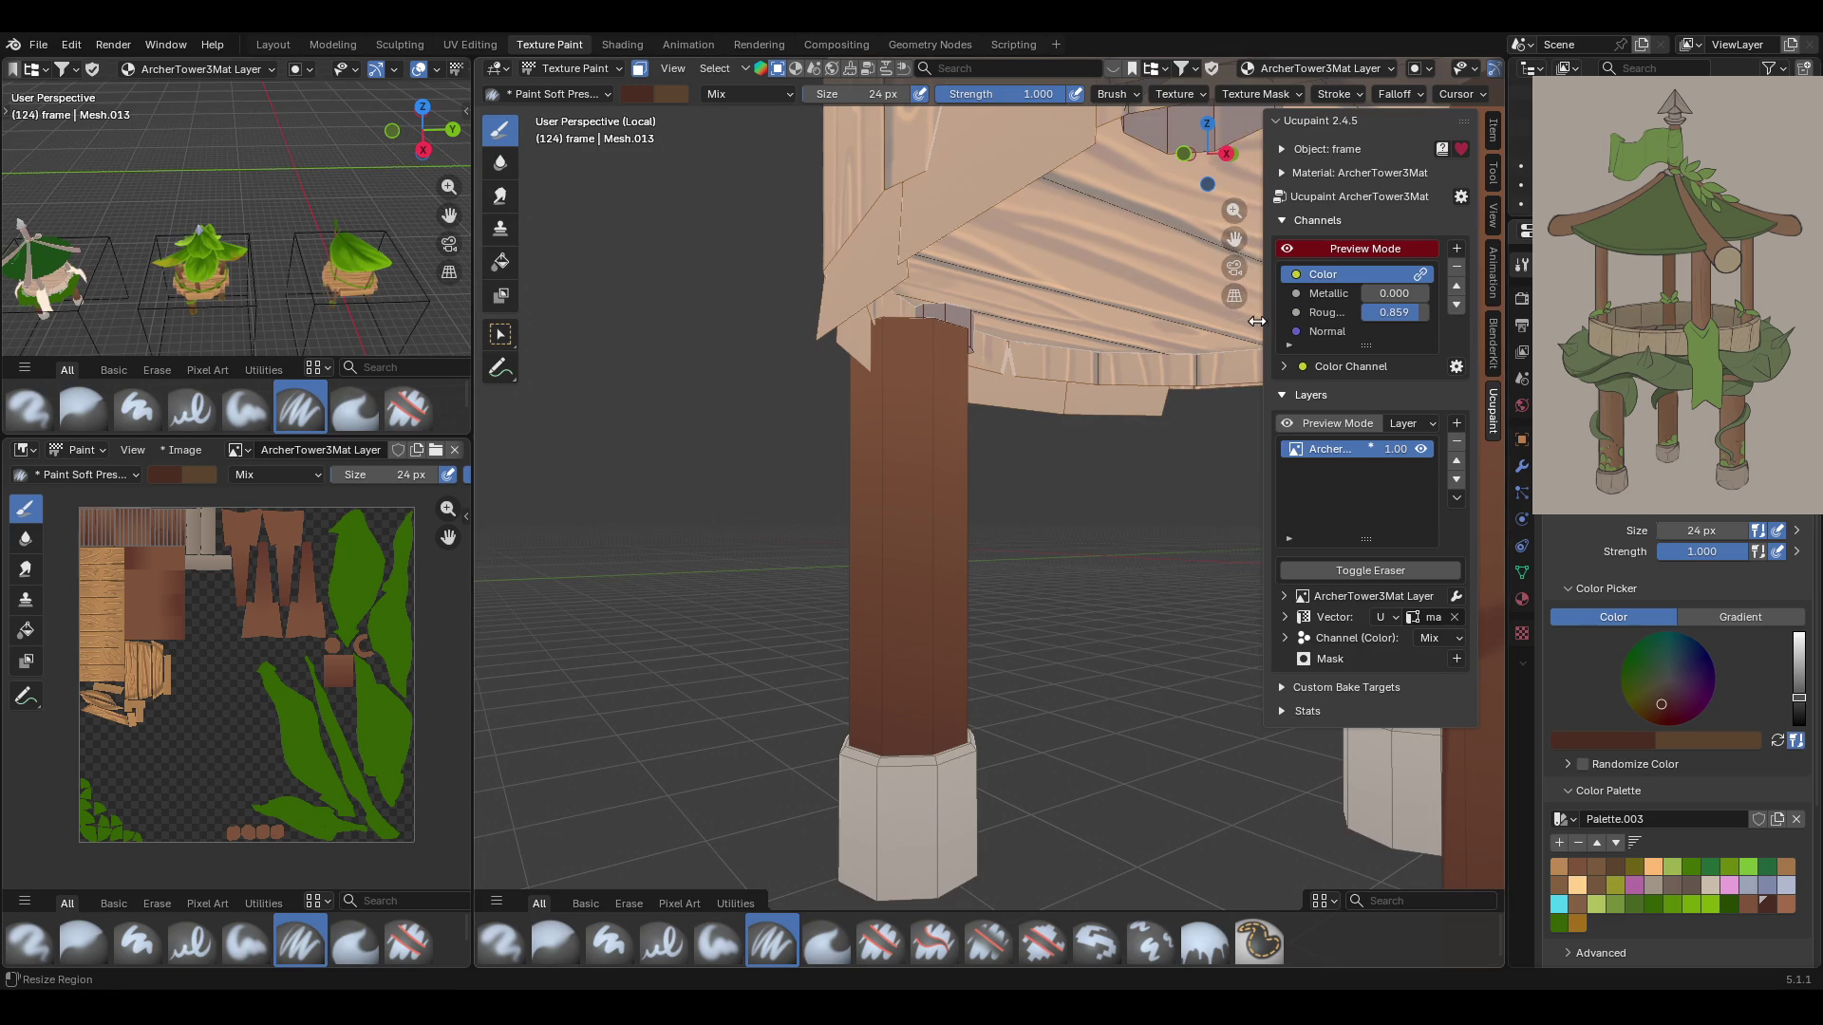
middle_drag(1256, 321, 1055, 460)
mouse_move(893, 315)
middle_down()
mouse_move(911, 370)
mouse_move(875, 516)
mouse_move(992, 549)
middle_up()
scroll(992, 549, up, 4)
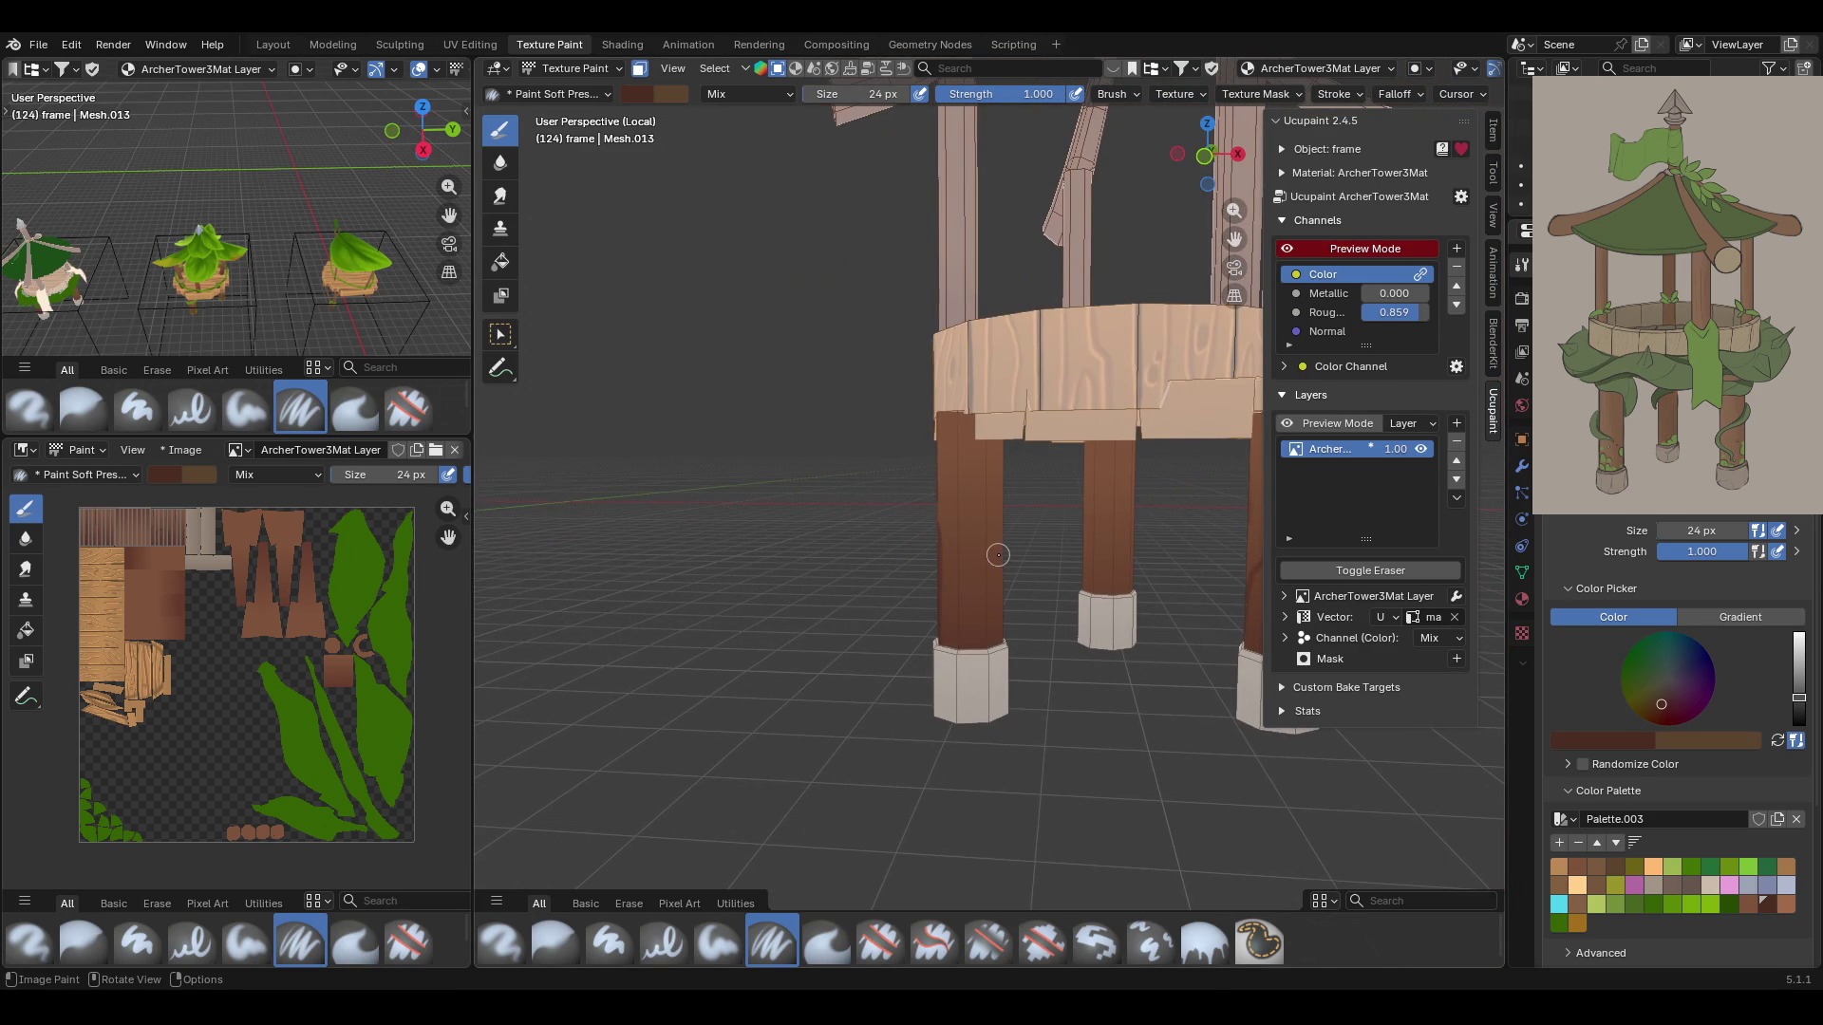
middle_drag(998, 555, 1006, 551)
drag(984, 382, 973, 705)
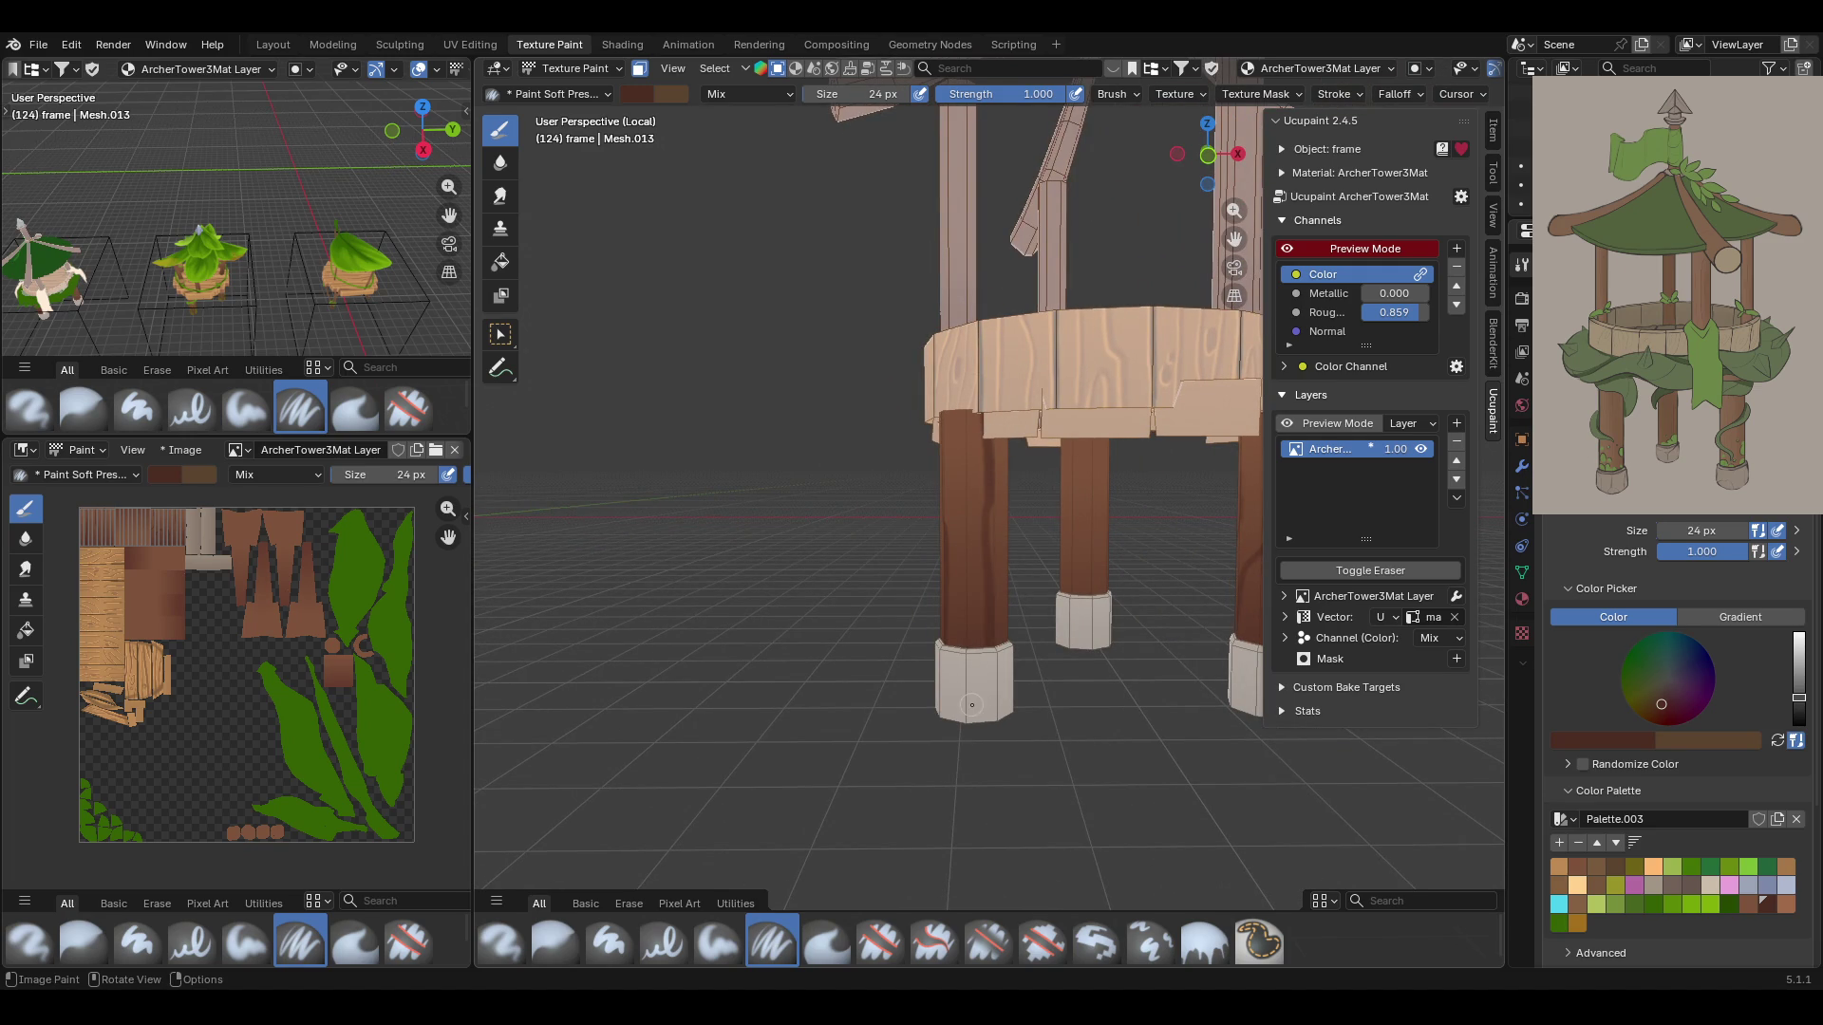
Add two darker brown streaks down the right leg
middle_drag(1048, 549, 780, 528)
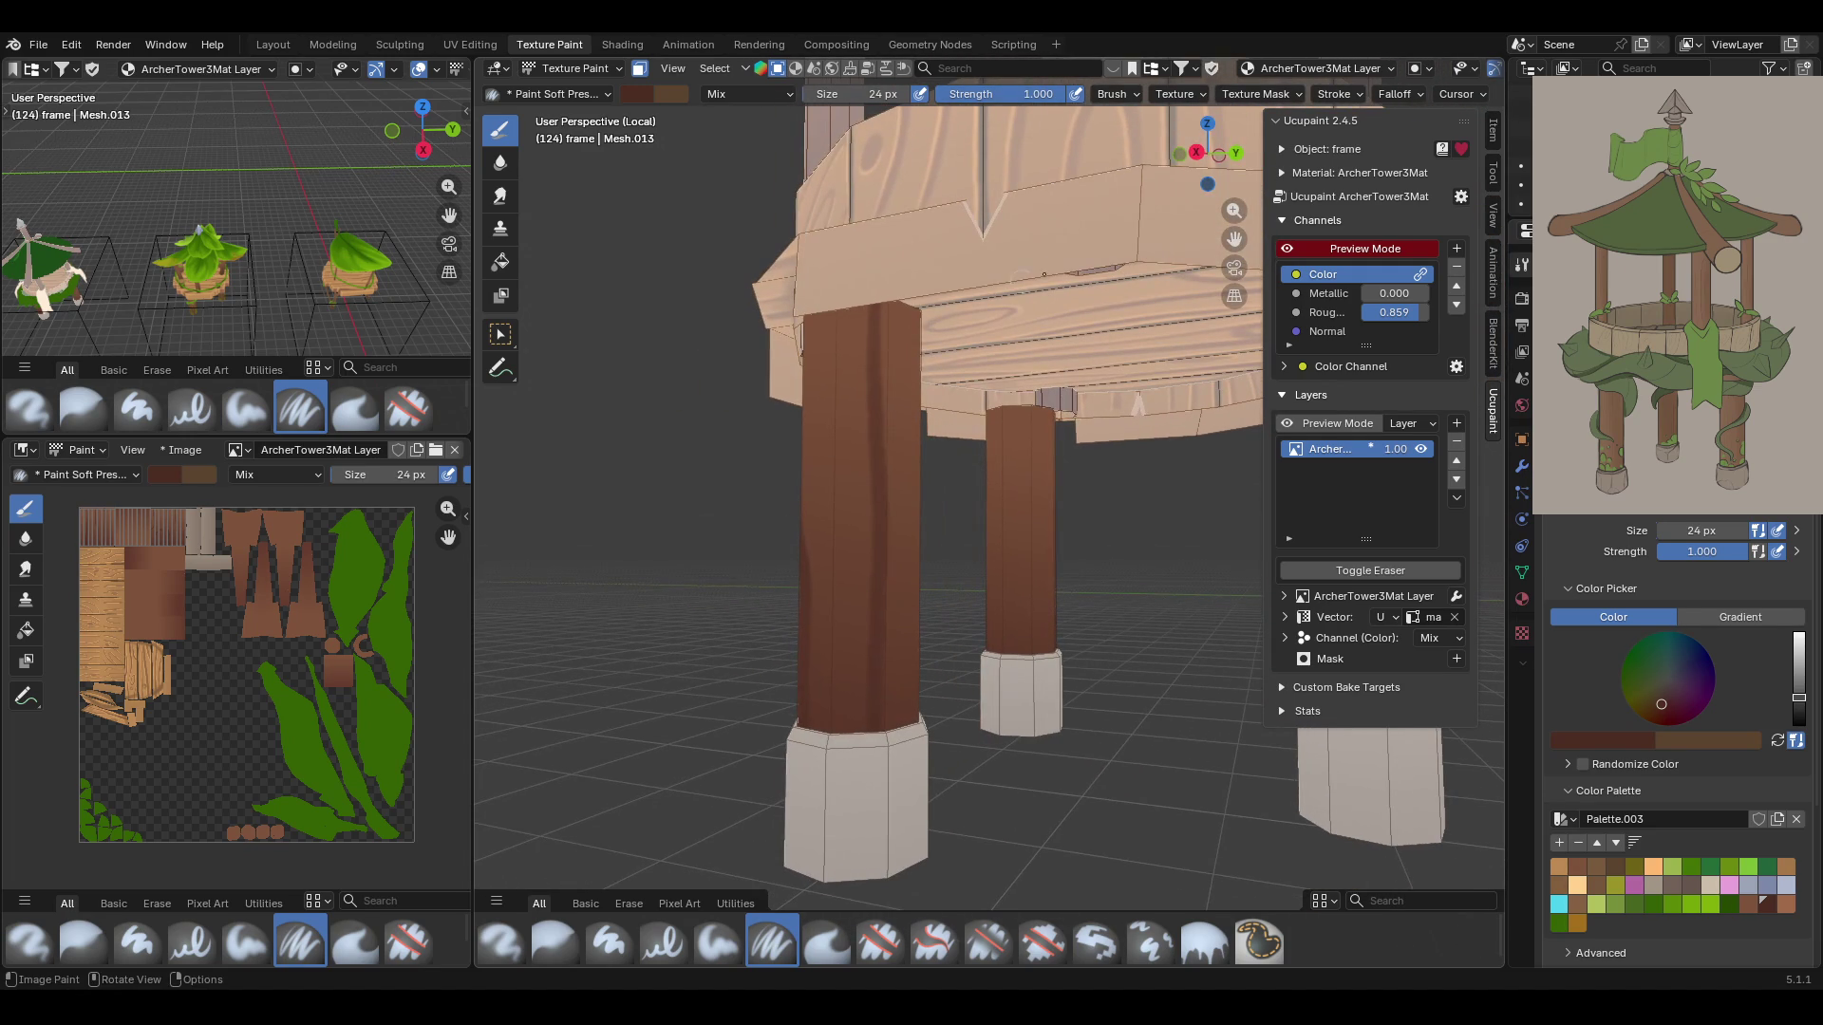
mouse_move(1010, 413)
mouse_down()
mouse_move(1029, 598)
mouse_move(997, 583)
mouse_up()
middle_drag(997, 583, 961, 586)
drag(1016, 441, 1014, 665)
mouse_move(1011, 632)
middle_down()
mouse_move(600, 602)
mouse_move(480, 618)
mouse_move(1069, 405)
middle_up()
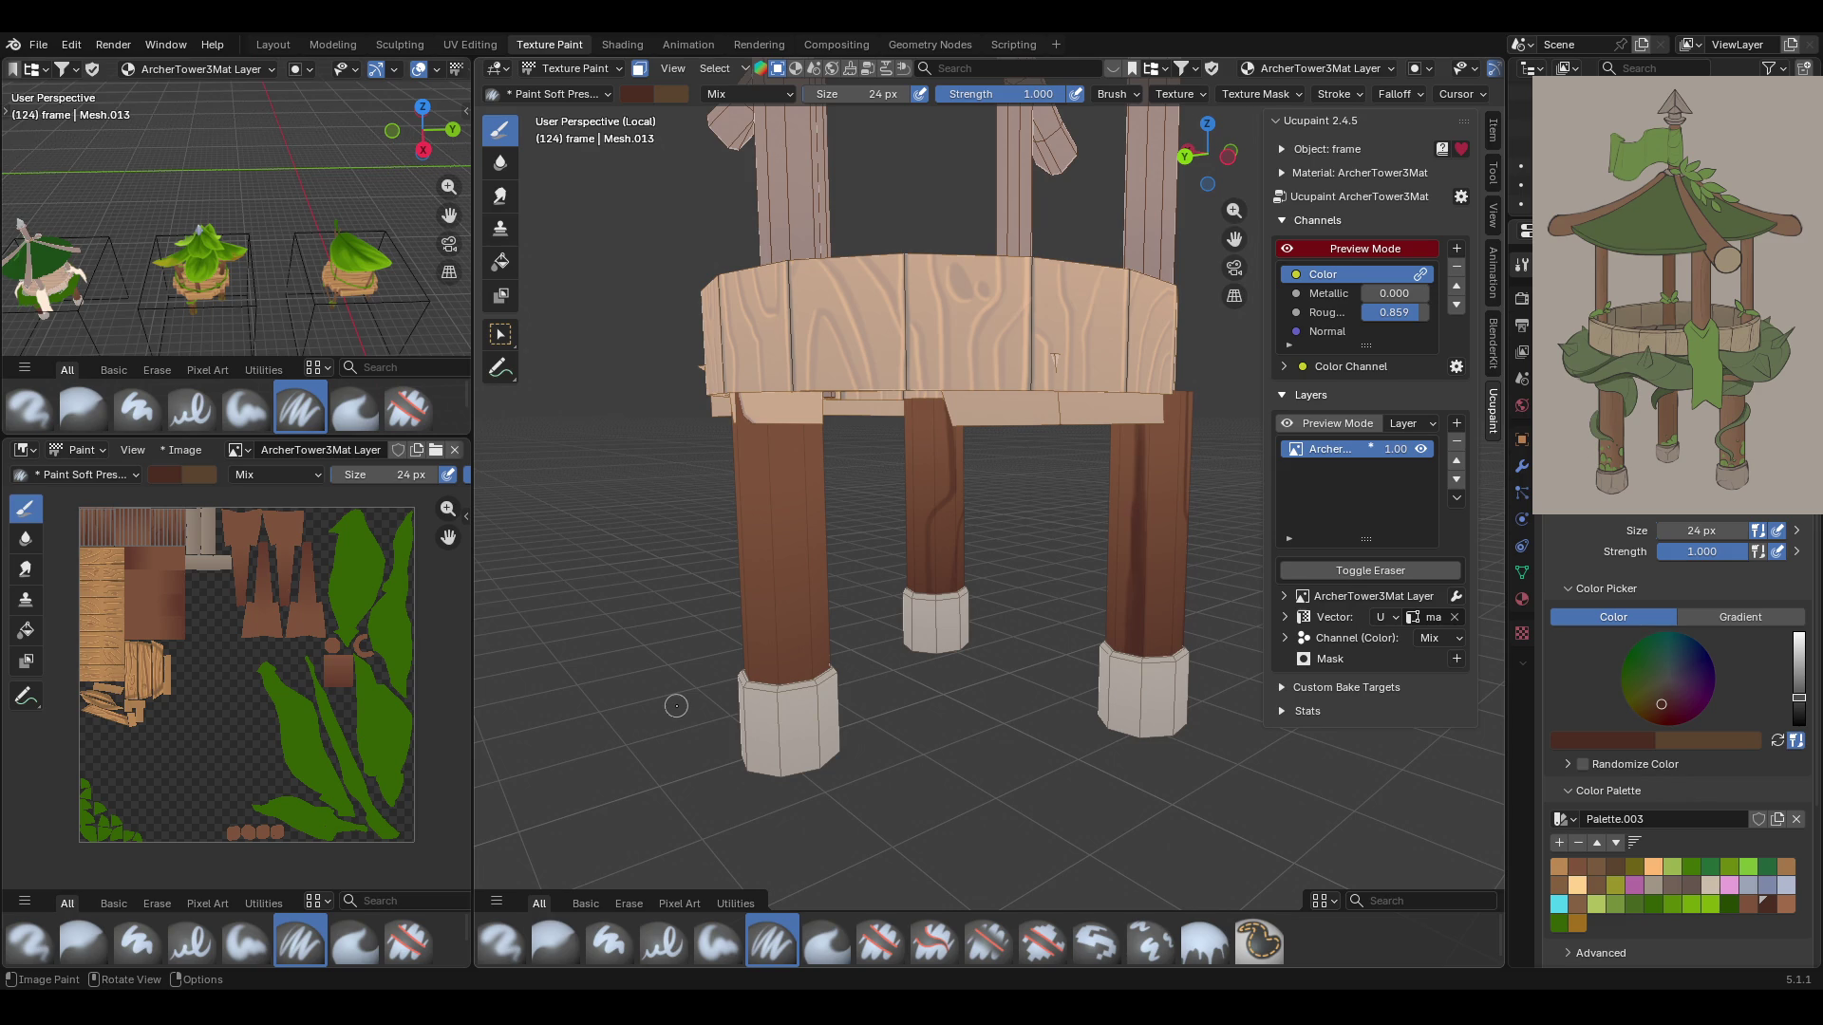
Paint dark brown streaks down the front-left leg to its base
mouse_move(776, 631)
middle_down()
mouse_move(980, 607)
mouse_move(1098, 568)
mouse_move(1109, 608)
mouse_move(1045, 595)
middle_up()
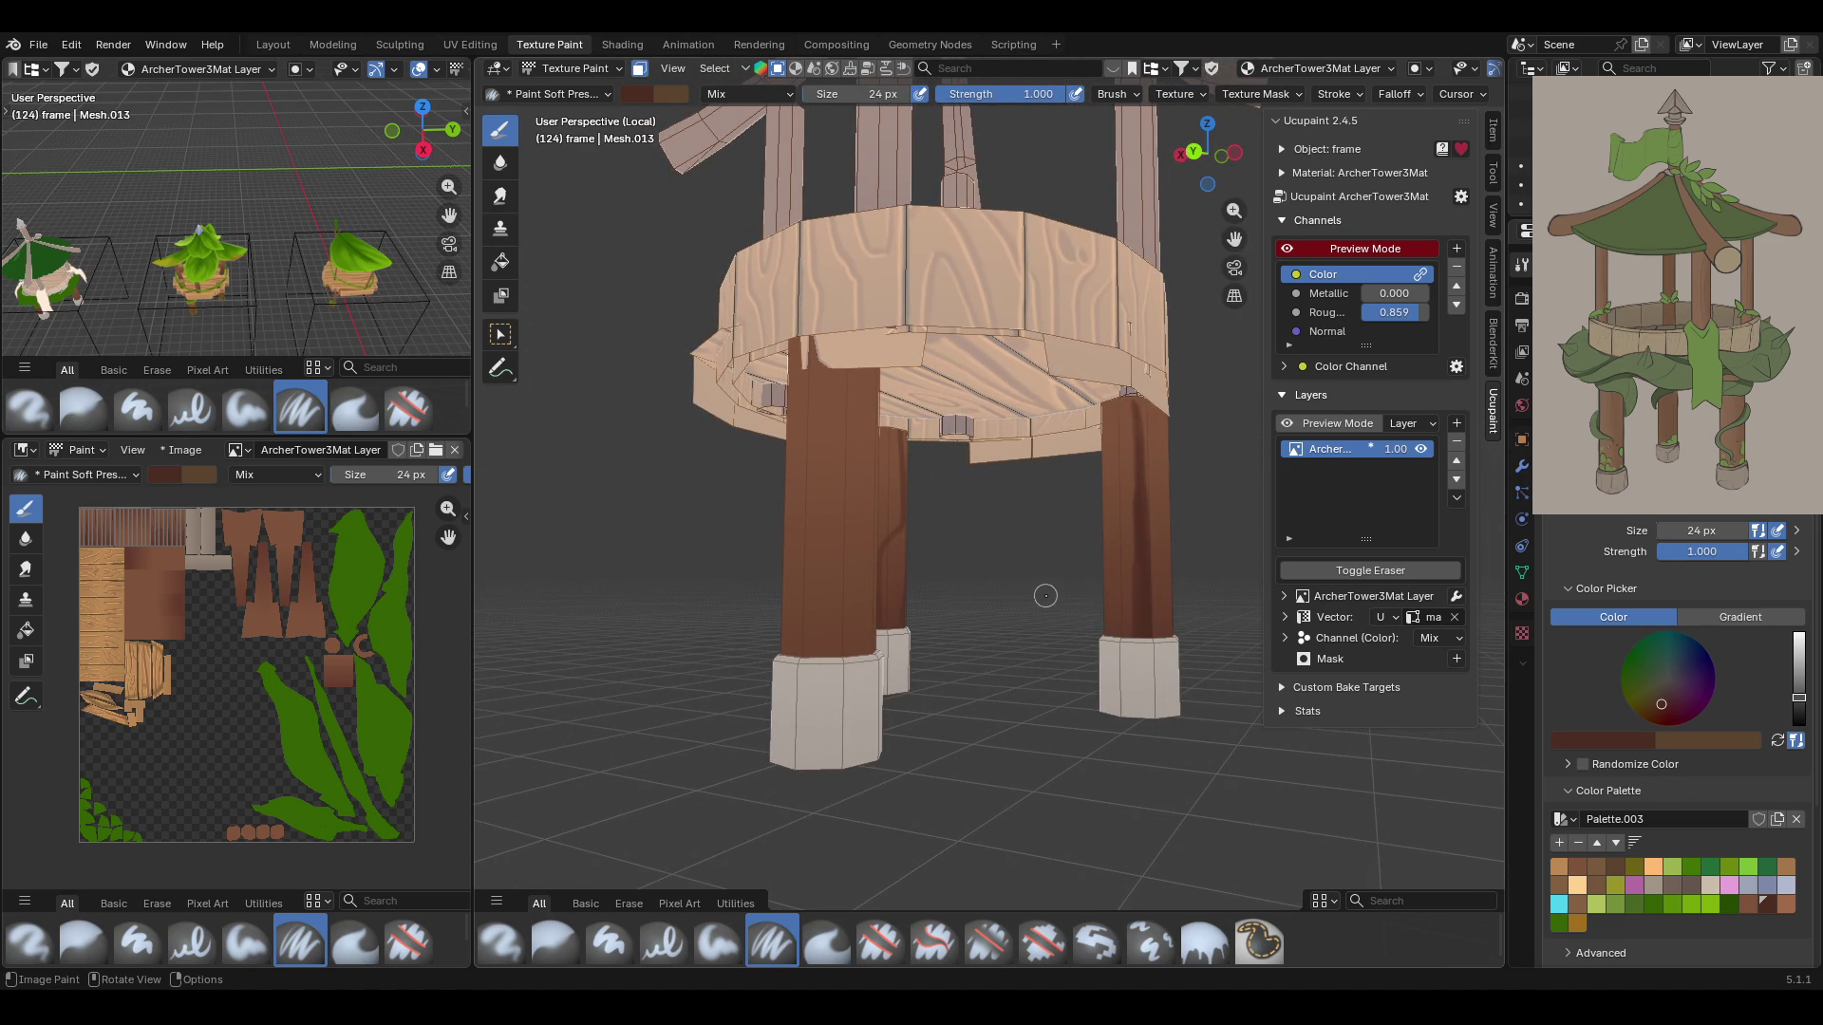
drag(835, 375, 834, 655)
drag(836, 458, 845, 660)
mouse_move(838, 562)
mouse_down()
mouse_move(839, 635)
mouse_move(839, 614)
mouse_up()
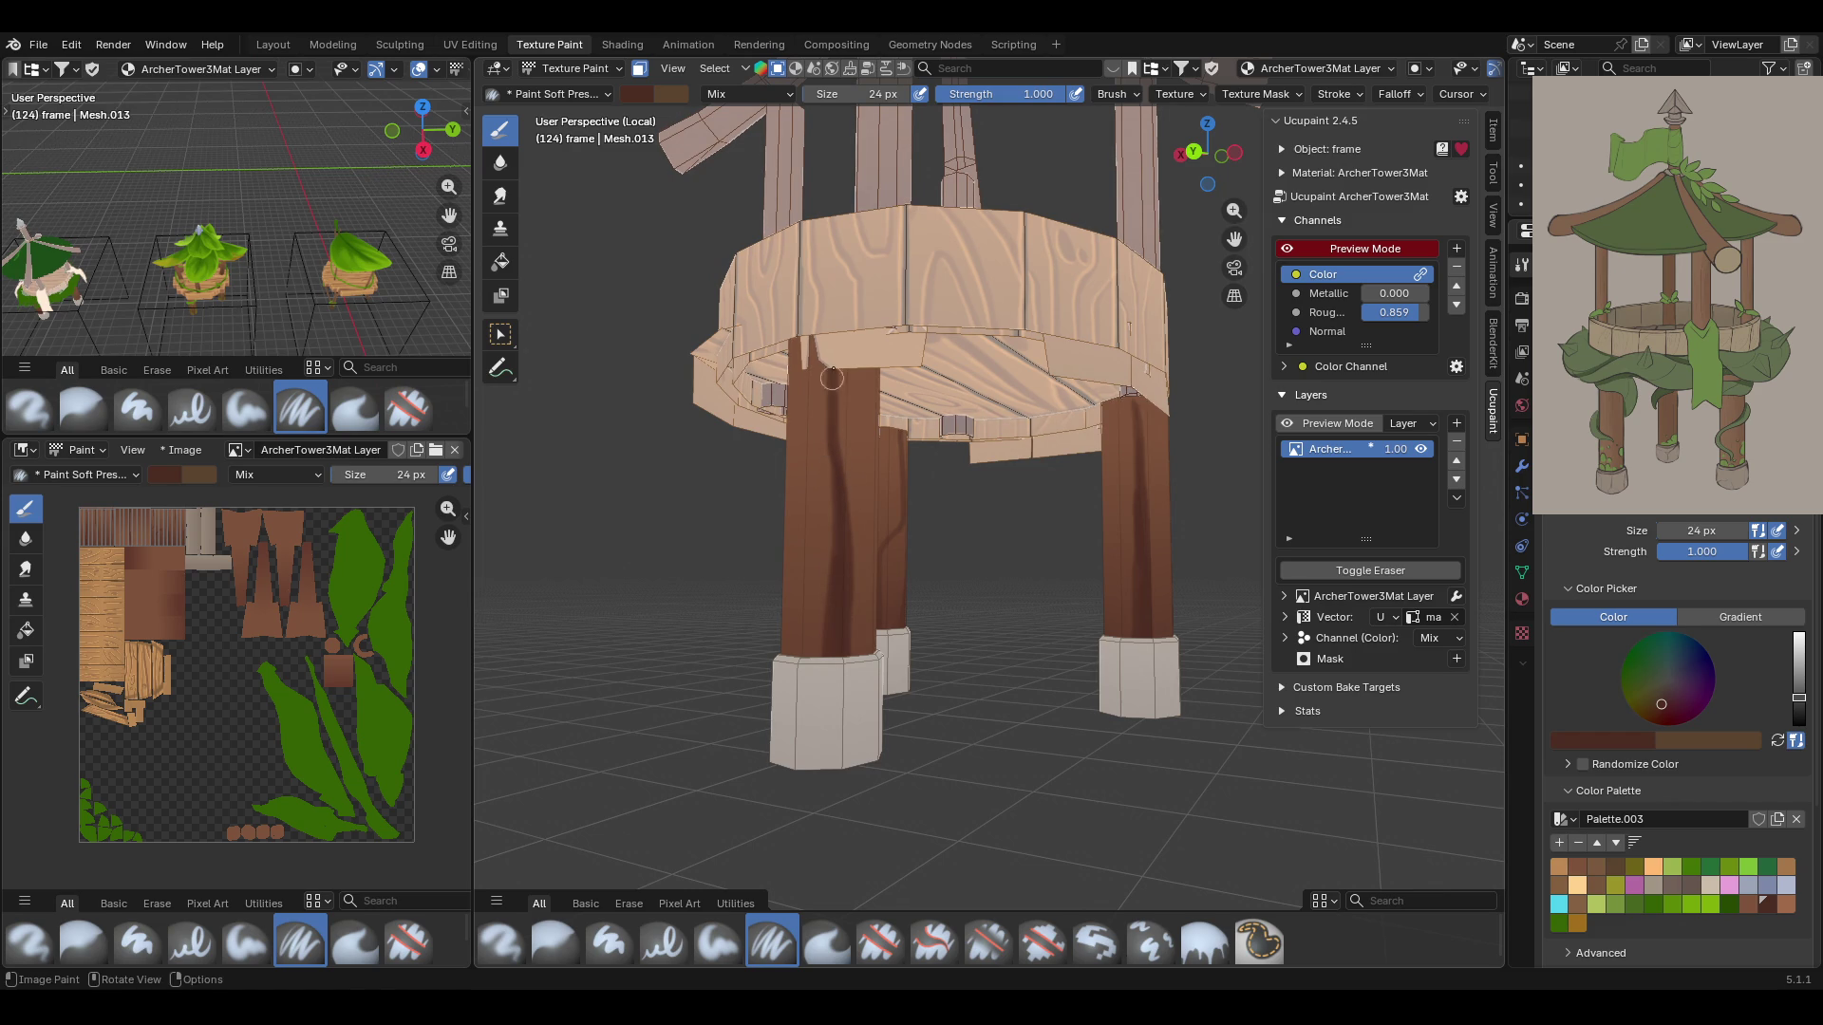
Add more dark brown streaks up and down the second front leg
middle_drag(832, 379, 975, 405)
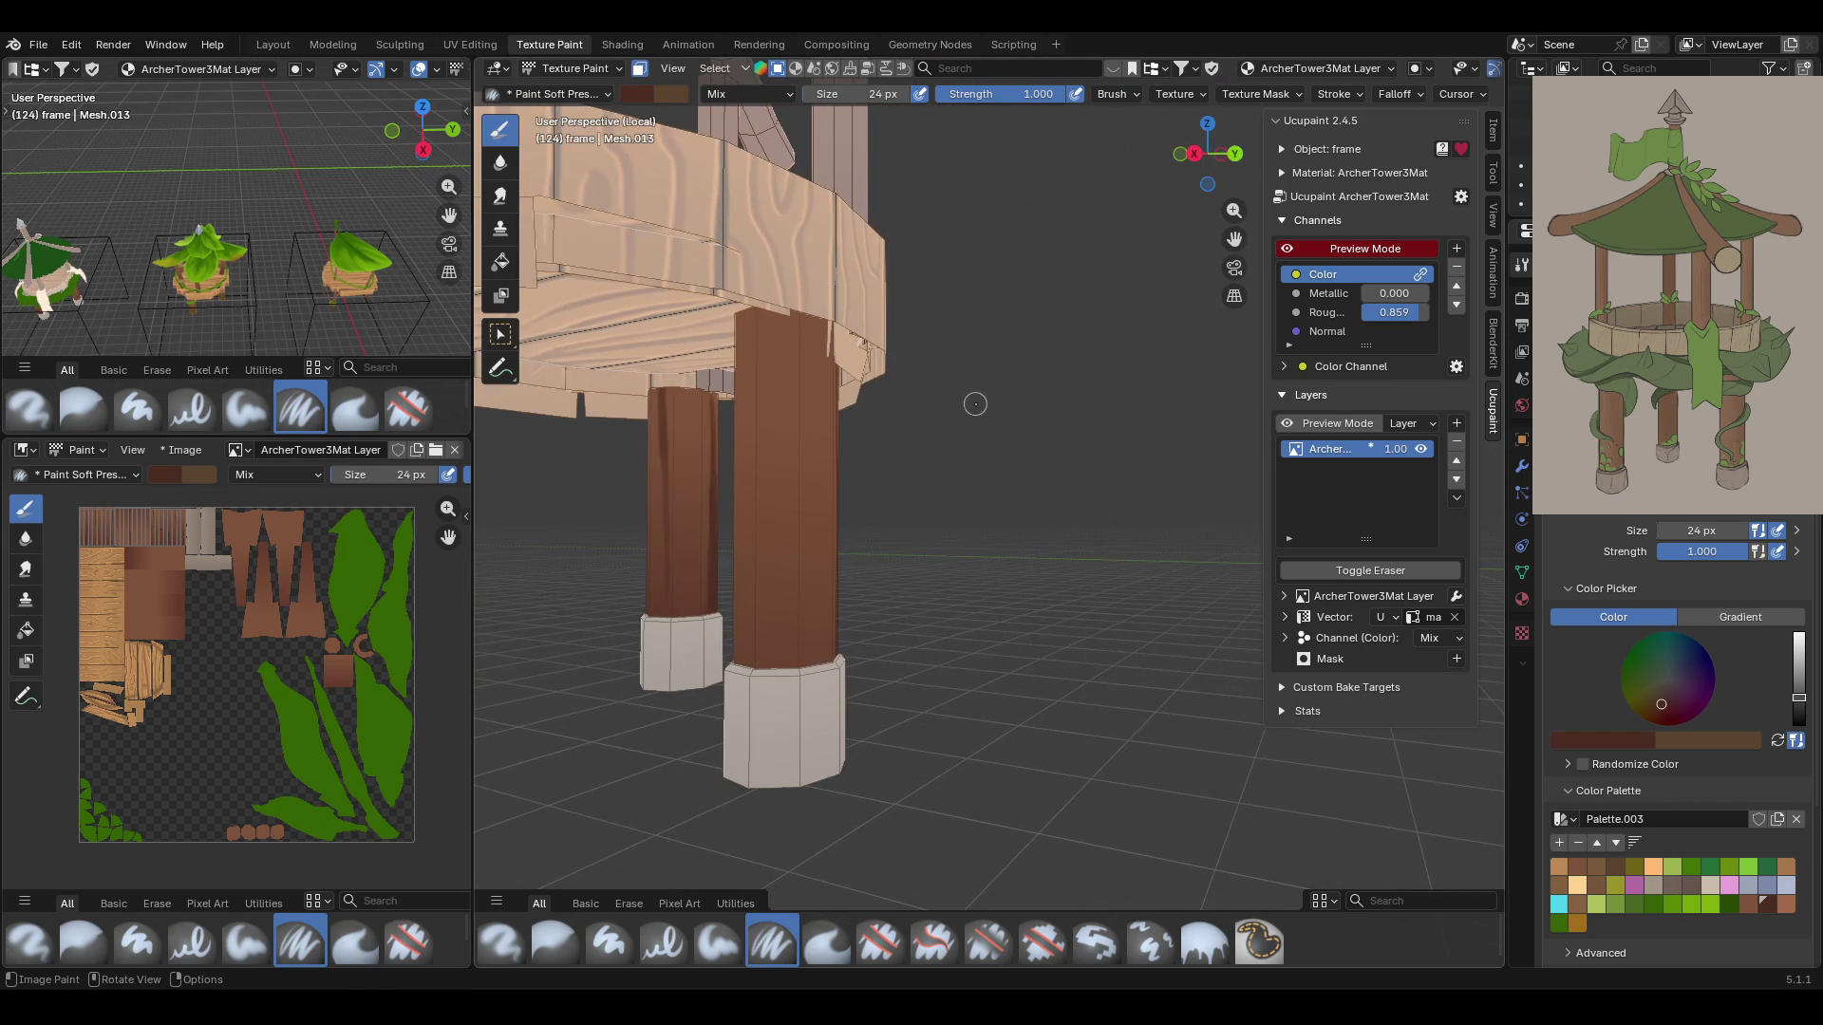
drag(774, 653, 787, 302)
middle_drag(782, 321, 679, 513)
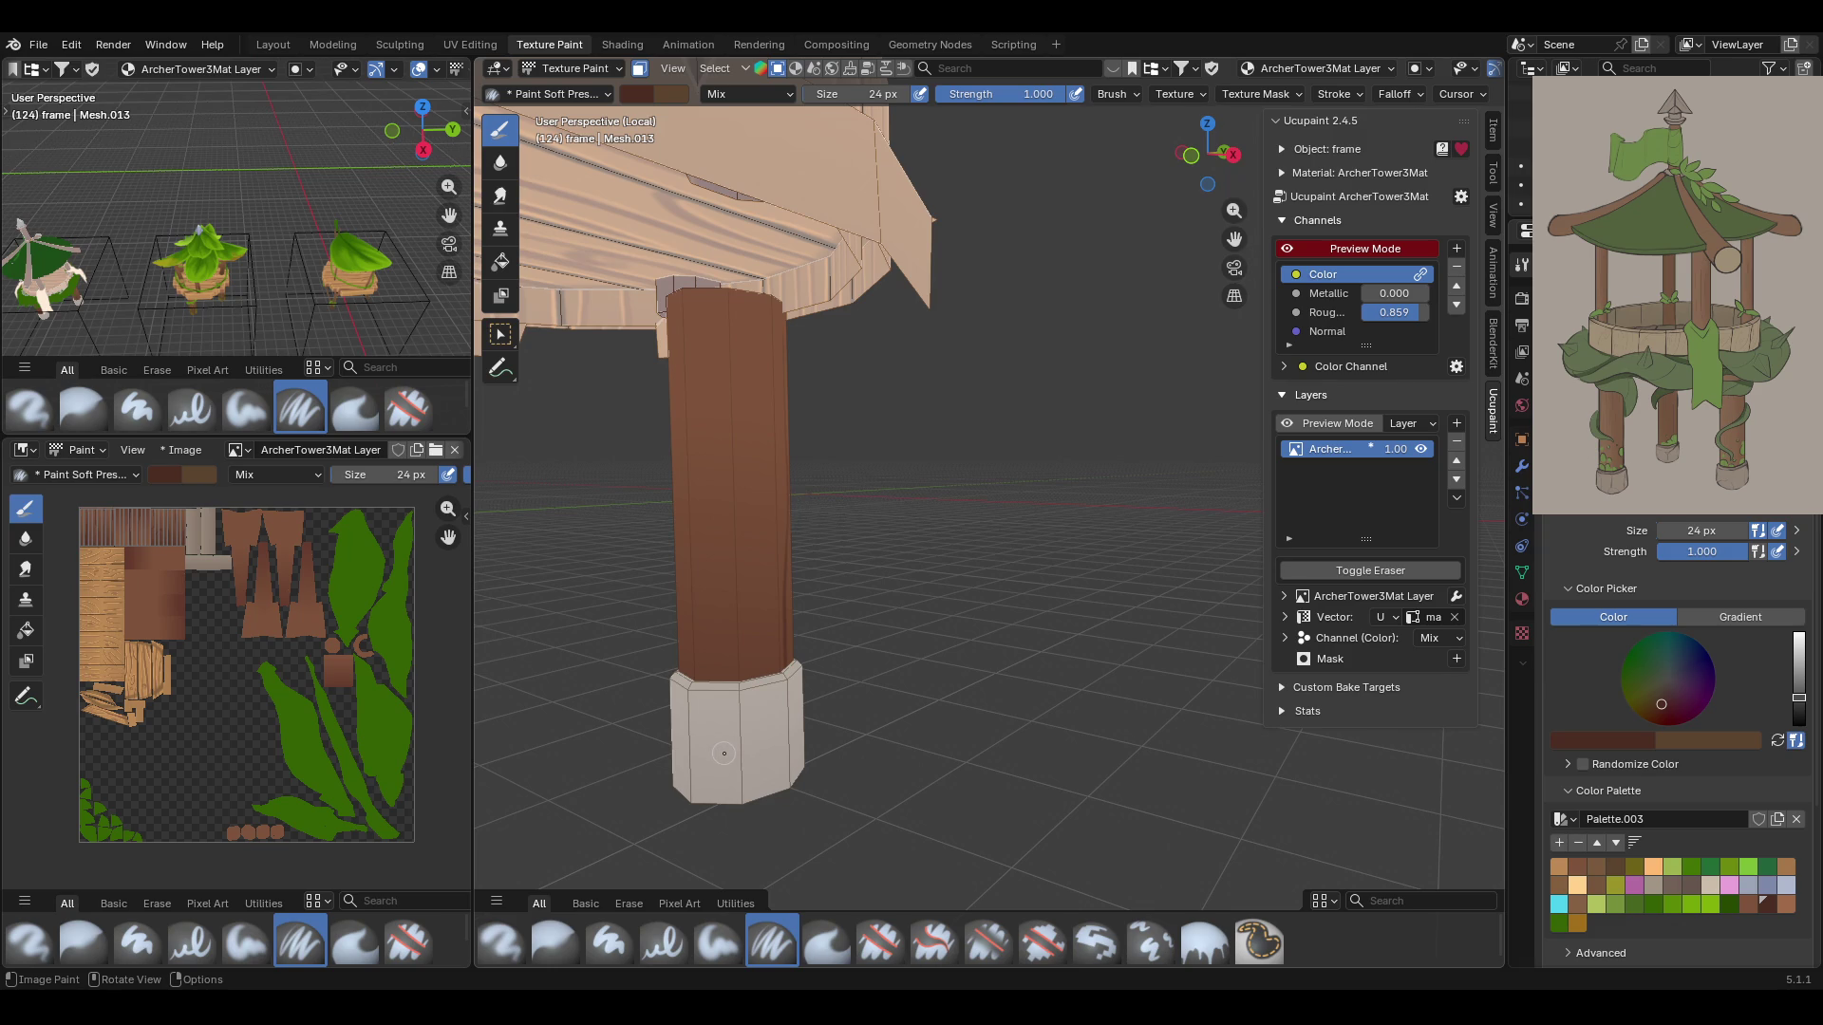
middle_drag(818, 690, 944, 636)
drag(789, 277, 815, 684)
drag(822, 418, 815, 684)
mouse_move(813, 484)
mouse_down()
mouse_move(790, 275)
mouse_move(817, 447)
mouse_move(814, 682)
mouse_move(765, 659)
mouse_move(758, 282)
mouse_move(780, 287)
mouse_up()
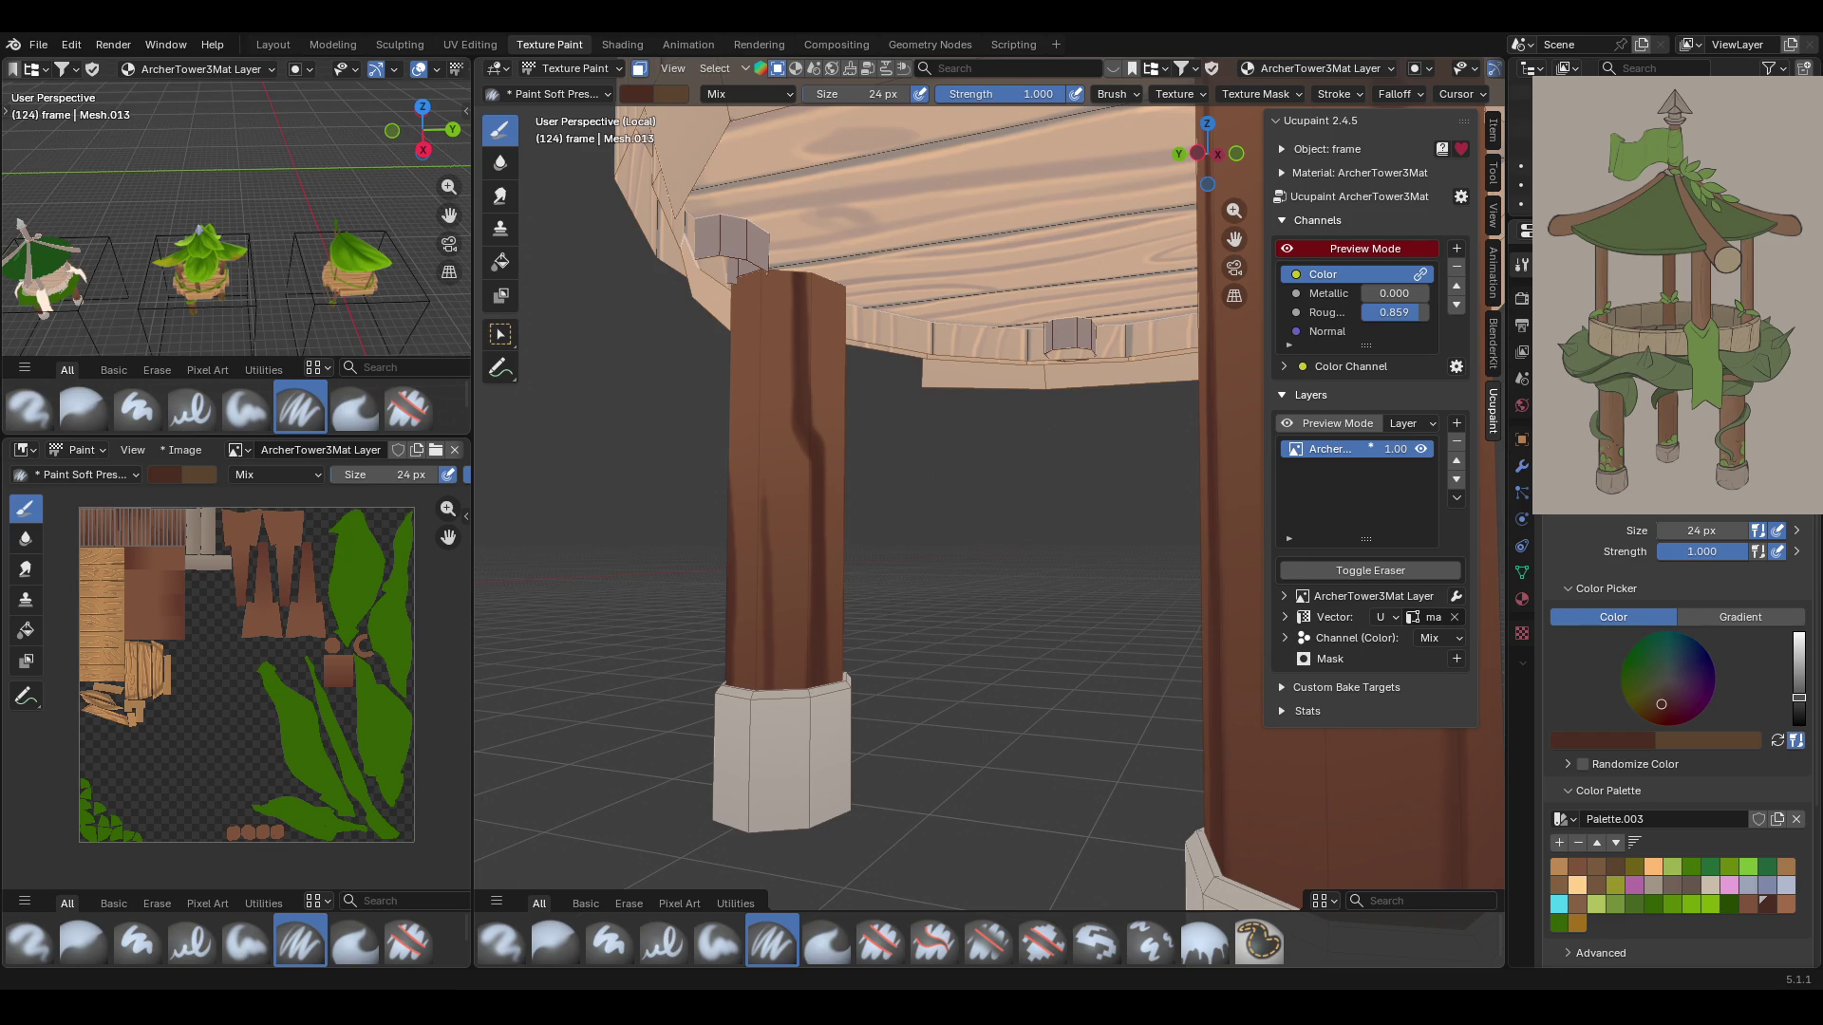
Switch the paint colour to a lighter brown and paint a streak down the front leg
mouse_move(924, 509)
middle_down()
mouse_move(817, 517)
mouse_move(1014, 520)
mouse_move(1083, 550)
middle_up()
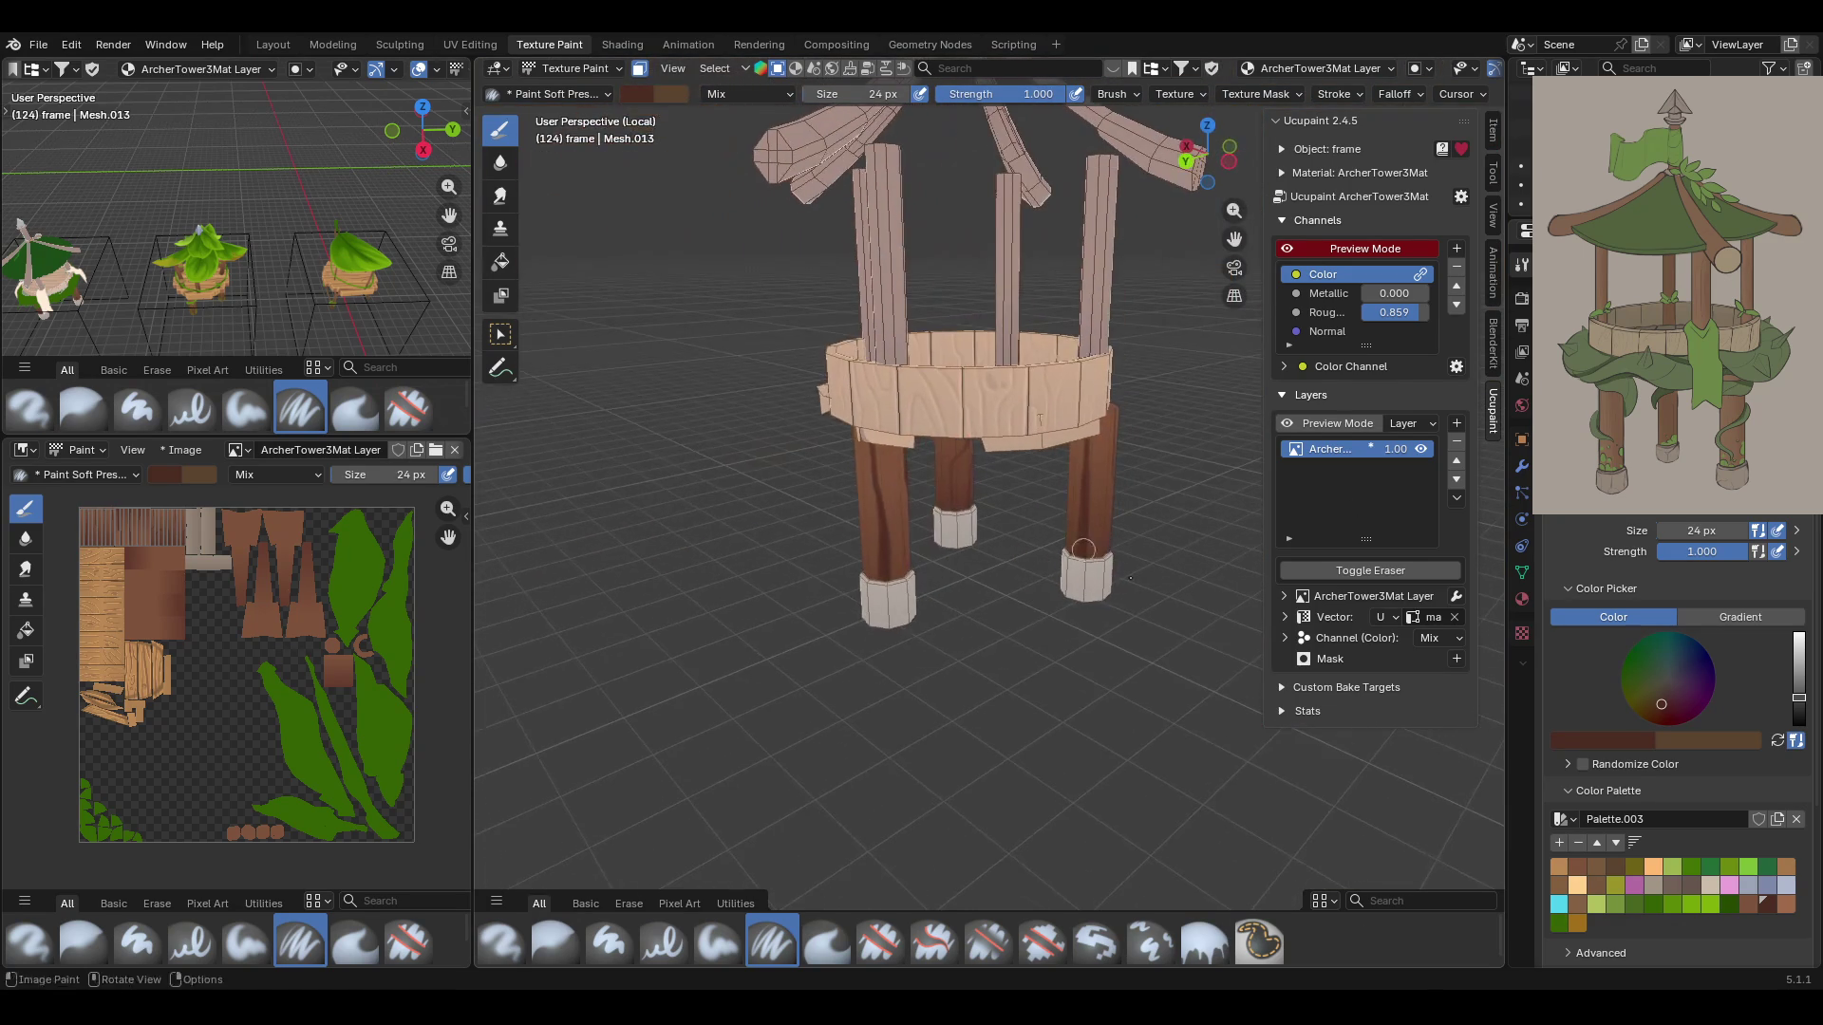
click(1760, 887)
middle_drag(863, 585, 815, 516)
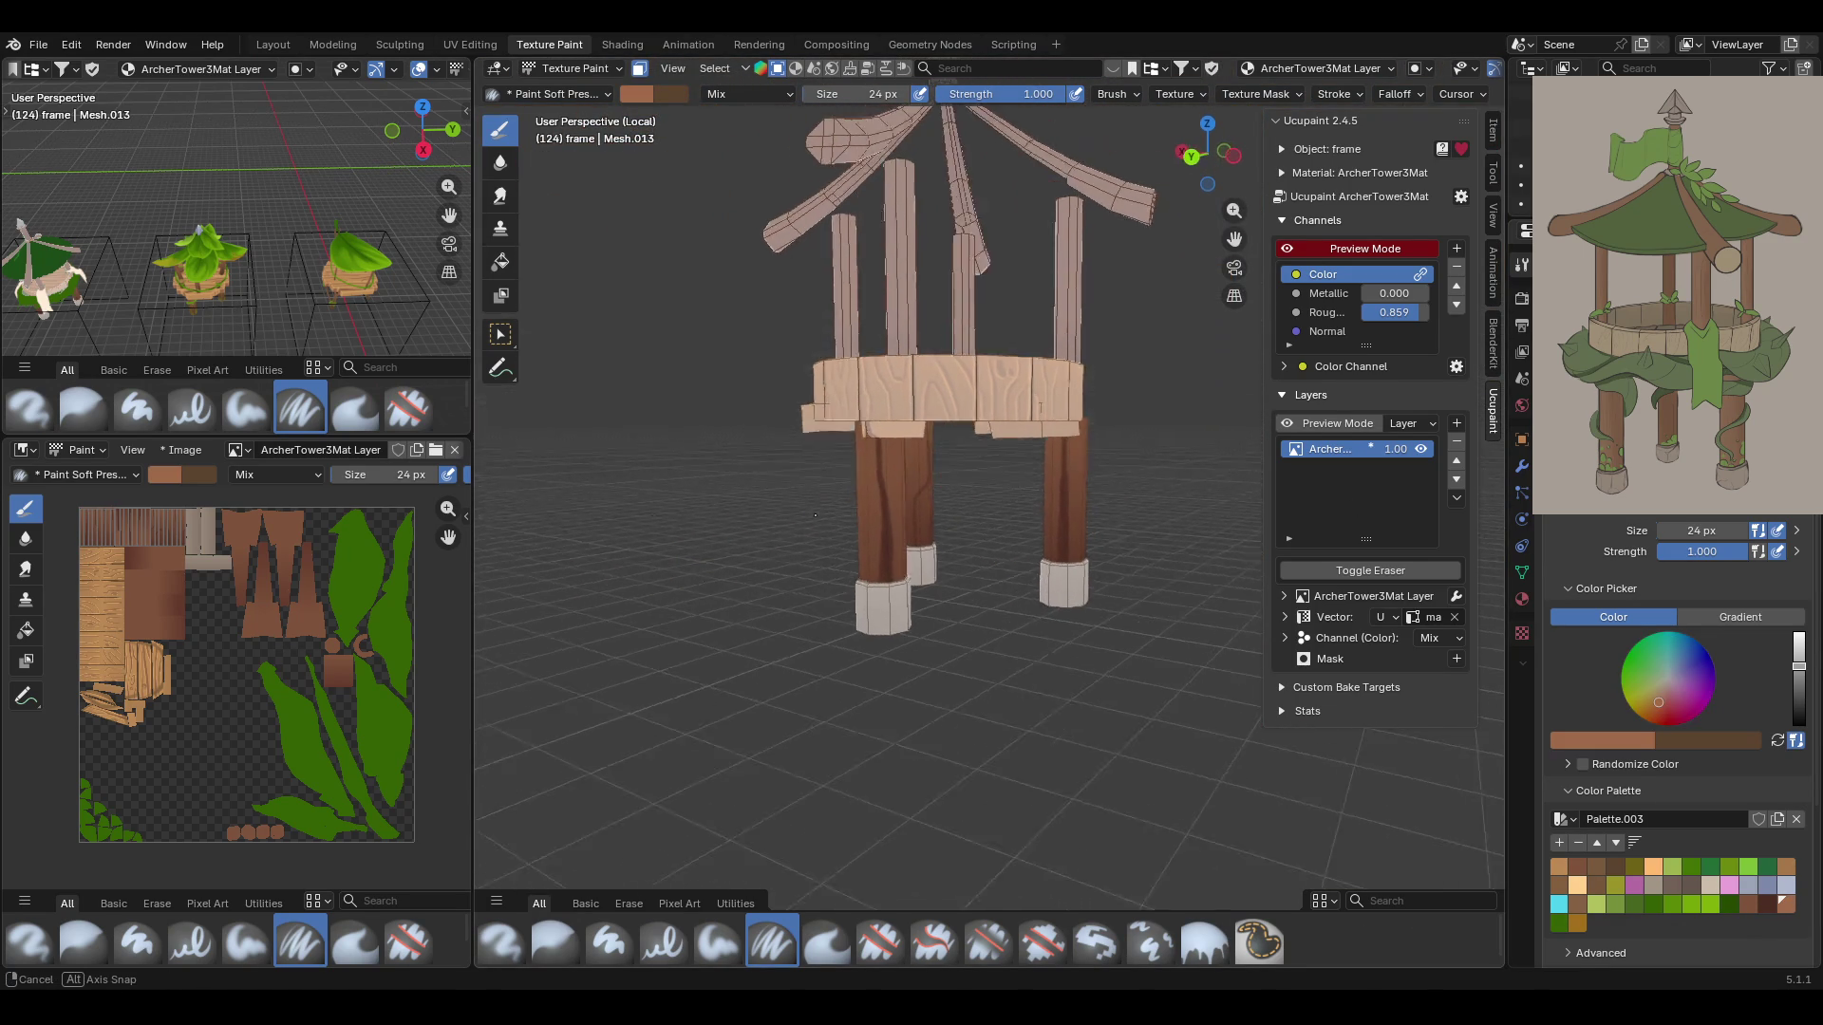
scroll(815, 515, up, 5)
scroll(814, 516, up, 3)
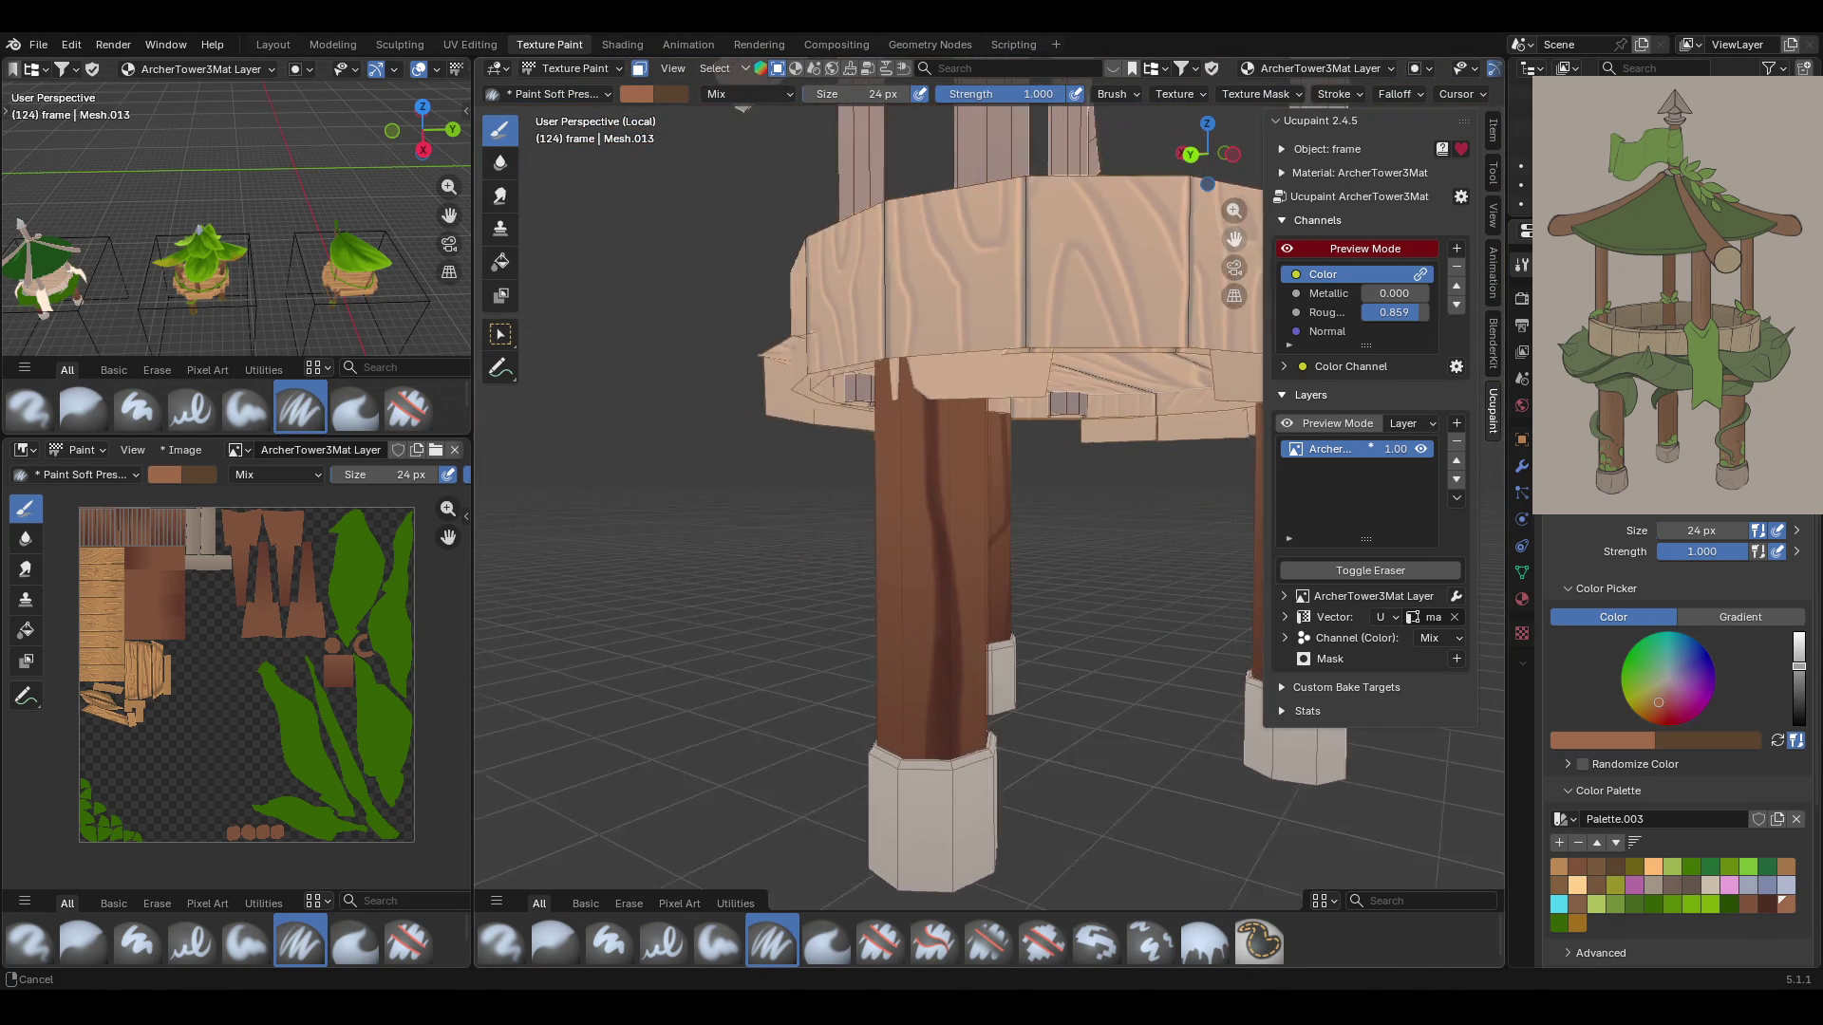
scroll(1045, 600, down, 3)
scroll(1044, 599, up, 4)
mouse_move(1025, 589)
middle_down()
mouse_move(1044, 599)
mouse_move(927, 264)
middle_up()
scroll(1044, 599, down, 3)
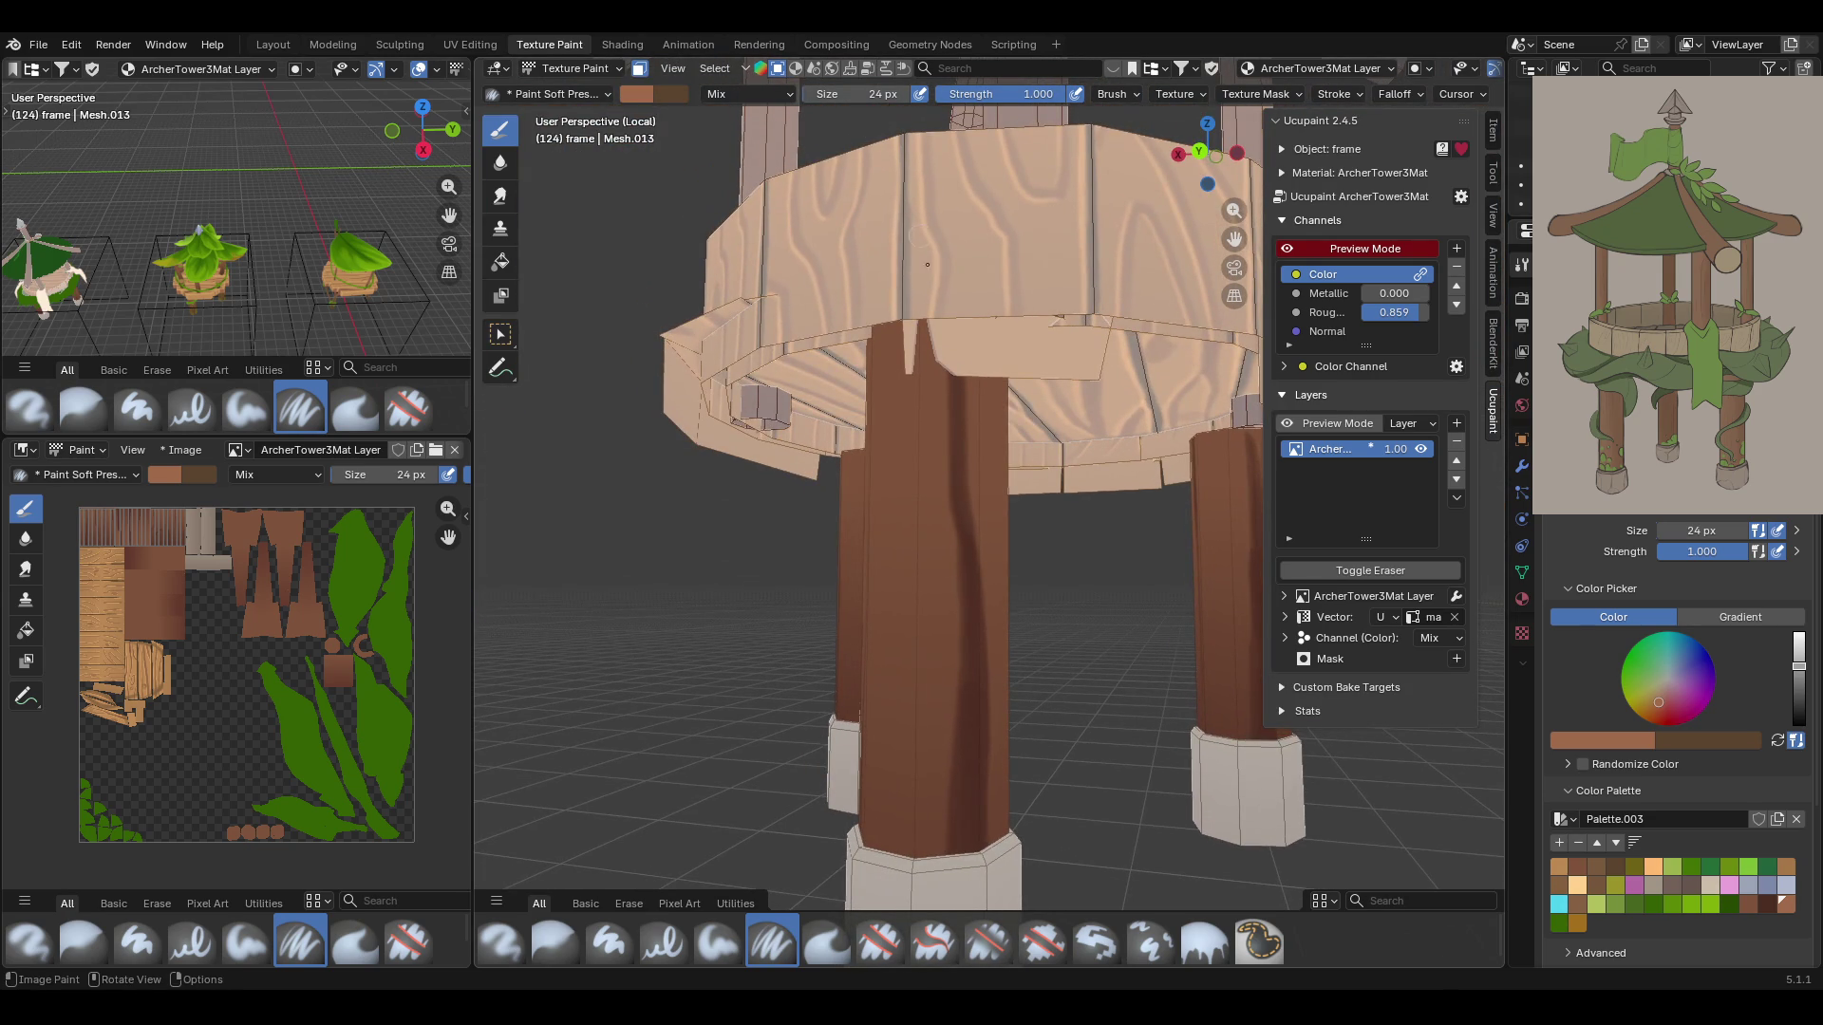
mouse_move(936, 360)
mouse_down()
mouse_move(956, 671)
mouse_move(935, 923)
mouse_up()
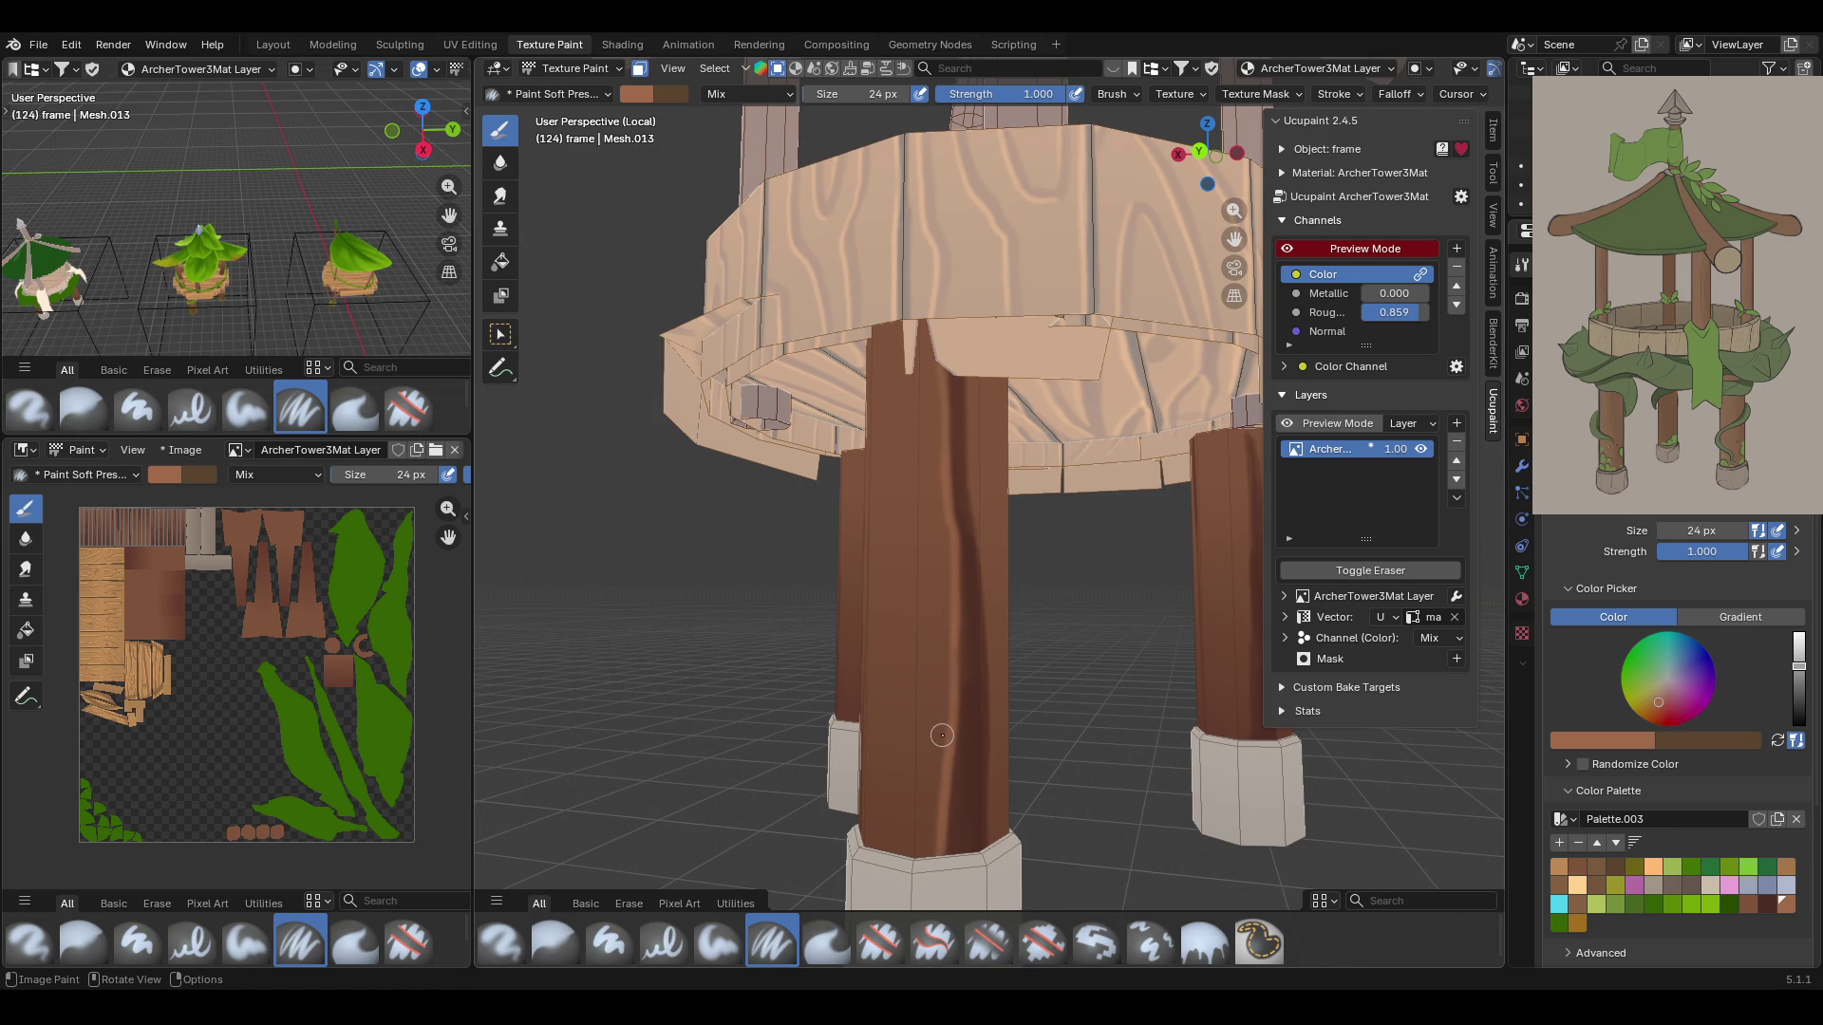
Paint lighter brown streaks down two more legs, redoing the left-leg stroke
drag(1234, 239, 1025, 247)
mouse_move(1026, 247)
middle_down()
mouse_move(973, 515)
mouse_move(960, 491)
middle_up()
drag(976, 394, 973, 745)
mouse_move(622, 418)
mouse_down()
mouse_move(634, 527)
mouse_move(592, 591)
mouse_up()
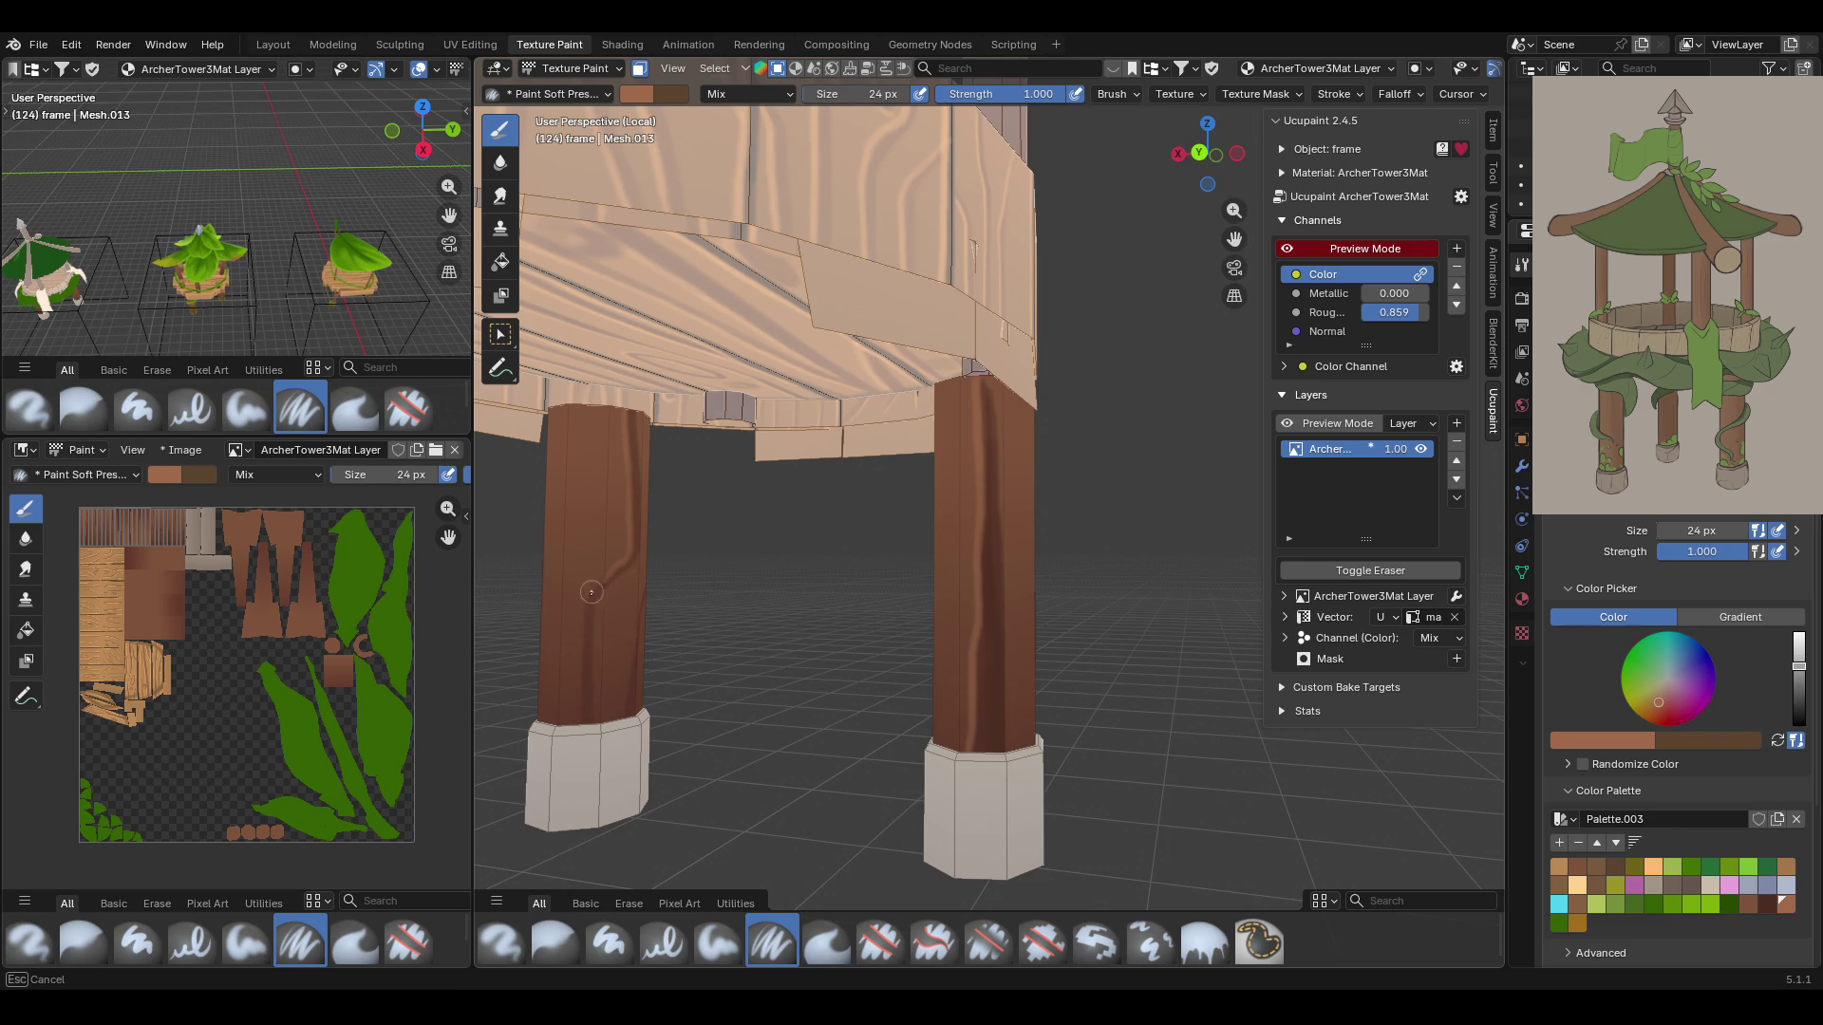
key(ctrl+z)
mouse_move(624, 420)
mouse_down()
mouse_move(627, 548)
mouse_move(585, 617)
mouse_move(581, 710)
mouse_up()
middle_drag(984, 514, 719, 606)
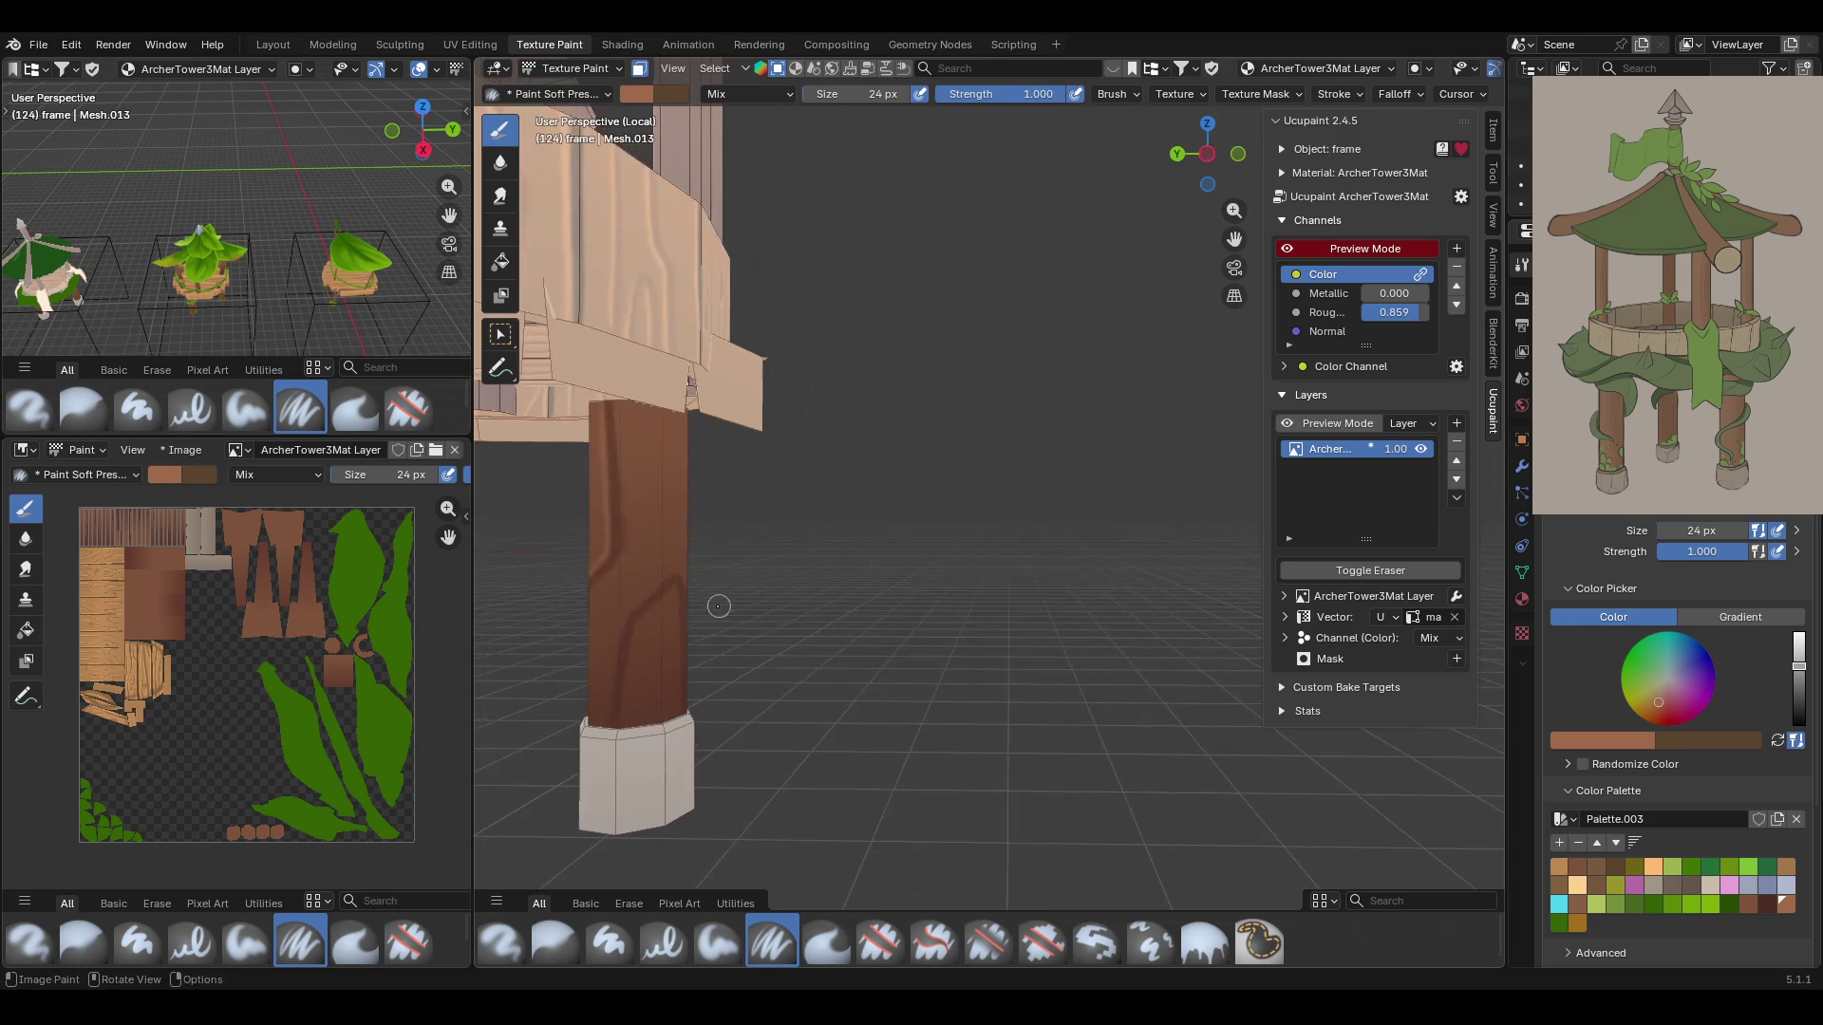
drag(1234, 239, 1101, 396)
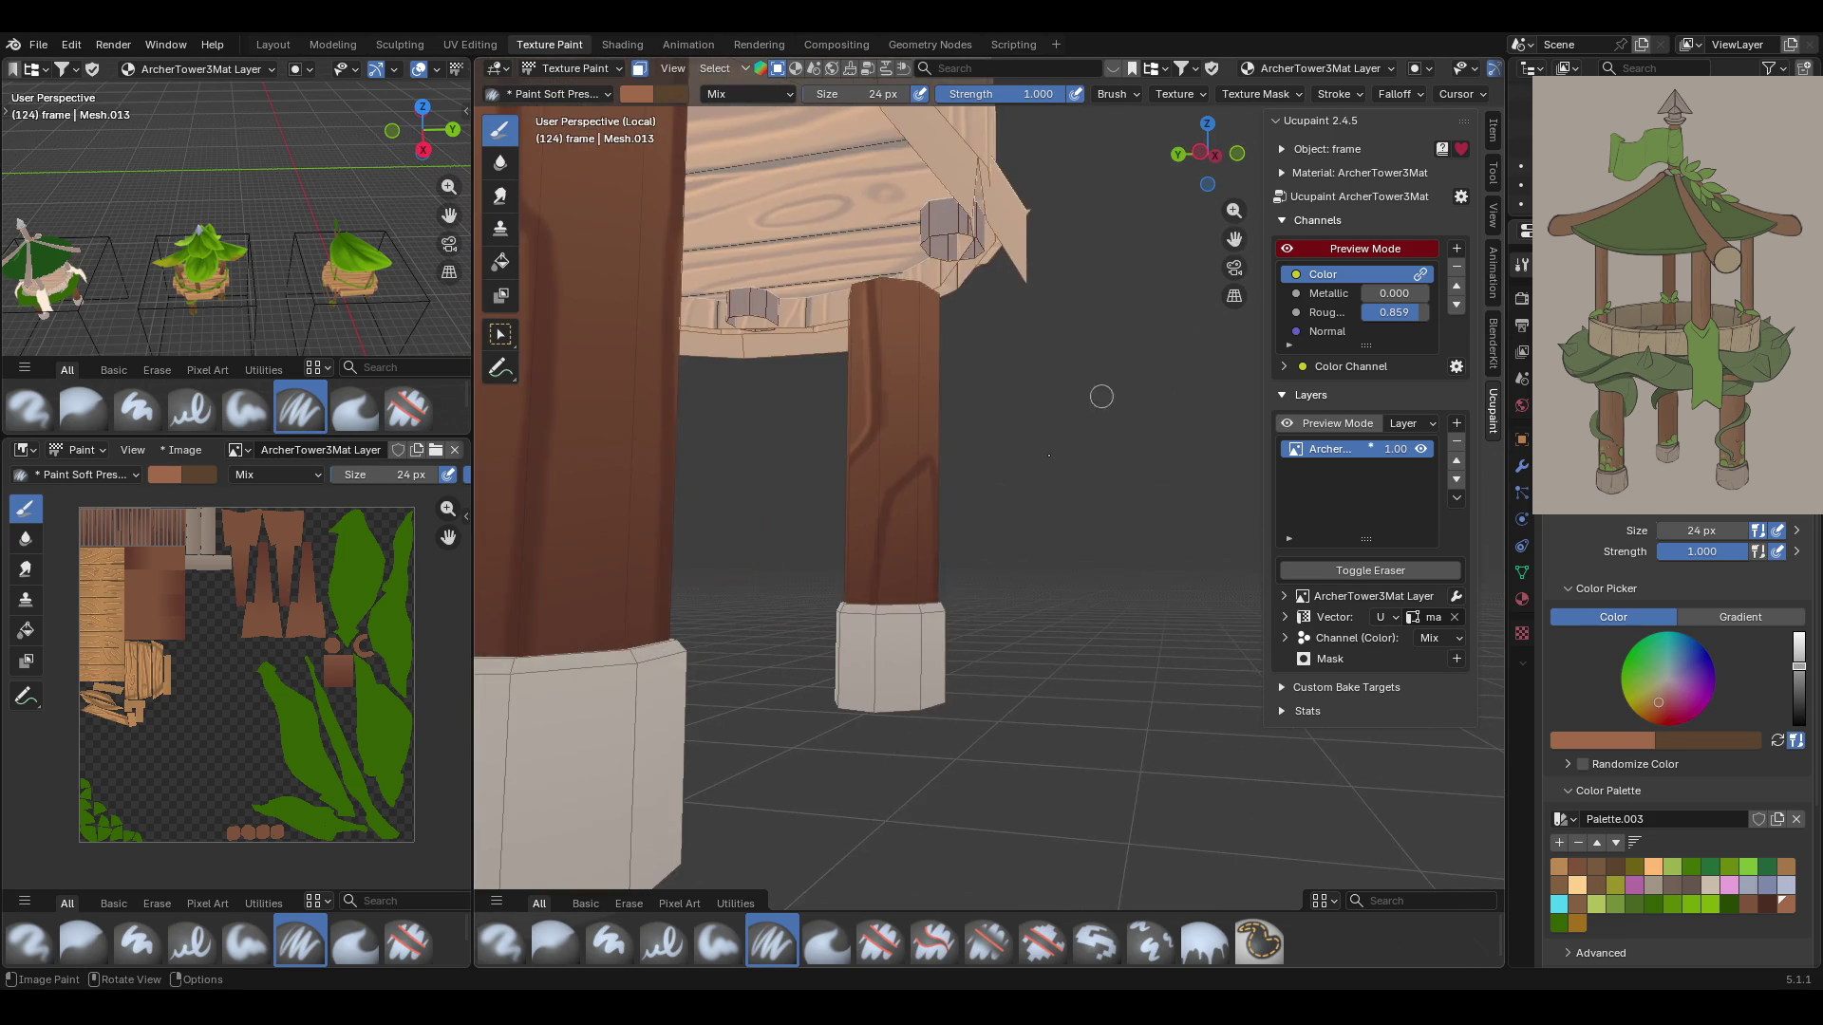
Paint five light brown streaks down the front leg, including bands along its upper part
scroll(1102, 396, up, 5)
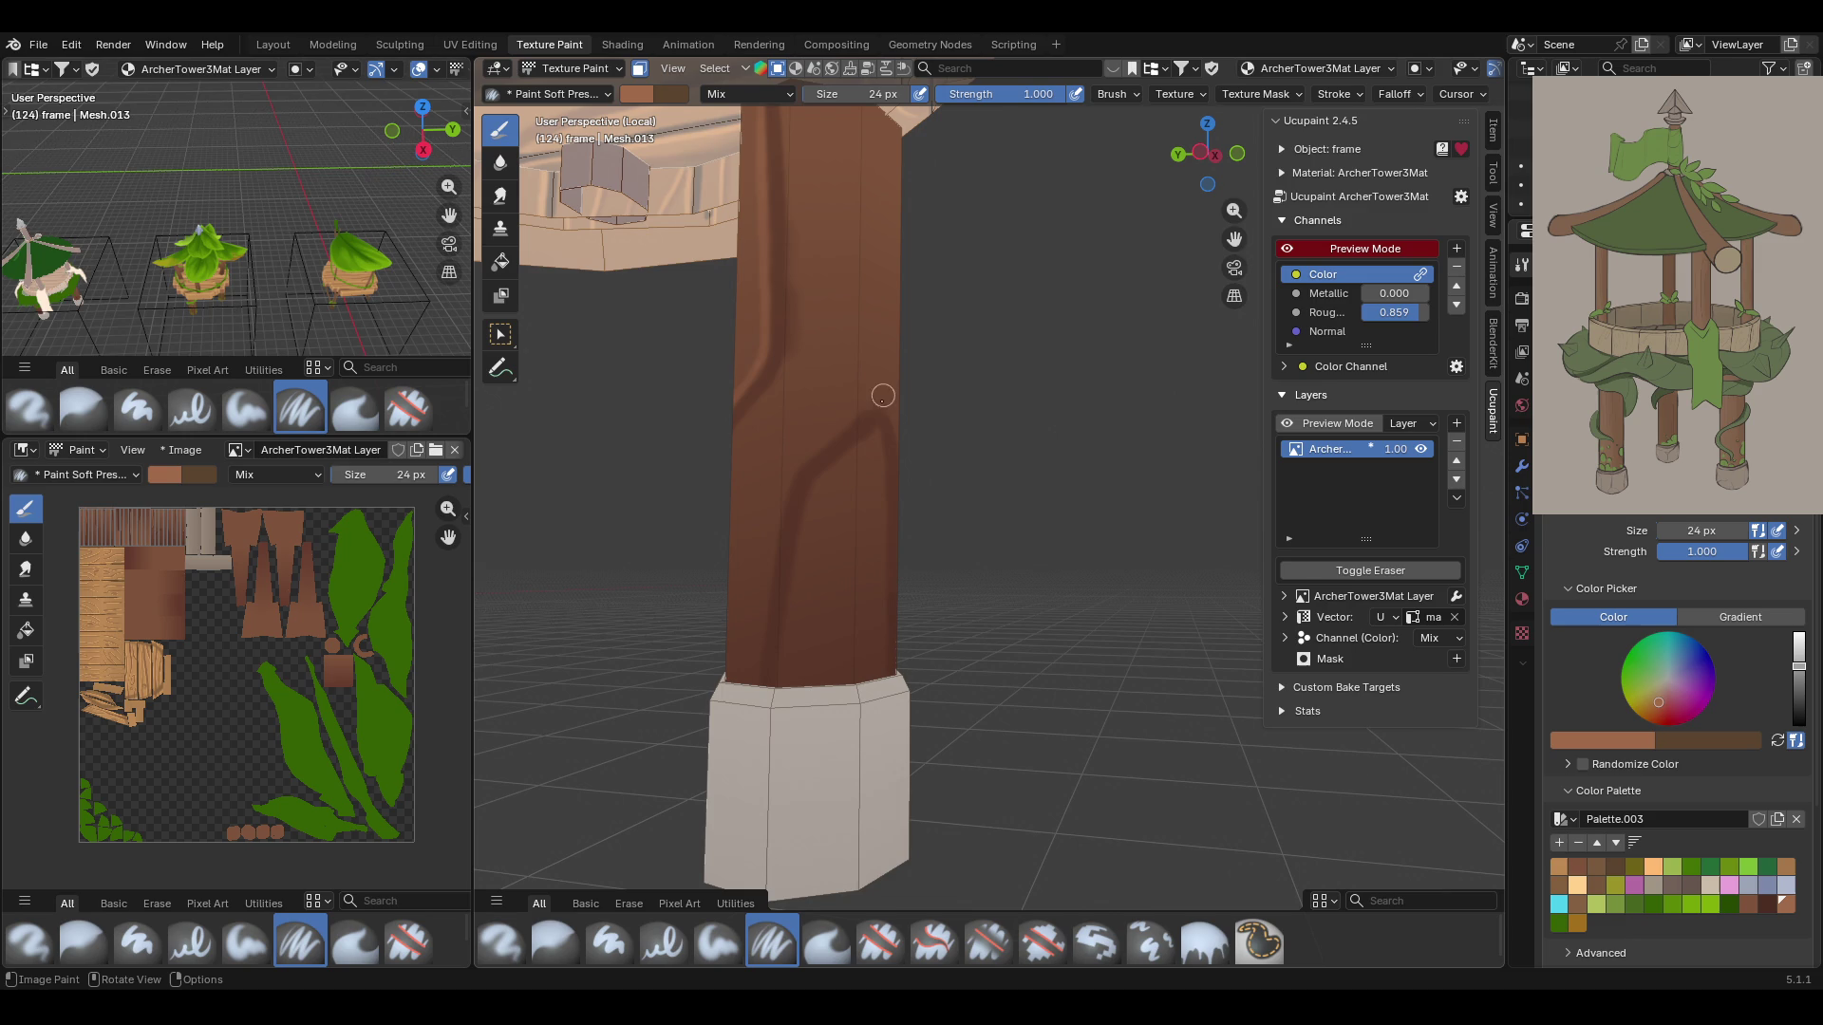
mouse_move(859, 408)
mouse_down()
mouse_move(792, 466)
mouse_move(746, 663)
mouse_up()
middle_drag(992, 528, 887, 546)
mouse_move(855, 425)
mouse_down()
mouse_move(878, 455)
mouse_move(890, 659)
mouse_up()
mouse_move(853, 627)
middle_down()
mouse_move(1049, 370)
mouse_move(940, 437)
mouse_move(994, 399)
mouse_move(995, 372)
middle_up()
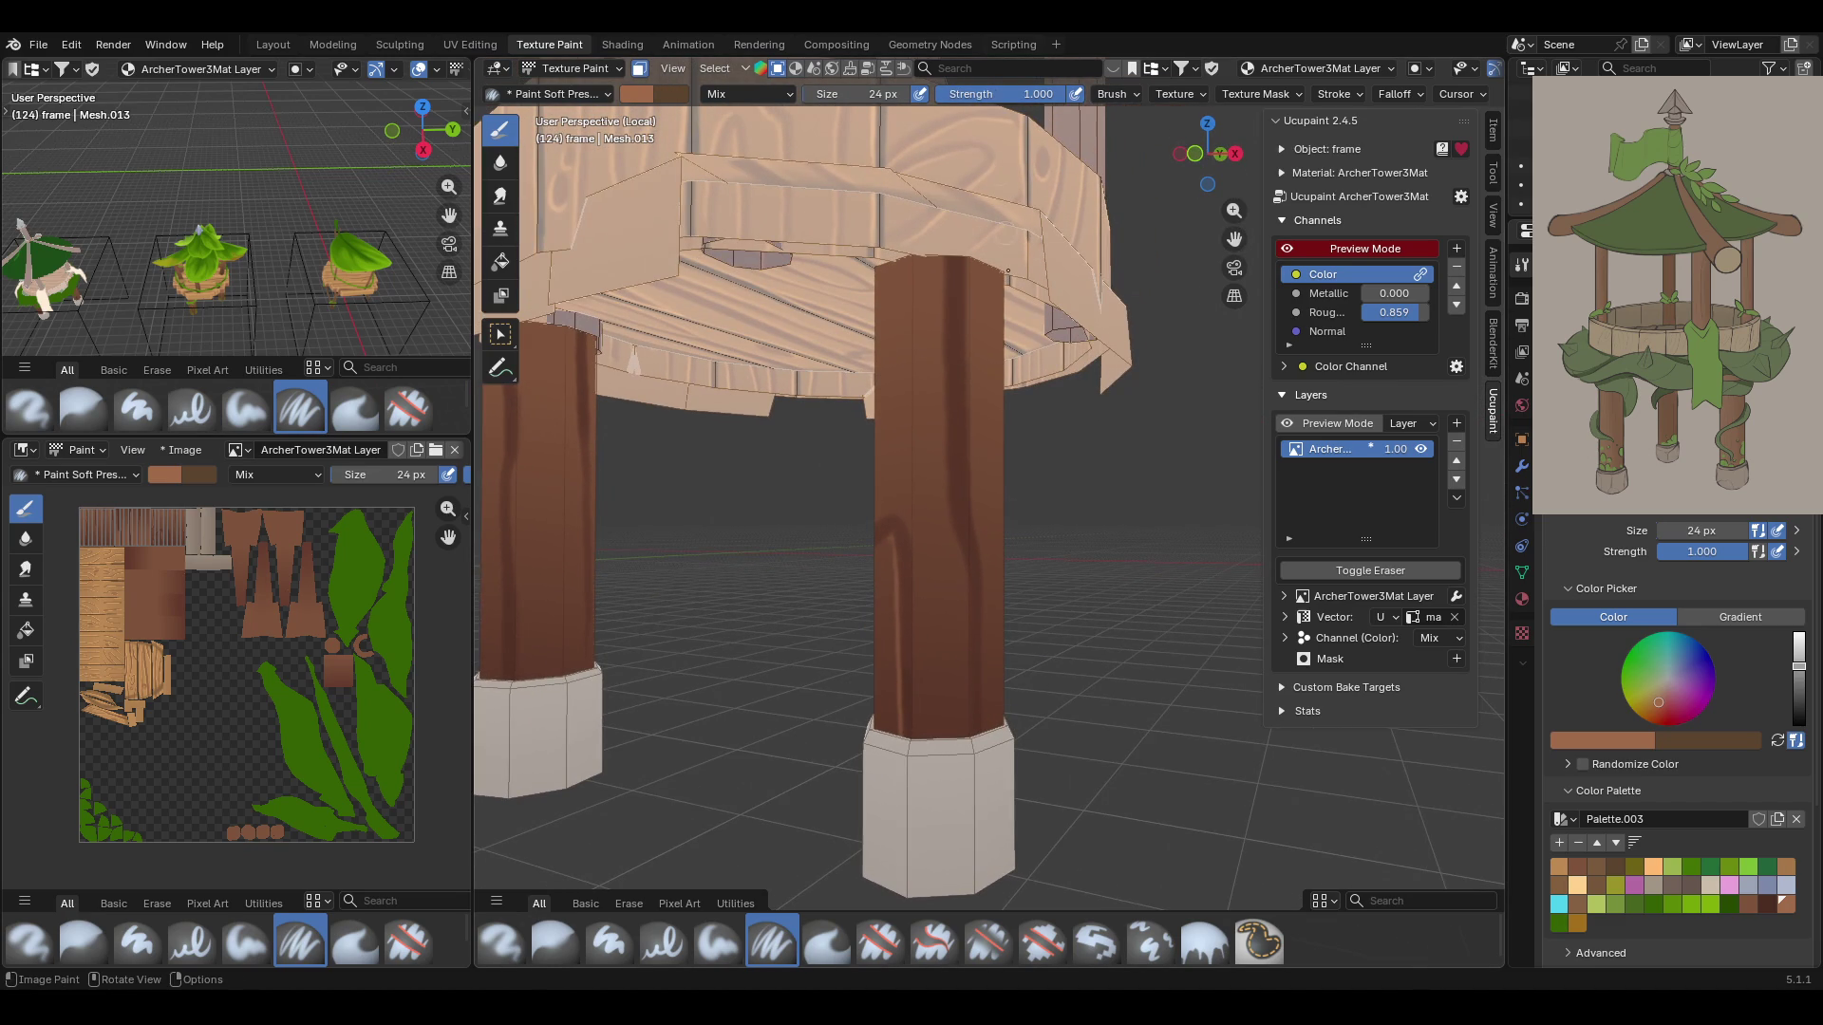
drag(943, 258, 969, 736)
middle_drag(1061, 388, 849, 308)
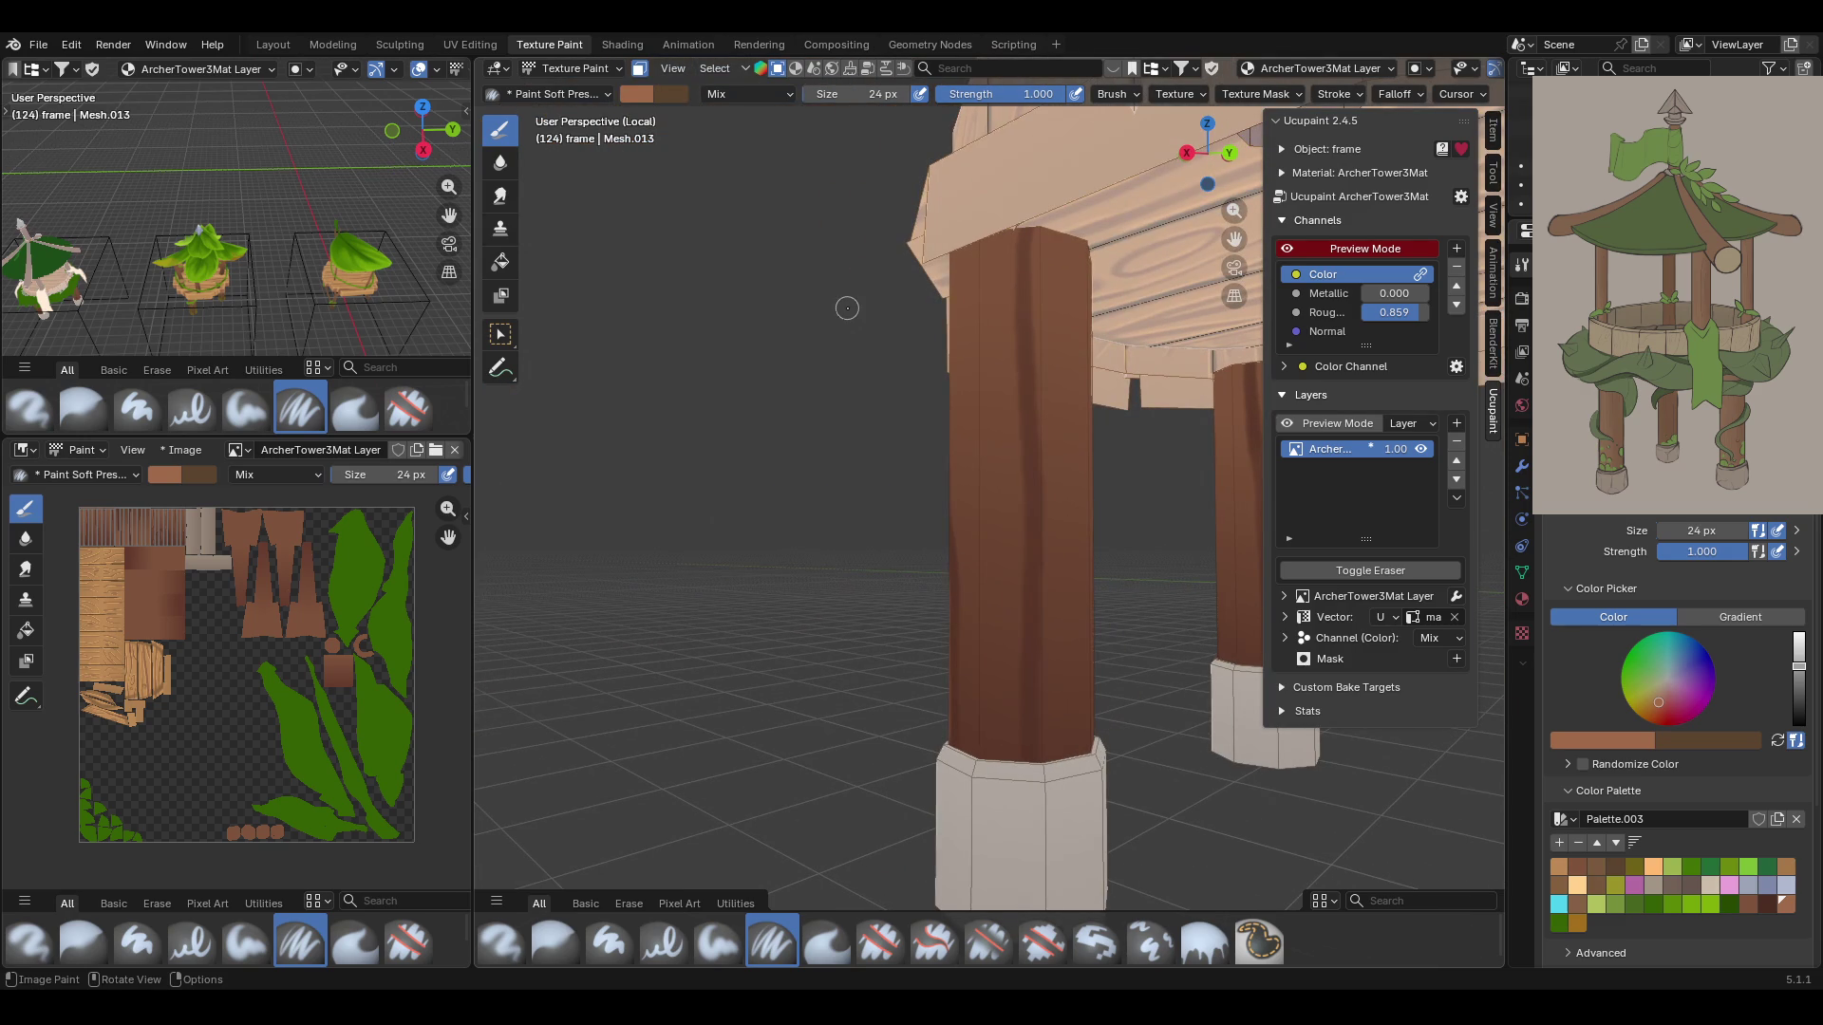
drag(1012, 233, 1011, 439)
drag(1016, 233, 1012, 745)
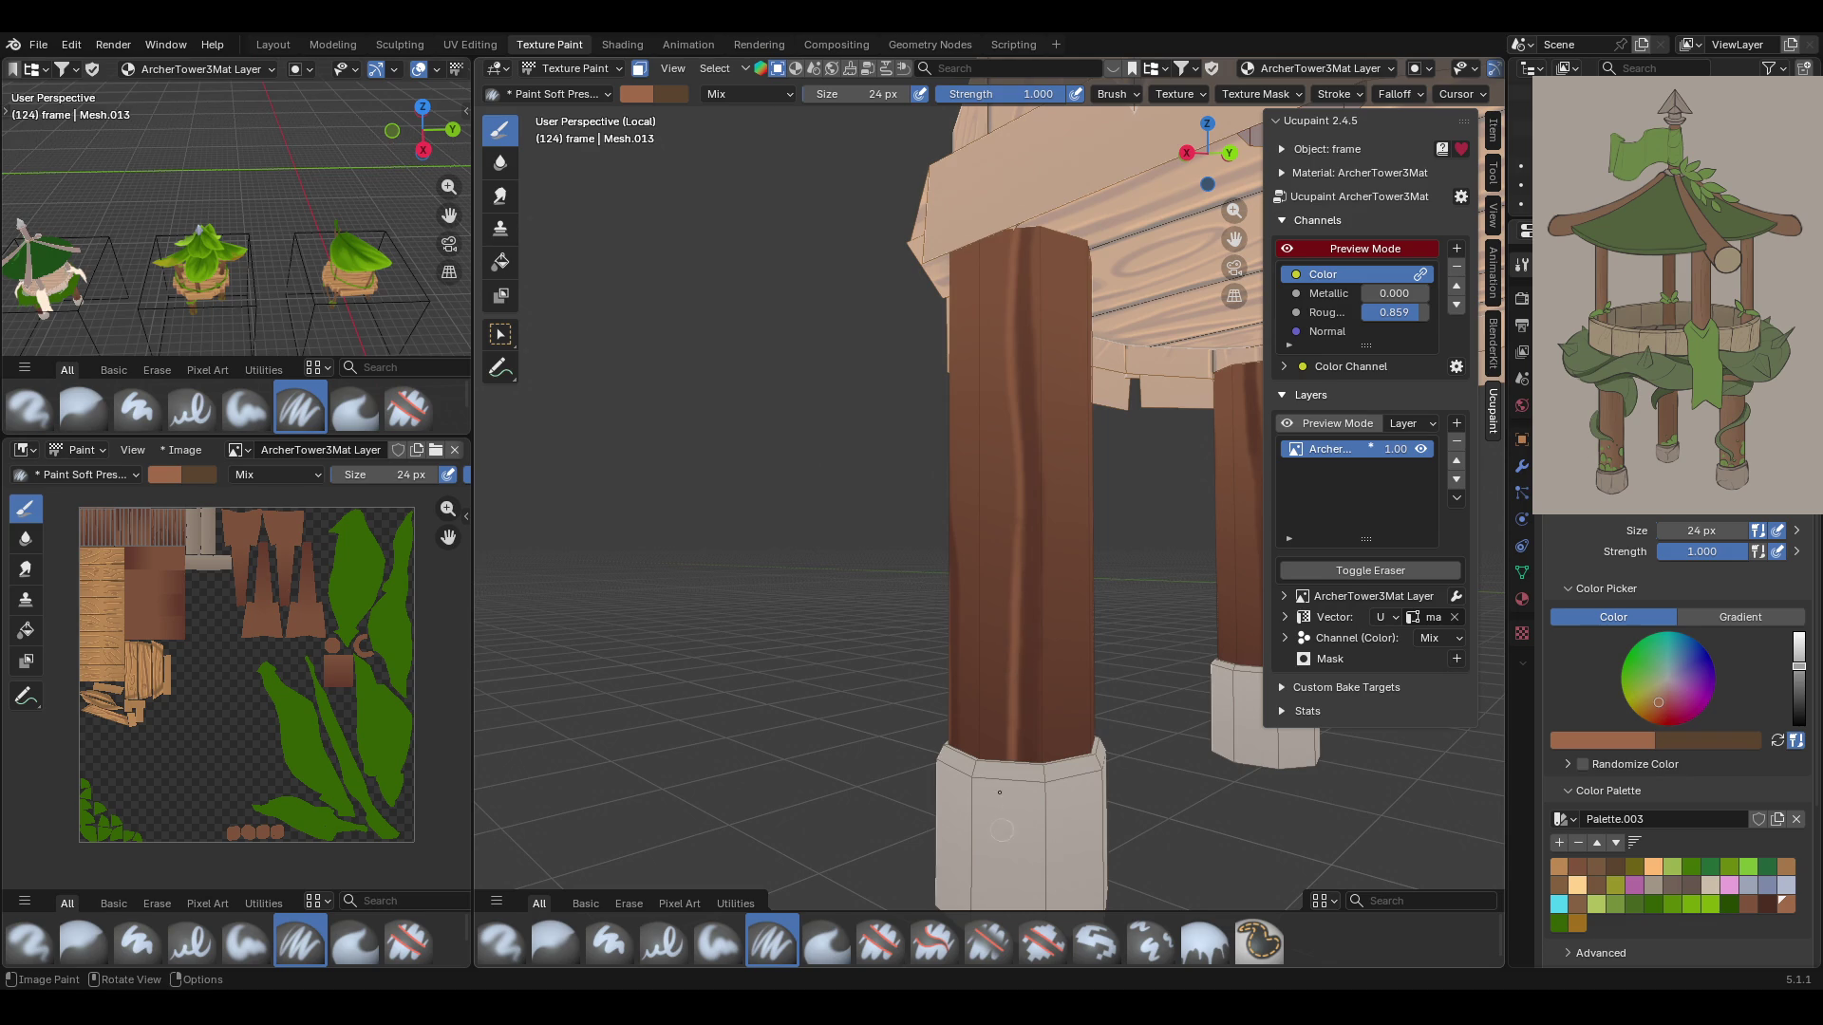
middle_drag(918, 693, 845, 689)
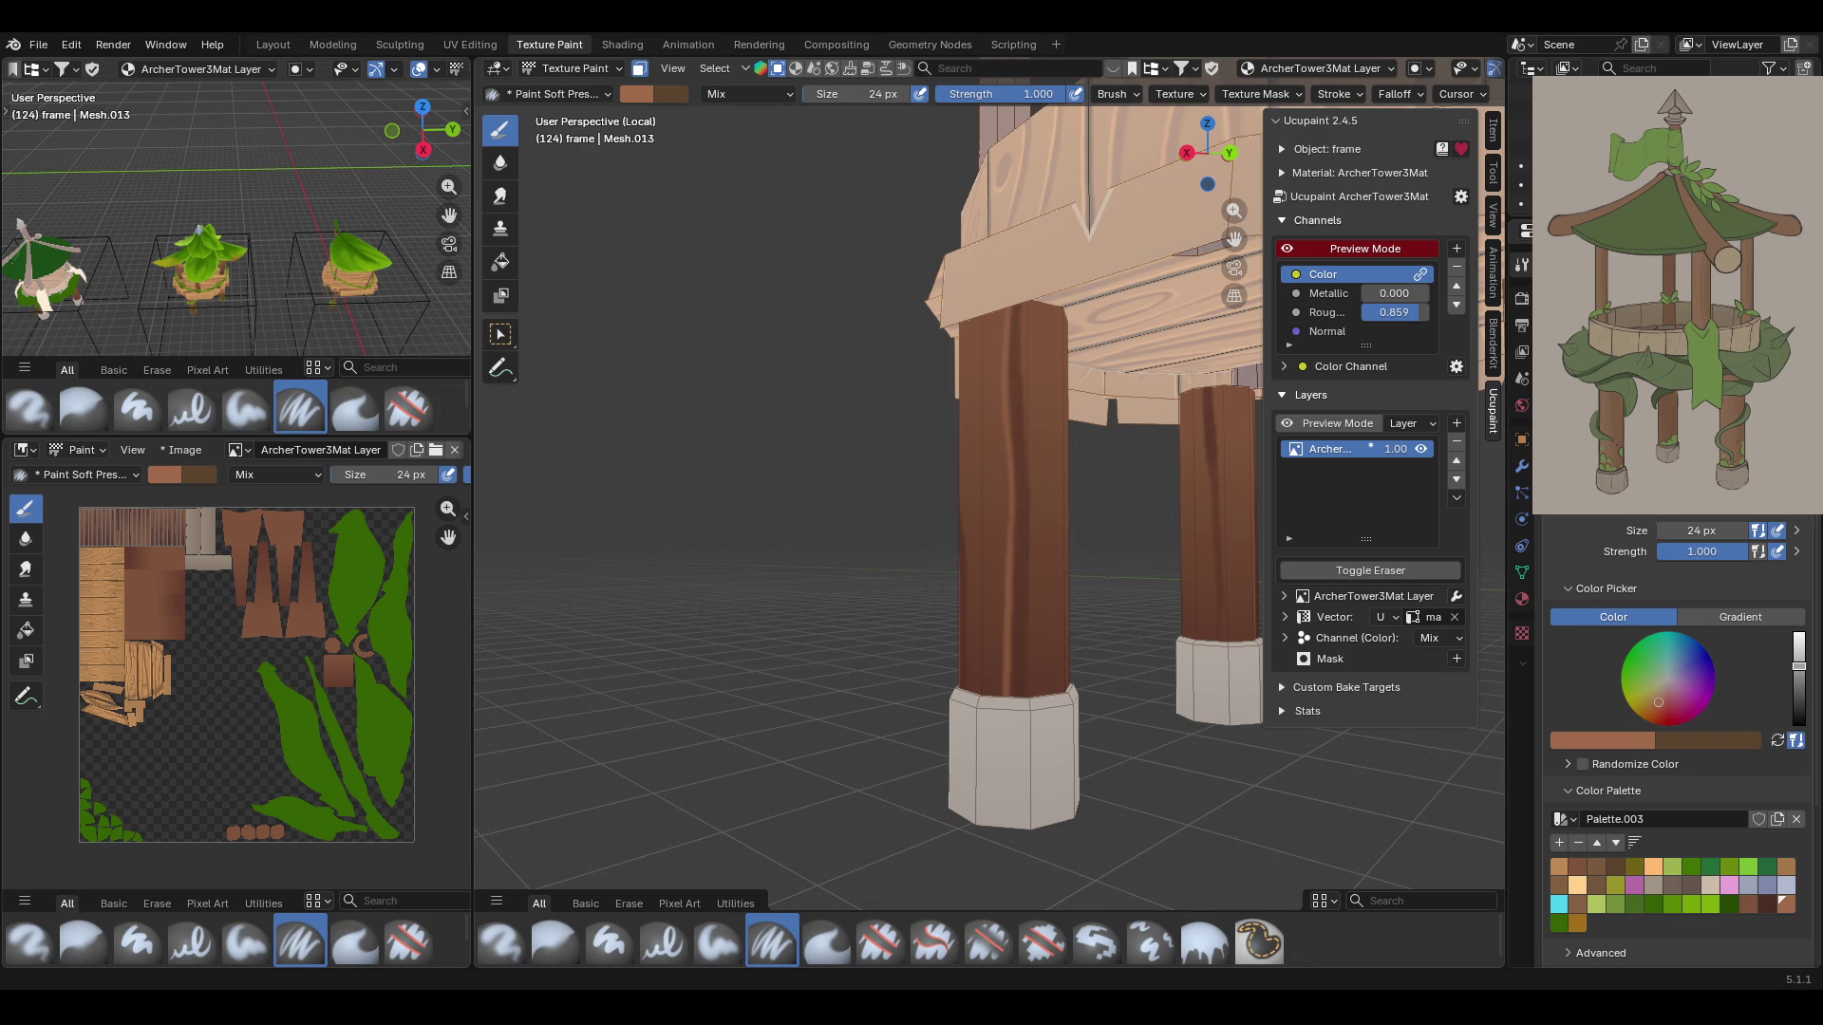
Paint four dark grain streaks down the front pillar
mouse_move(893, 583)
middle_down()
mouse_move(864, 569)
mouse_move(845, 493)
mouse_move(873, 589)
mouse_move(1163, 480)
mouse_move(1234, 242)
mouse_move(1239, 271)
mouse_move(1092, 513)
middle_up()
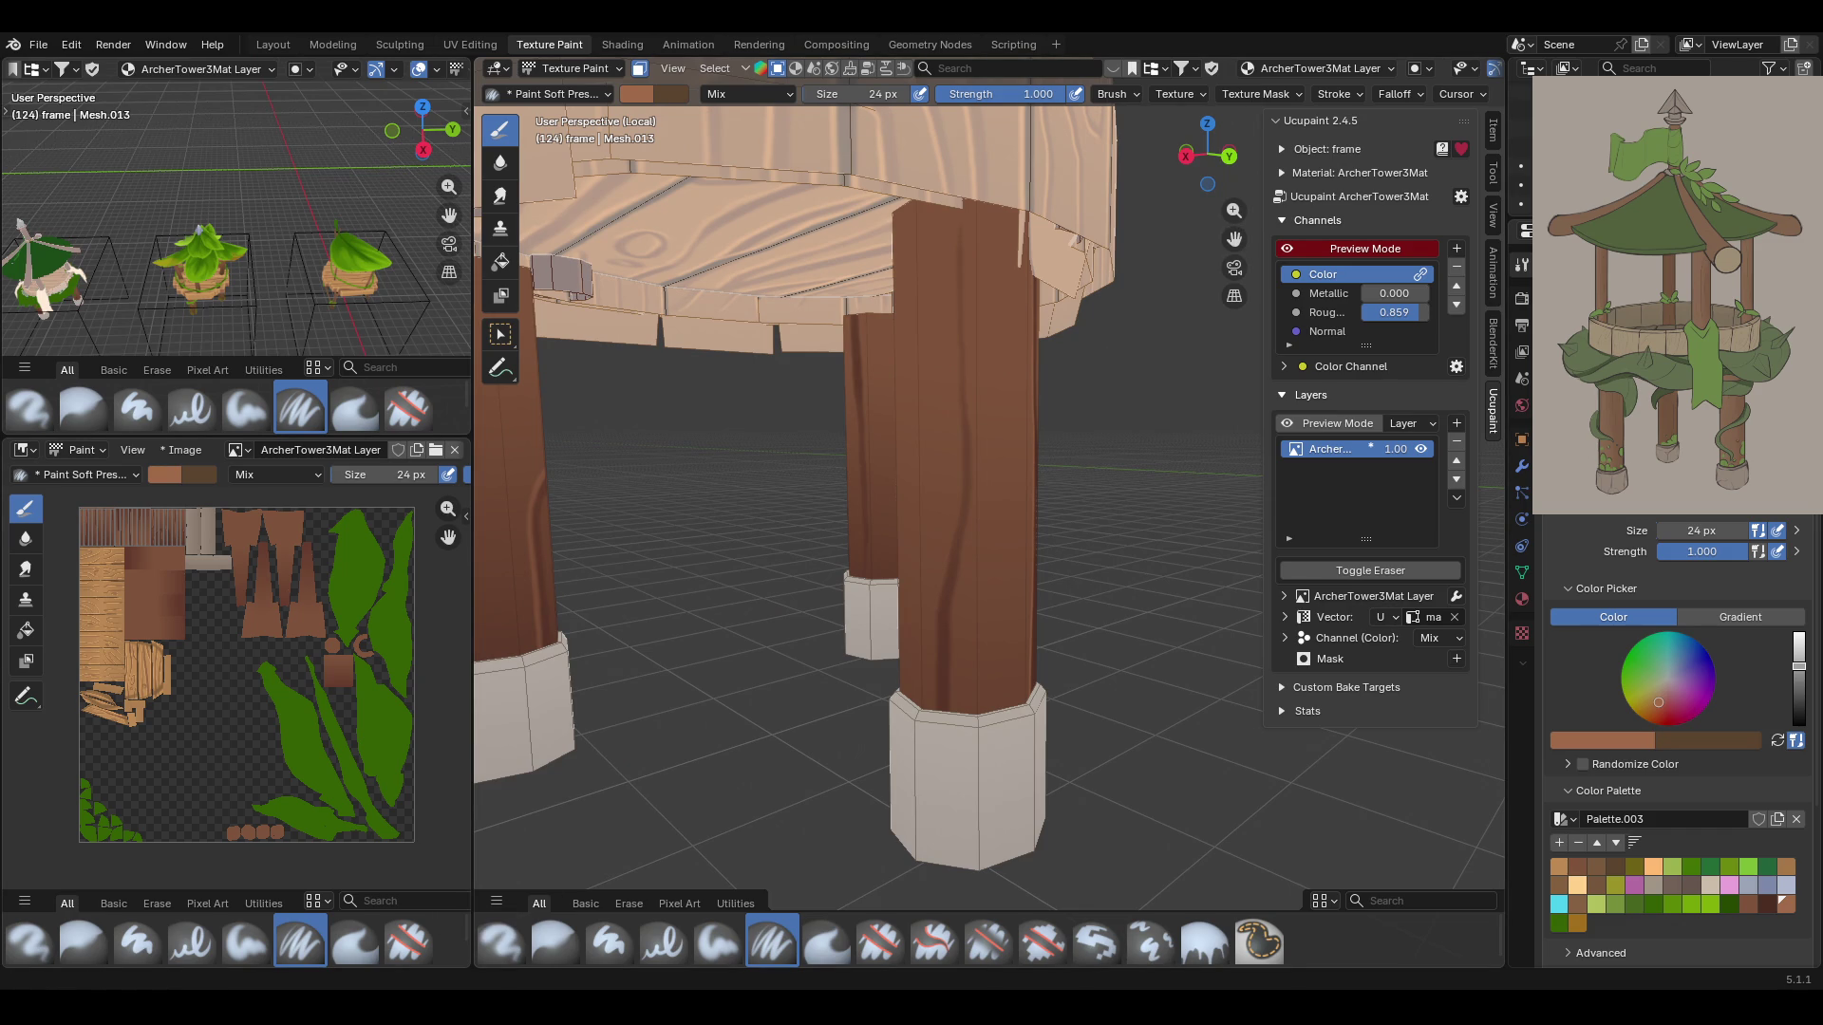
middle_drag(925, 378, 924, 378)
mouse_move(966, 254)
mouse_down()
mouse_move(973, 224)
mouse_move(981, 485)
mouse_move(949, 686)
mouse_up()
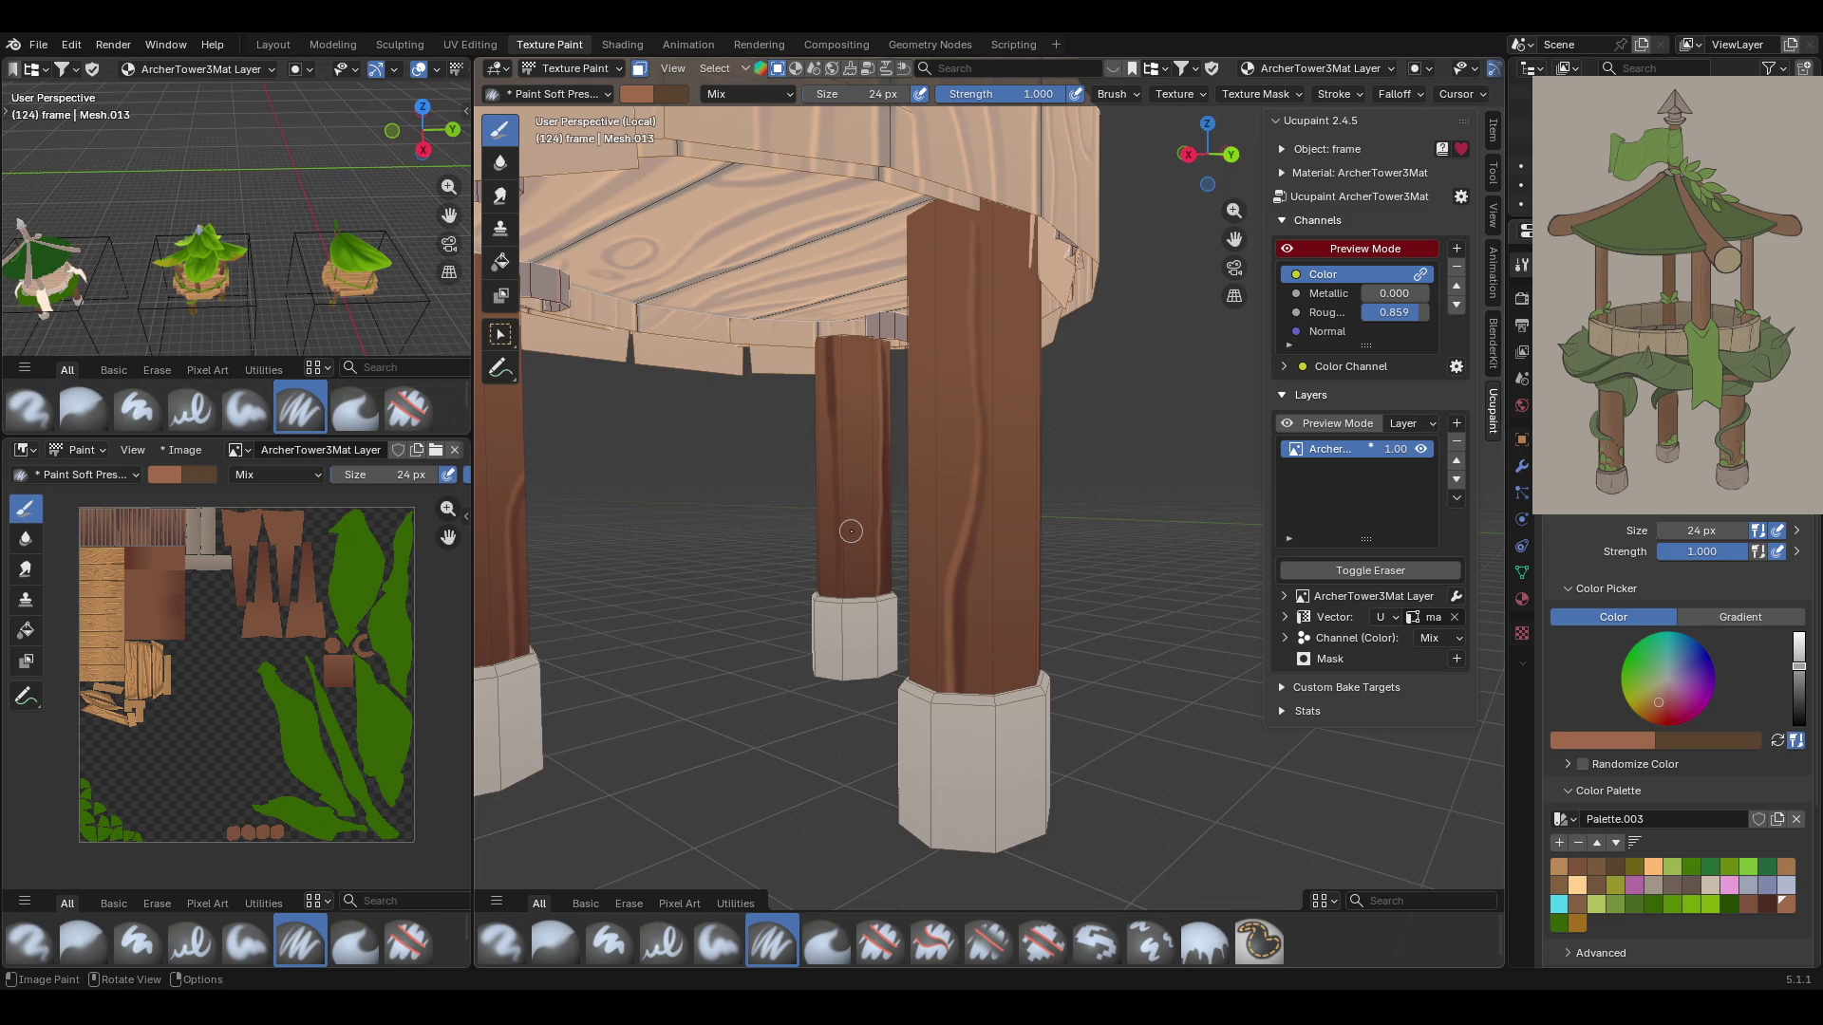
mouse_move(1092, 429)
middle_down()
mouse_move(969, 455)
mouse_move(493, 418)
mouse_move(722, 427)
mouse_move(949, 308)
middle_up()
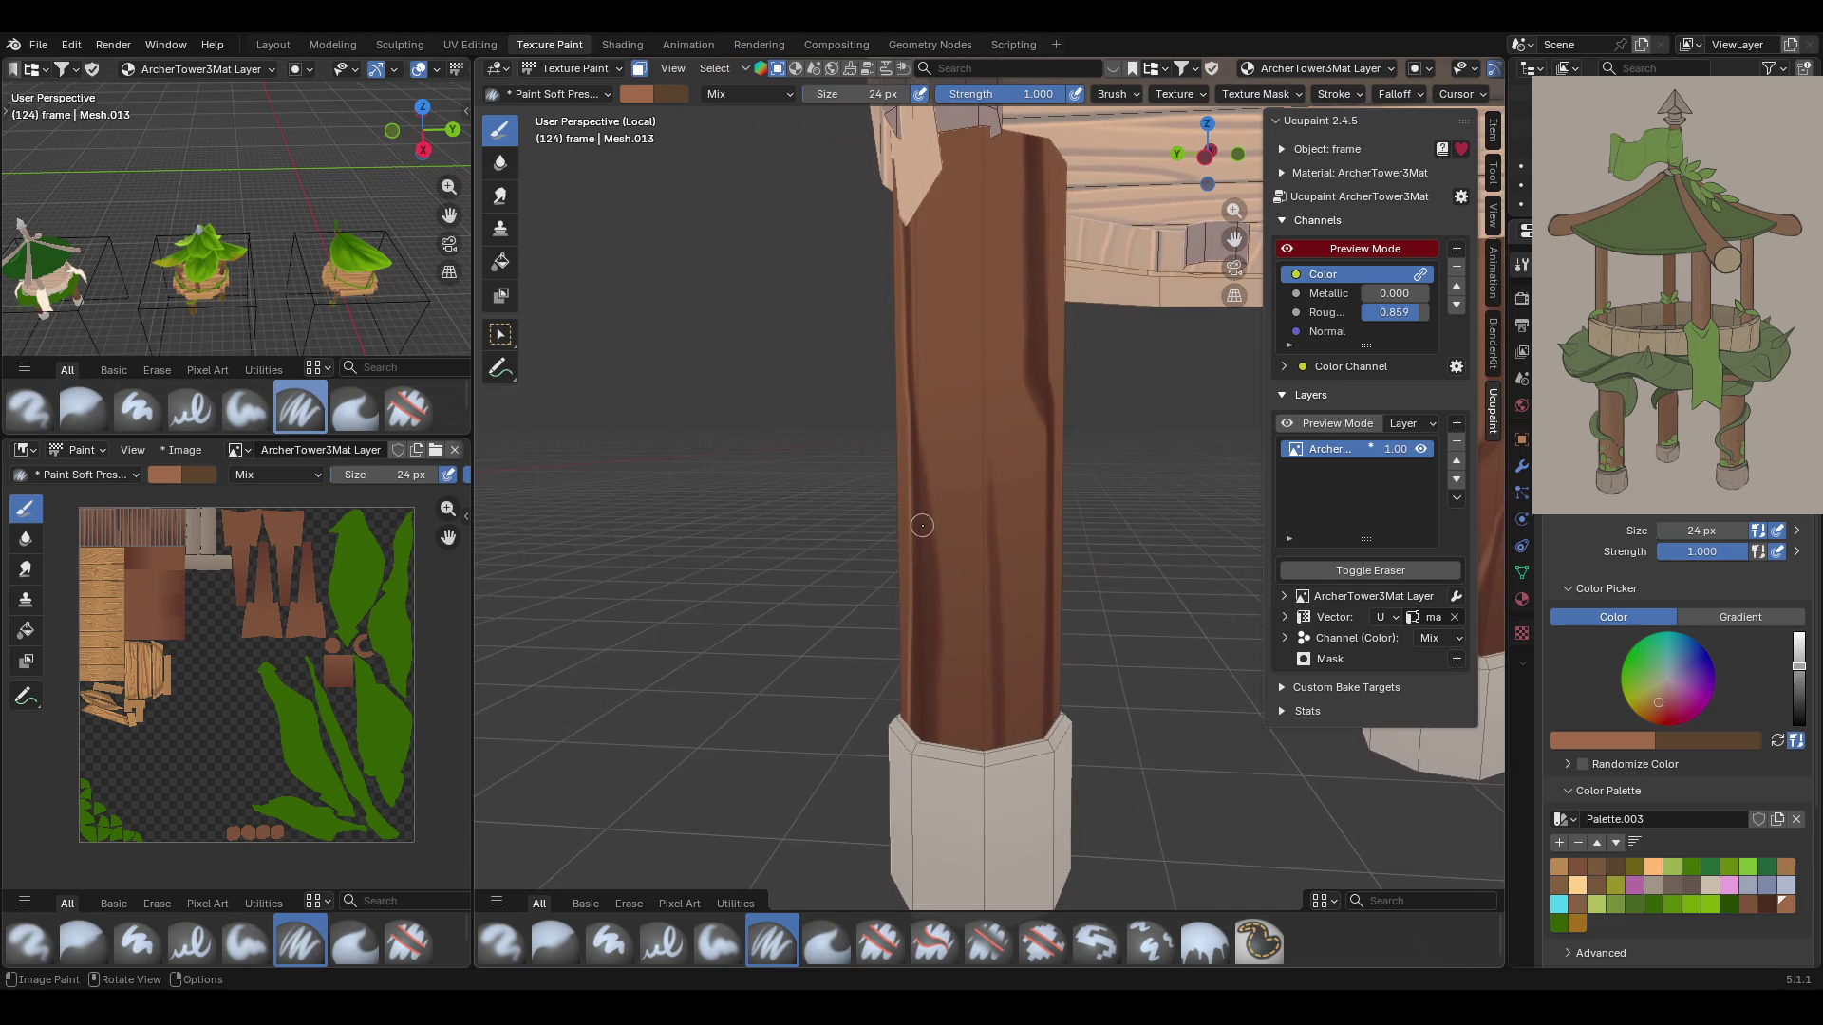
drag(990, 449, 989, 746)
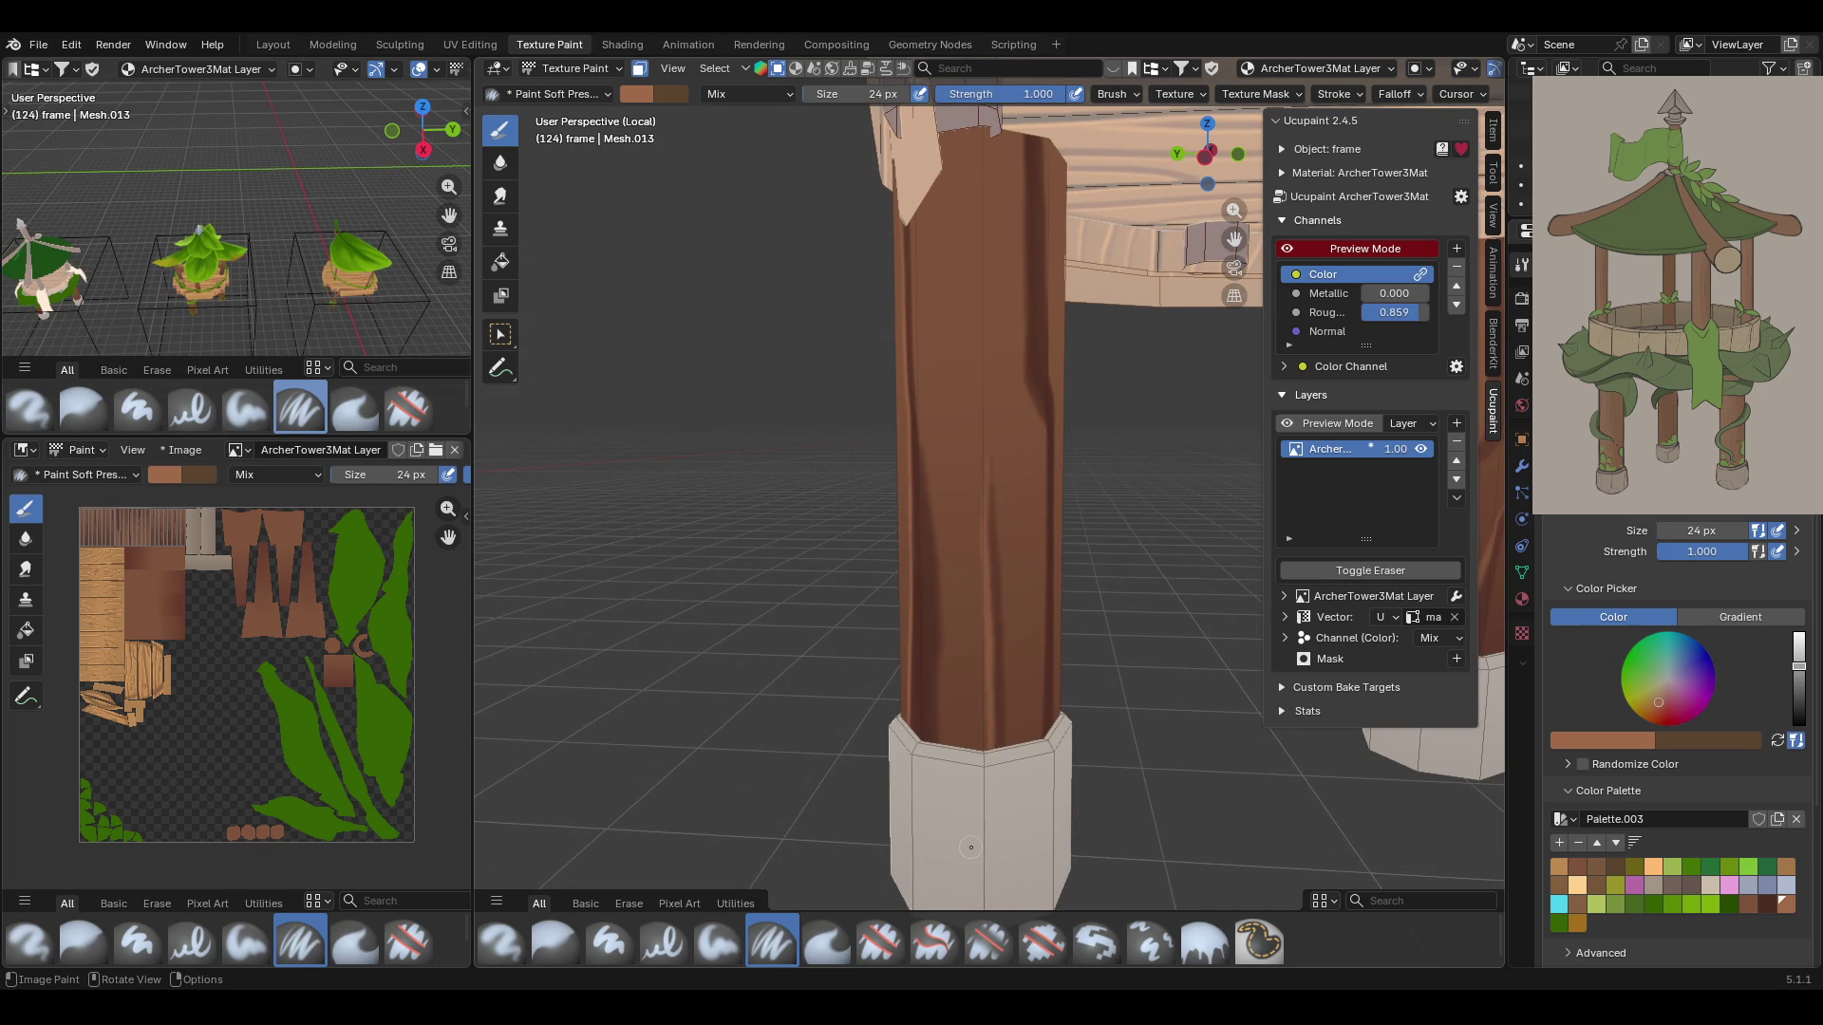
middle_drag(1047, 531, 954, 523)
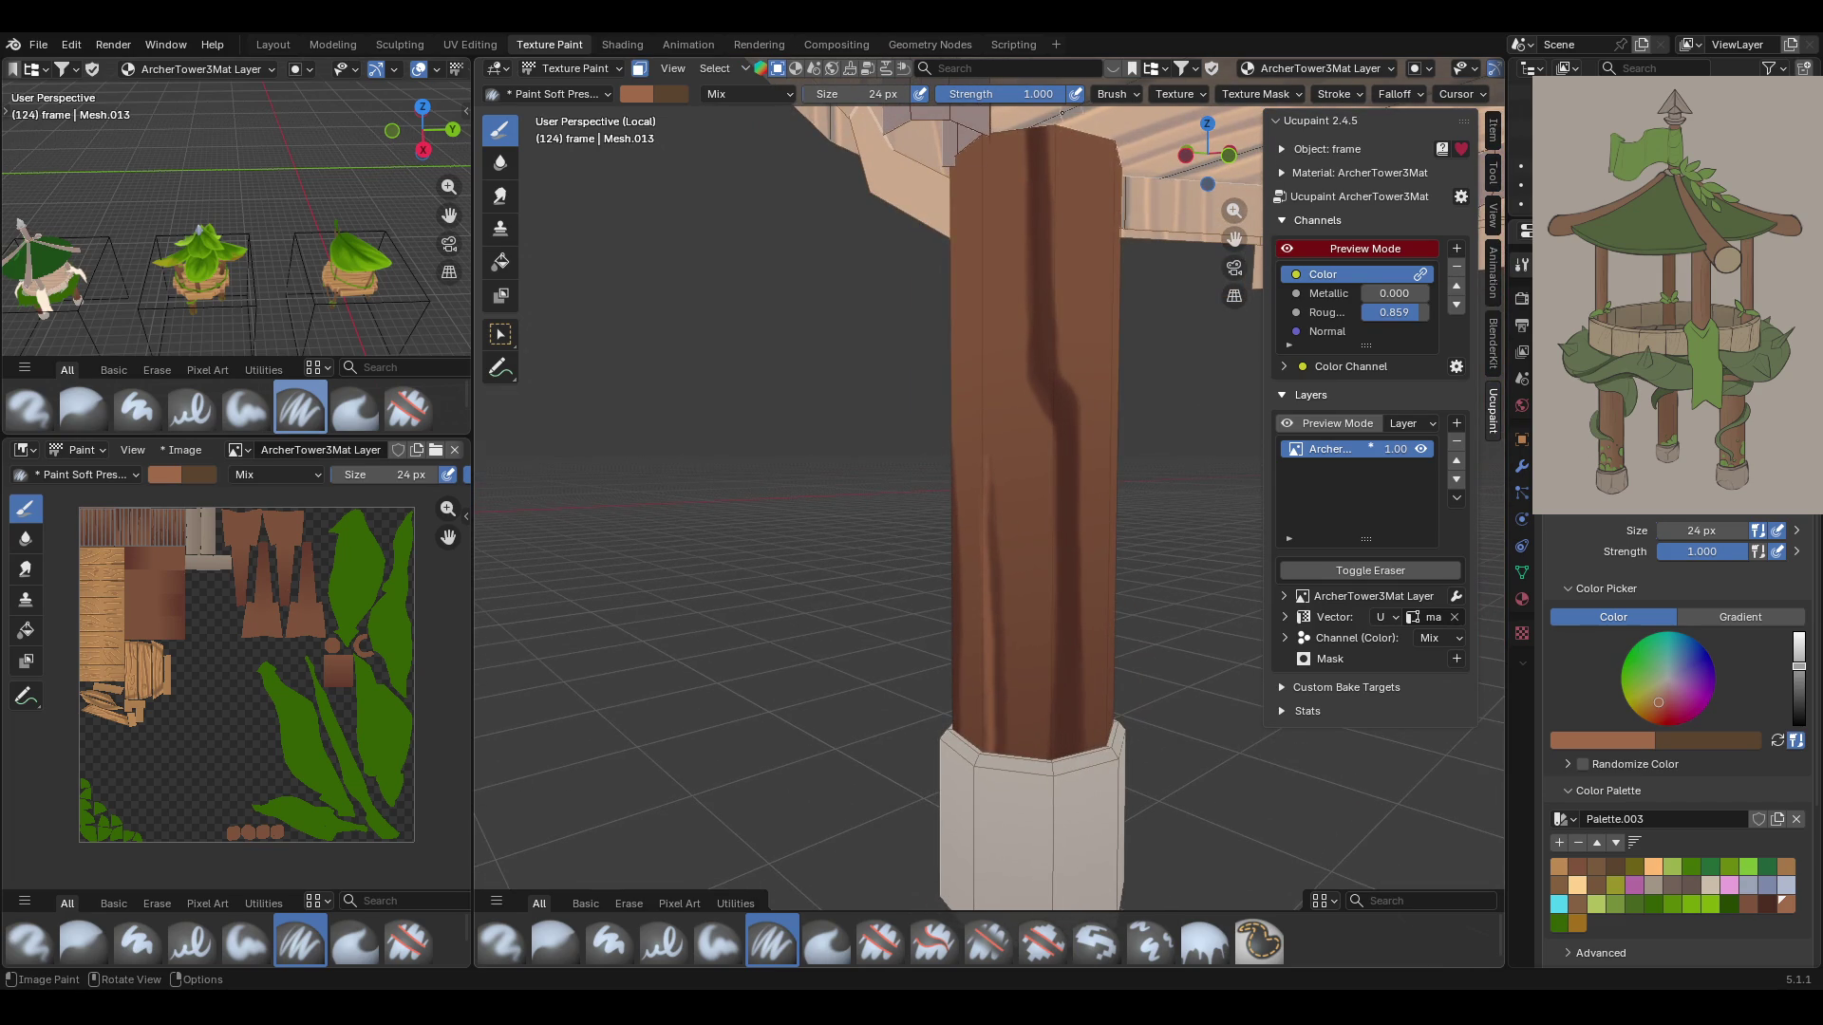
drag(1015, 125, 1045, 432)
mouse_move(1026, 112)
mouse_down()
mouse_move(1027, 361)
mouse_move(1056, 552)
mouse_move(1047, 750)
mouse_move(1052, 708)
mouse_up()
Add two more dark streaks down the centre of the front post
mouse_move(1026, 520)
middle_down()
mouse_move(1250, 231)
mouse_move(1039, 389)
mouse_move(1045, 352)
middle_up()
scroll(1040, 388, down, 3)
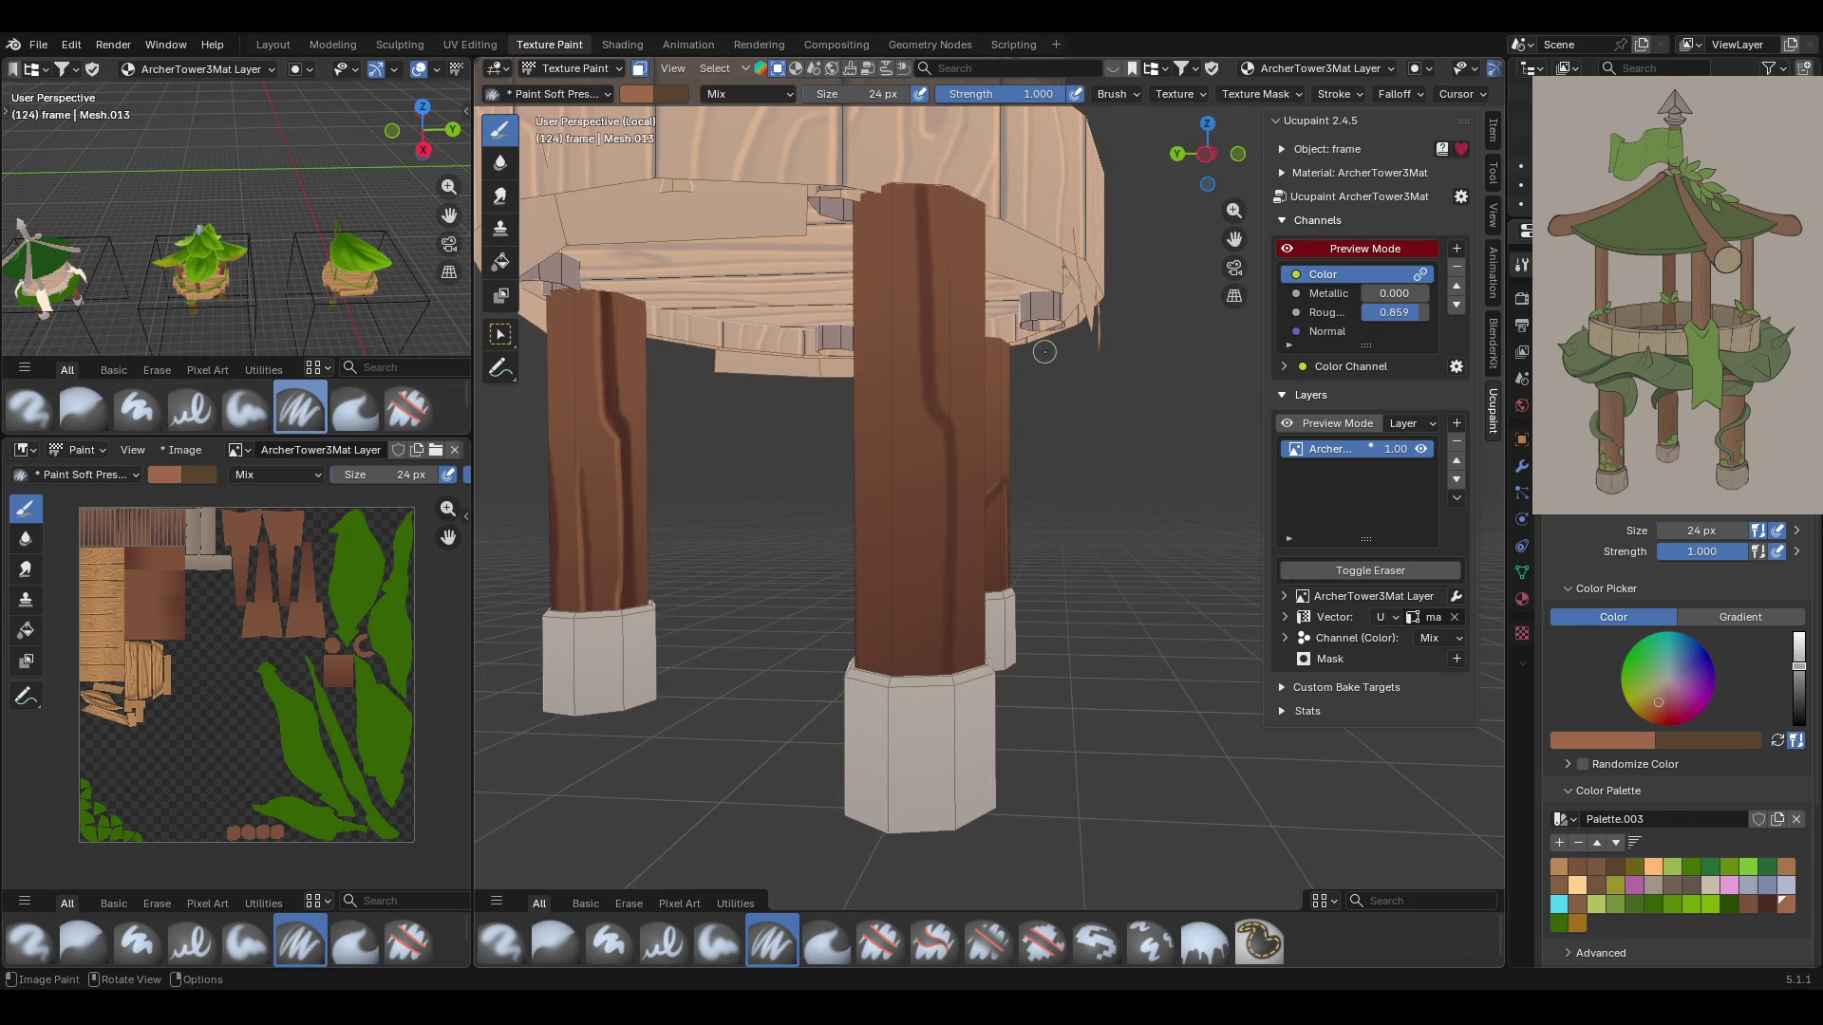
mouse_move(913, 167)
mouse_down()
mouse_move(919, 398)
mouse_move(943, 430)
mouse_move(932, 643)
mouse_up()
middle_drag(934, 672, 773, 557)
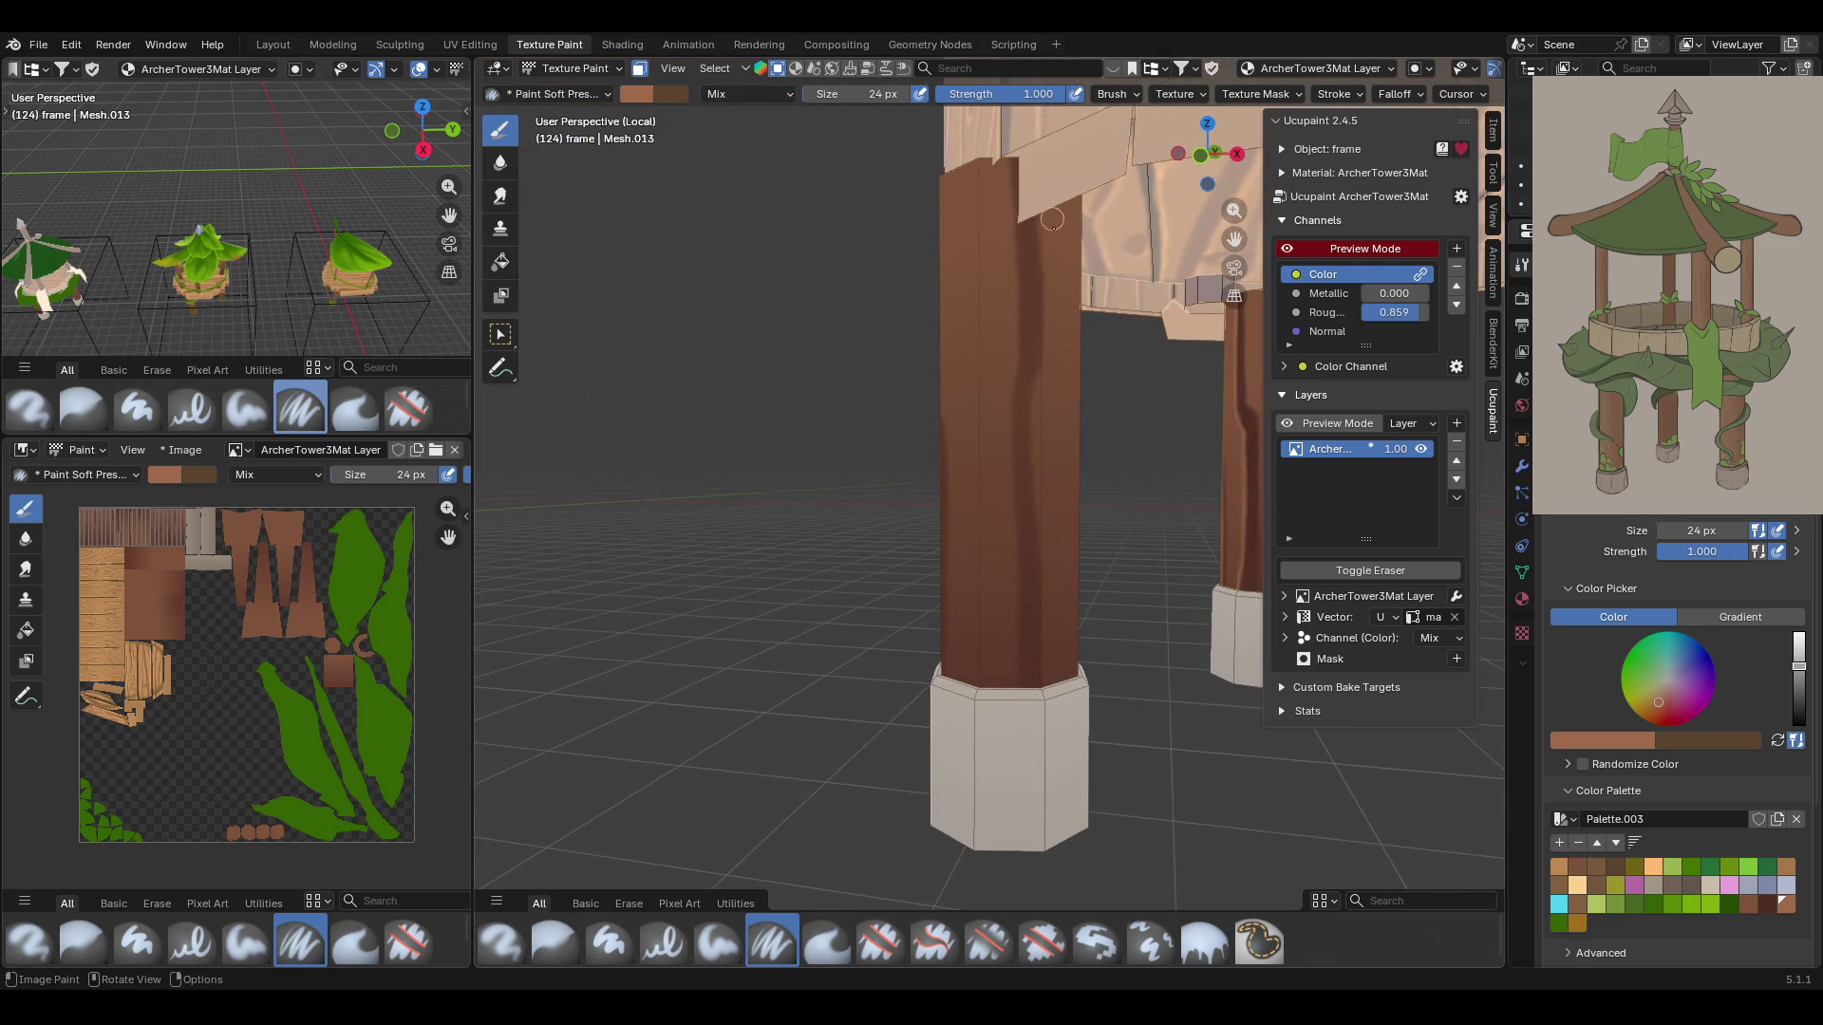
mouse_move(1005, 187)
mouse_down()
mouse_move(1016, 289)
mouse_move(986, 469)
mouse_move(1006, 465)
mouse_move(1010, 676)
mouse_up()
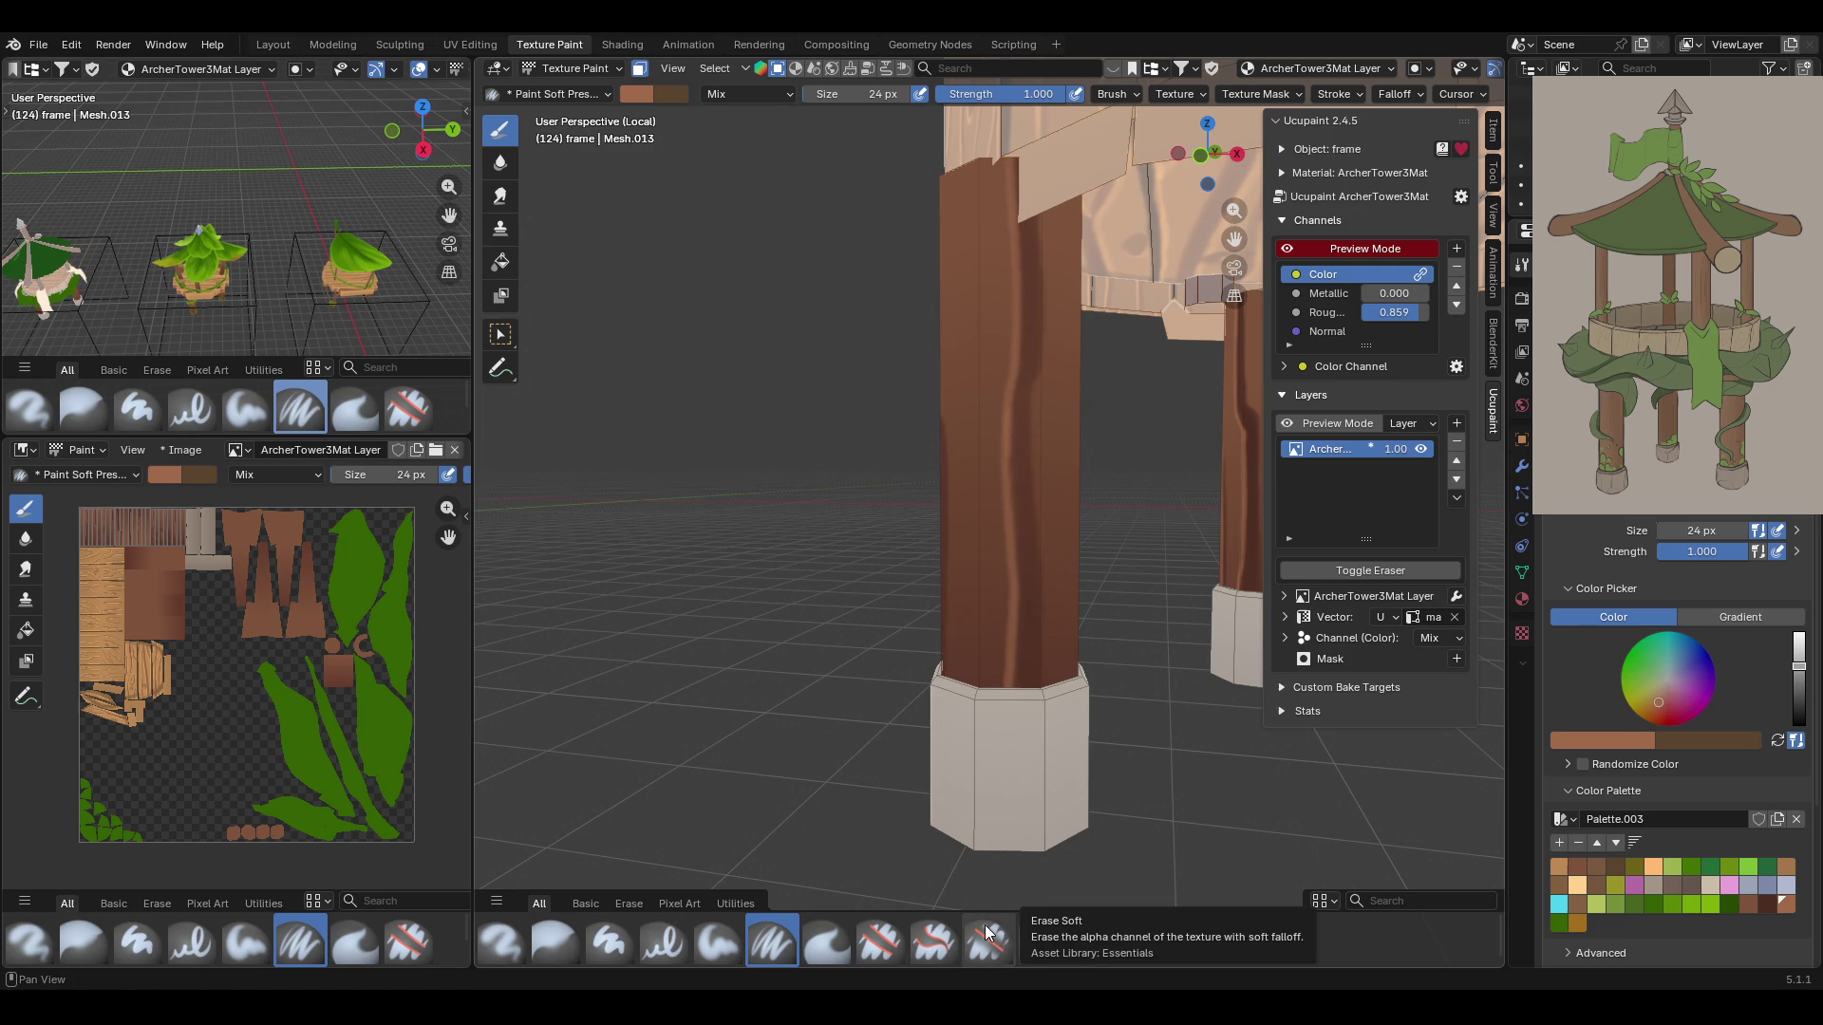
middle_drag(867, 785, 930, 665)
Select the upper posts, extending the selection to all linked parts with Ctrl+L
scroll(981, 549, down, 5)
scroll(981, 548, up, 3)
middle_drag(981, 548, 1035, 625)
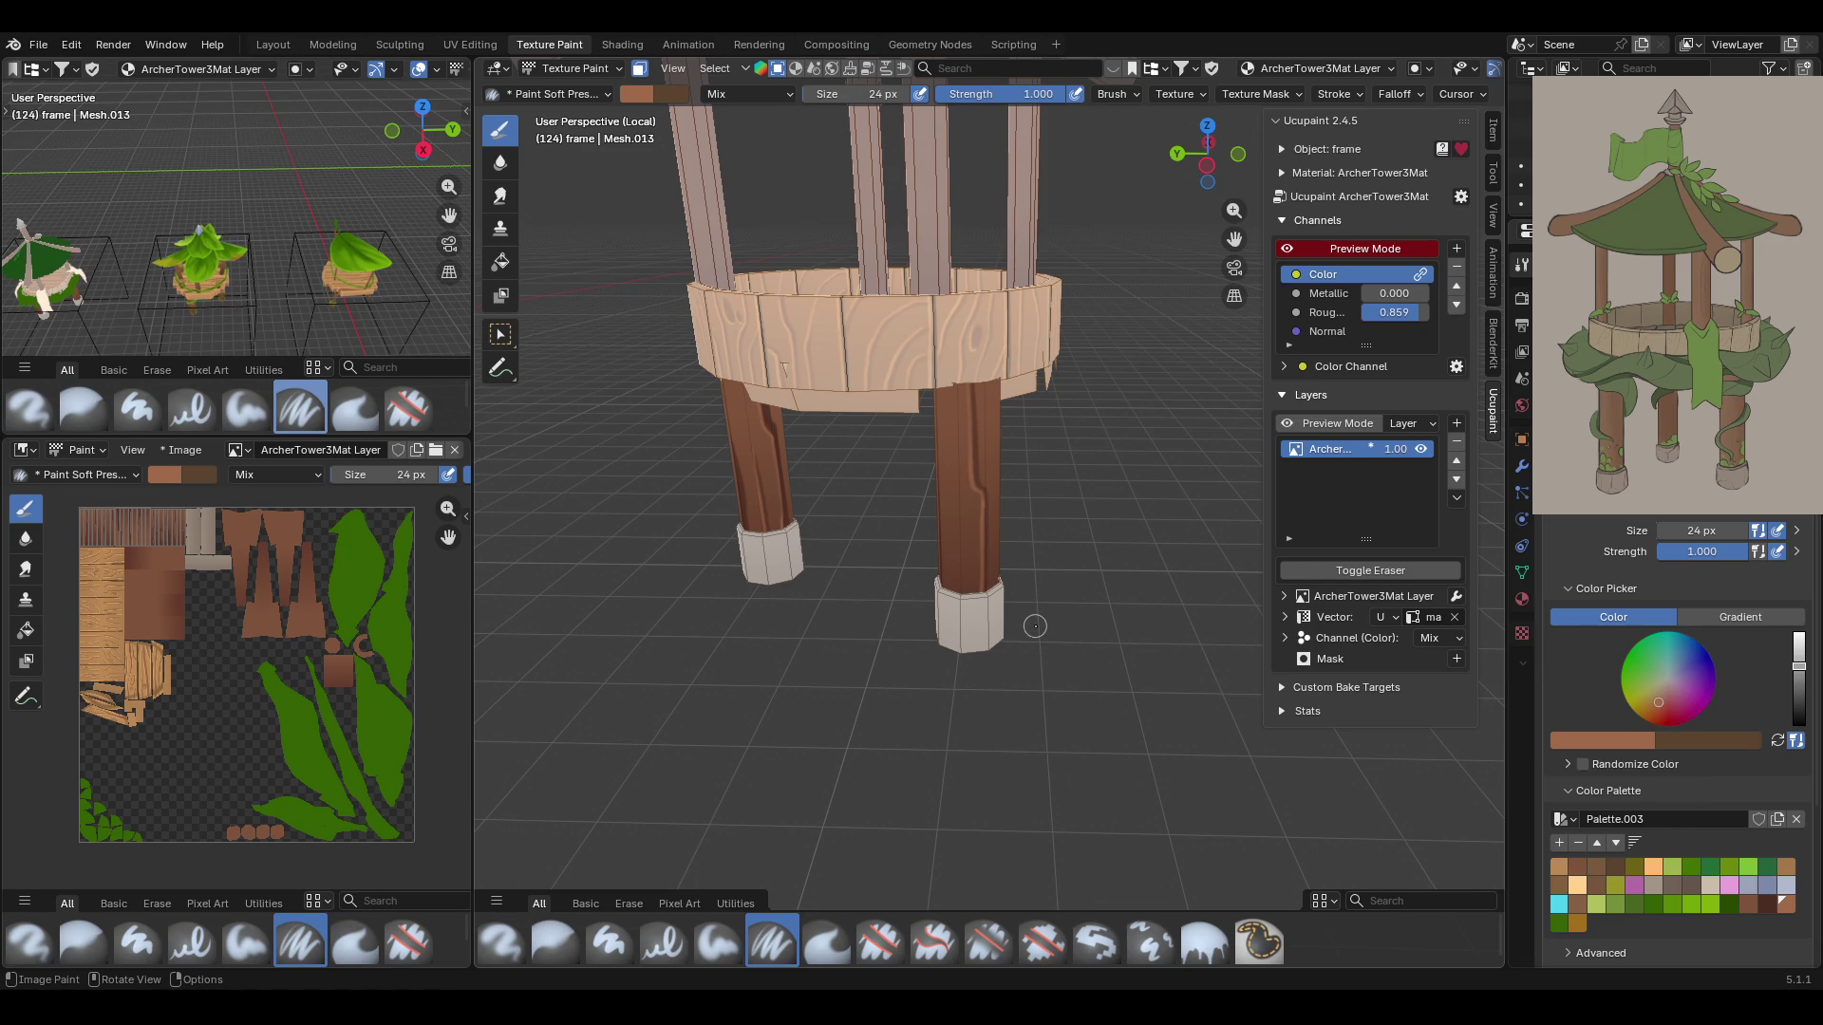
drag(1234, 239, 1287, 477)
click(511, 338)
mouse_move(788, 419)
middle_down()
mouse_move(862, 458)
mouse_move(974, 437)
mouse_move(902, 405)
middle_up()
shift+click(888, 409)
shift+click(1043, 422)
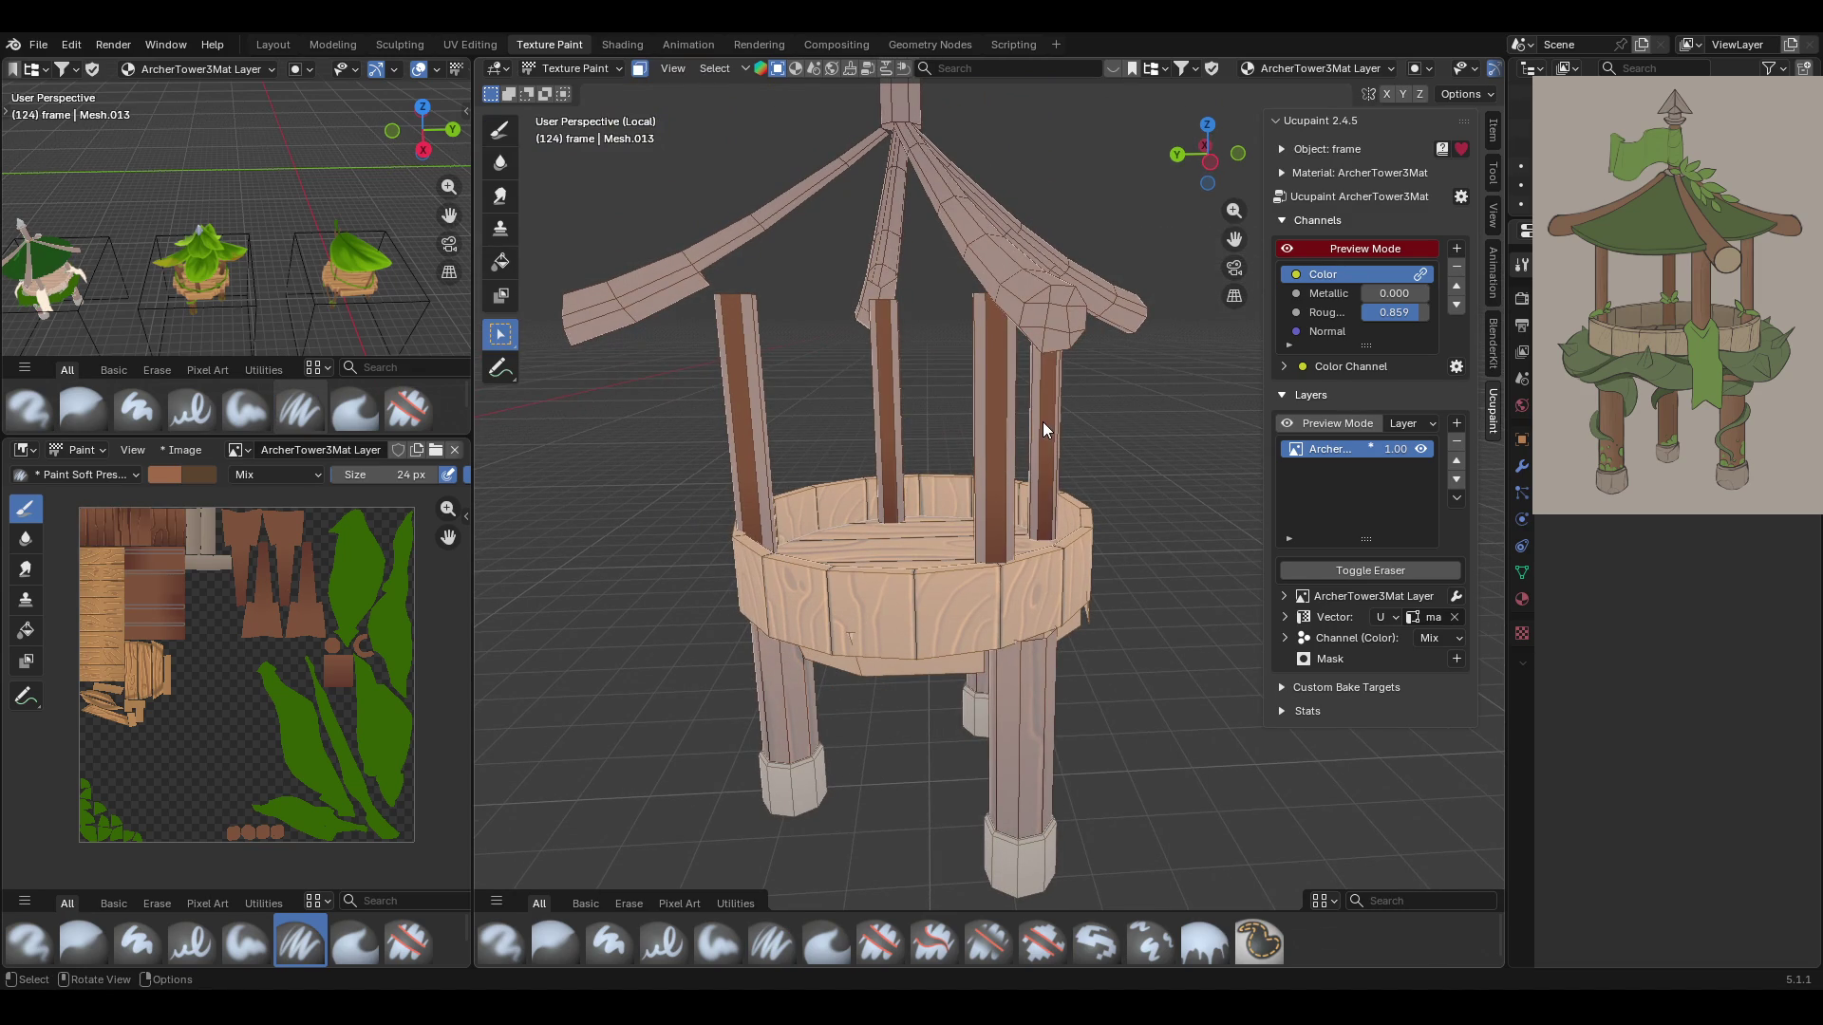
key(ctrl+l)
middle_drag(969, 434, 759, 333)
Pick a dark brown paint colour and re-enable face masking so only the selected posts paint
click(501, 128)
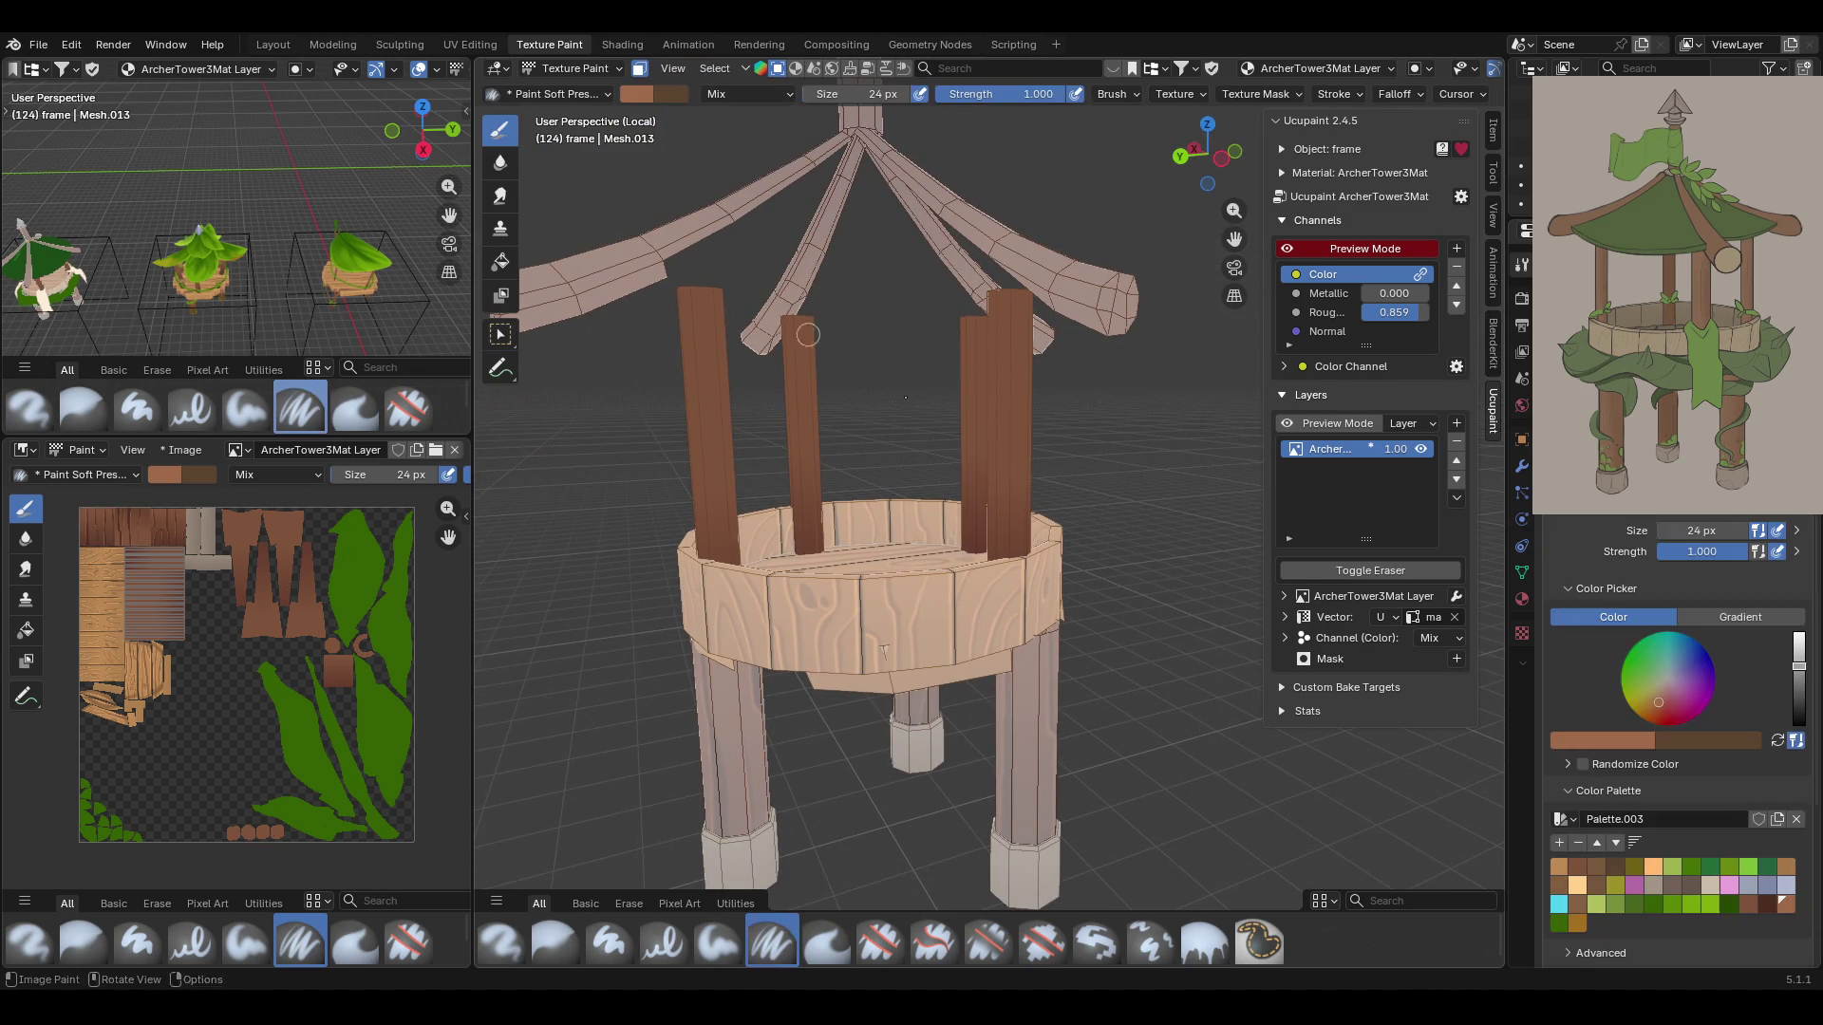
click(1766, 904)
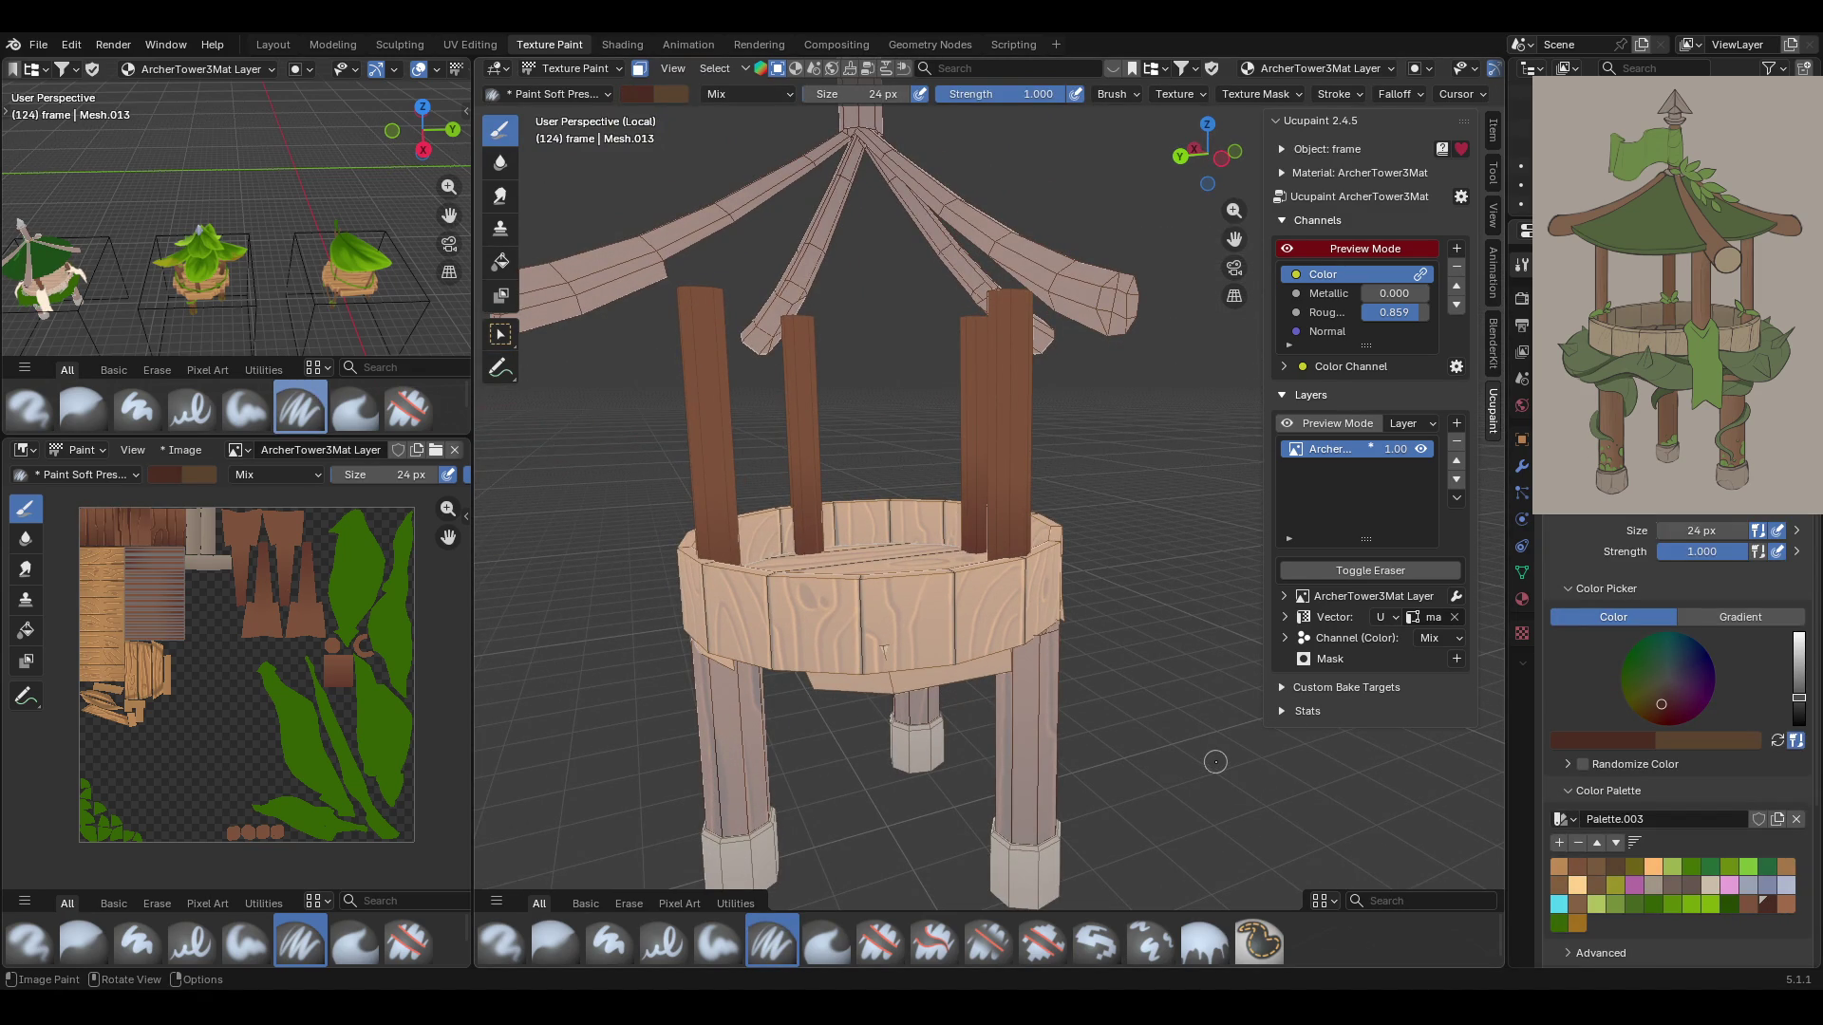
scroll(1143, 759, down, 2)
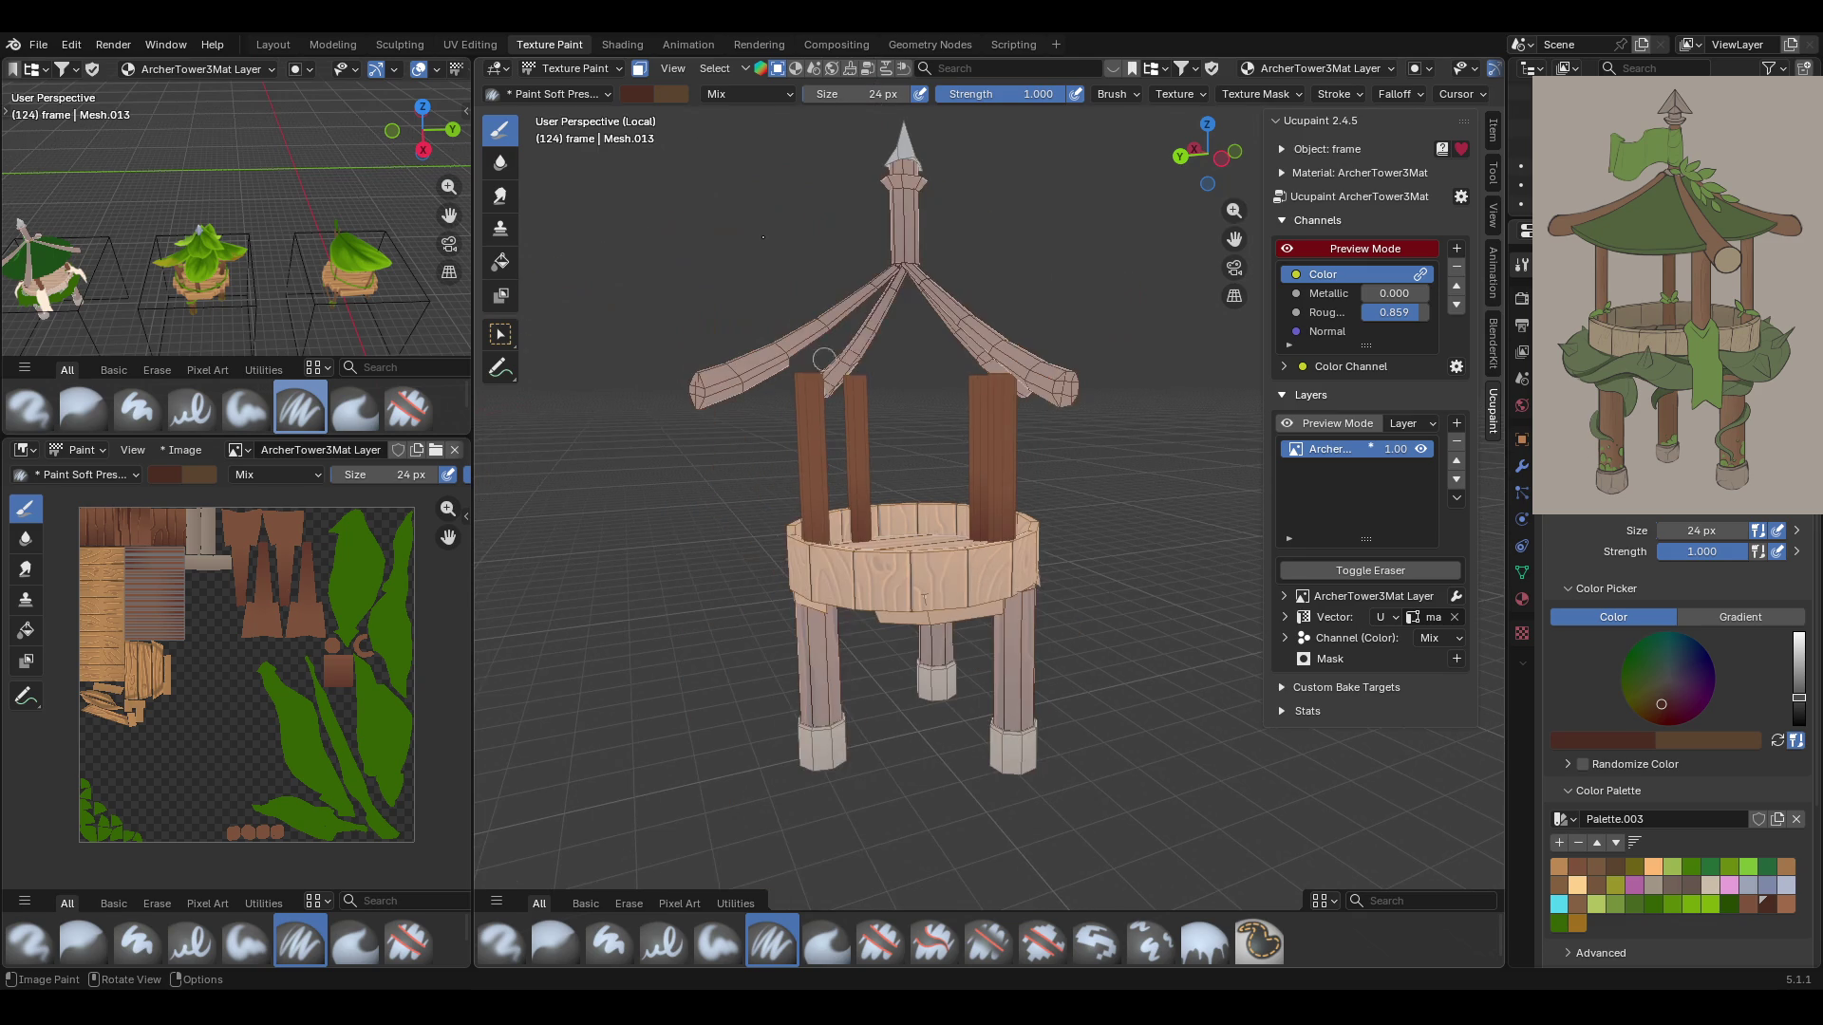
click(632, 67)
mouse_move(1204, 549)
middle_down()
mouse_move(724, 504)
mouse_move(508, 524)
mouse_move(1458, 533)
mouse_move(1071, 455)
mouse_move(1198, 333)
middle_up()
scroll(809, 430, up, 4)
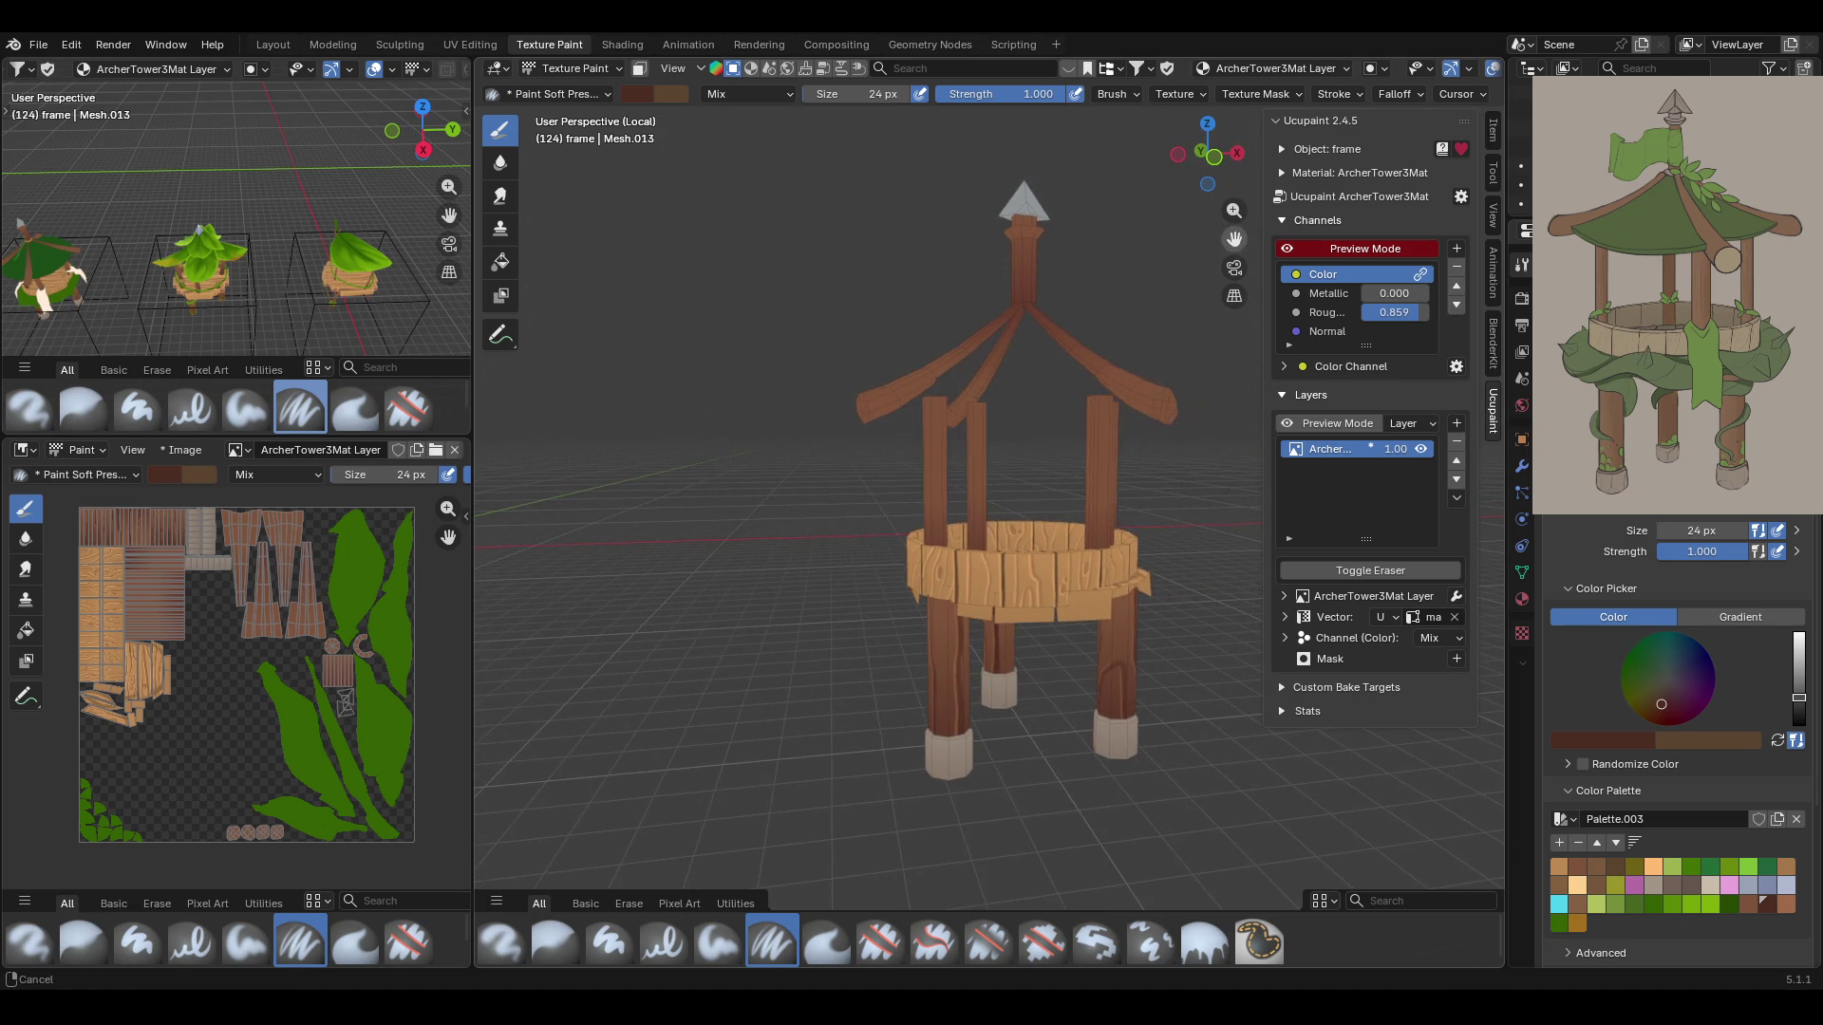
scroll(809, 430, down, 3)
middle_drag(809, 429, 889, 383)
key(m)
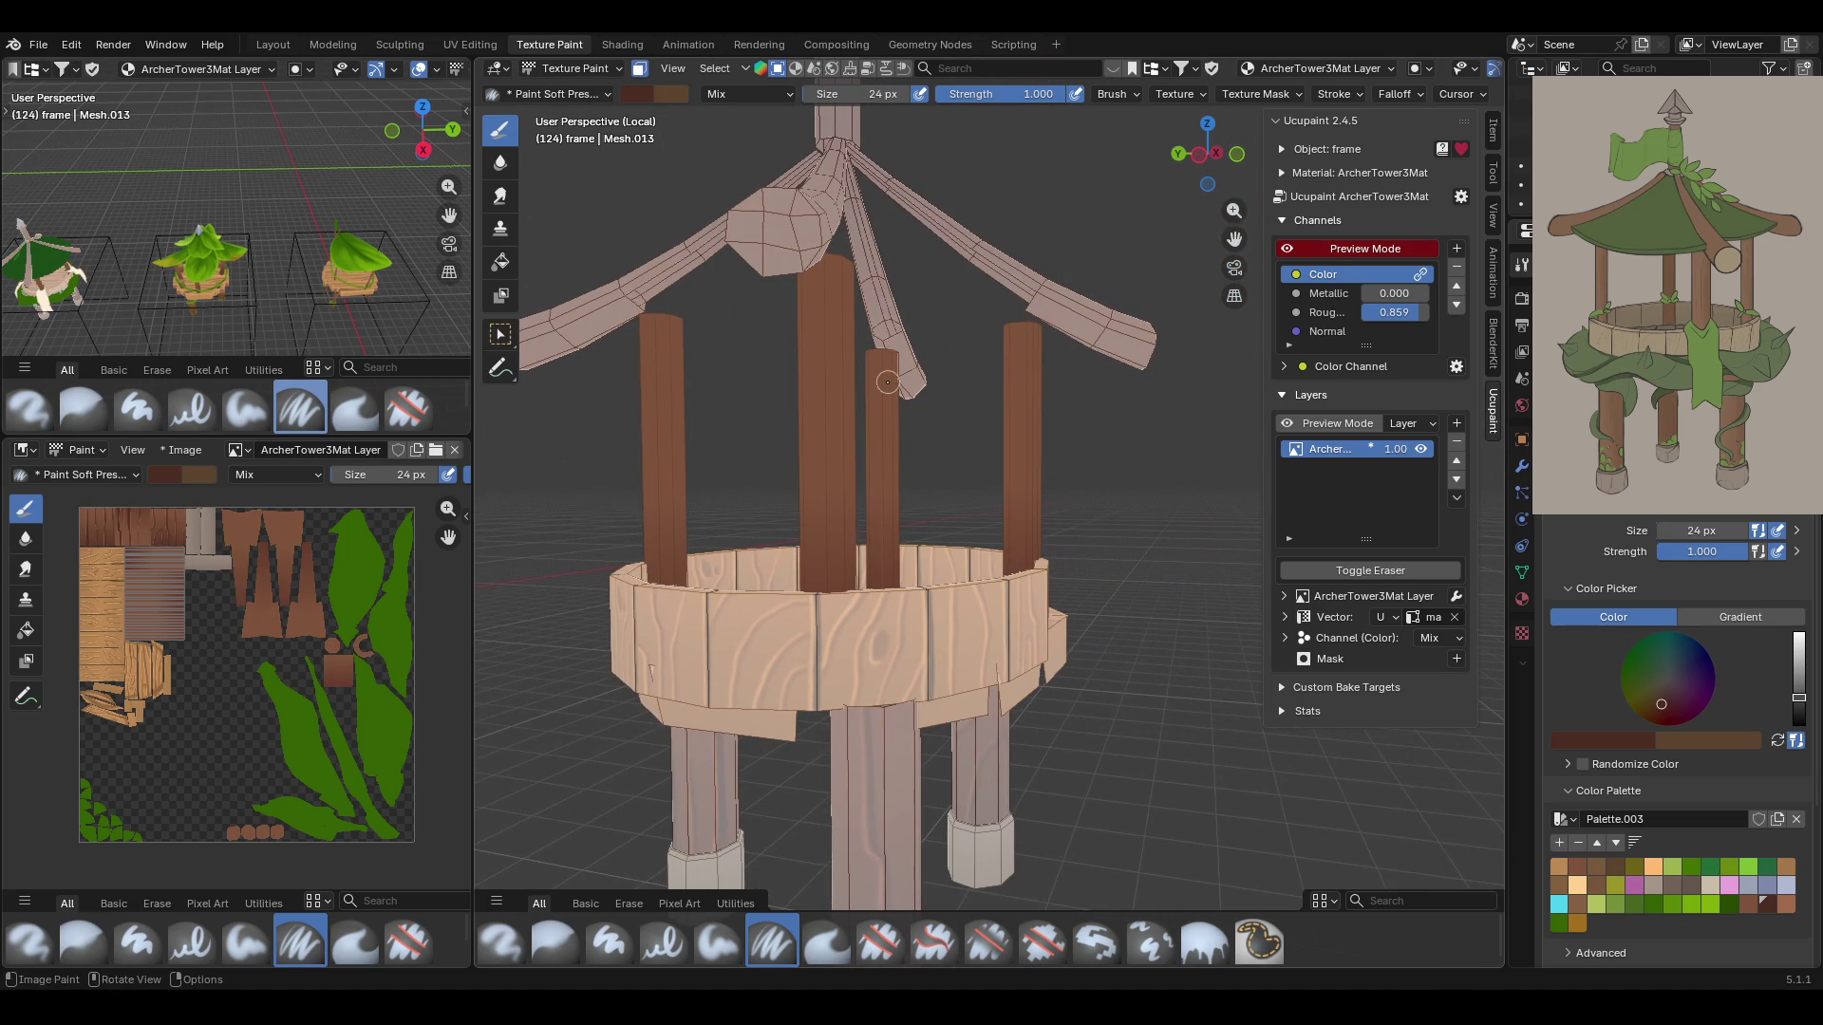
Paint dark streaks down the front upper post, redoing the one that ran too long
drag(1235, 238, 988, 542)
mouse_move(988, 542)
middle_down()
mouse_move(1029, 545)
mouse_move(1051, 514)
middle_up()
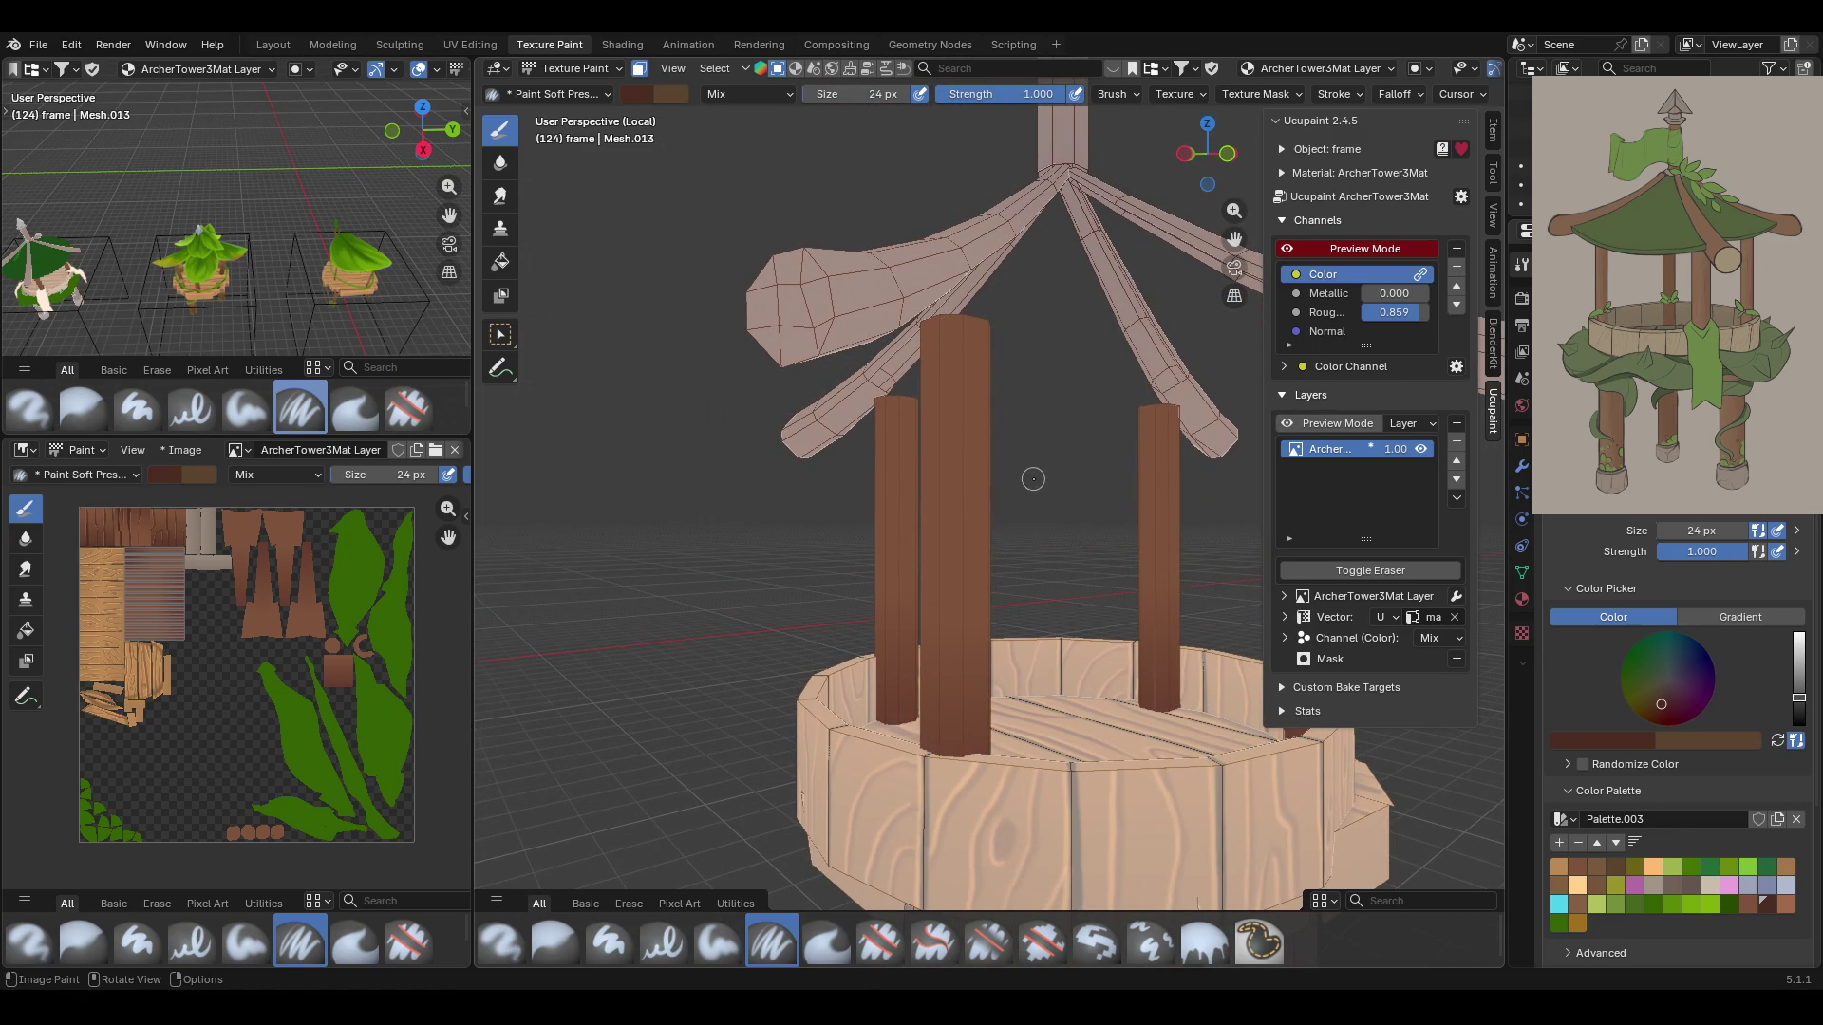
drag(961, 268, 964, 669)
key(ctrl+z)
drag(954, 318, 966, 603)
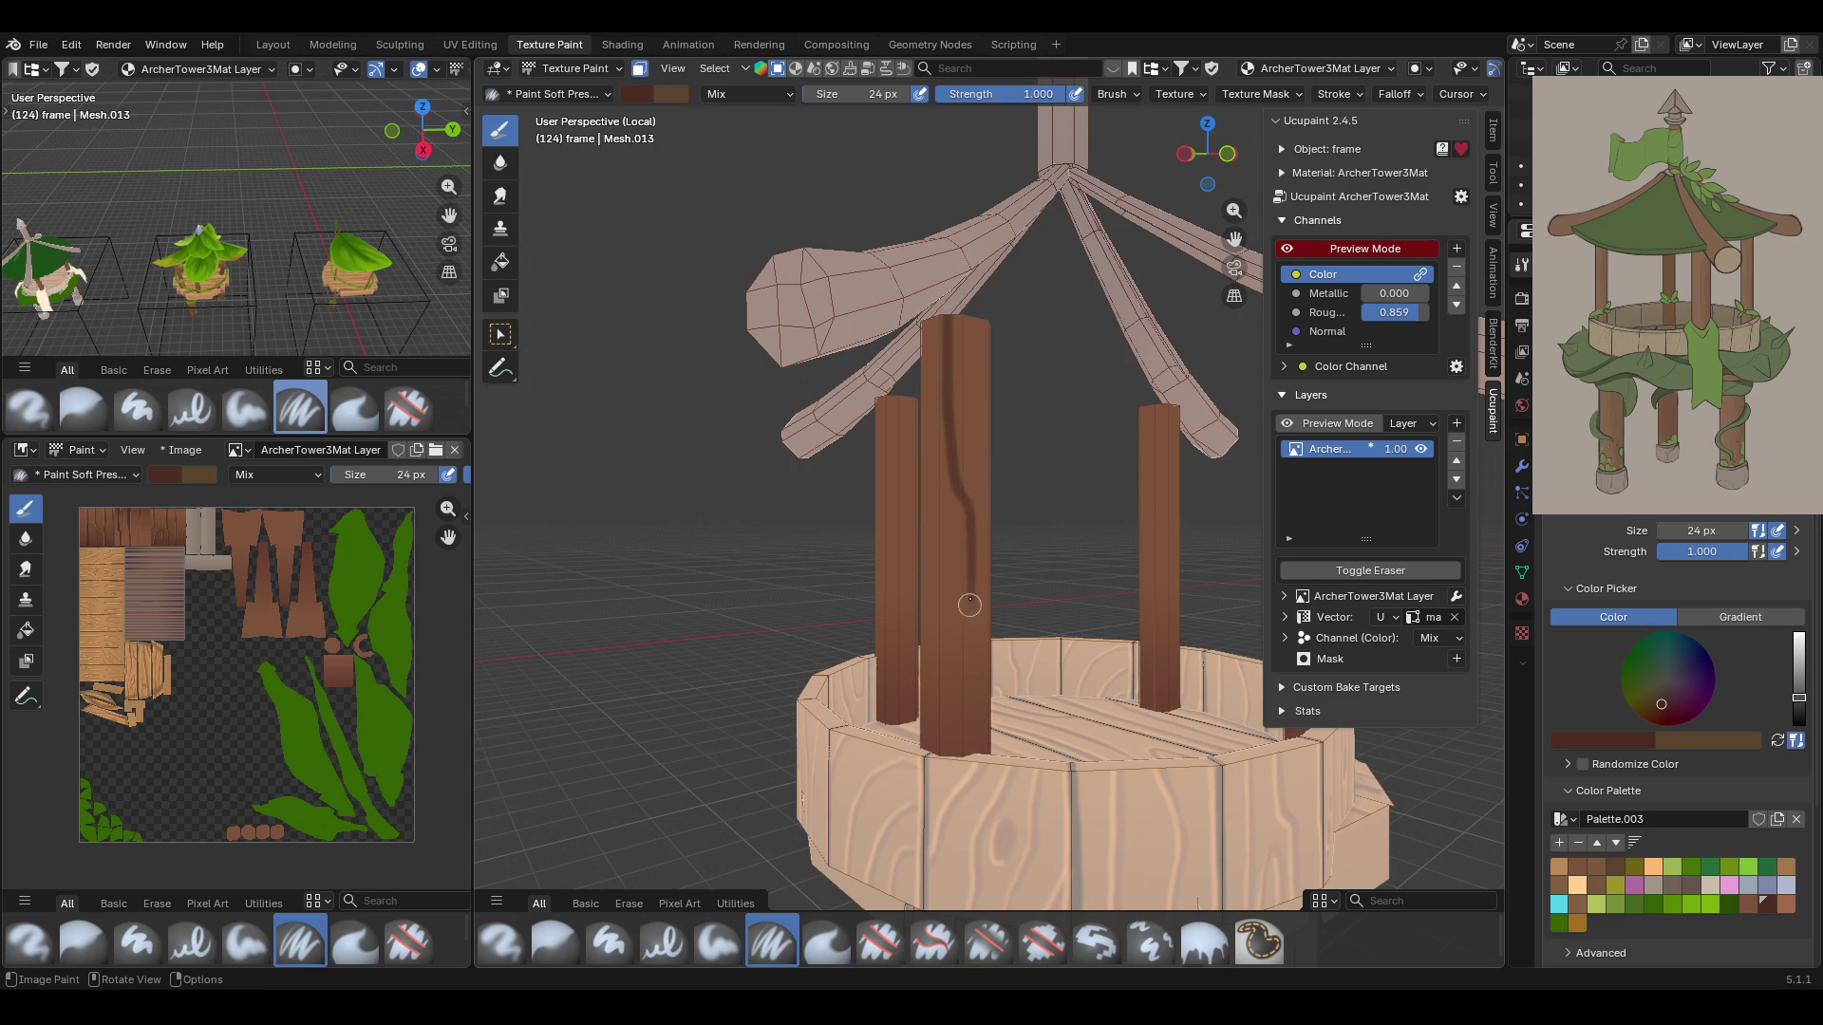
drag(970, 514, 969, 755)
drag(970, 573, 976, 755)
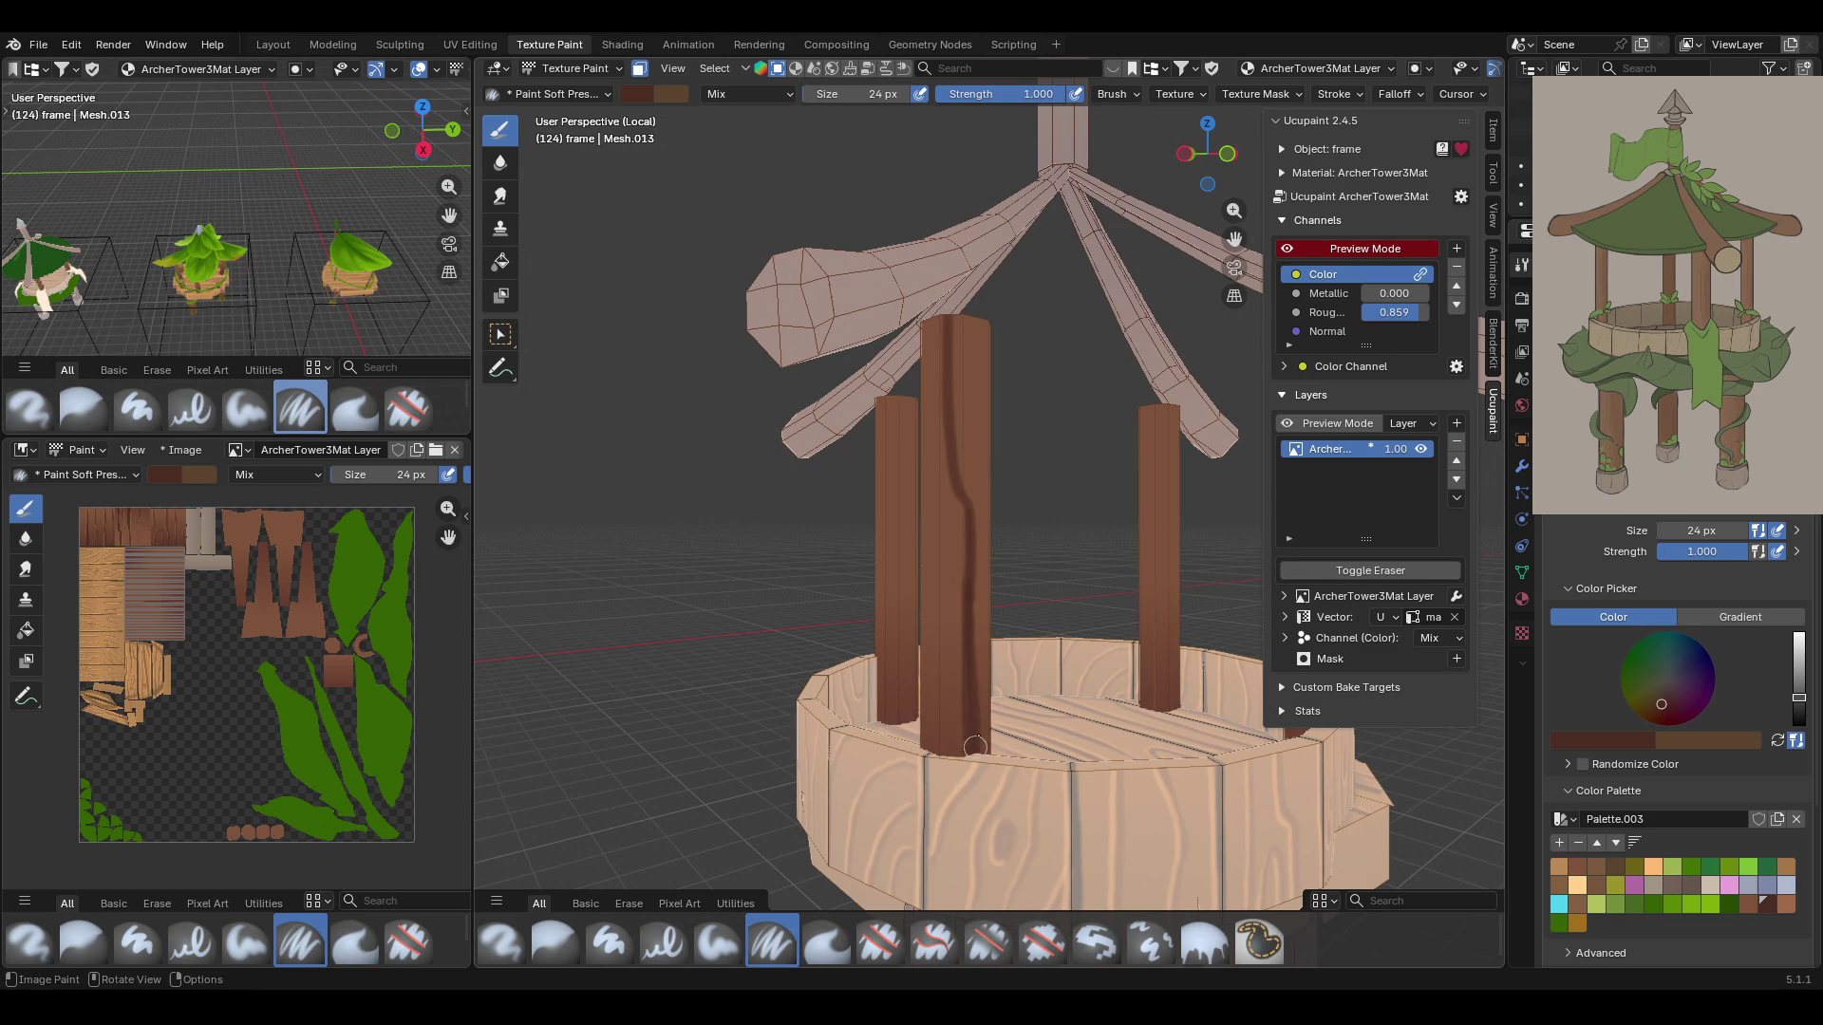
Paint dark streaks on the front-right and right upper posts, replacing the too-low stroke
middle_drag(795, 472, 938, 313)
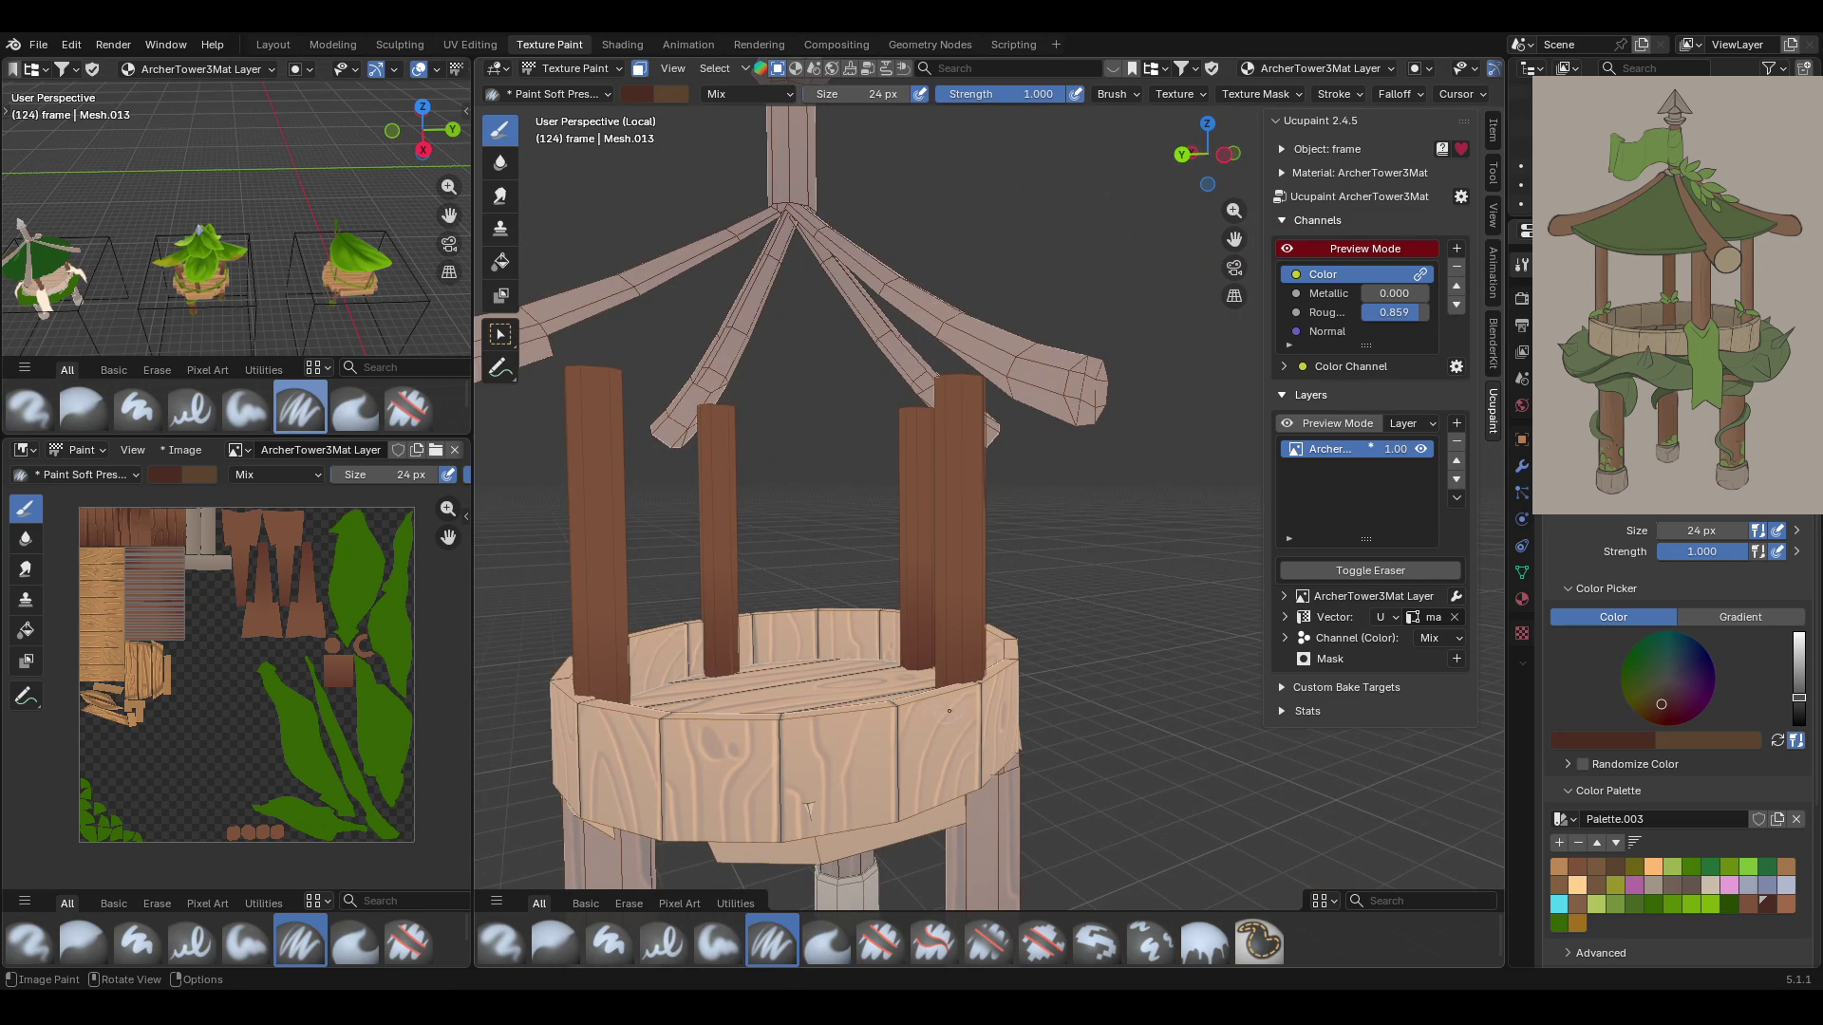
drag(965, 682, 966, 427)
middle_drag(965, 401, 1114, 446)
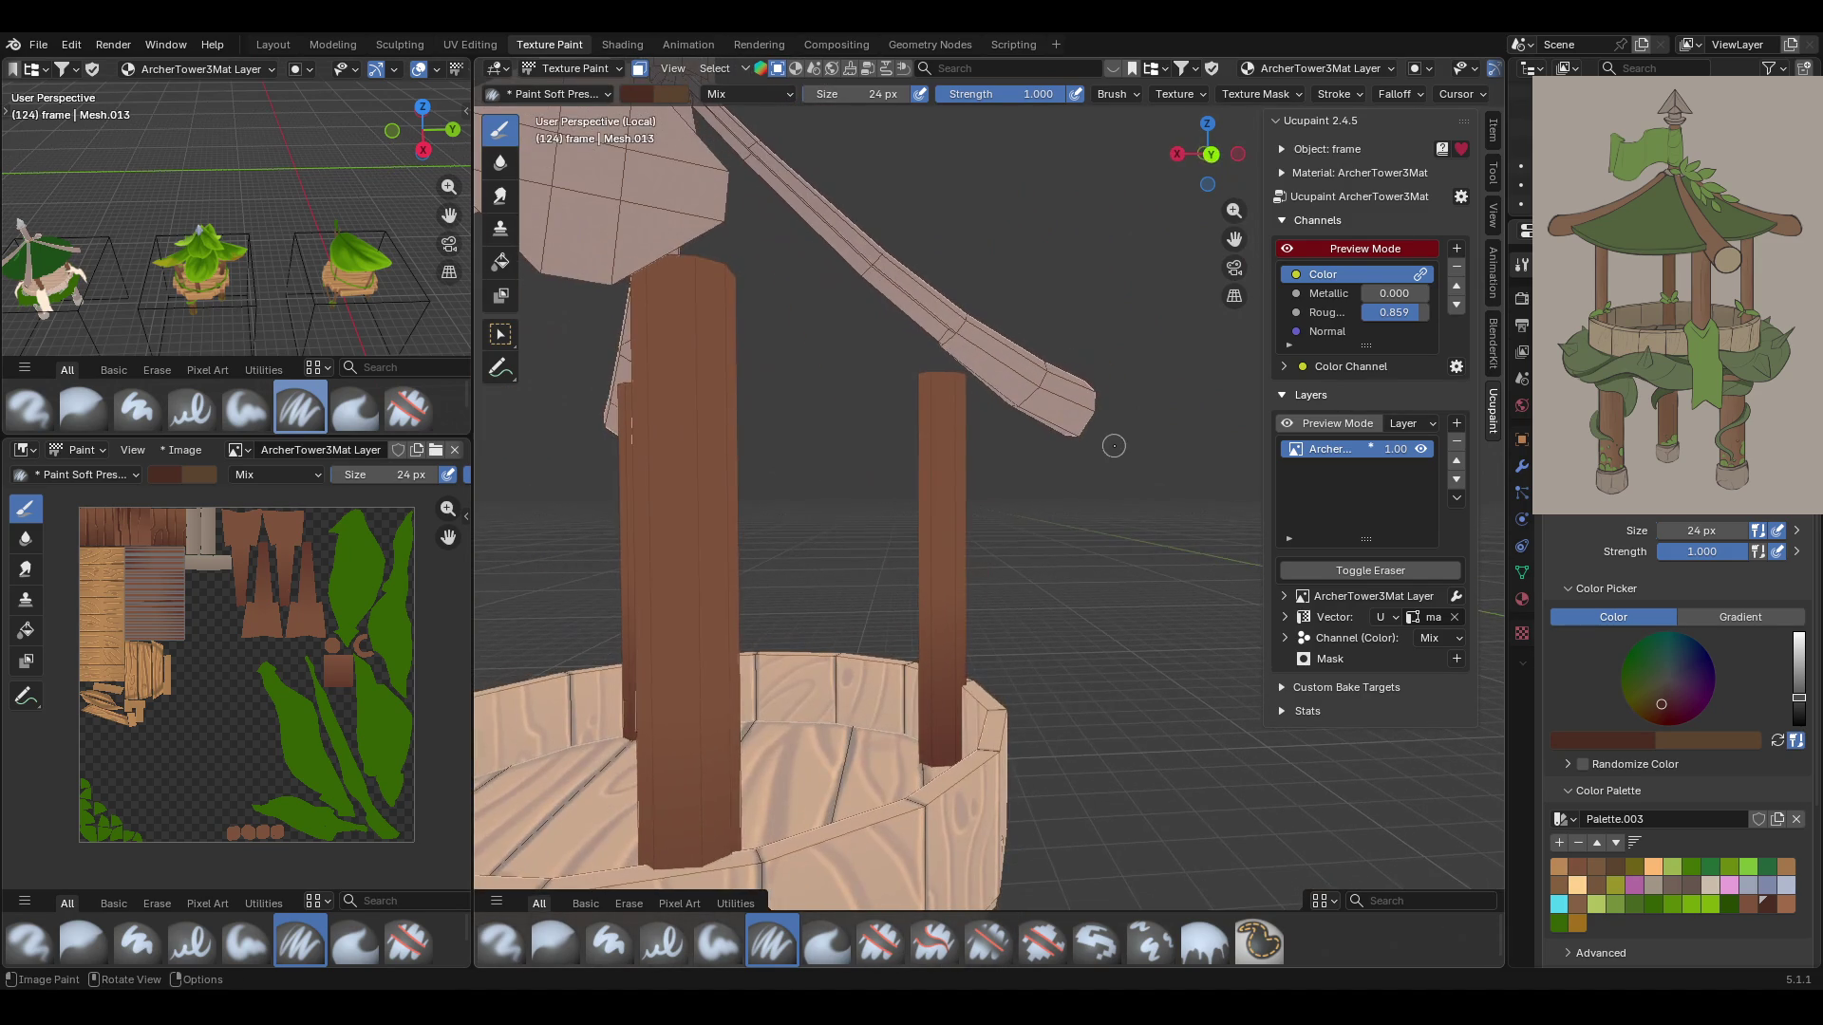
drag(937, 781, 946, 512)
key(ctrl+z)
drag(940, 375, 950, 761)
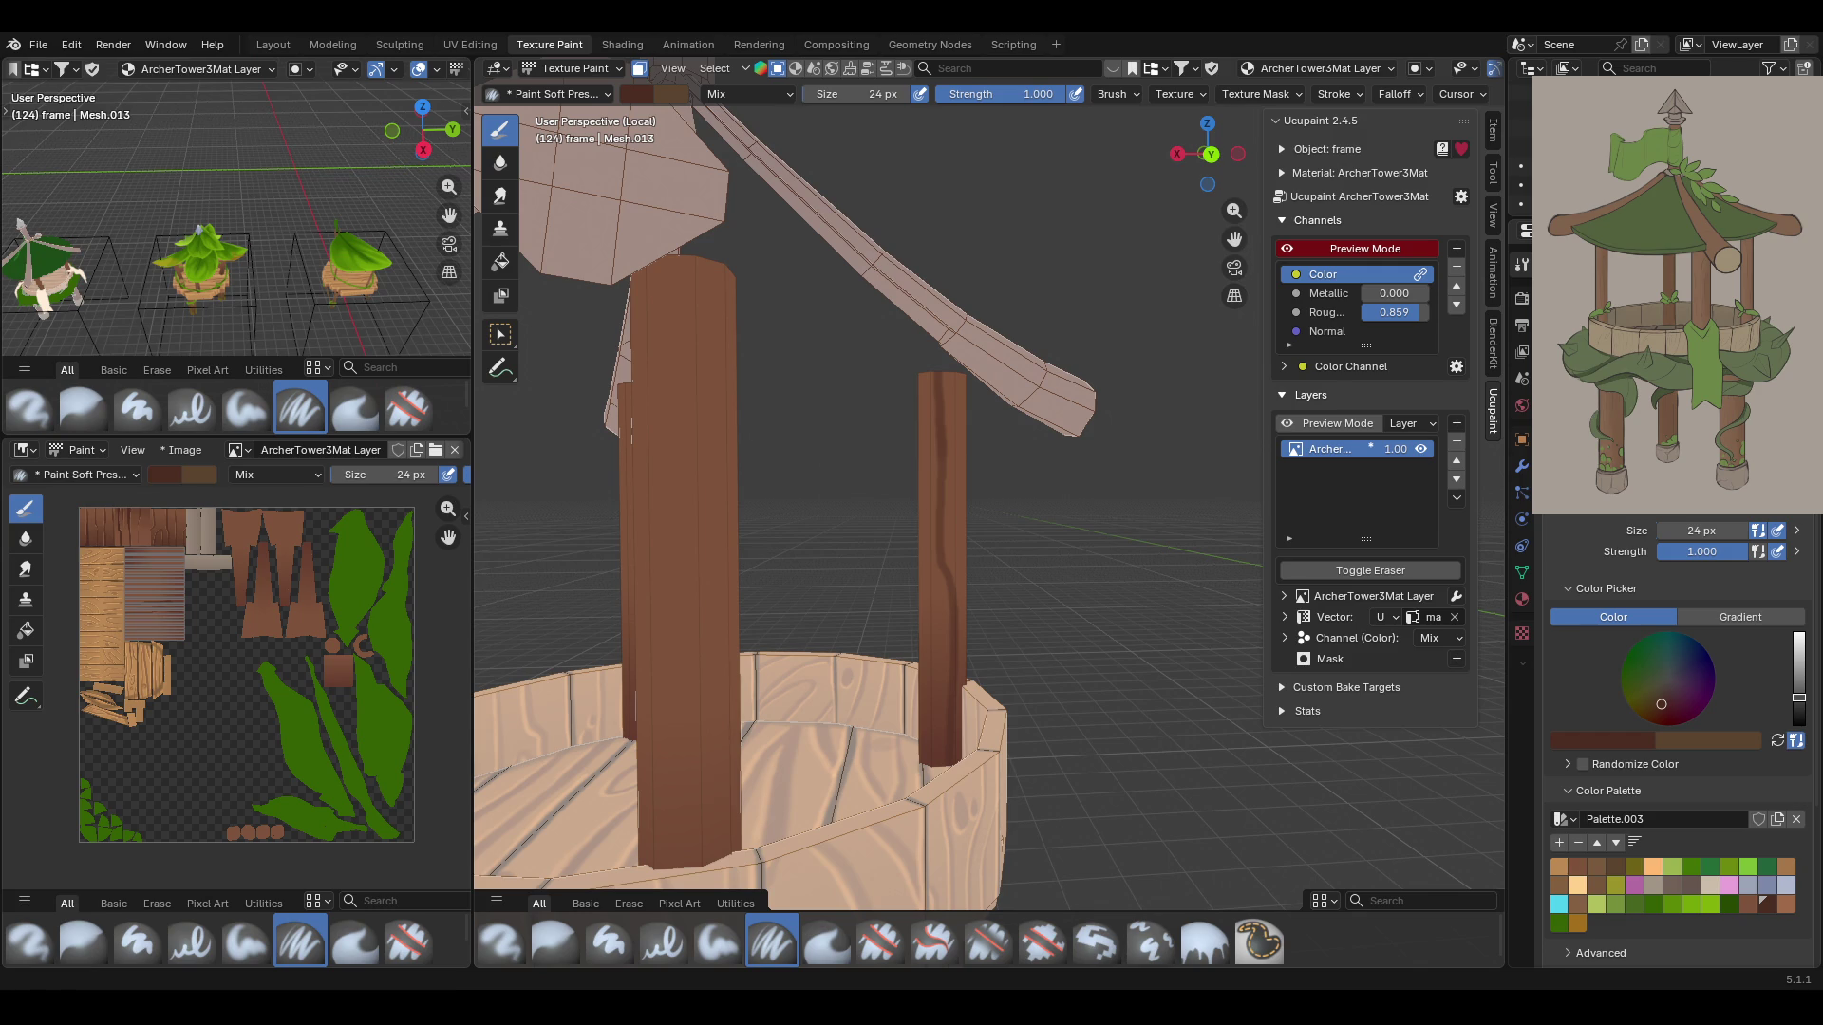
Orbit around the tower to inspect the painted upper posts
middle_drag(854, 617, 723, 620)
Paint darker brown grain streaks down the middle post and the two right-hand posts
scroll(724, 620, up, 10)
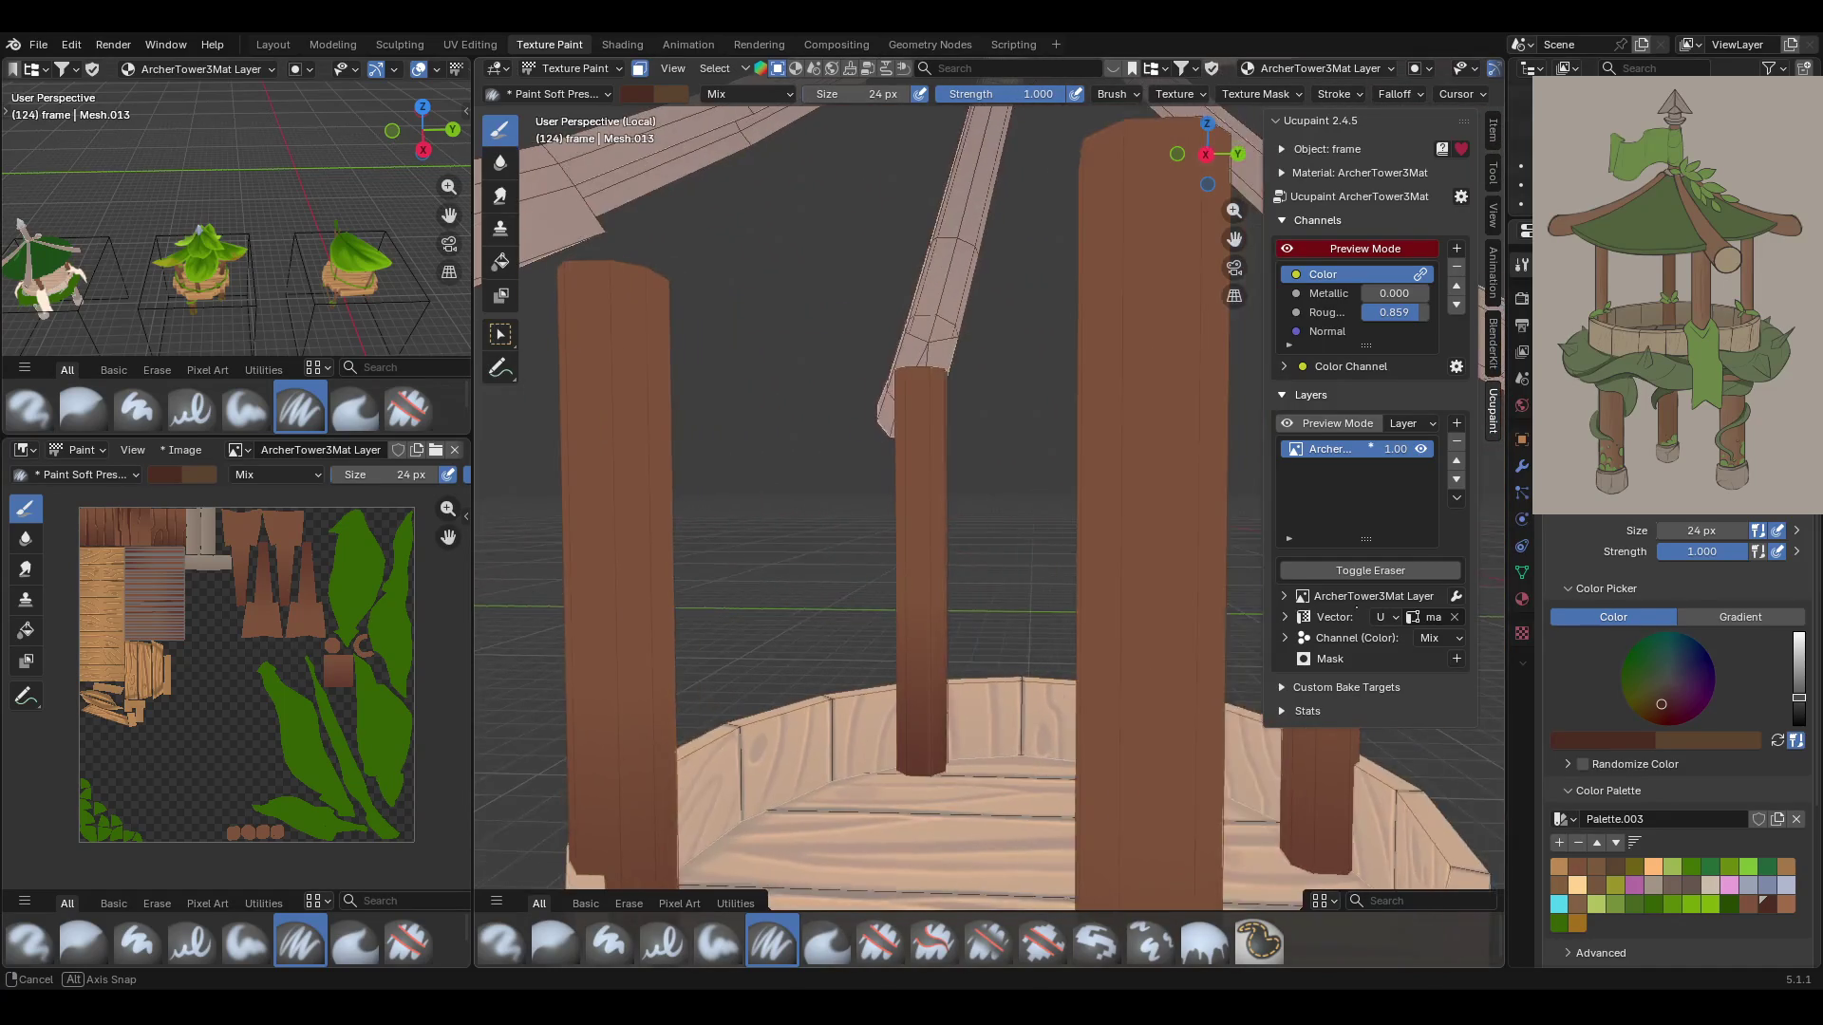
shift+middle_drag(1330, 608, 1368, 600)
drag(910, 372, 919, 752)
mouse_move(925, 664)
middle_down()
mouse_move(935, 437)
mouse_move(749, 449)
middle_up()
scroll(935, 437, down, 5)
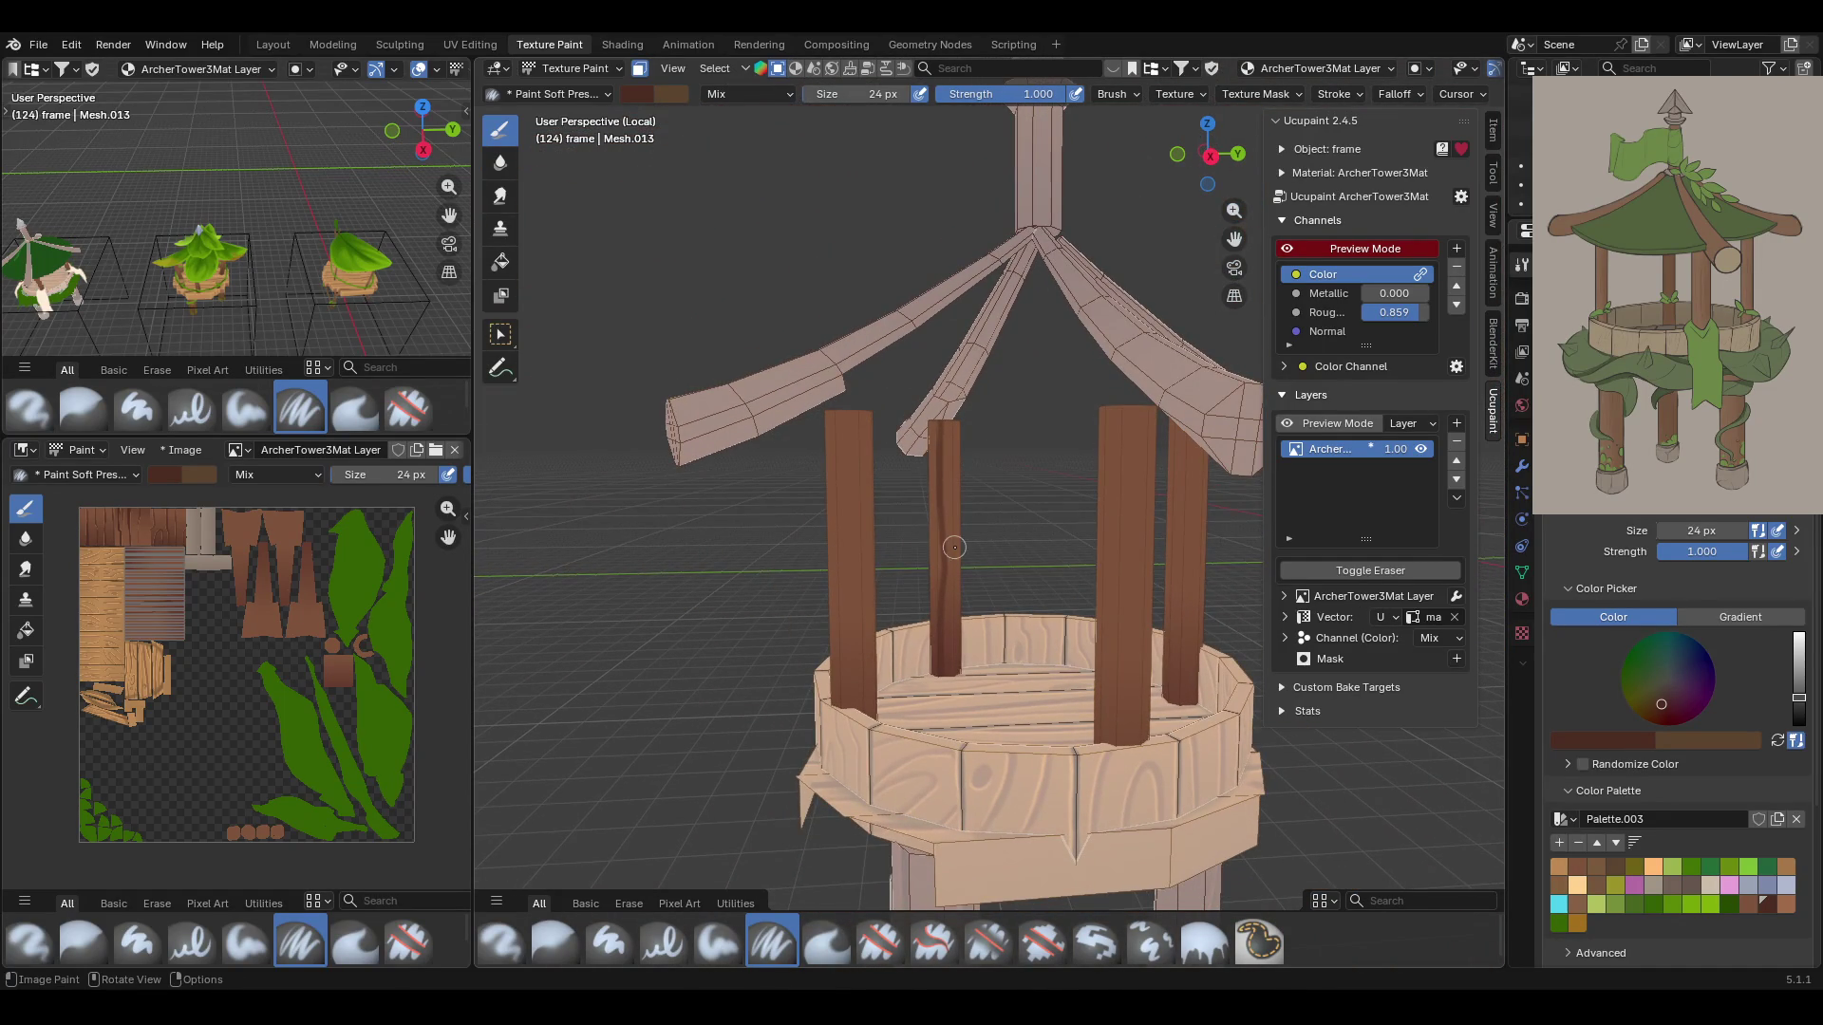
drag(1121, 380, 1121, 746)
drag(1187, 399, 1181, 701)
Streak dark grain down the front-left post and the right post from new angles
mouse_move(971, 473)
middle_down()
mouse_move(850, 466)
mouse_move(937, 460)
middle_up()
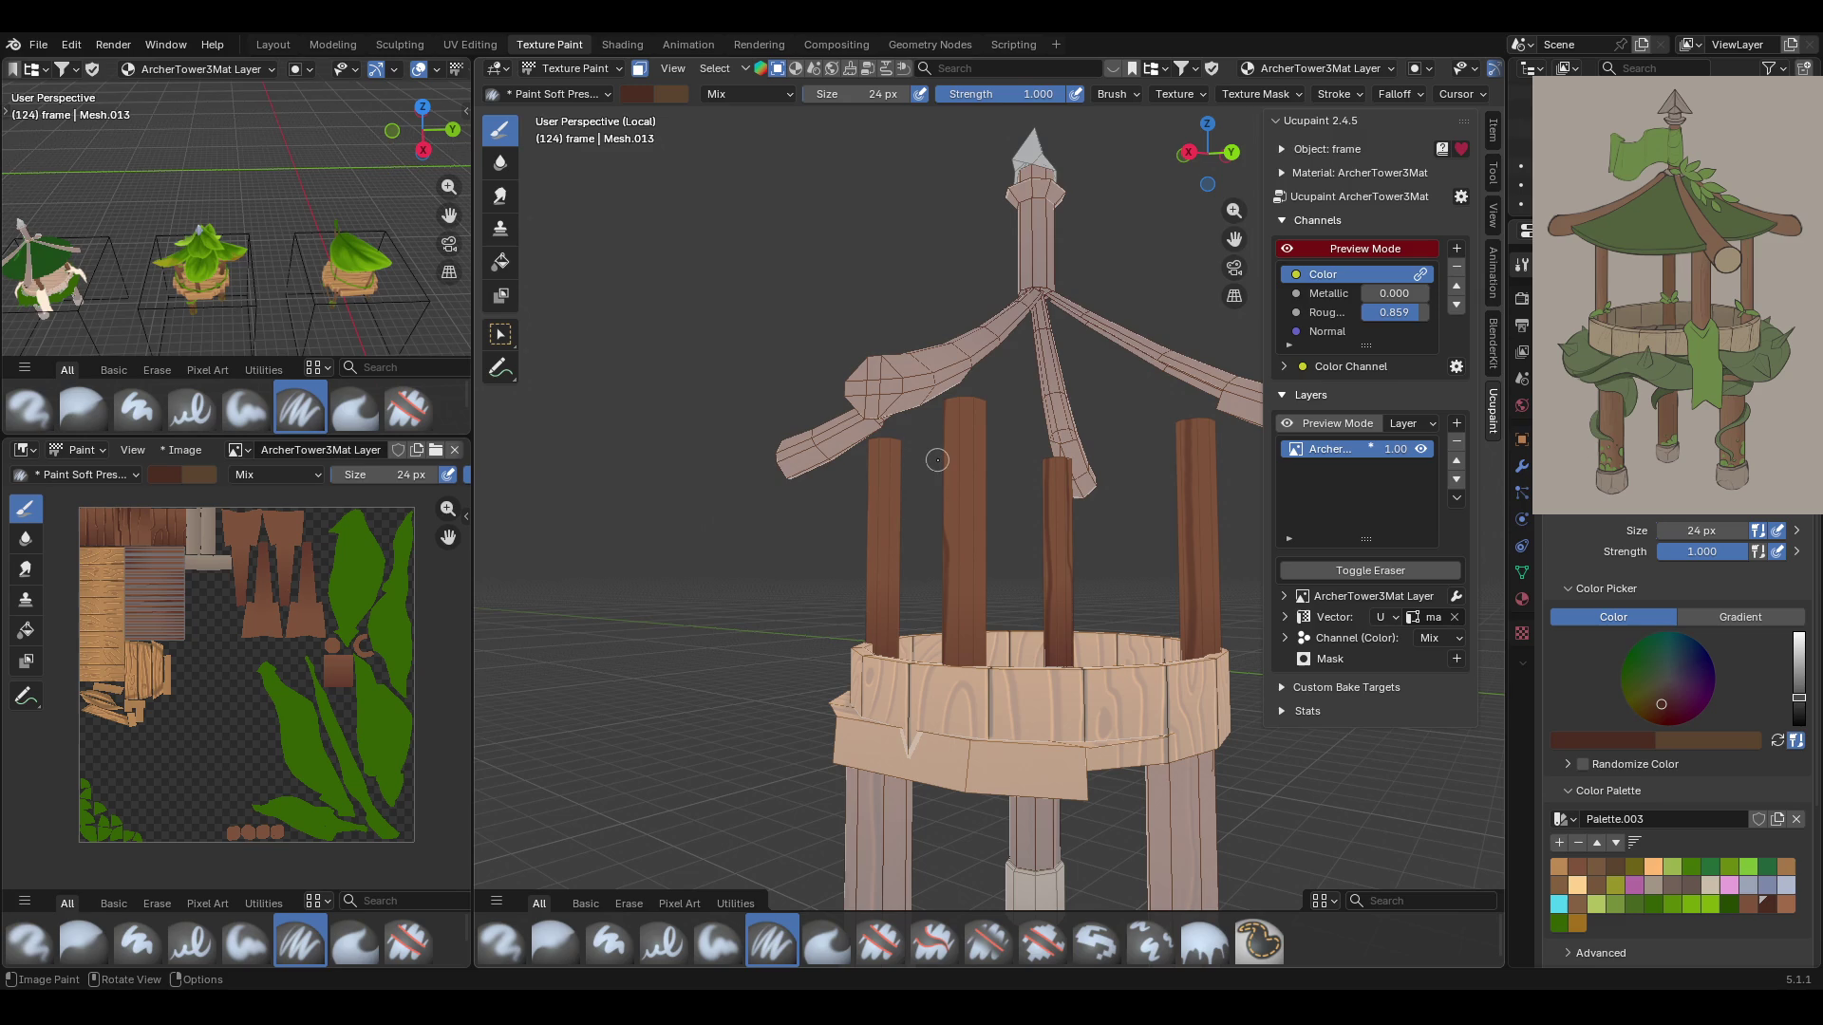
drag(881, 432, 880, 638)
middle_drag(913, 570, 1006, 525)
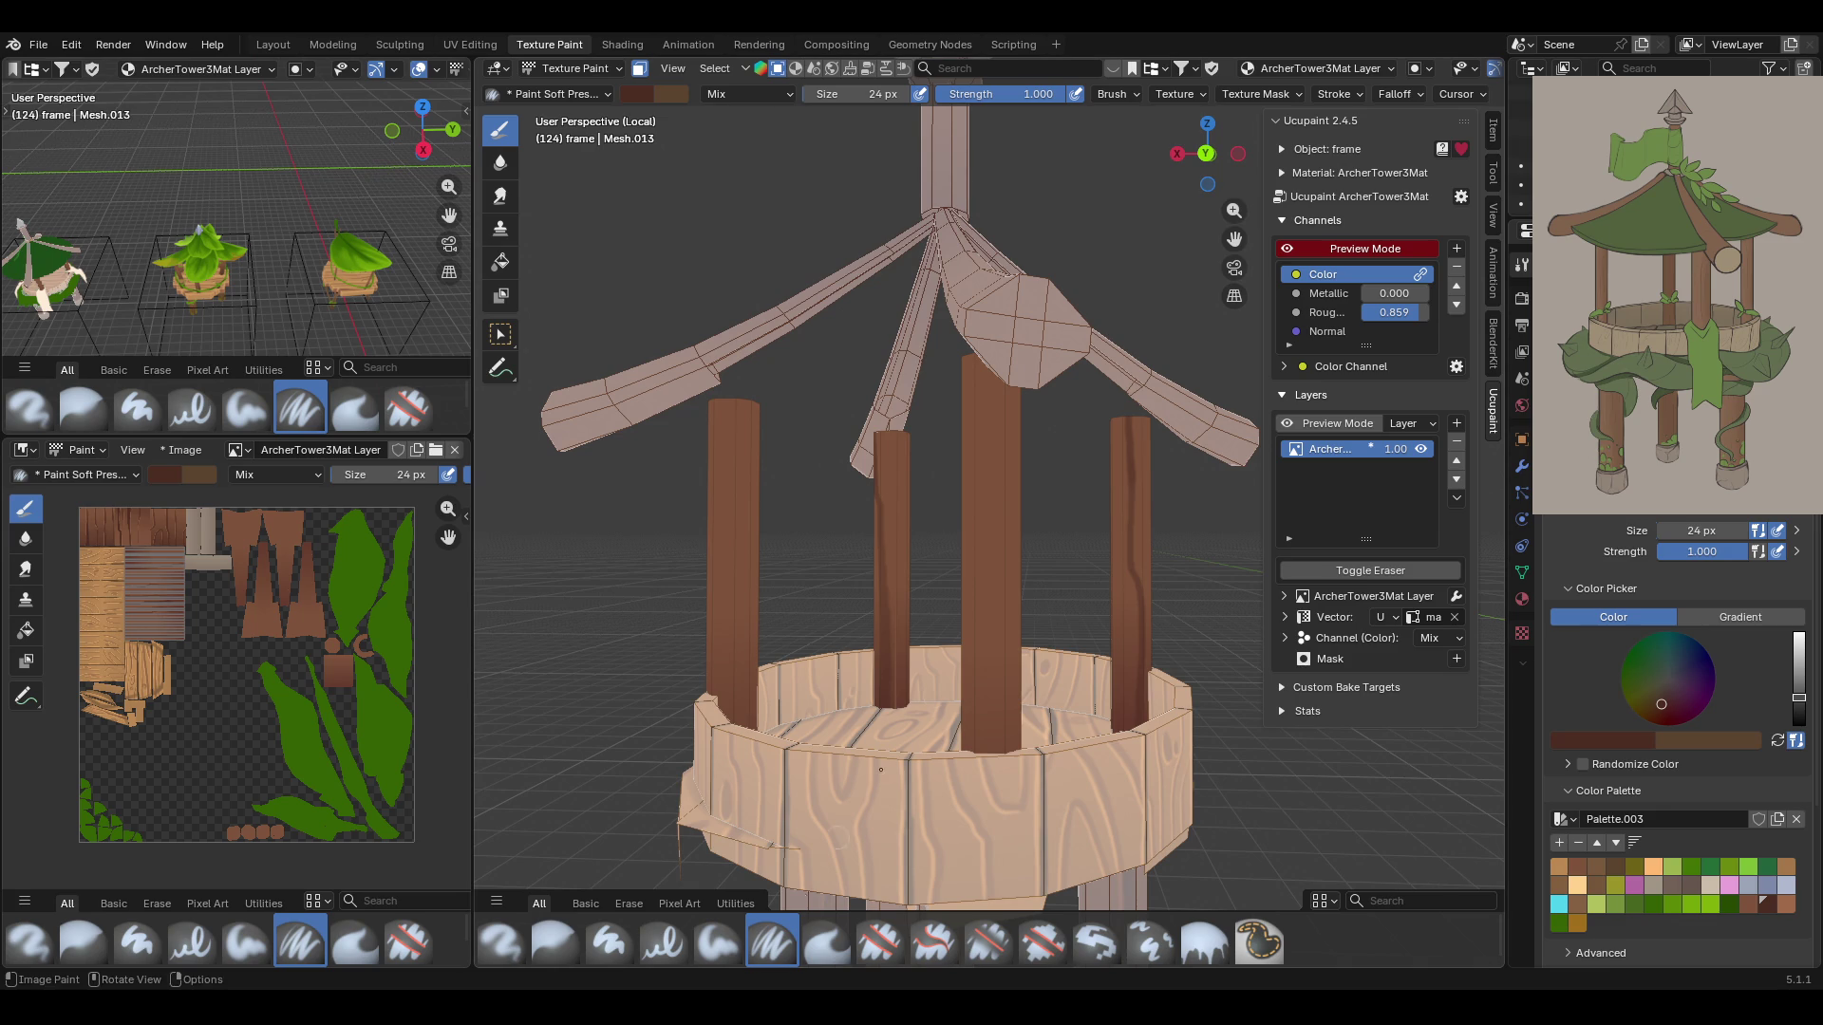
middle_drag(968, 669, 993, 665)
drag(1082, 349, 1063, 727)
mouse_move(1080, 570)
mouse_down()
mouse_move(1073, 731)
mouse_move(1086, 552)
mouse_move(1069, 736)
mouse_move(1059, 667)
mouse_up()
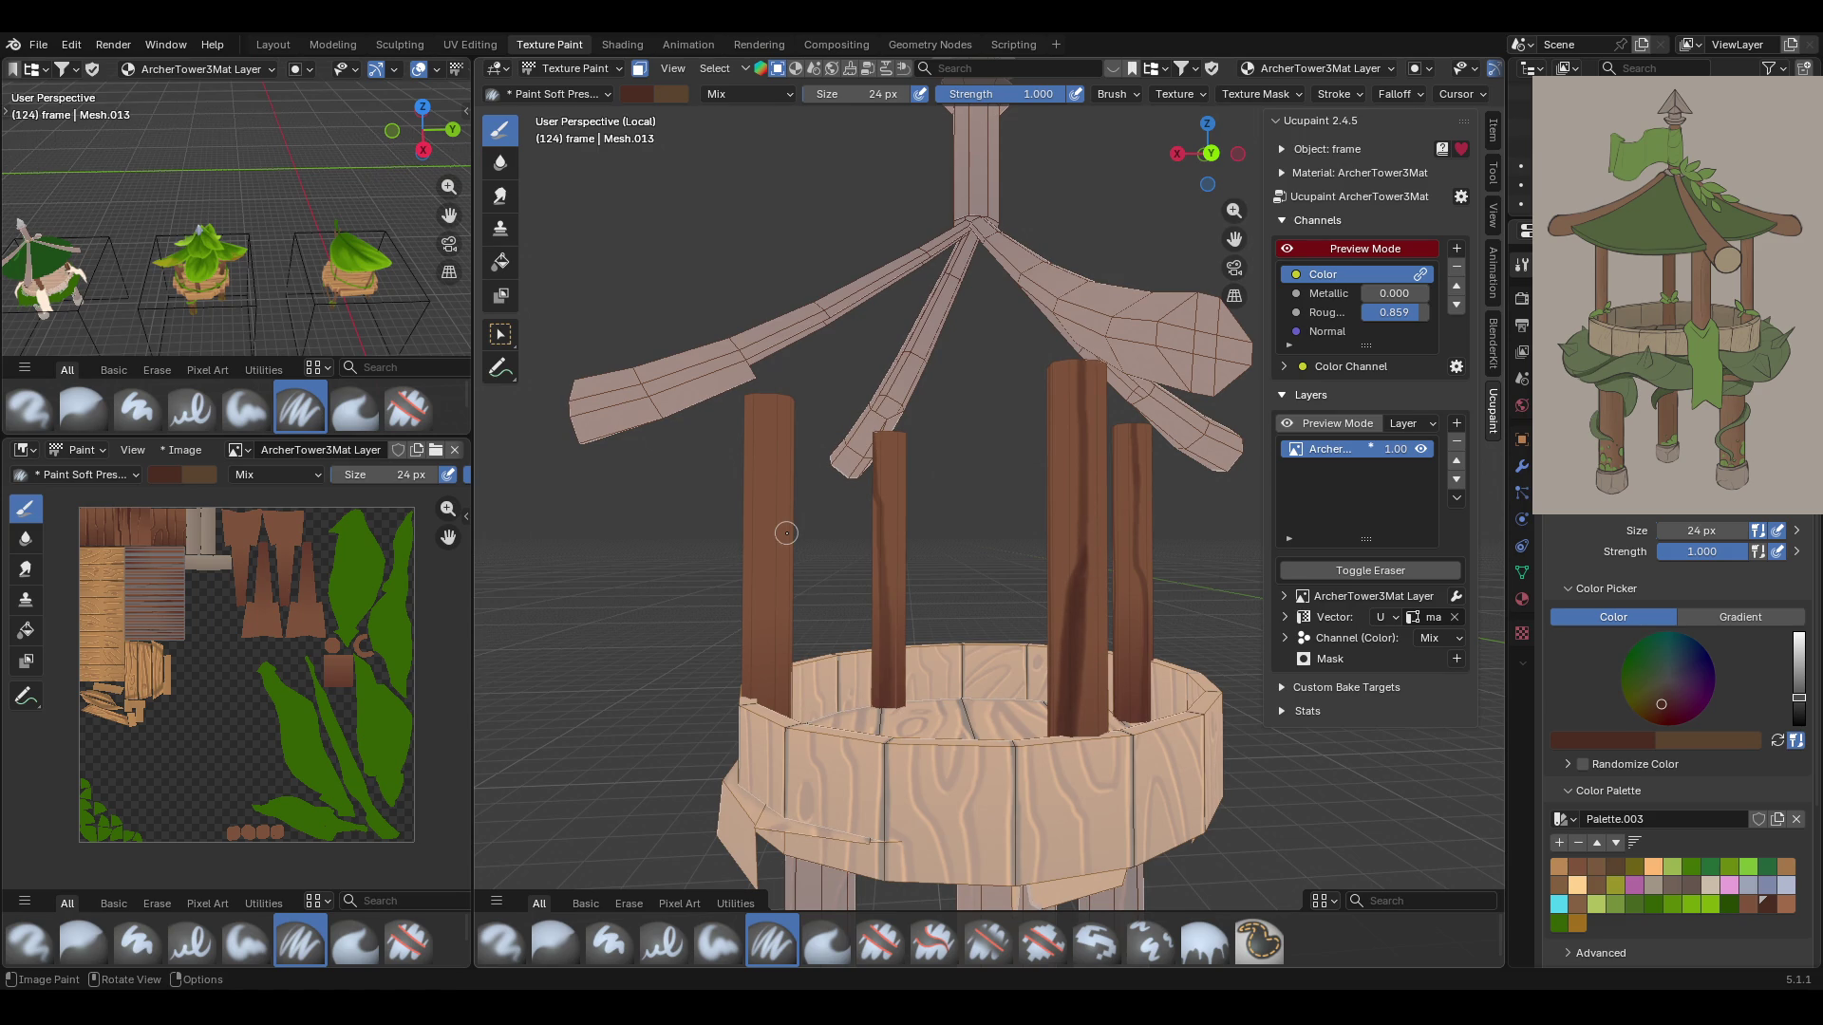
Add darker grain streaks down the left post and the second post
drag(773, 366, 773, 780)
mouse_move(759, 708)
middle_down()
mouse_move(919, 505)
mouse_move(966, 542)
mouse_move(954, 568)
middle_up()
drag(686, 366, 708, 774)
drag(854, 401, 839, 705)
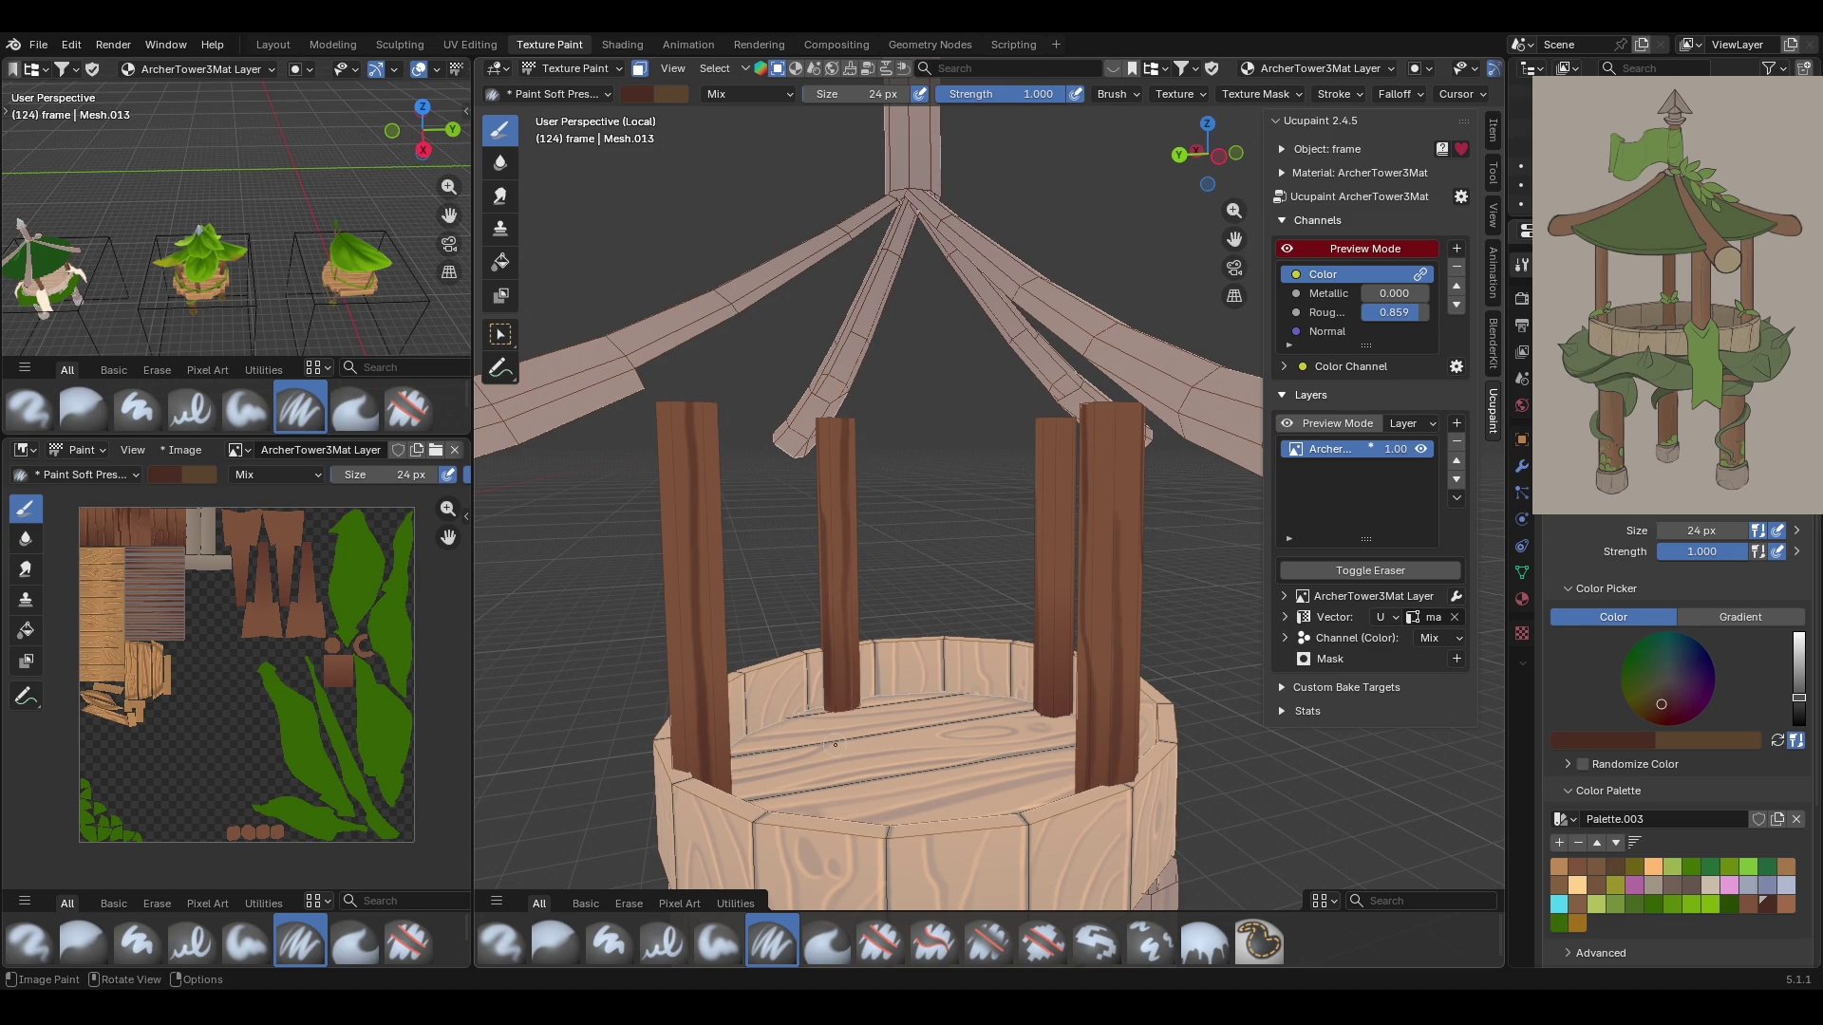
Paint streaks down the right post from a lower view, undoing a stray curving stroke
middle_drag(835, 746, 910, 172)
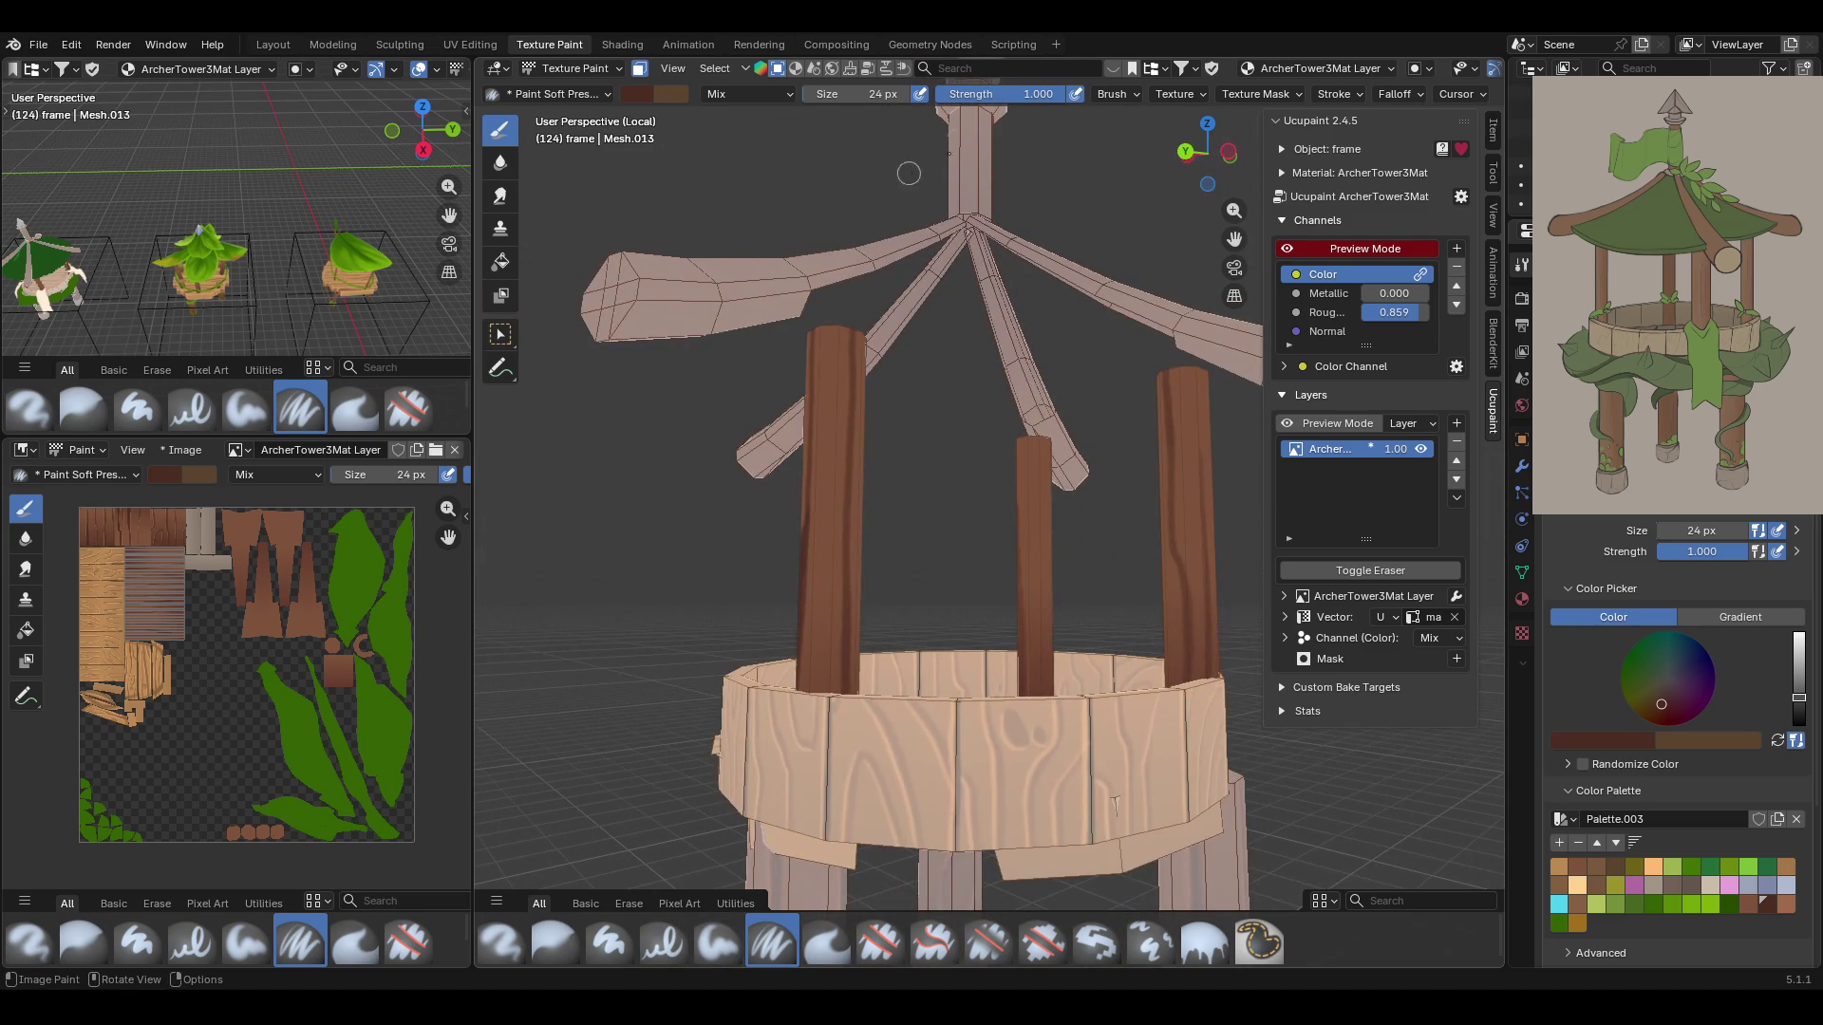
scroll(1074, 260, up, 5)
drag(1080, 339, 1070, 630)
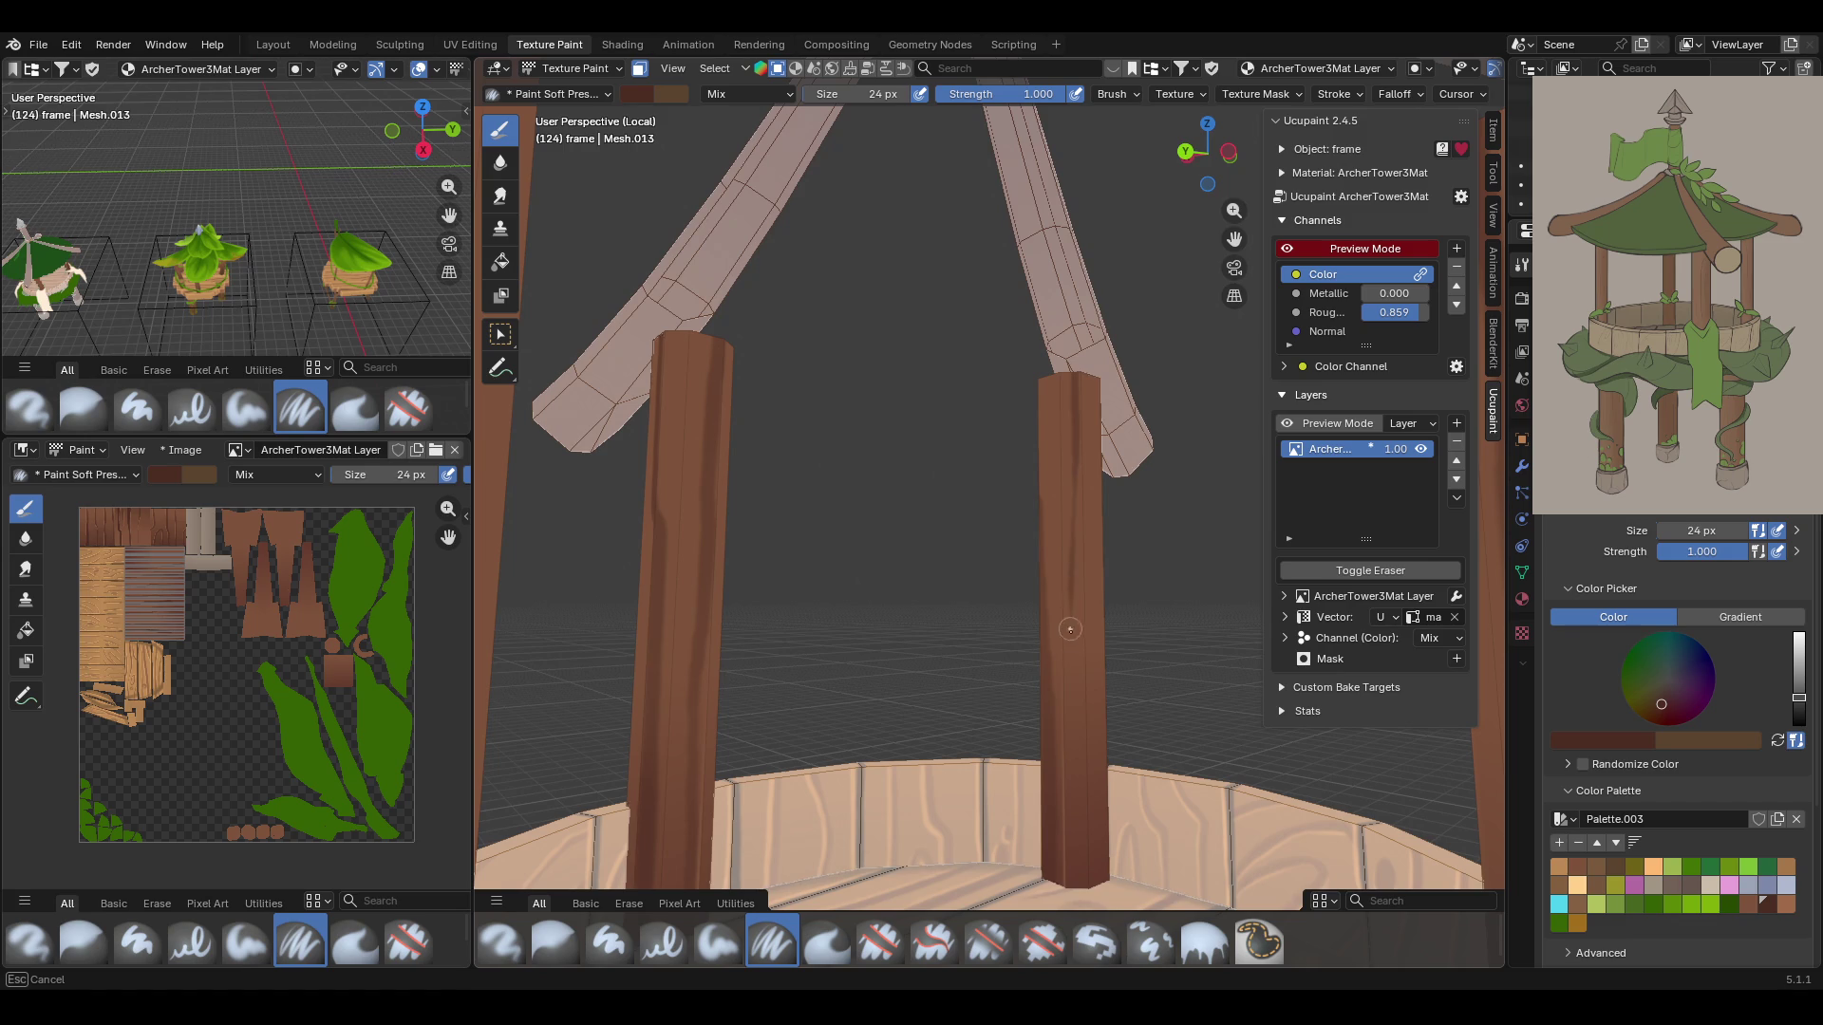
drag(1071, 696, 1074, 756)
drag(1073, 613, 1077, 750)
middle_drag(1074, 798, 804, 611)
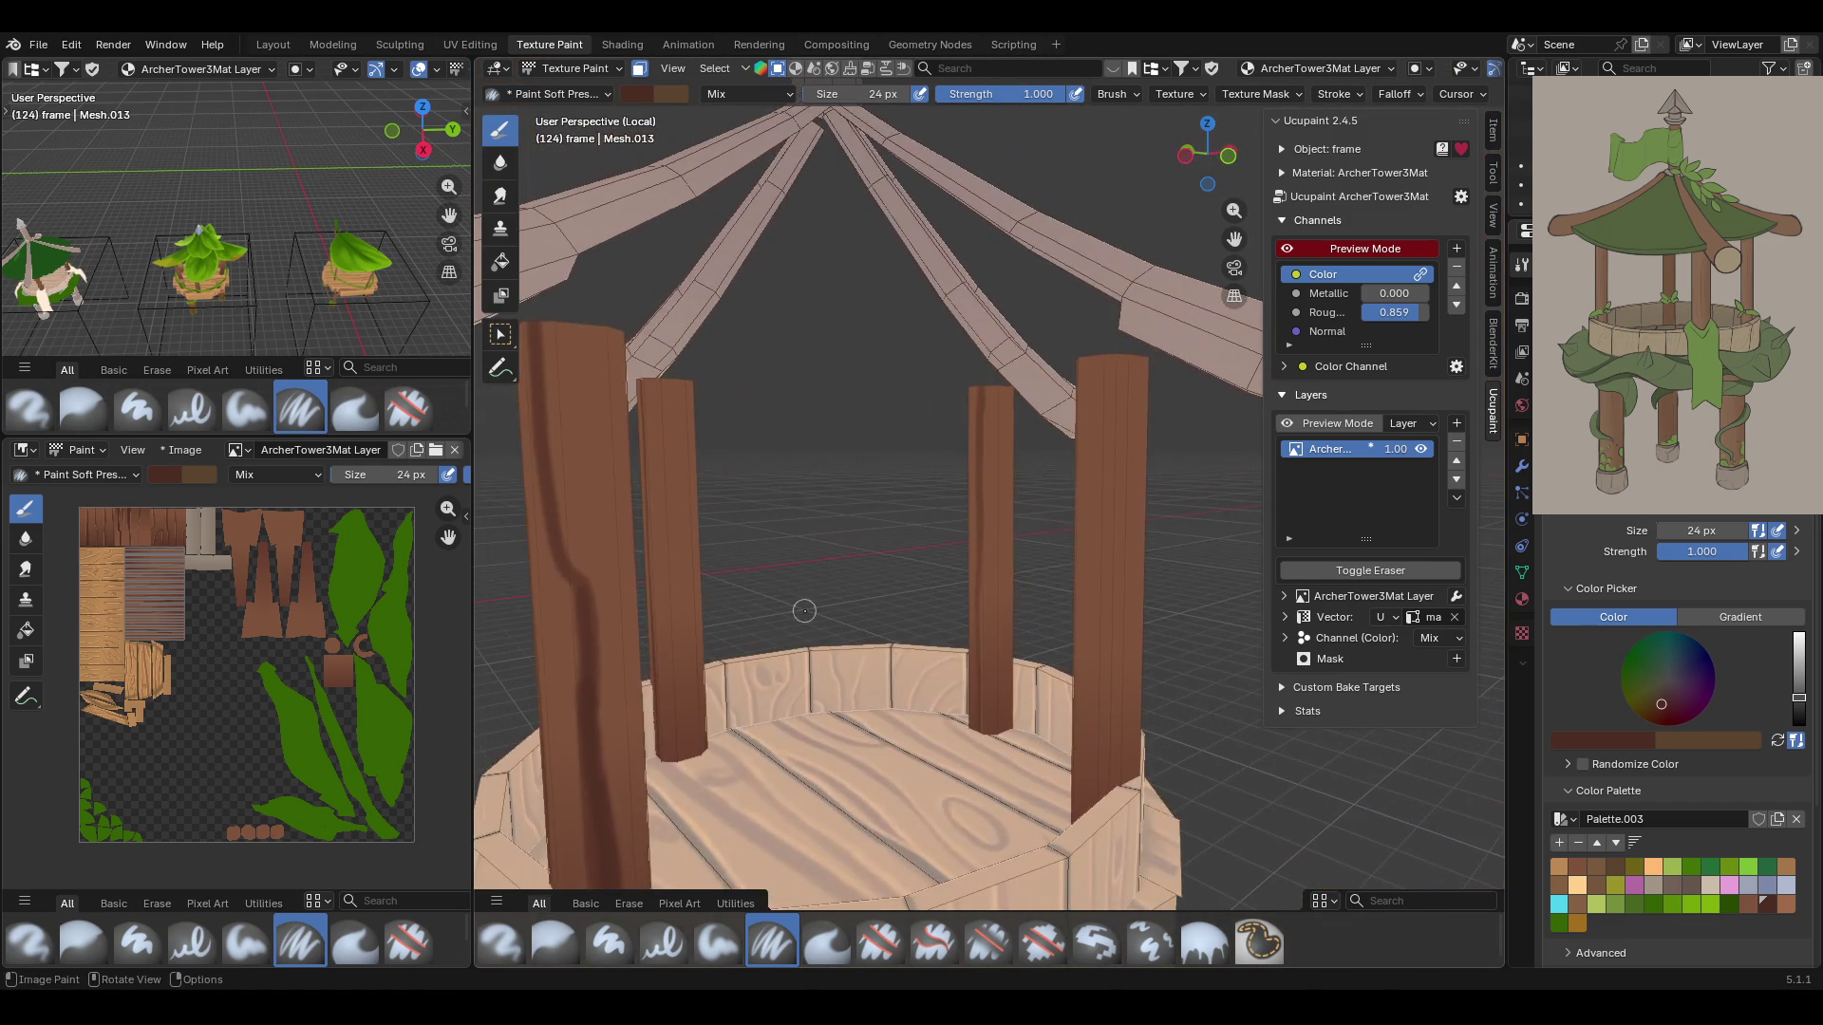
mouse_move(1108, 353)
mouse_down()
mouse_move(1107, 663)
mouse_move(1140, 366)
mouse_move(1100, 448)
mouse_move(1119, 777)
mouse_up()
key(ctrl+z)
Add further darker streaks down the middle post, viewed from the front
middle_drag(1049, 662, 988, 626)
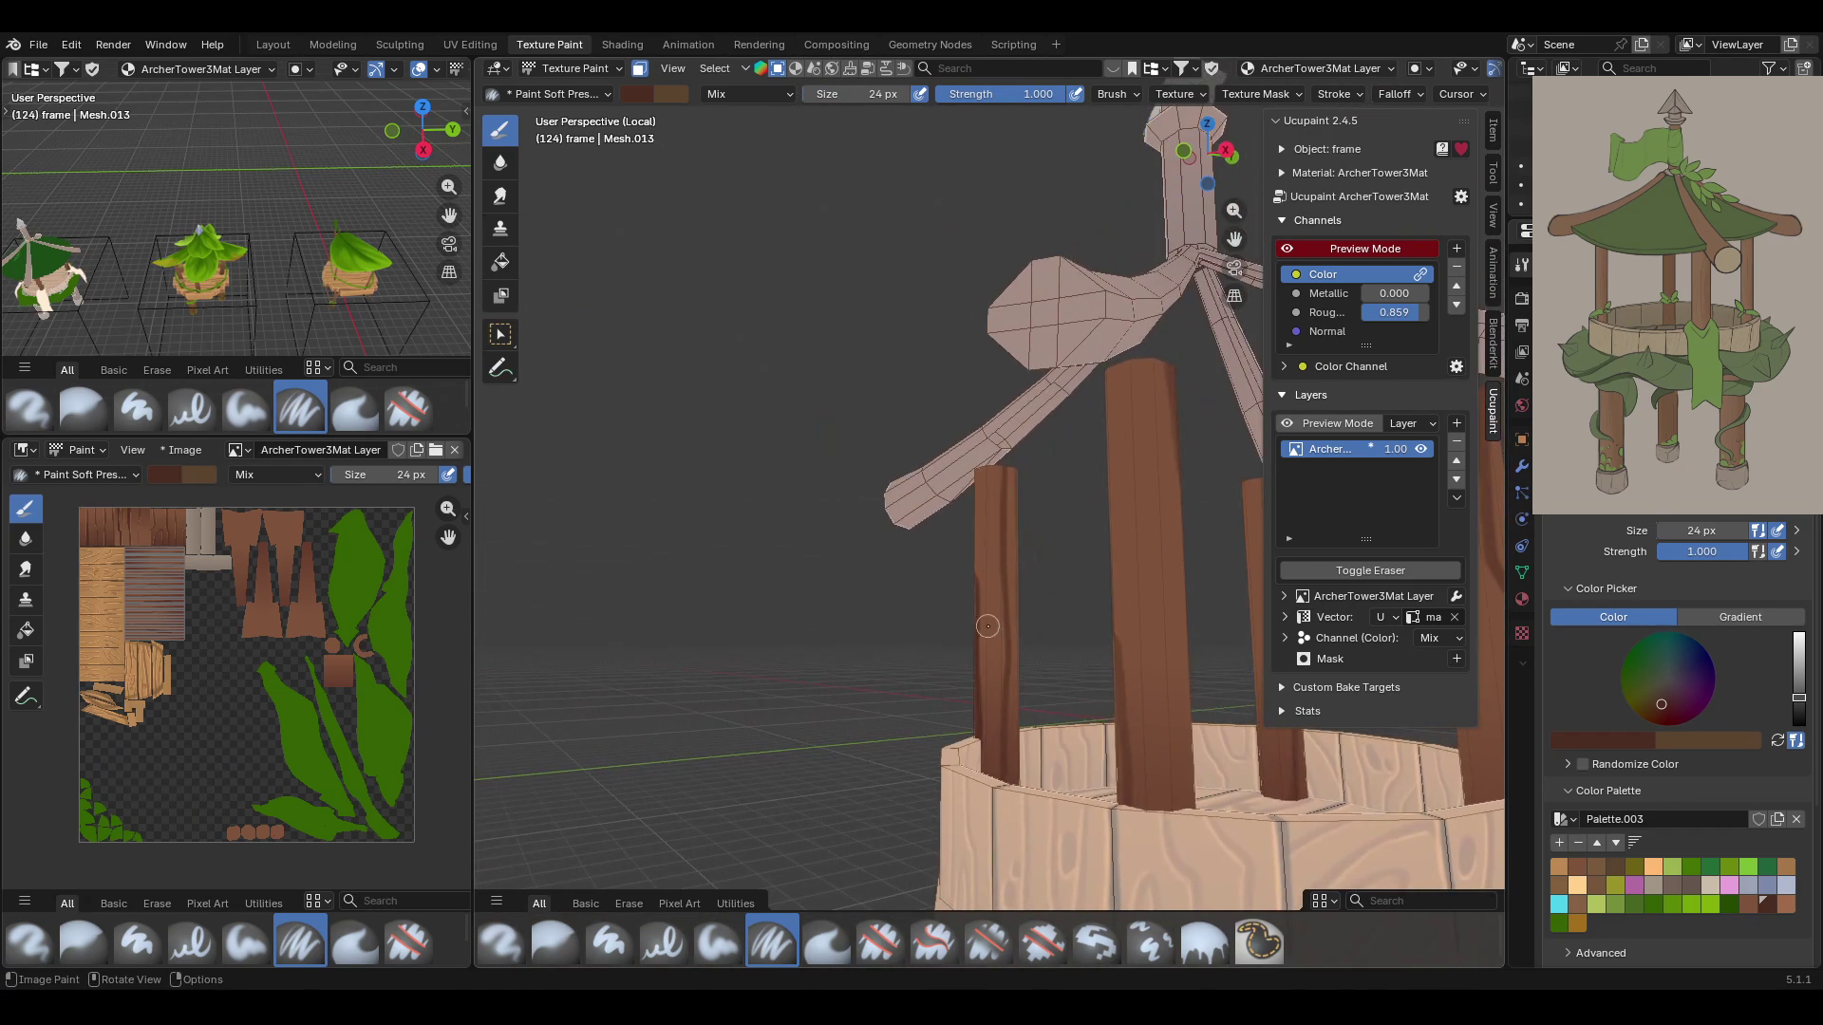
drag(1123, 372, 1158, 701)
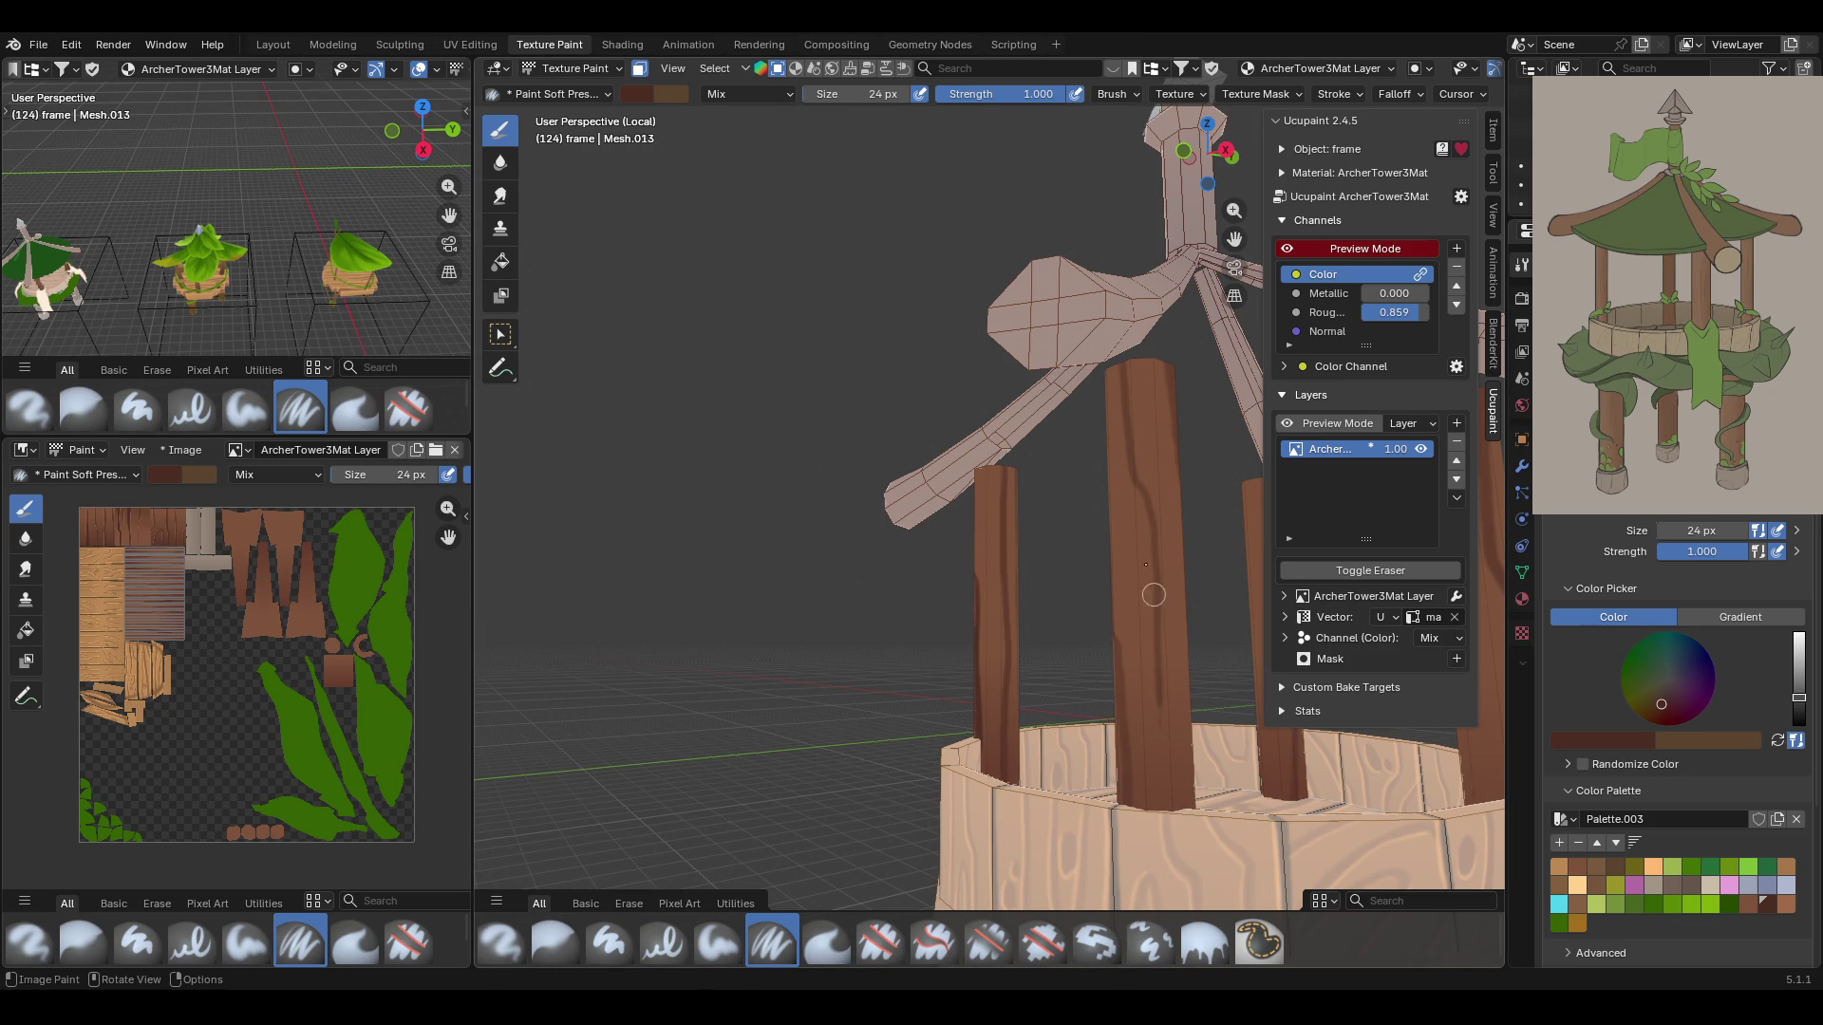
middle_drag(1141, 556, 1244, 645)
scroll(867, 364, up, 5)
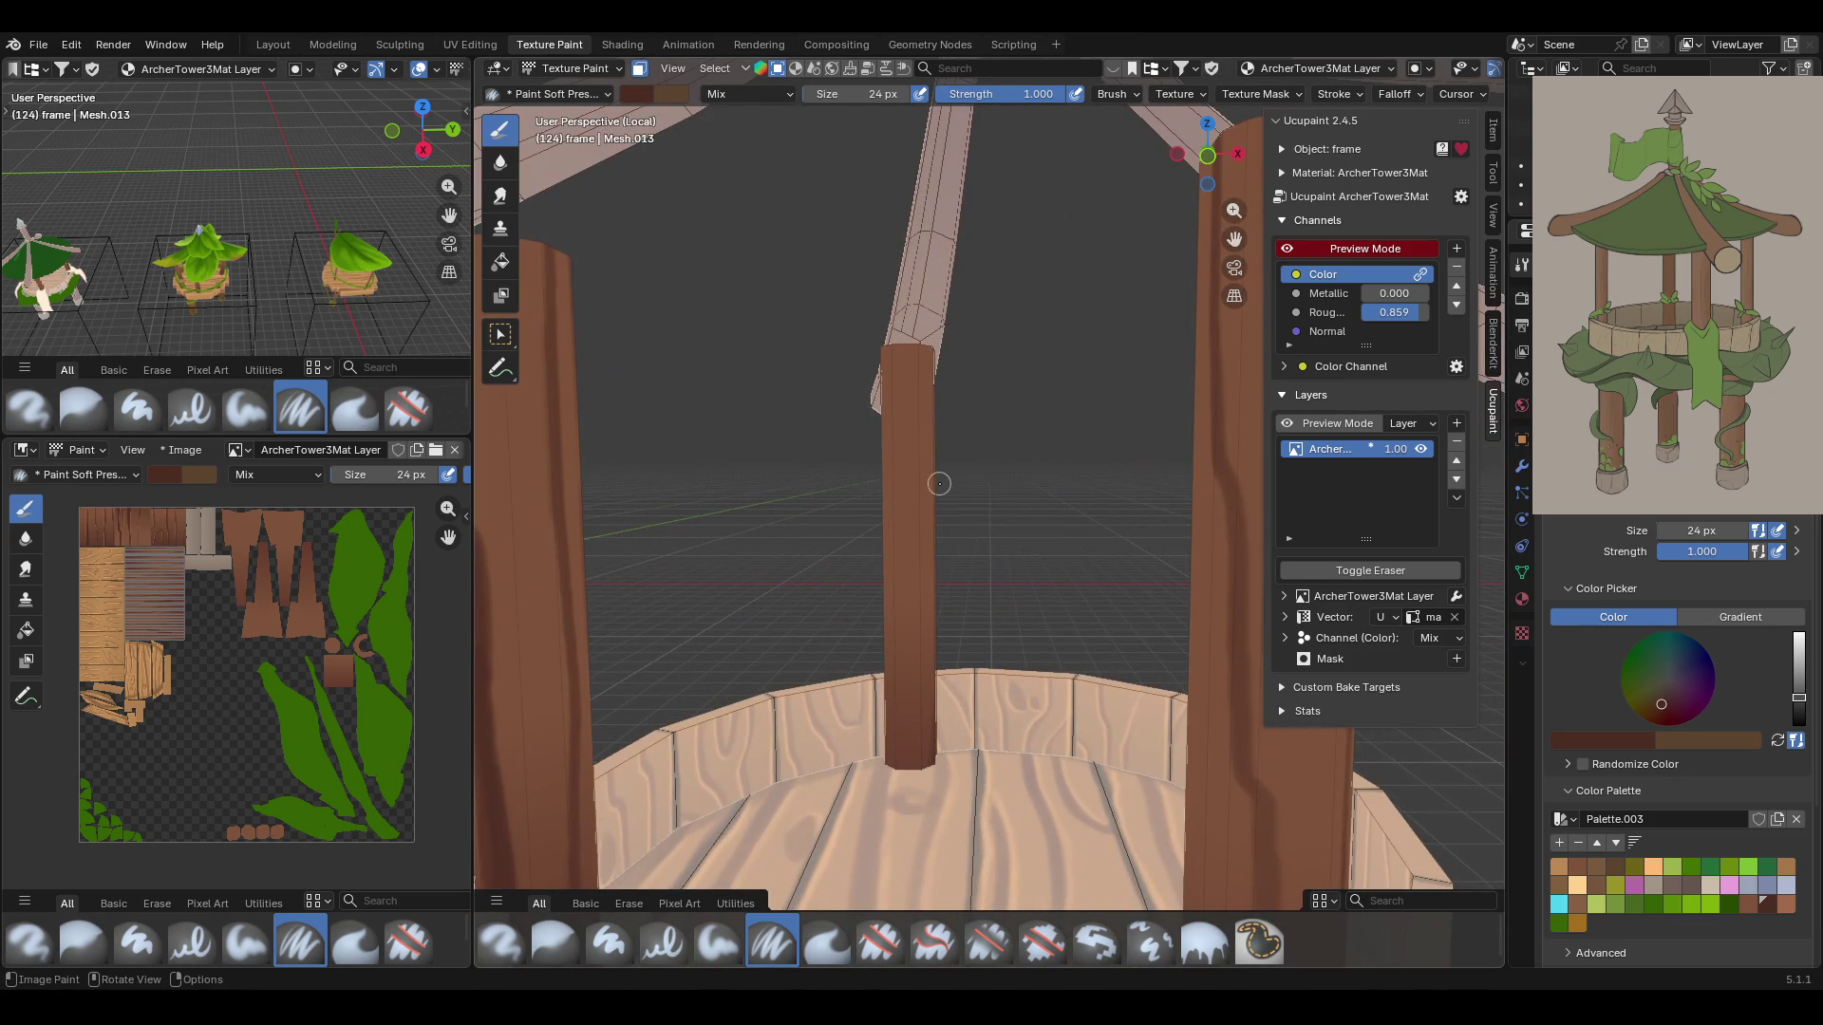
drag(914, 297, 916, 734)
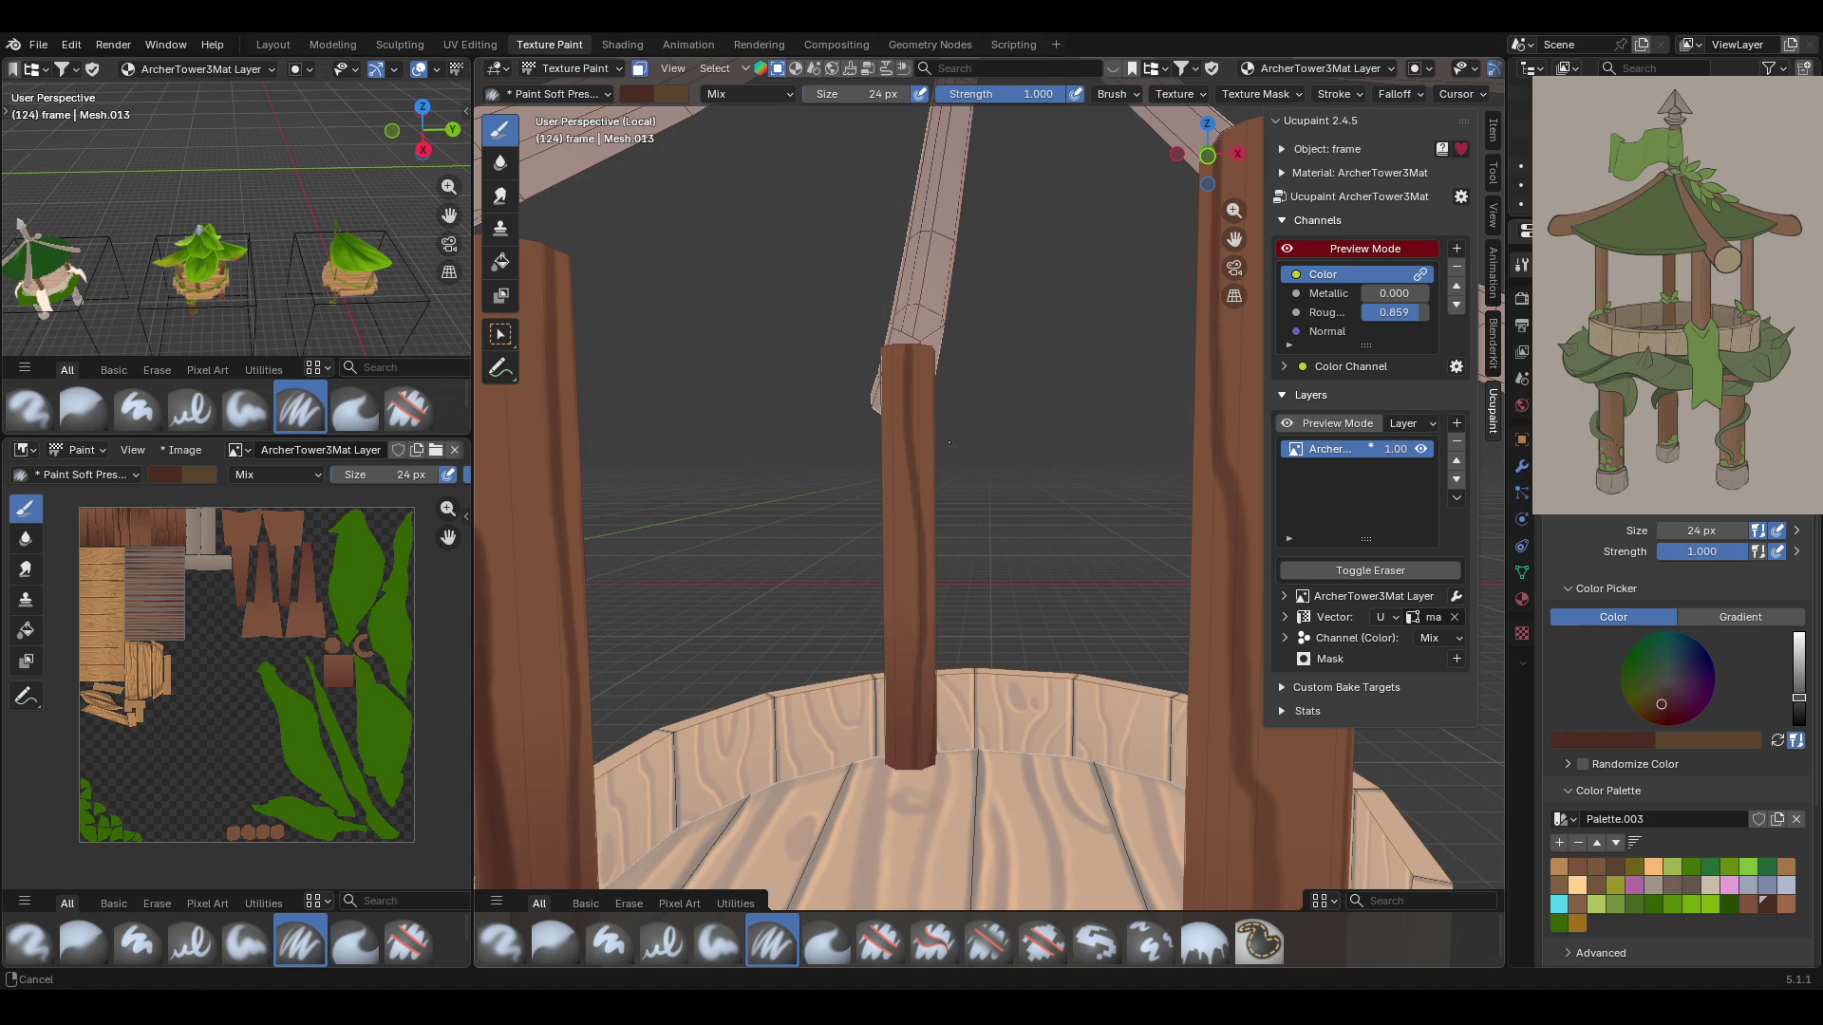
scroll(1044, 664, down, 5)
middle_drag(1164, 607, 1196, 552)
scroll(835, 589, up, 6)
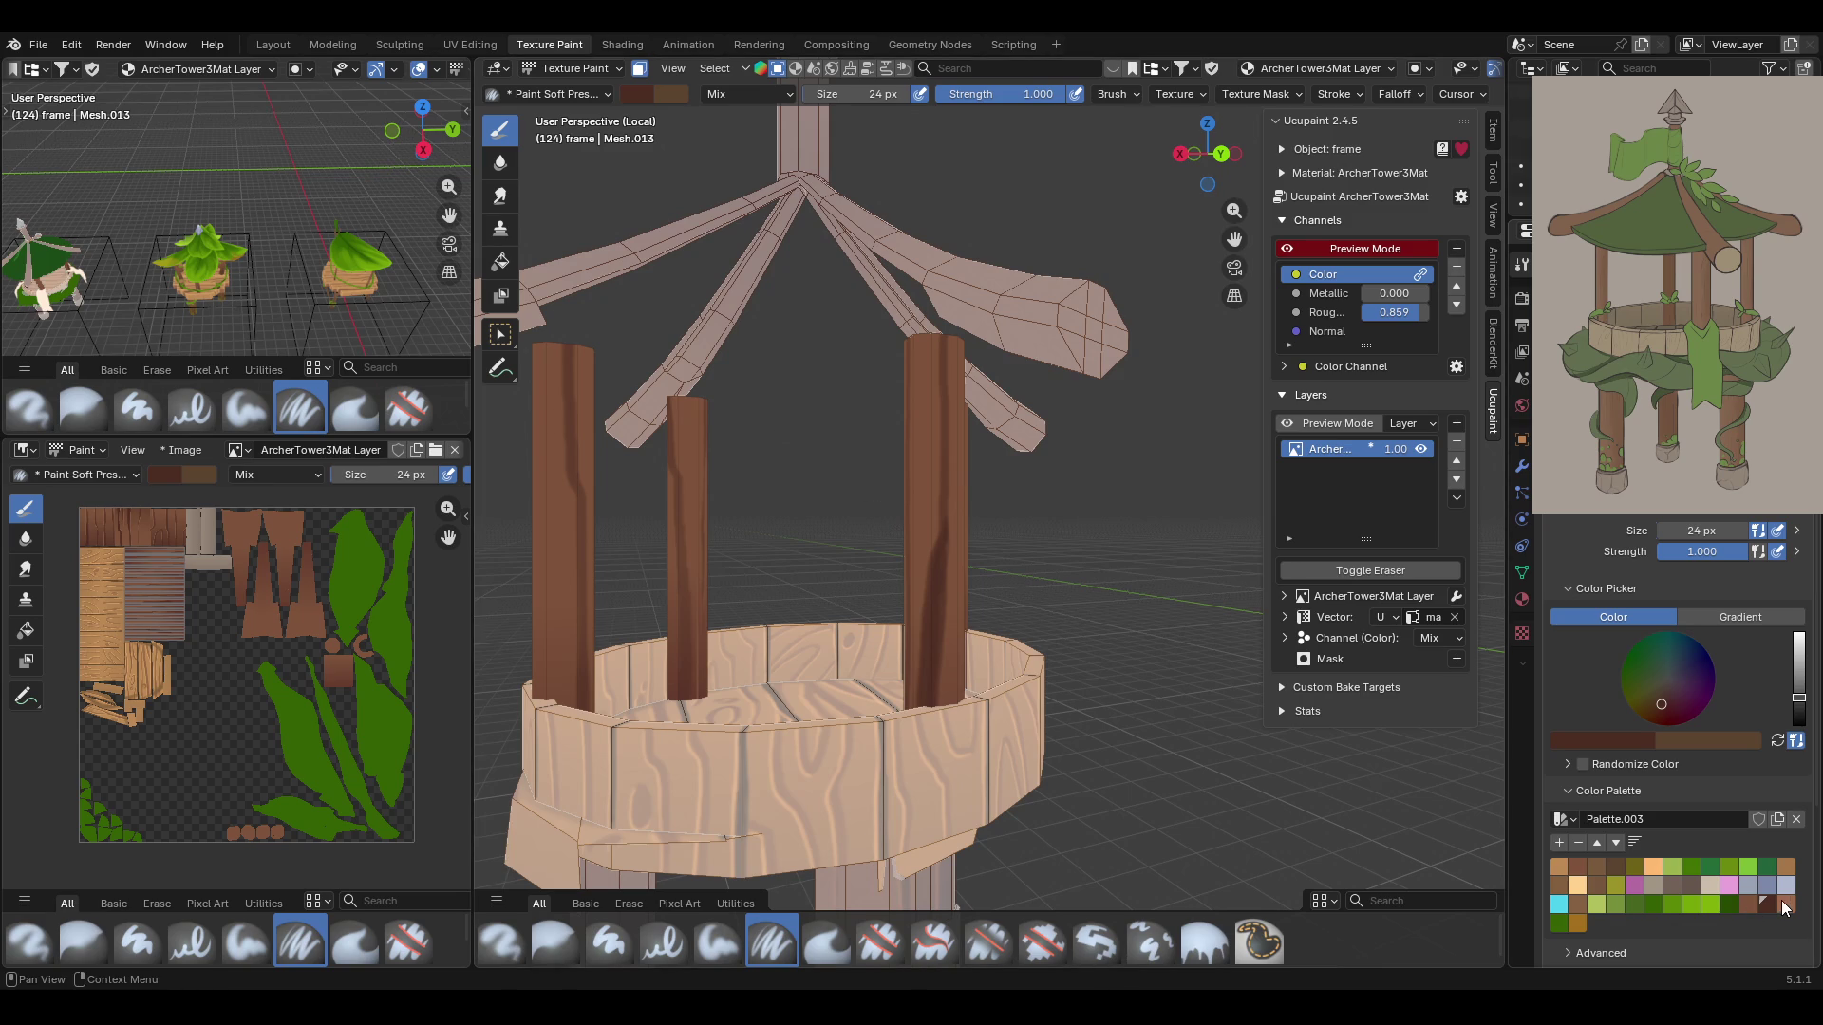
Pick the lighter brown swatch and streak highlights down the right column
click(1786, 904)
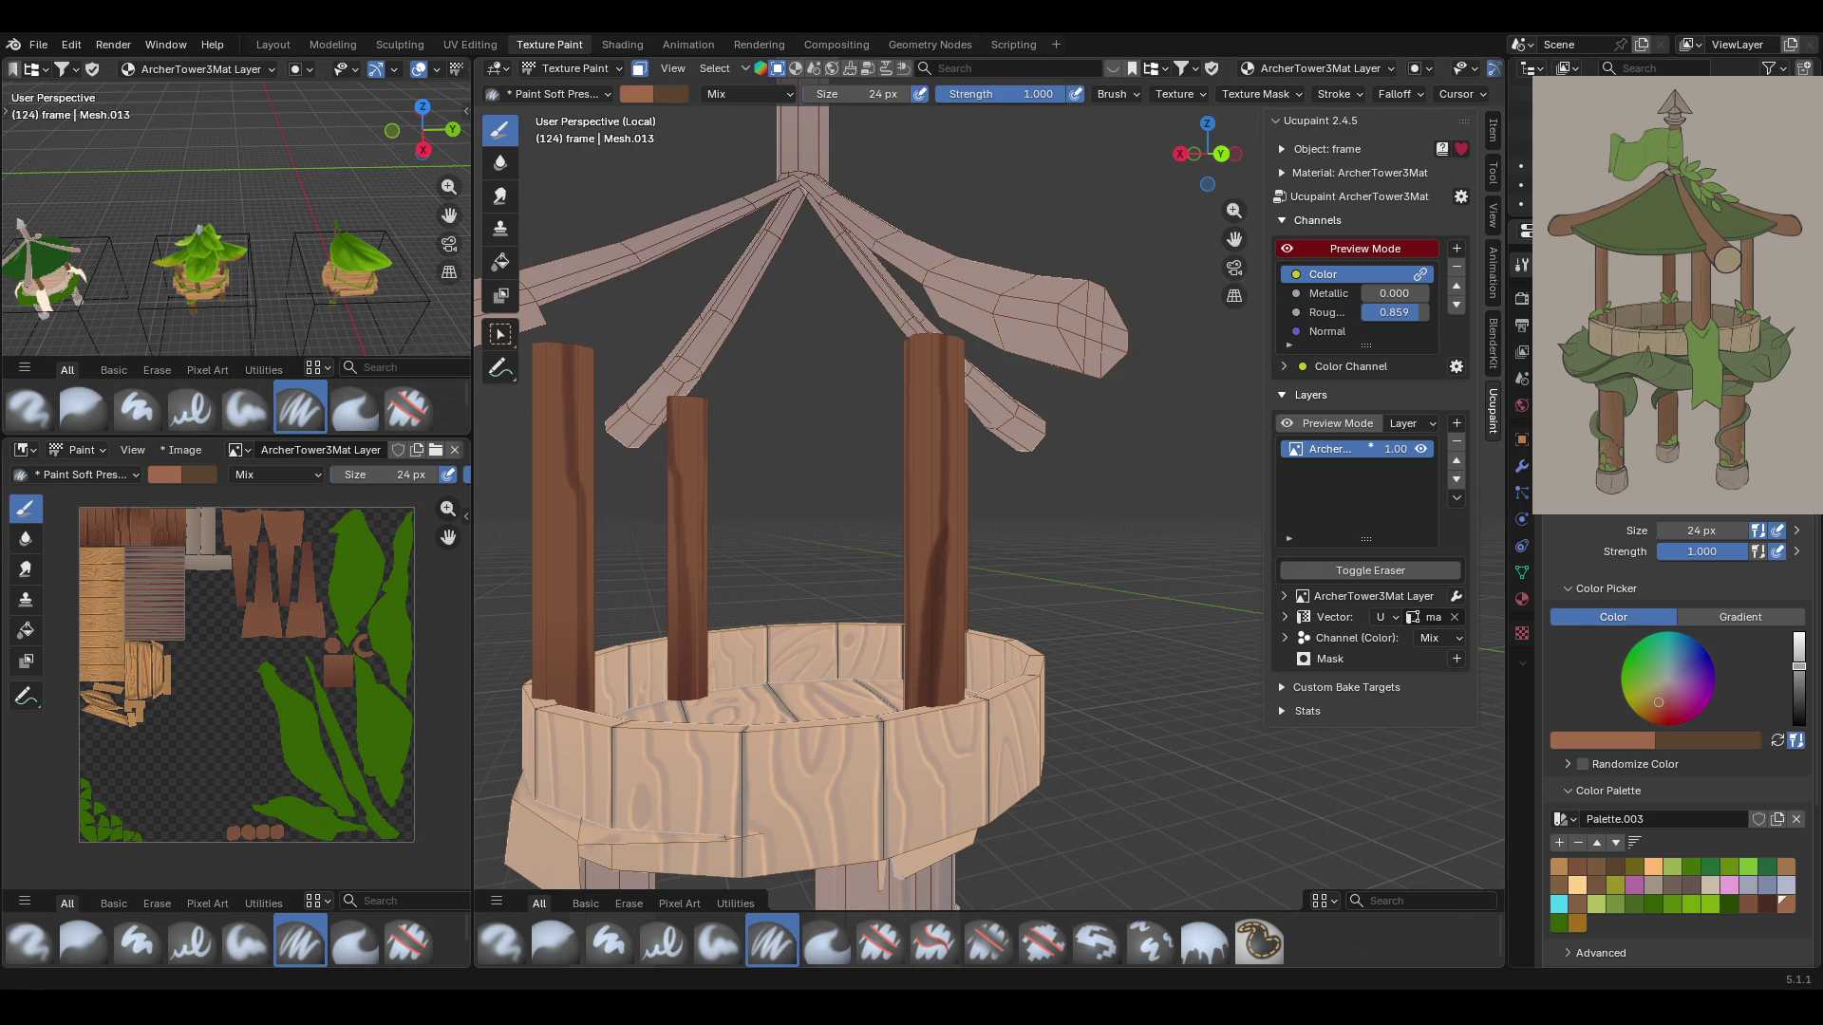
scroll(989, 456, up, 4)
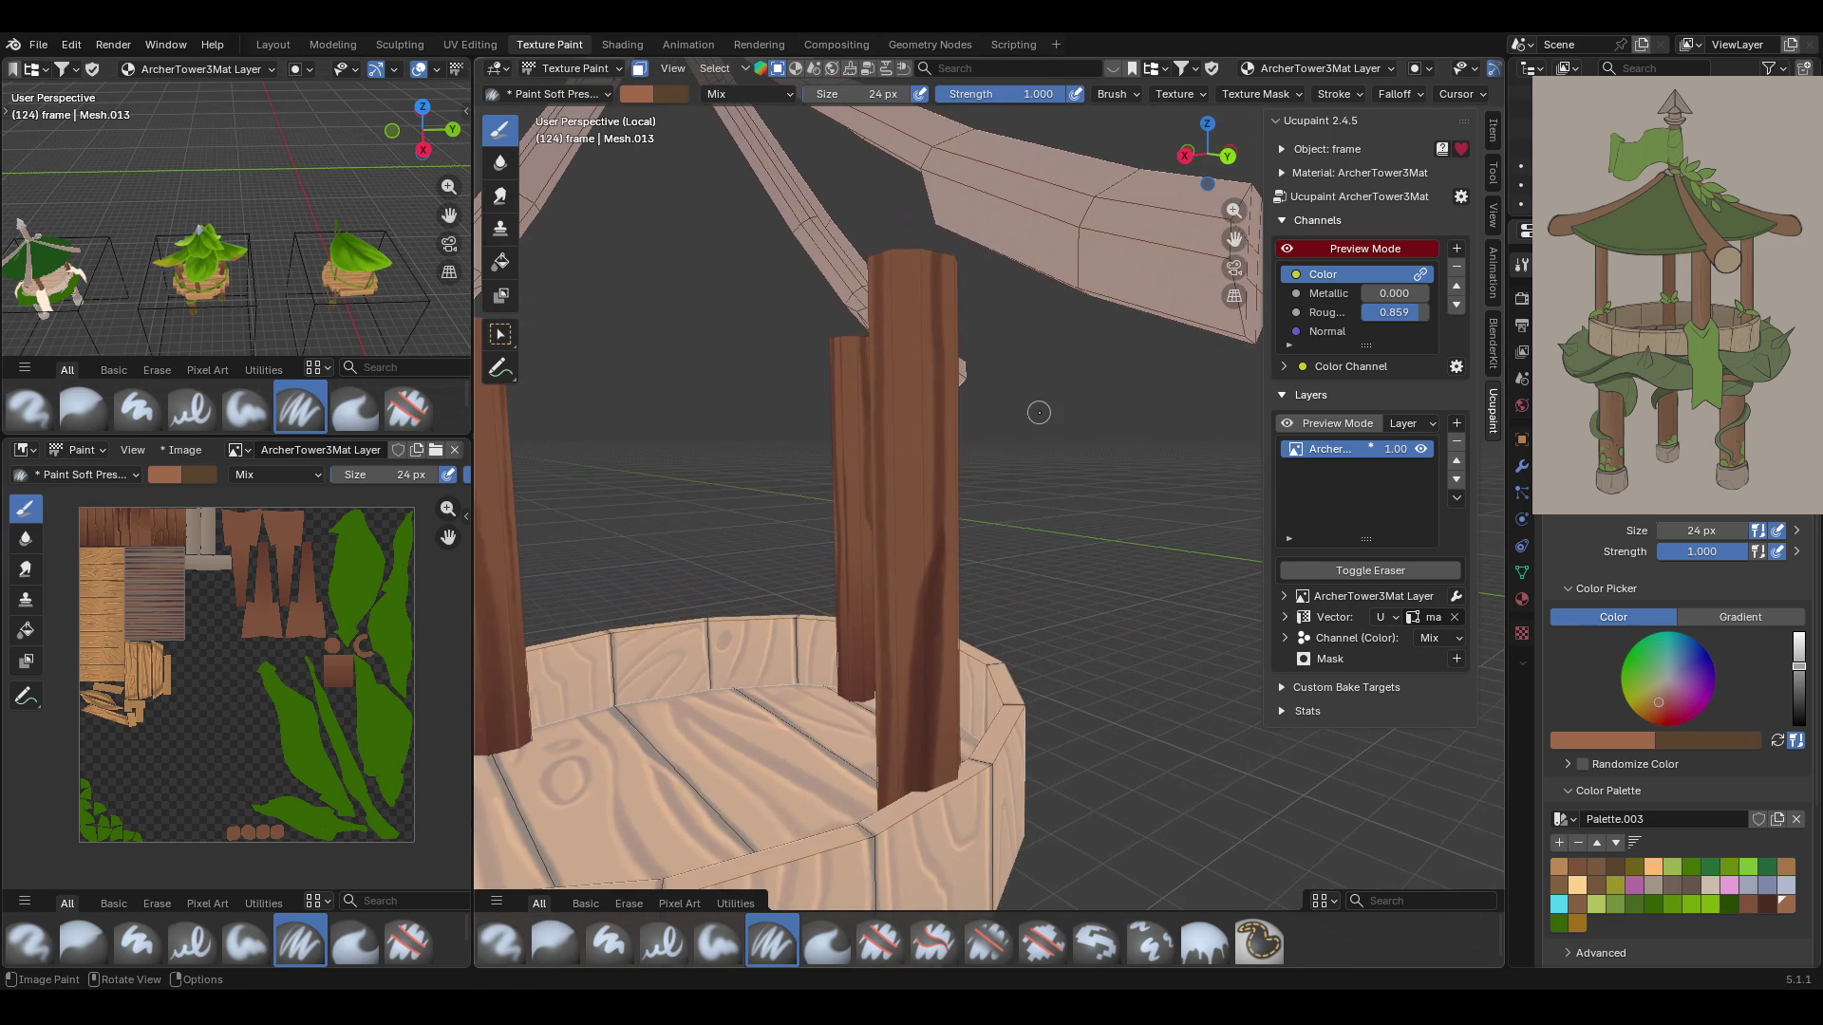
drag(931, 243, 925, 575)
mouse_move(865, 533)
middle_down()
mouse_move(865, 513)
mouse_move(951, 569)
middle_up()
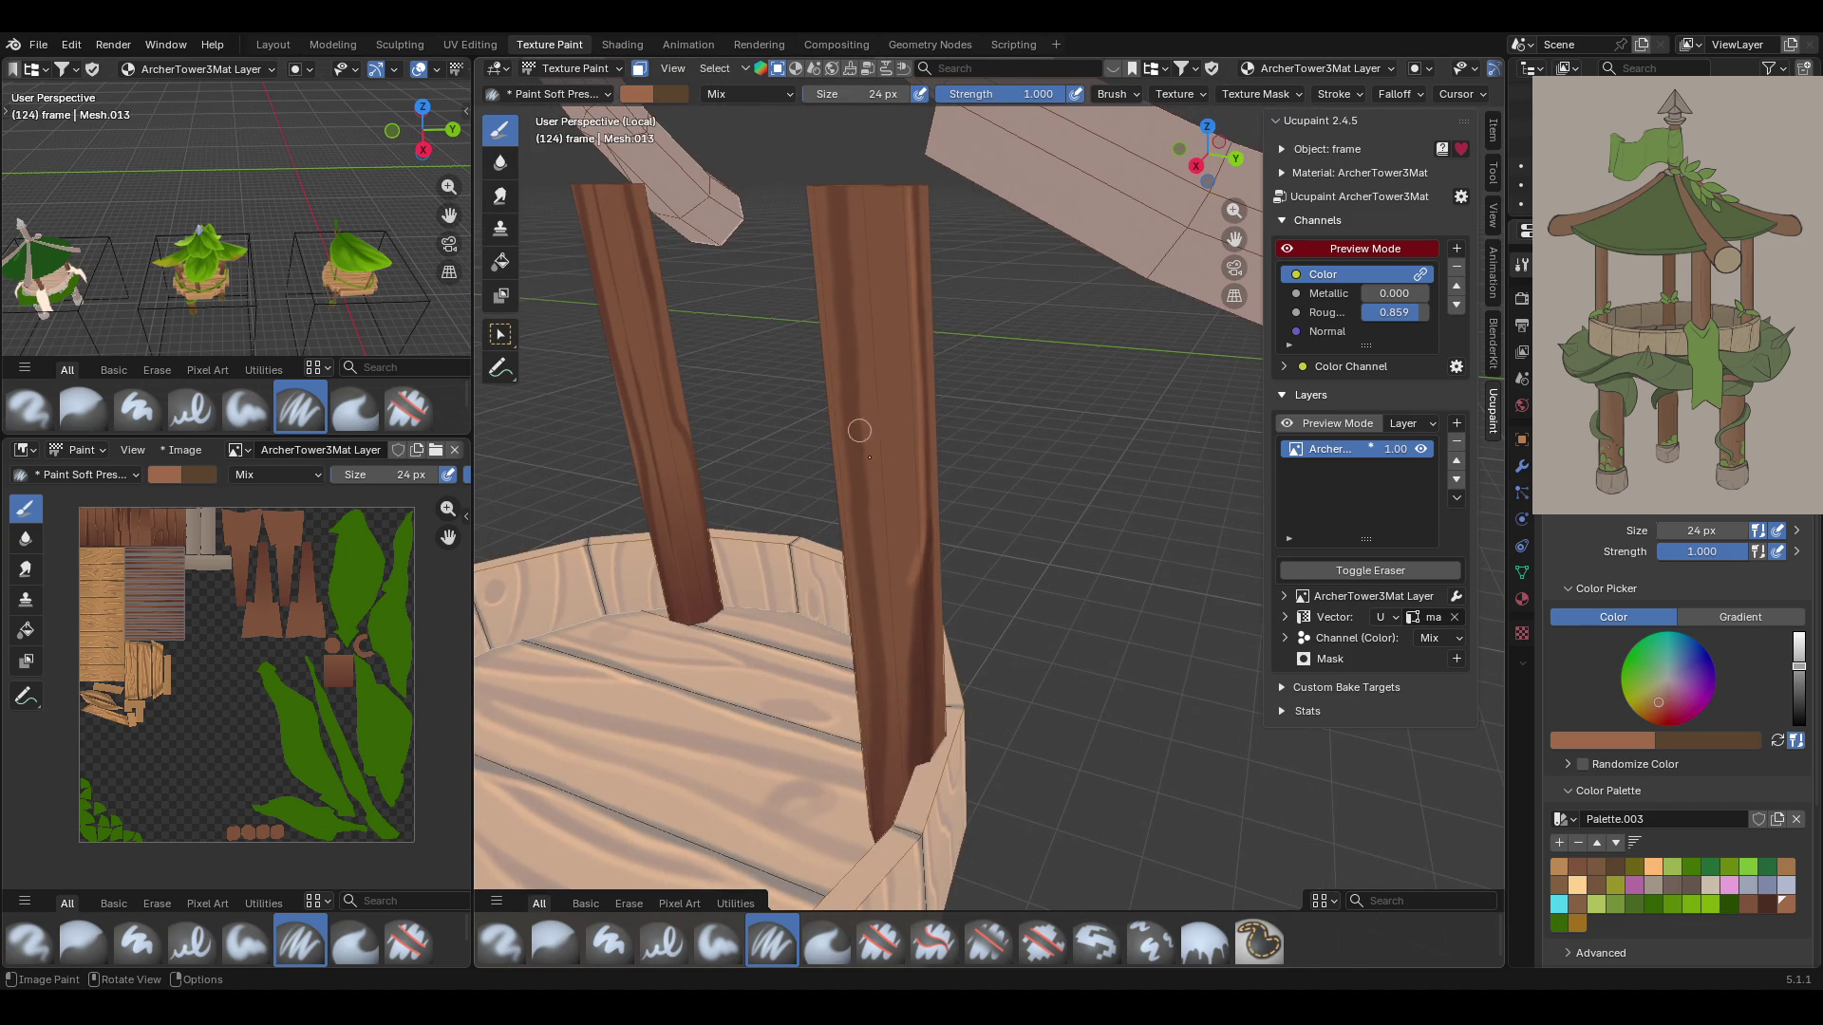
drag(916, 567, 906, 790)
mouse_move(859, 679)
middle_down()
mouse_move(882, 512)
mouse_move(935, 520)
middle_up()
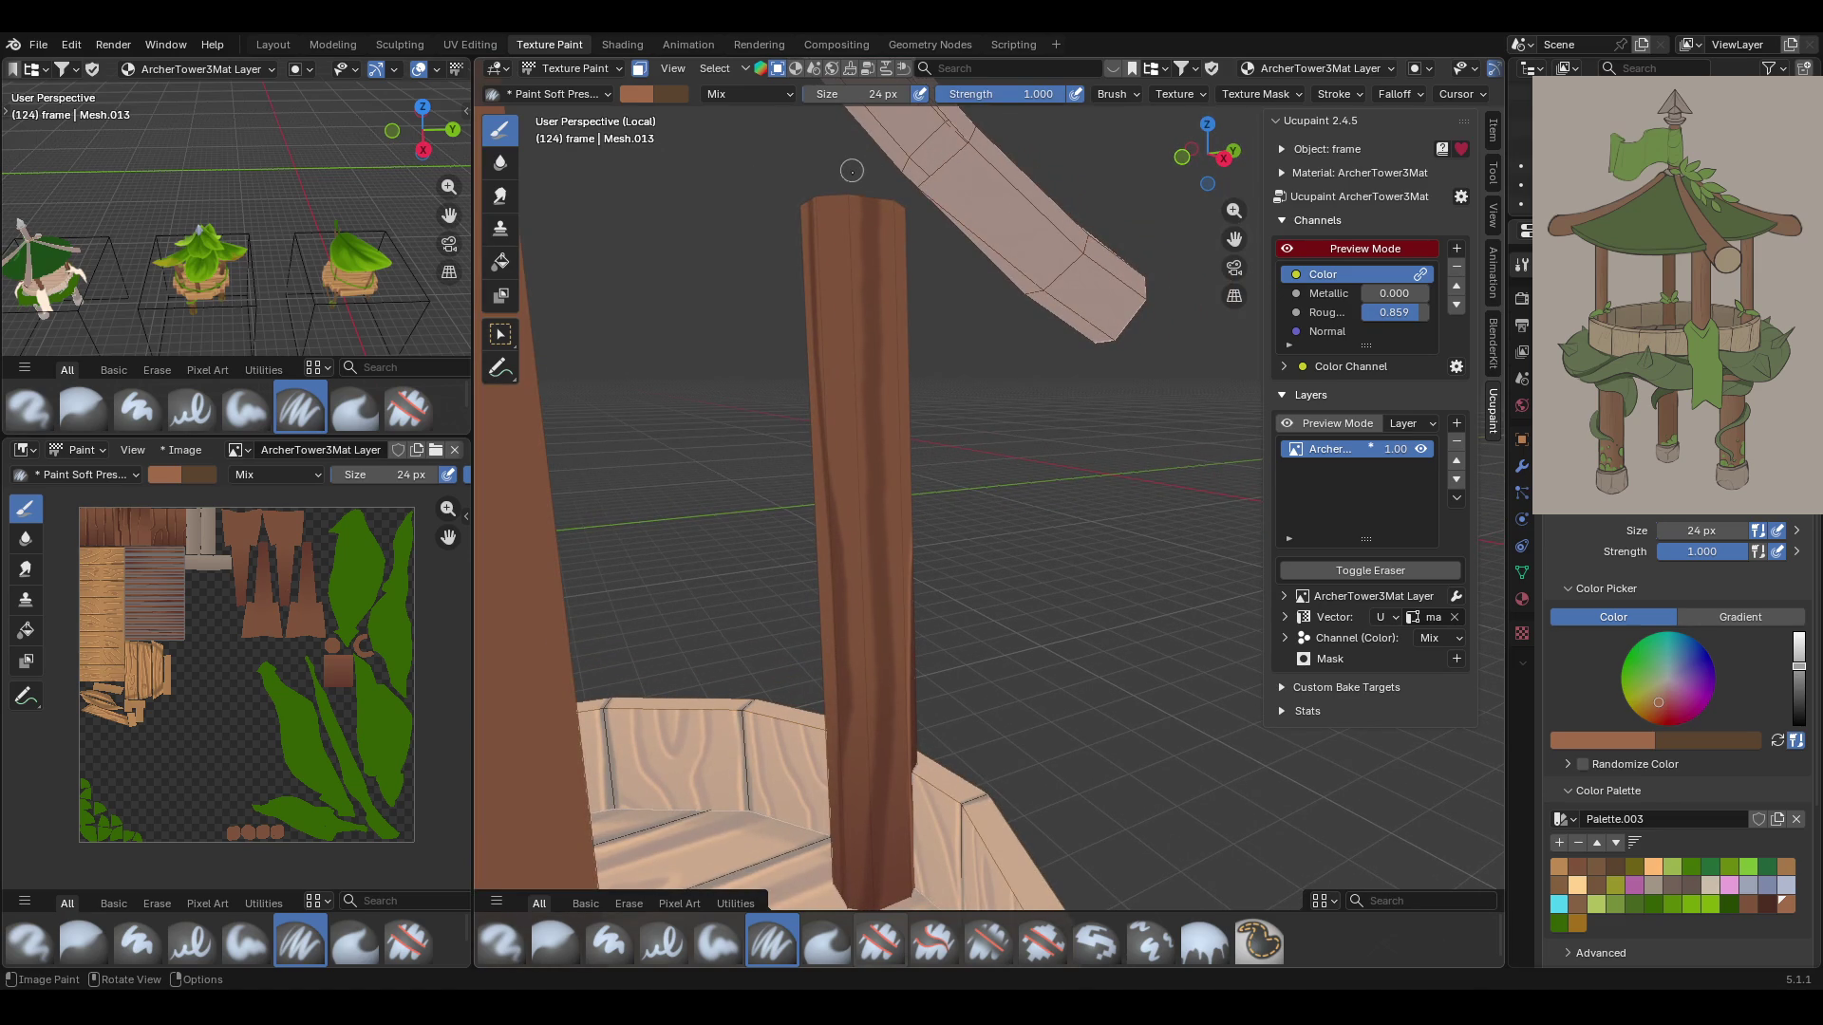
Paint lighter grain streaks full-length down the remaining columns, including the left column
mouse_move(854, 179)
mouse_down()
mouse_move(869, 835)
mouse_move(861, 907)
mouse_move(826, 926)
mouse_up()
mouse_move(920, 395)
middle_down()
mouse_move(1092, 395)
mouse_move(1010, 483)
middle_up()
mouse_move(848, 242)
mouse_down()
mouse_move(867, 484)
mouse_move(778, 285)
mouse_move(846, 243)
mouse_move(860, 862)
mouse_up()
middle_drag(836, 588, 798, 246)
mouse_move(826, 226)
mouse_down()
mouse_move(810, 242)
mouse_move(834, 855)
mouse_up()
middle_drag(833, 855, 919, 612)
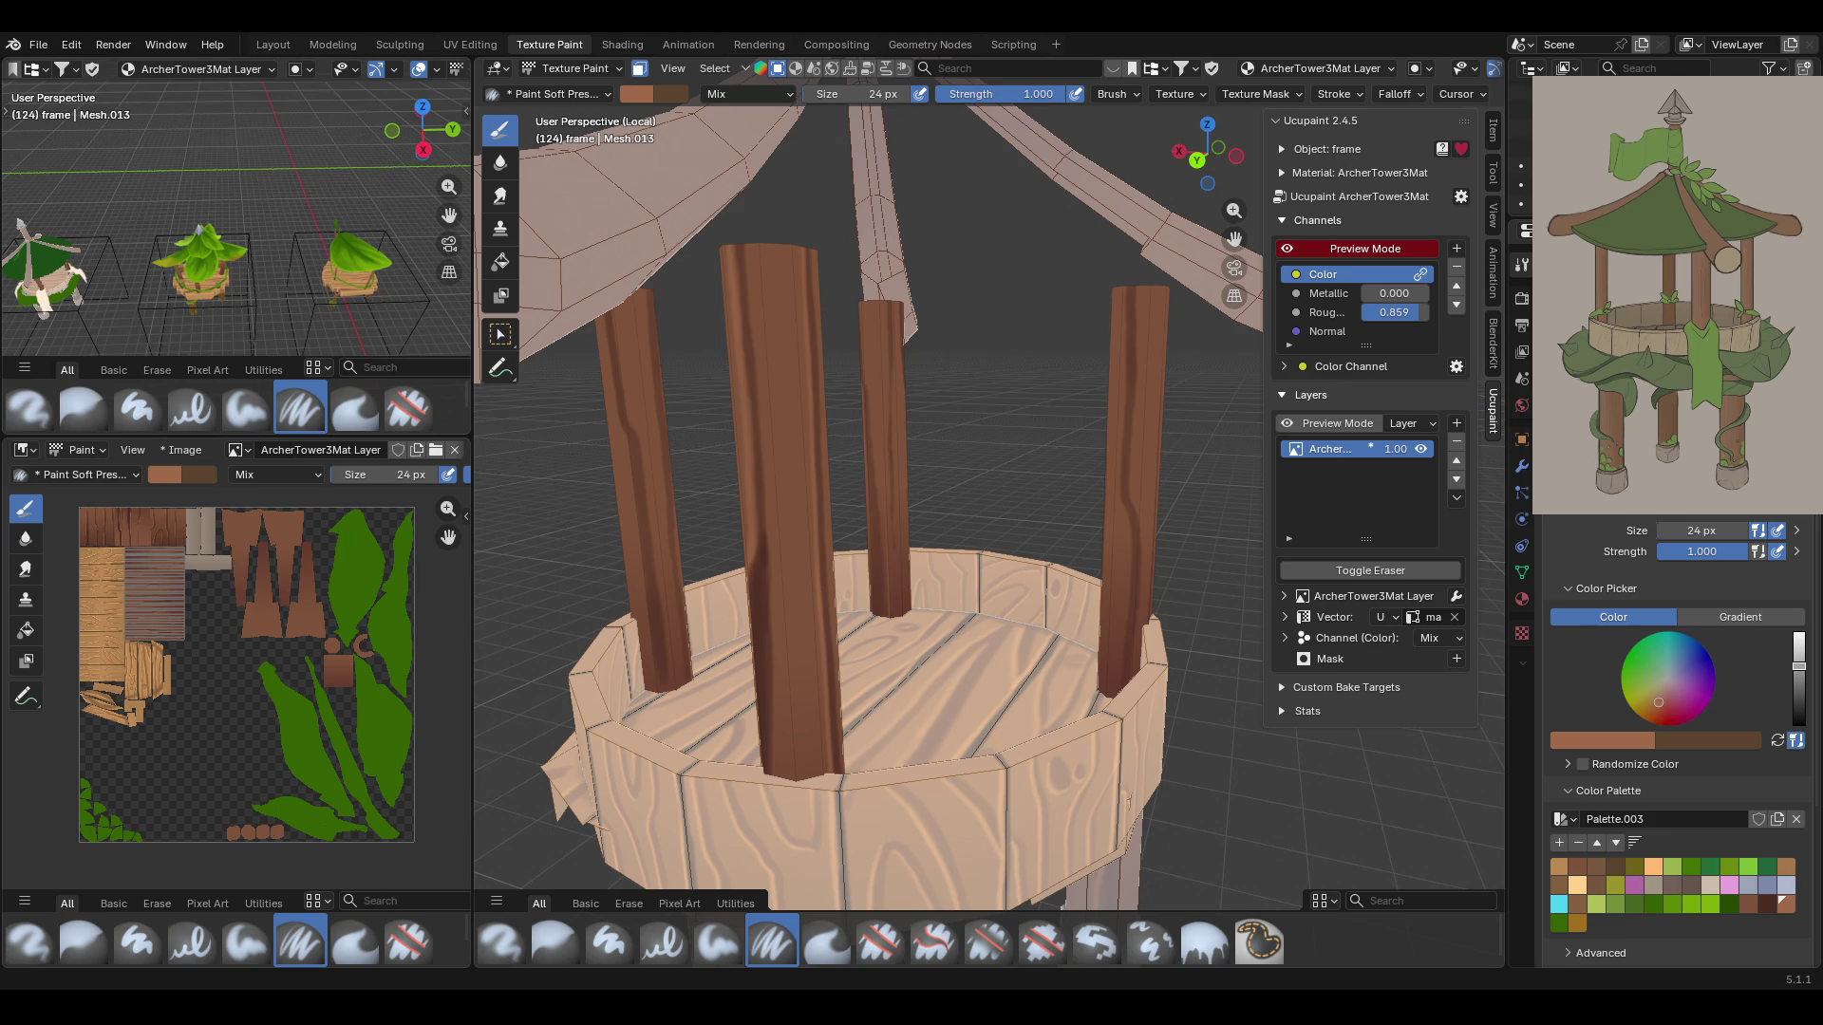
Paint a brown grain streak down the full length of the front post
mouse_move(759, 570)
middle_down()
mouse_move(837, 521)
mouse_move(925, 411)
middle_up()
scroll(1135, 314, up, 6)
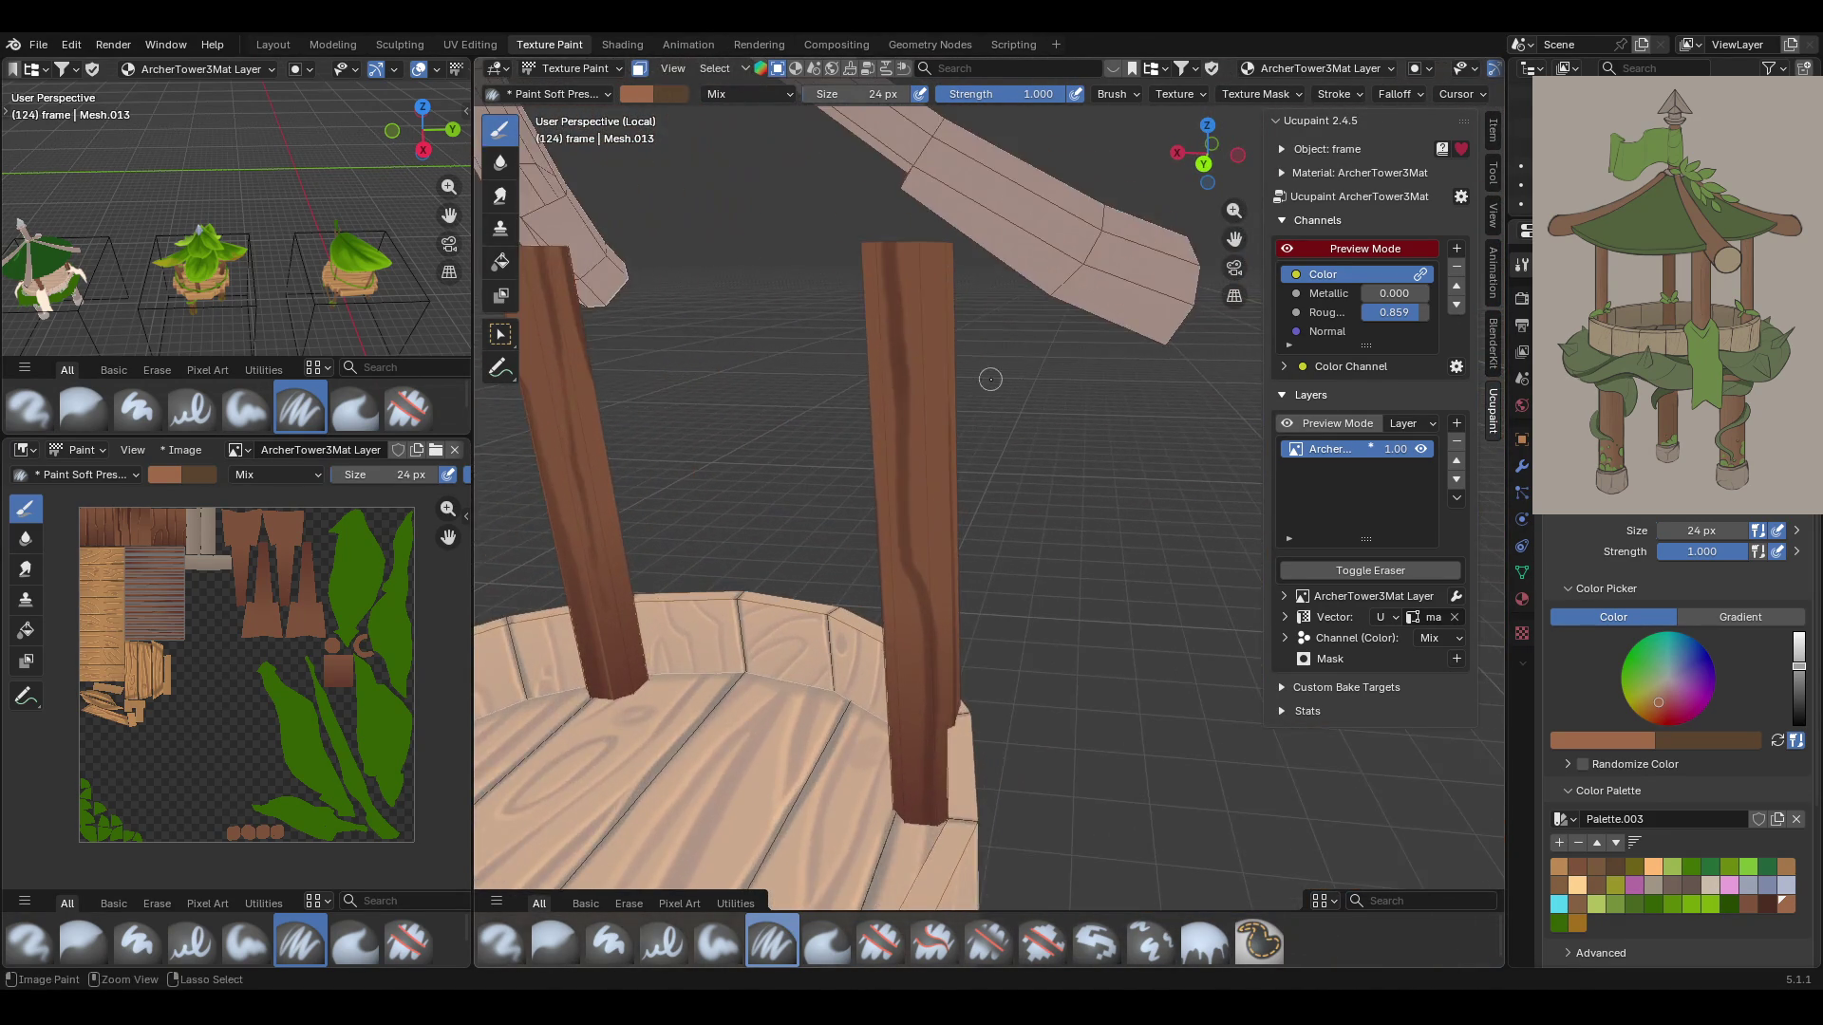
drag(829, 304, 838, 427)
drag(840, 551, 859, 641)
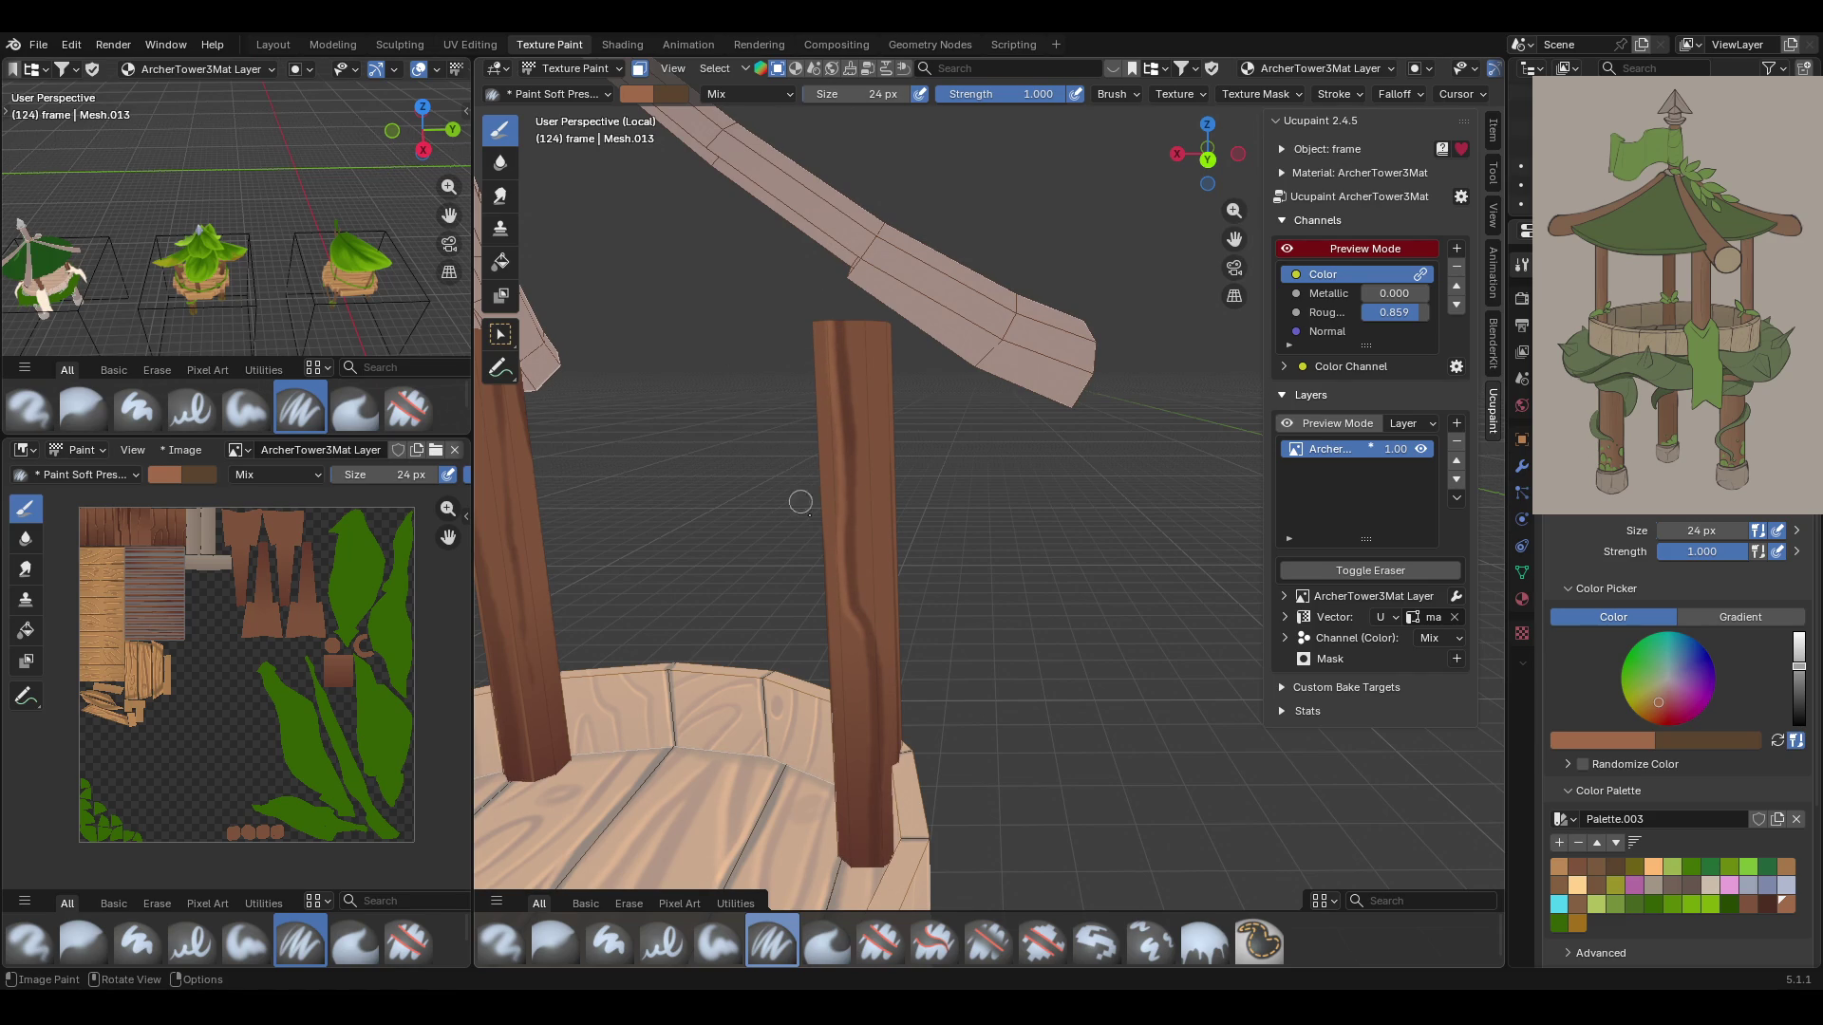
mouse_move(858, 648)
mouse_down()
mouse_move(865, 830)
mouse_move(839, 896)
mouse_up()
middle_drag(860, 864, 852, 561)
Add more wavy grain streaks down the near post, starting from its top
drag(900, 470, 893, 434)
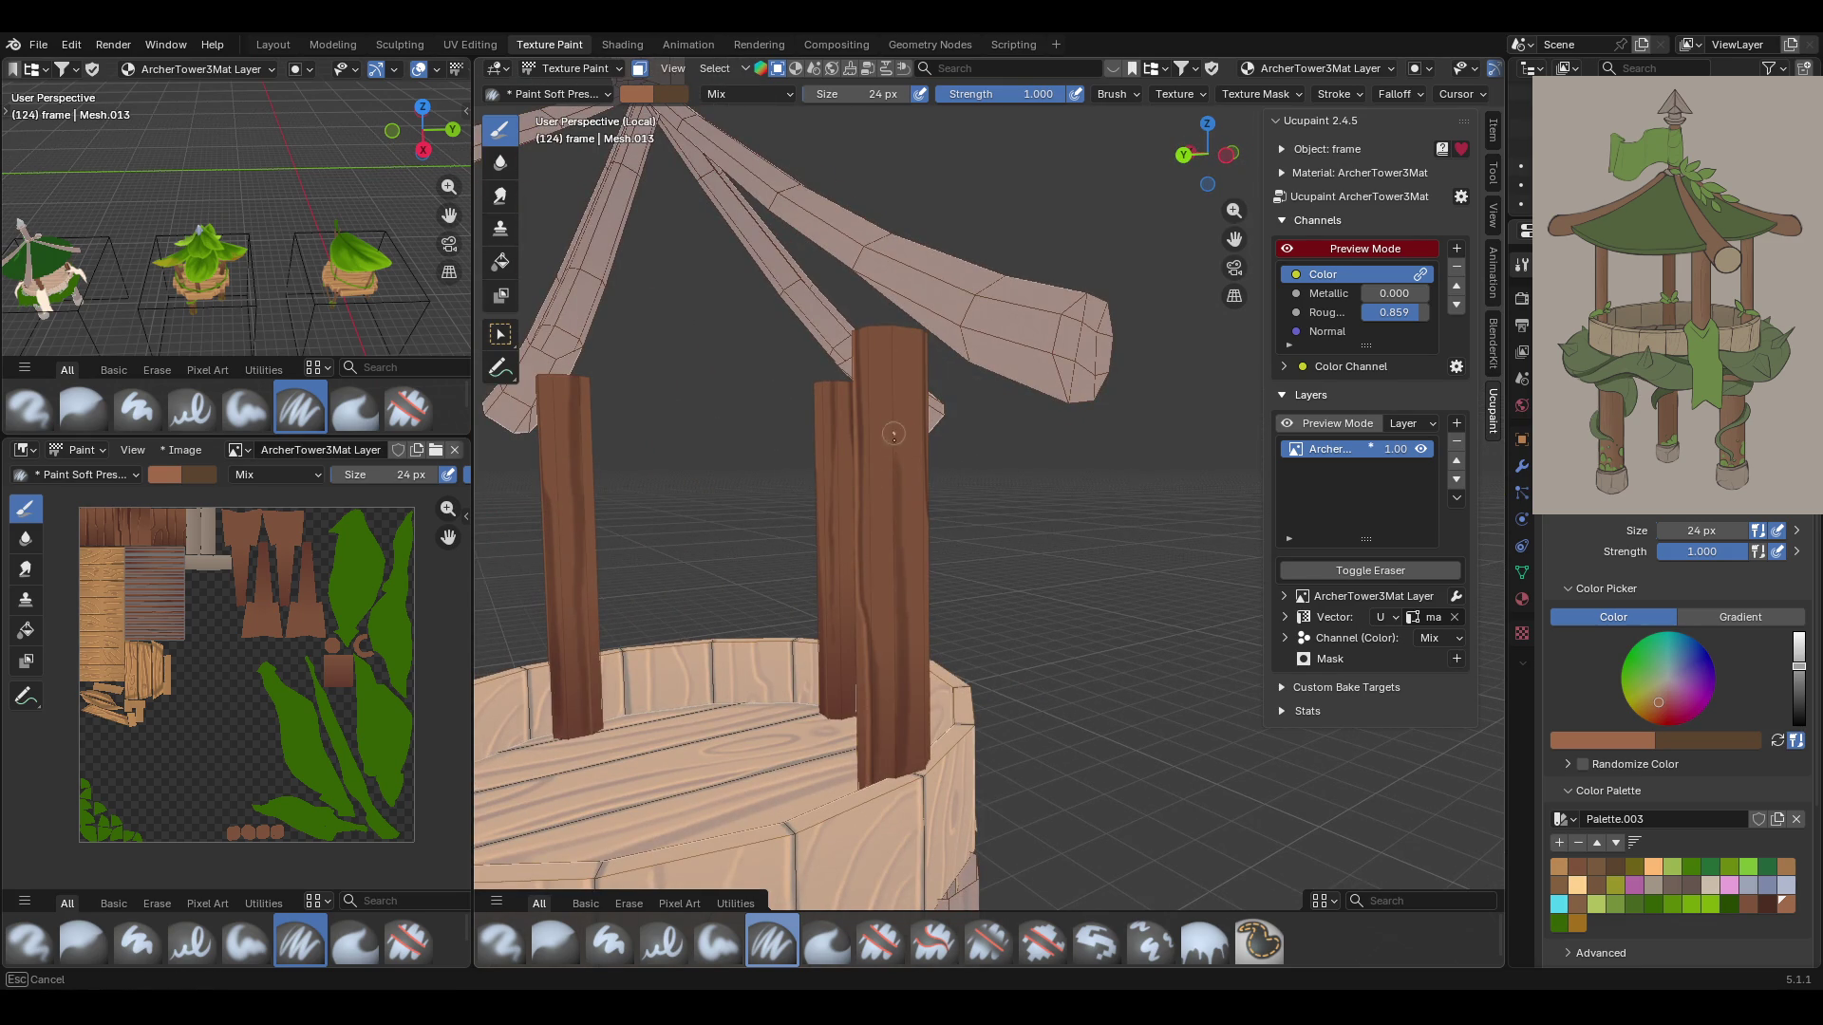
drag(895, 505, 893, 718)
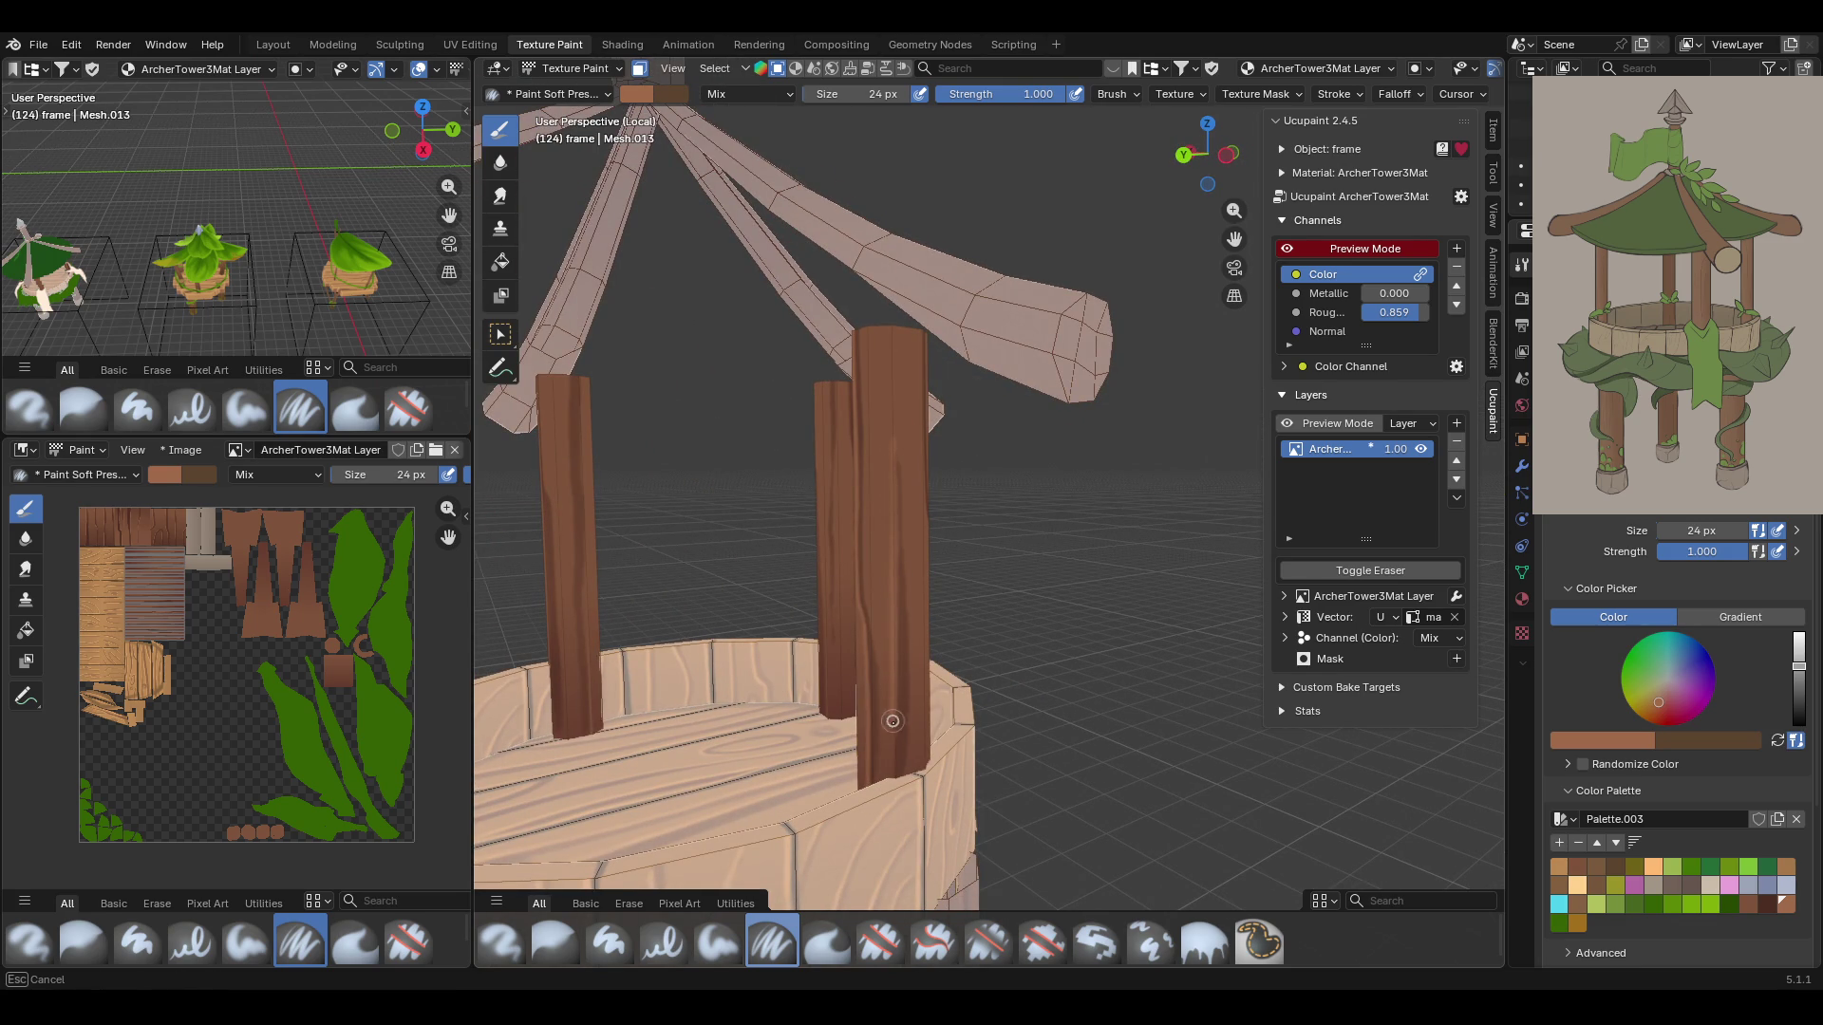
drag(883, 836, 883, 835)
mouse_move(988, 569)
middle_down()
mouse_move(1038, 544)
mouse_move(876, 317)
middle_up()
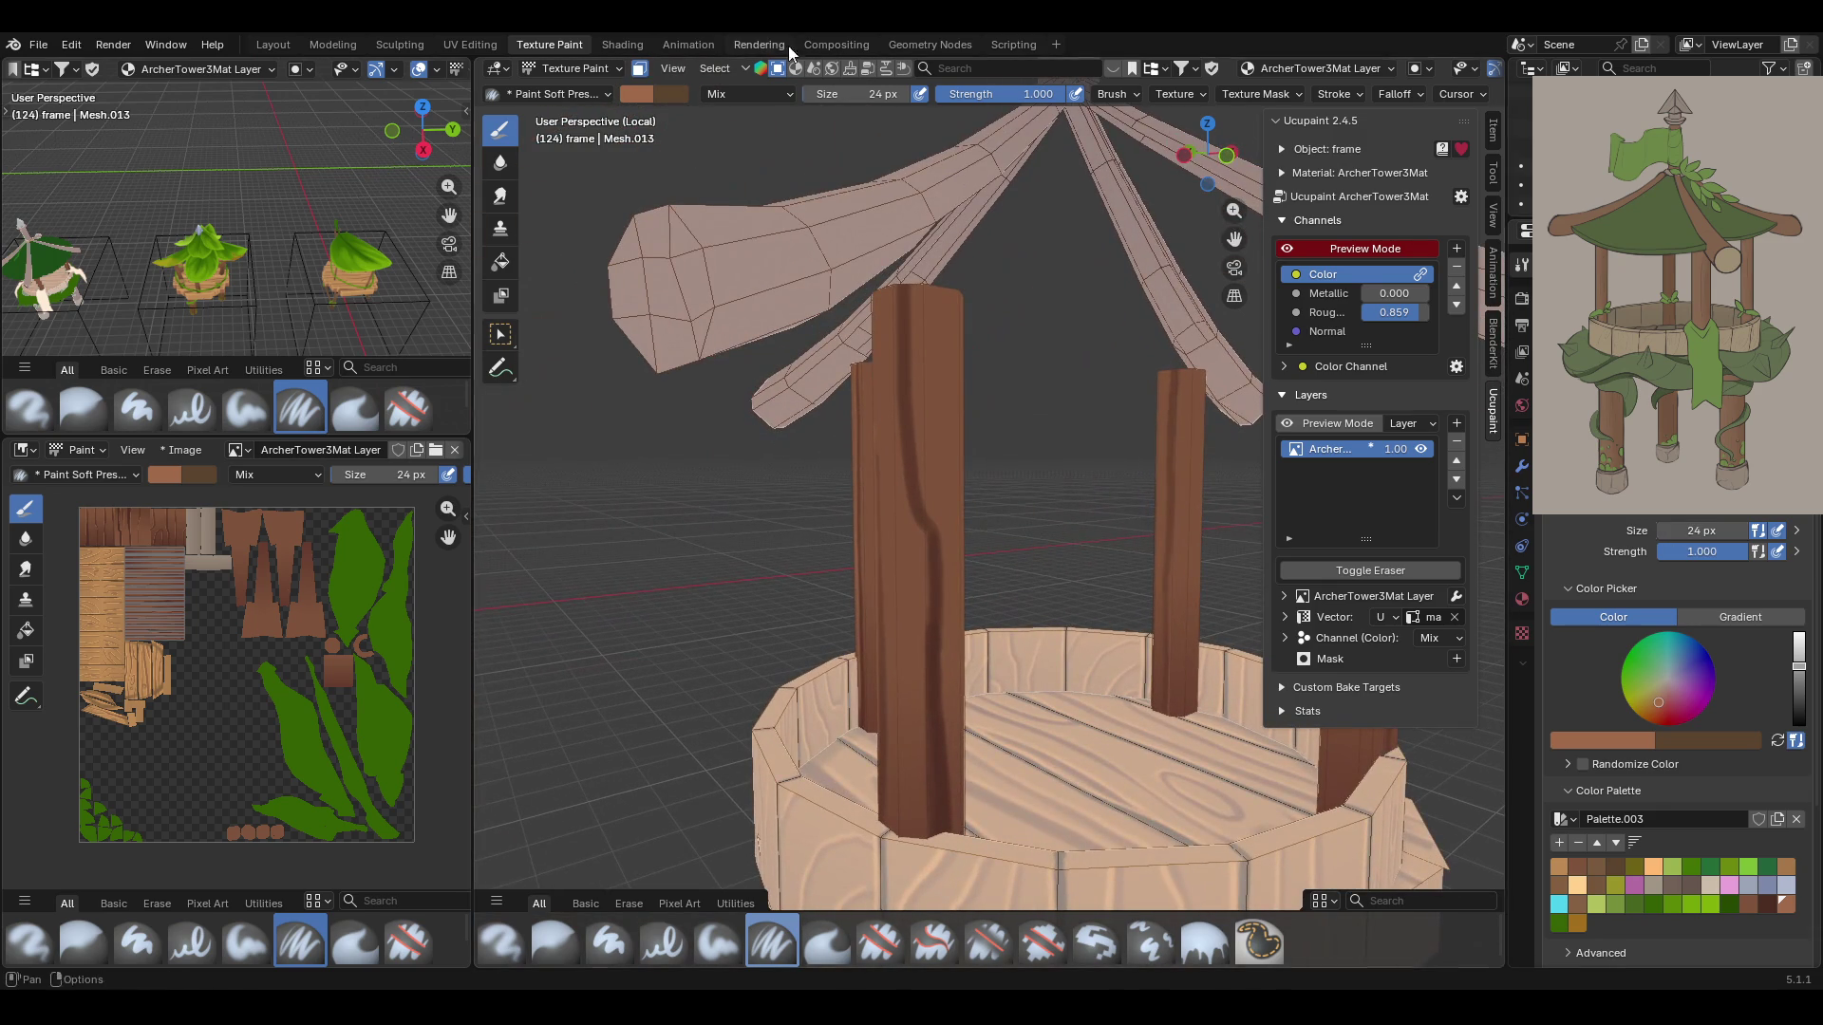
drag(891, 271, 892, 272)
mouse_move(892, 346)
mouse_down()
mouse_move(930, 583)
mouse_move(922, 836)
mouse_up()
mouse_move(922, 836)
middle_down()
mouse_move(908, 603)
mouse_move(968, 529)
mouse_move(1091, 550)
mouse_move(1102, 598)
mouse_move(1069, 601)
mouse_move(1092, 548)
middle_up()
drag(961, 334, 953, 898)
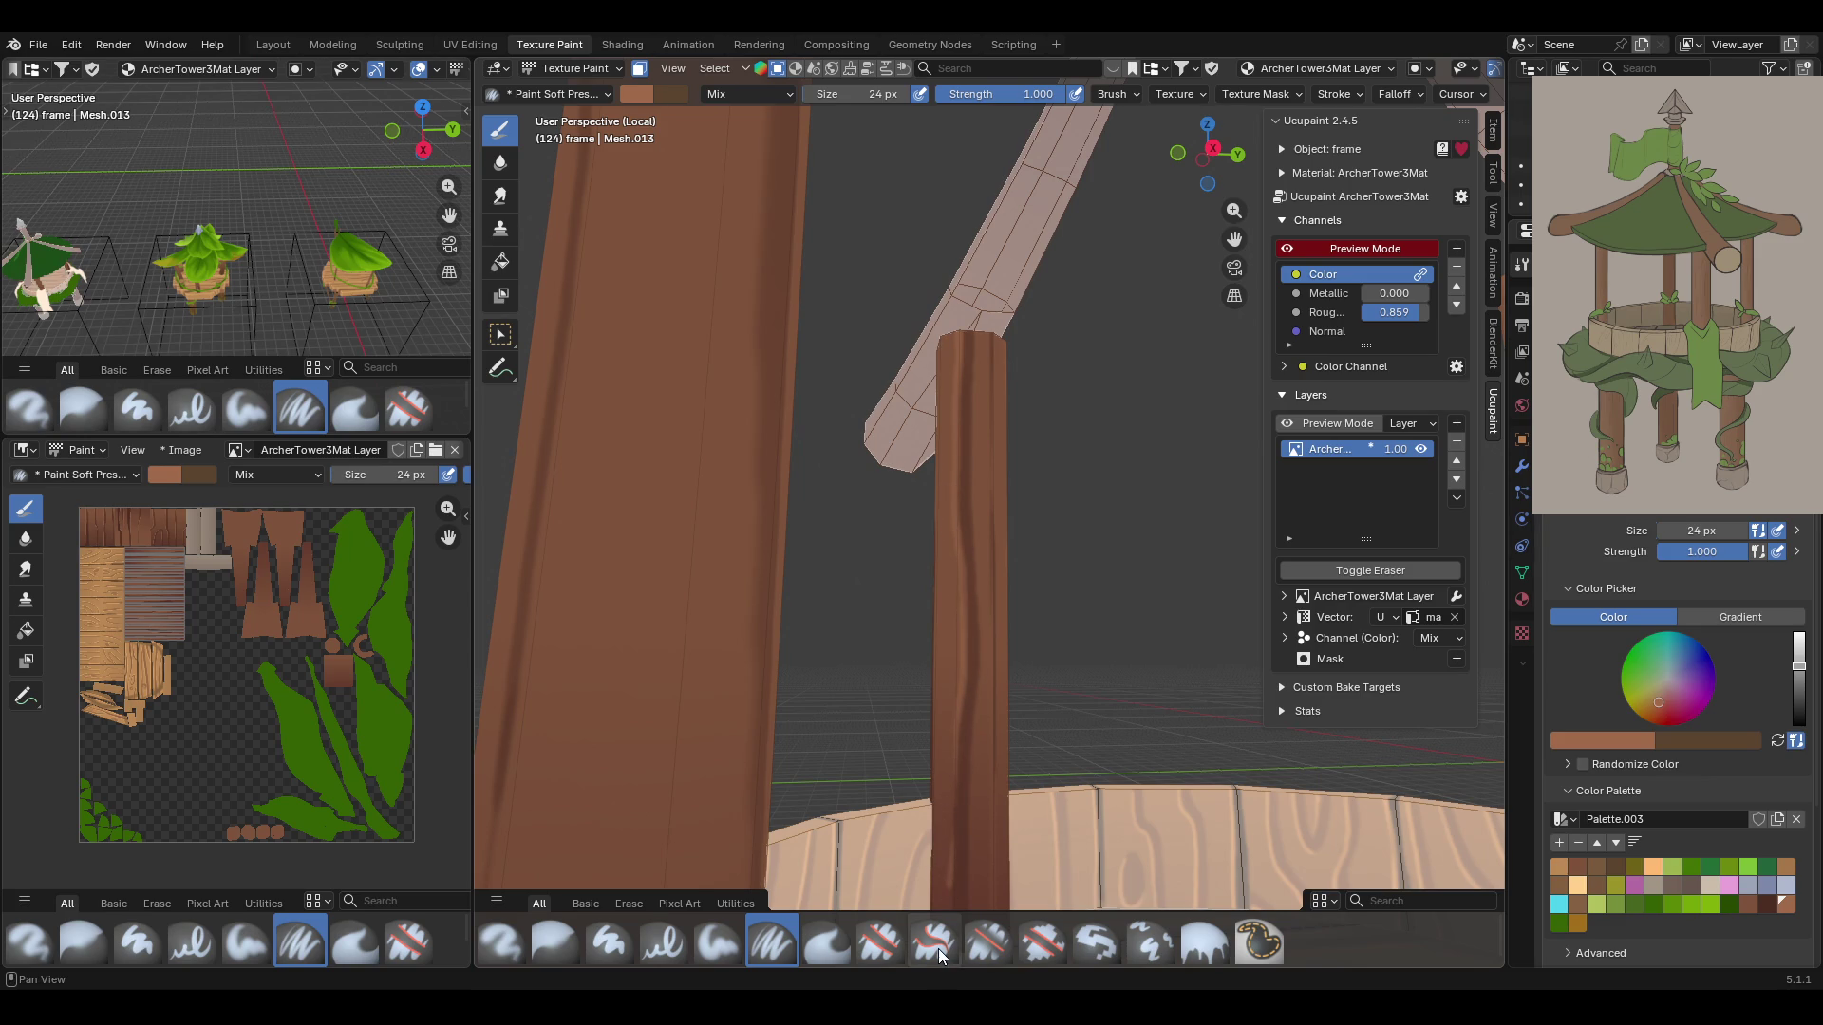
Paint short grain streaks along the front post's left side and top
drag(1234, 239, 1200, 148)
drag(907, 650, 910, 837)
drag(956, 269, 949, 238)
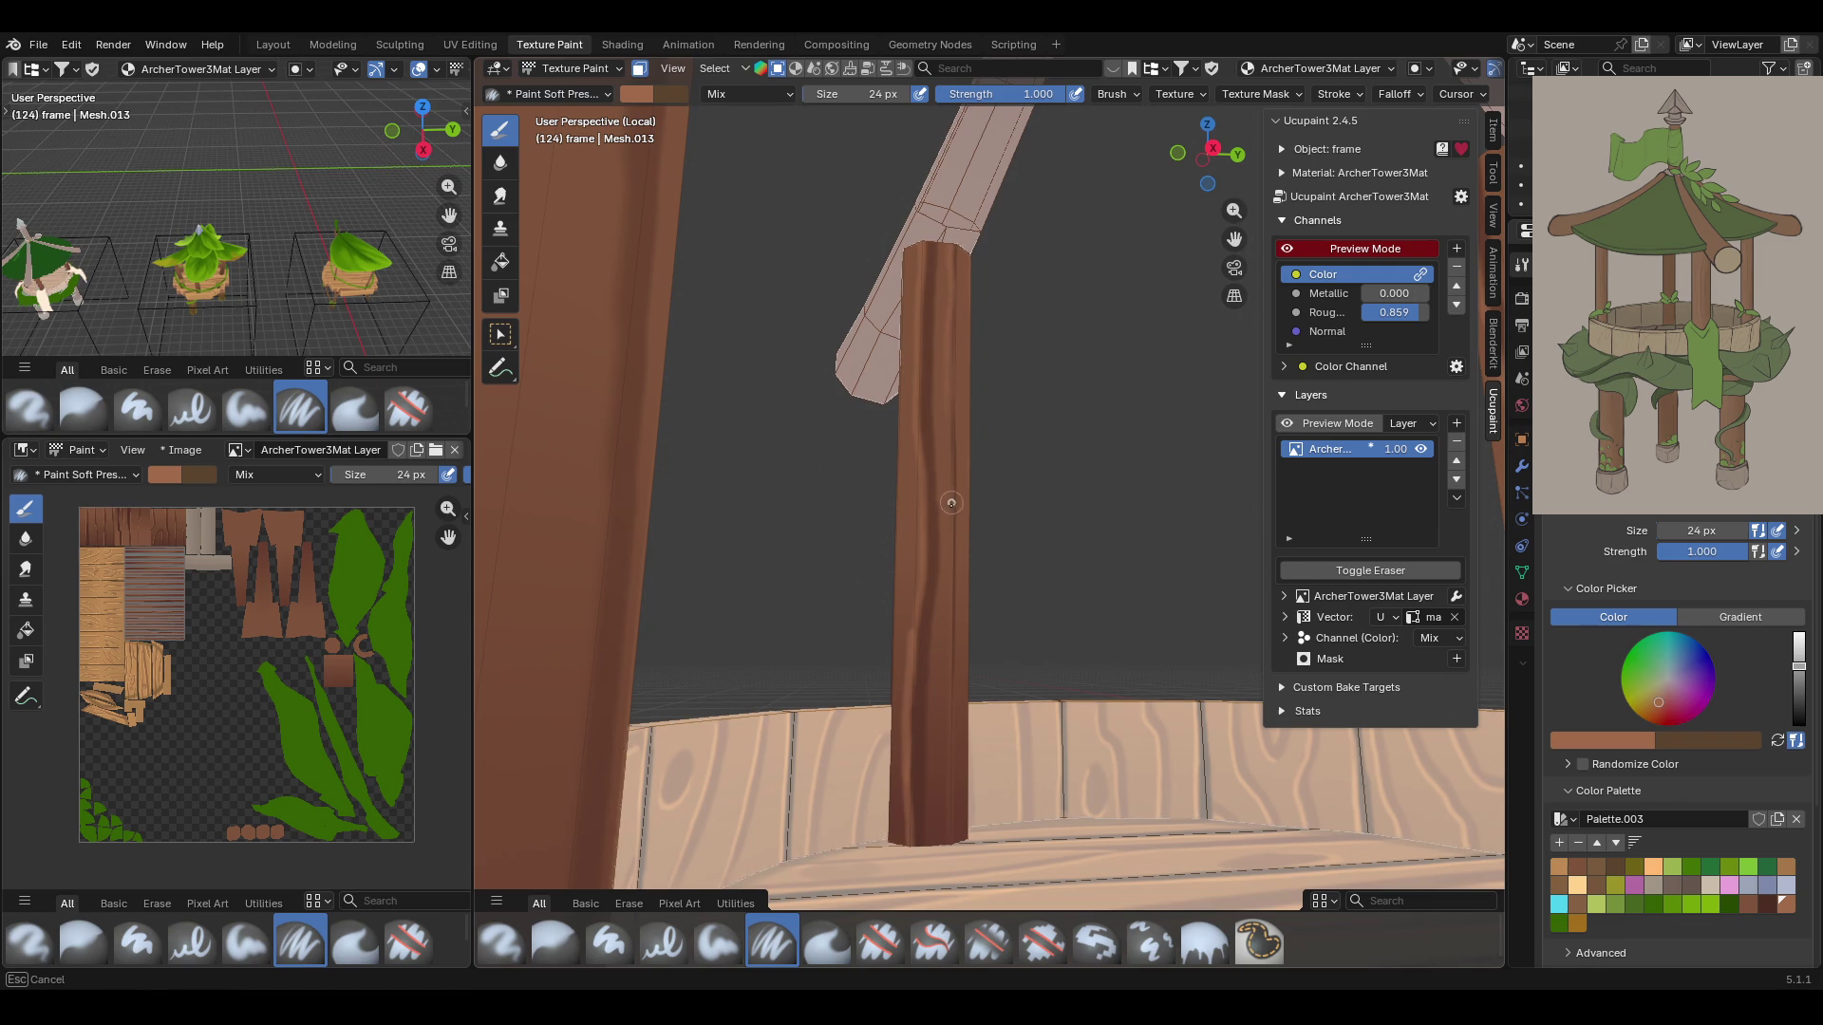
drag(951, 668, 953, 669)
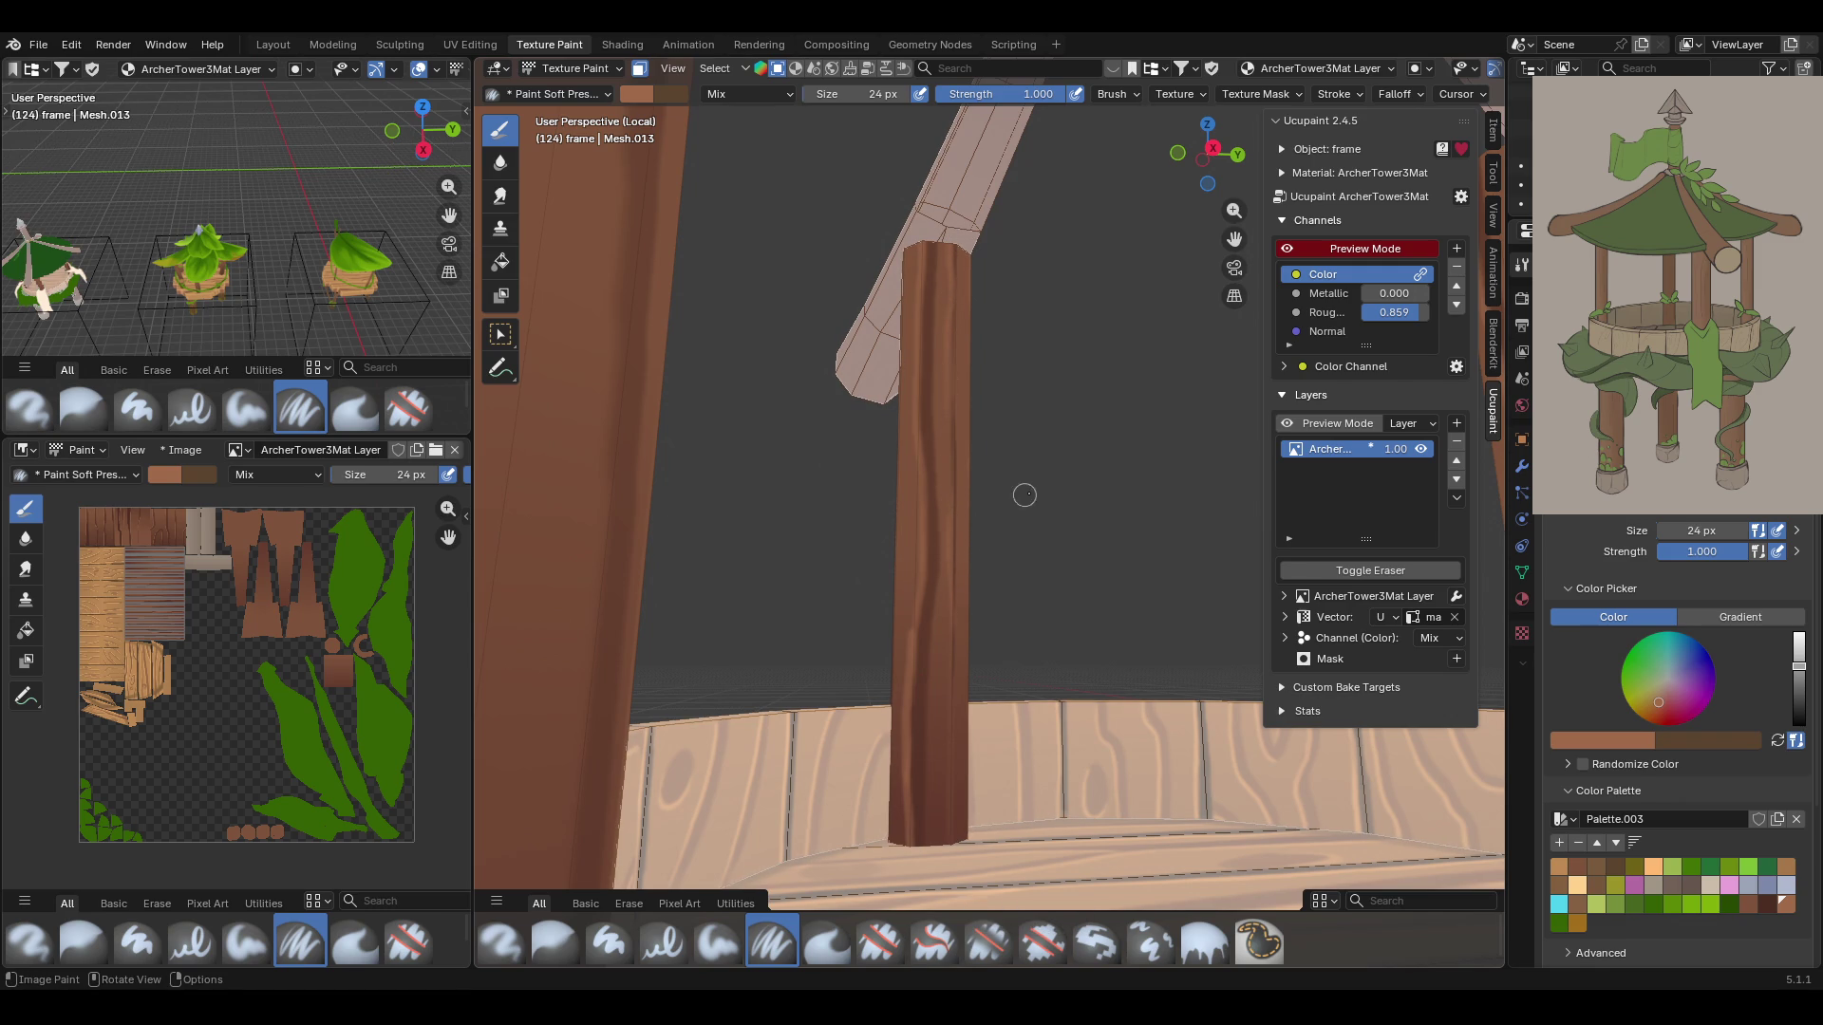
scroll(1095, 422, down, 3)
mouse_move(1095, 423)
middle_down()
mouse_move(993, 391)
mouse_move(1205, 433)
mouse_move(1218, 372)
middle_up()
mouse_move(1233, 210)
mouse_down()
mouse_move(1038, 484)
mouse_move(1050, 459)
mouse_up()
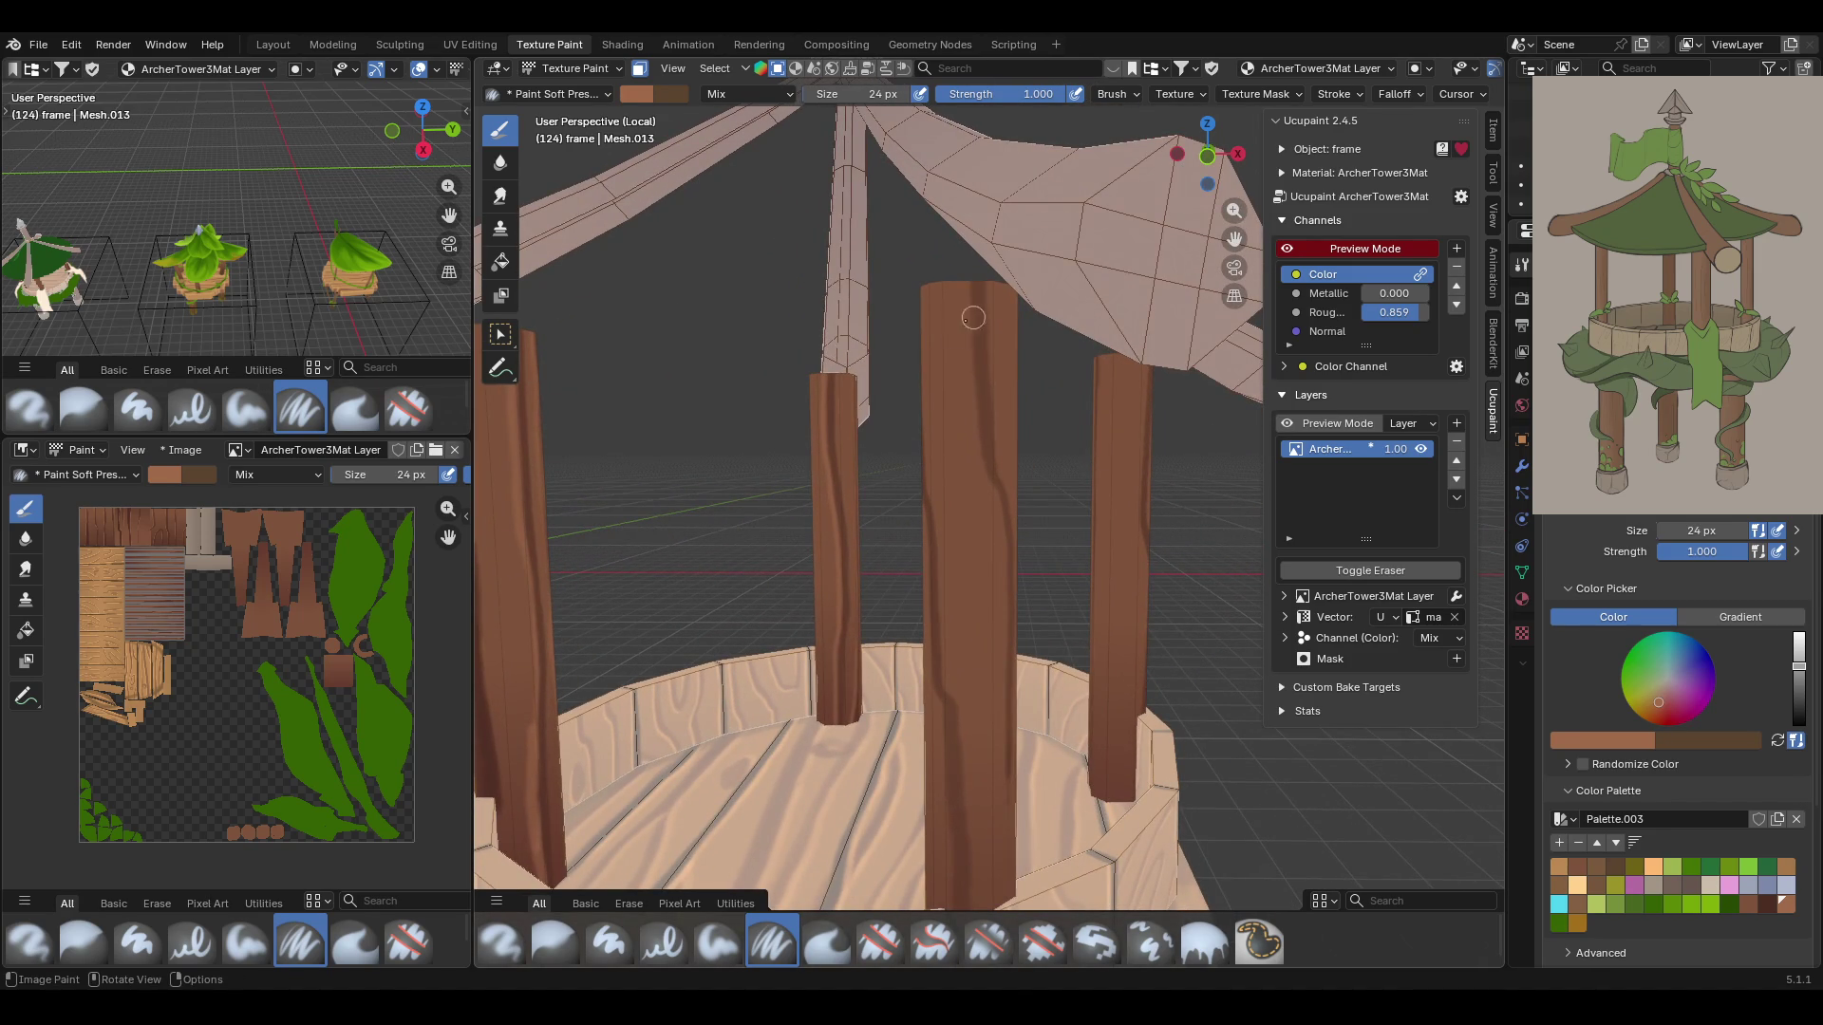
Streak dark grain down the central post, redoing one stroke that came out too light
drag(963, 256, 995, 550)
key(ctrl+z)
drag(964, 283, 1003, 528)
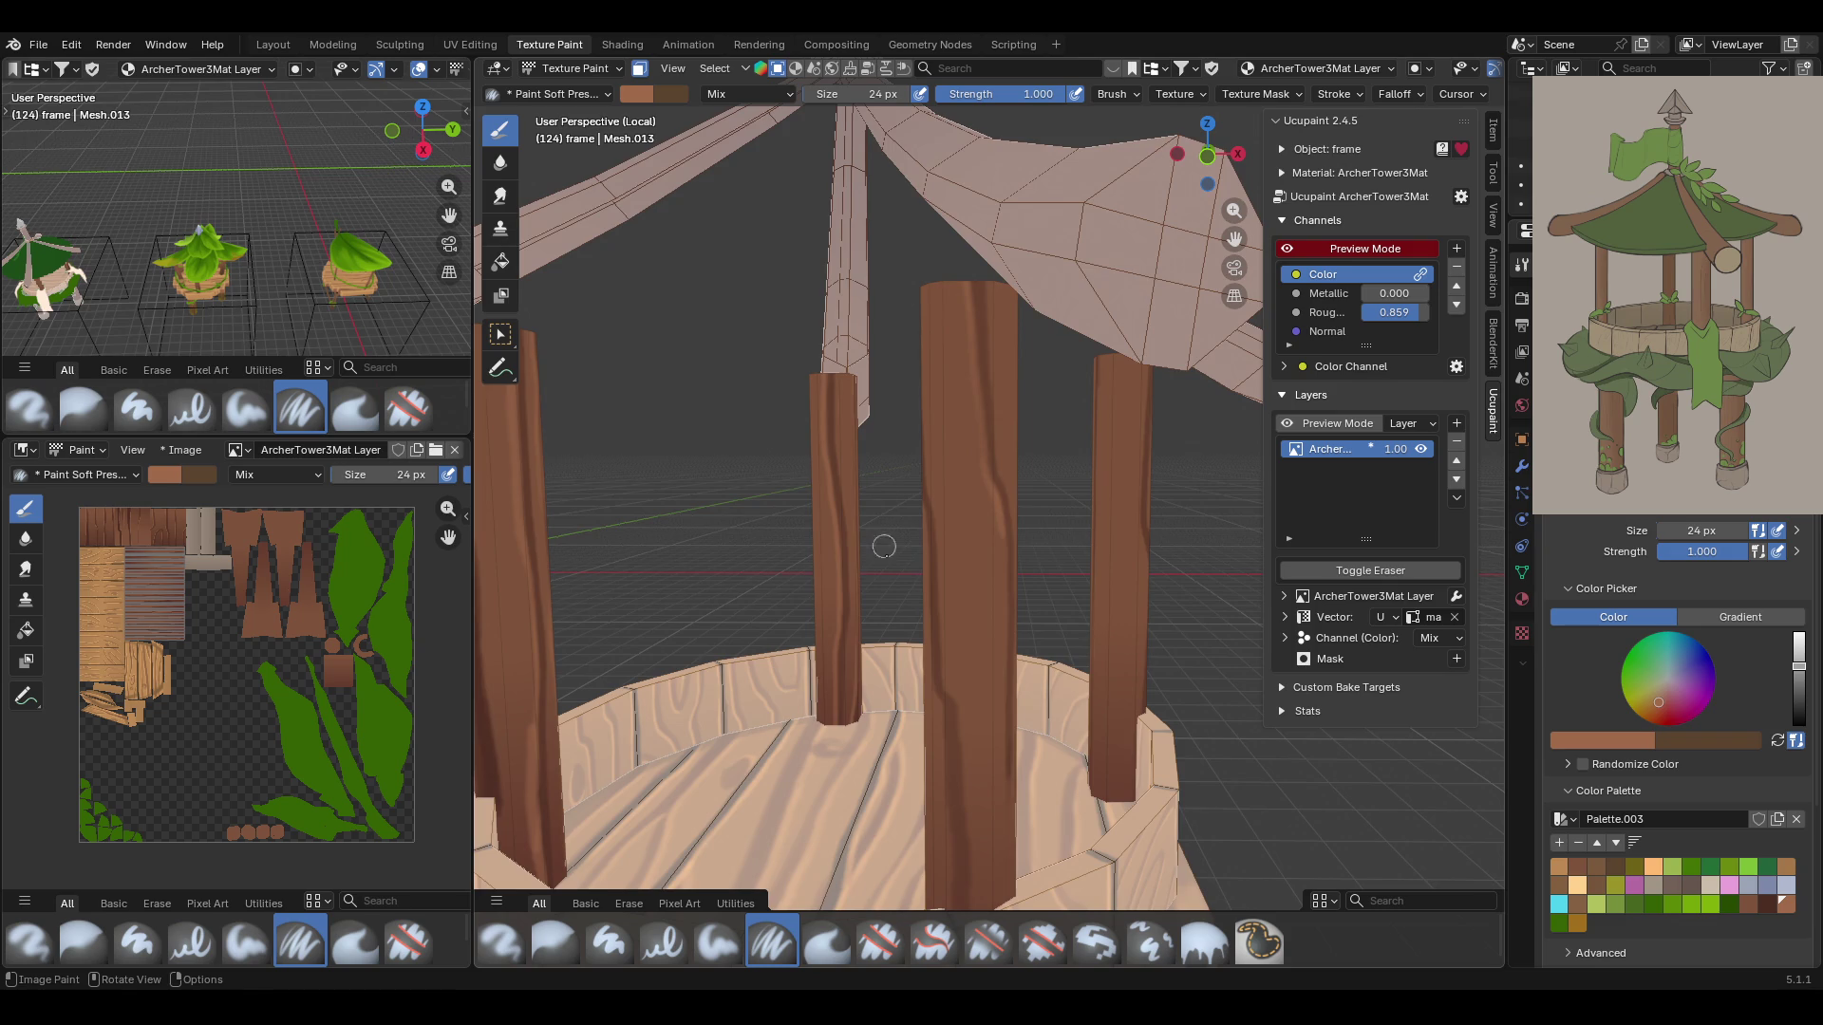
middle_drag(884, 545, 946, 542)
drag(910, 513, 916, 634)
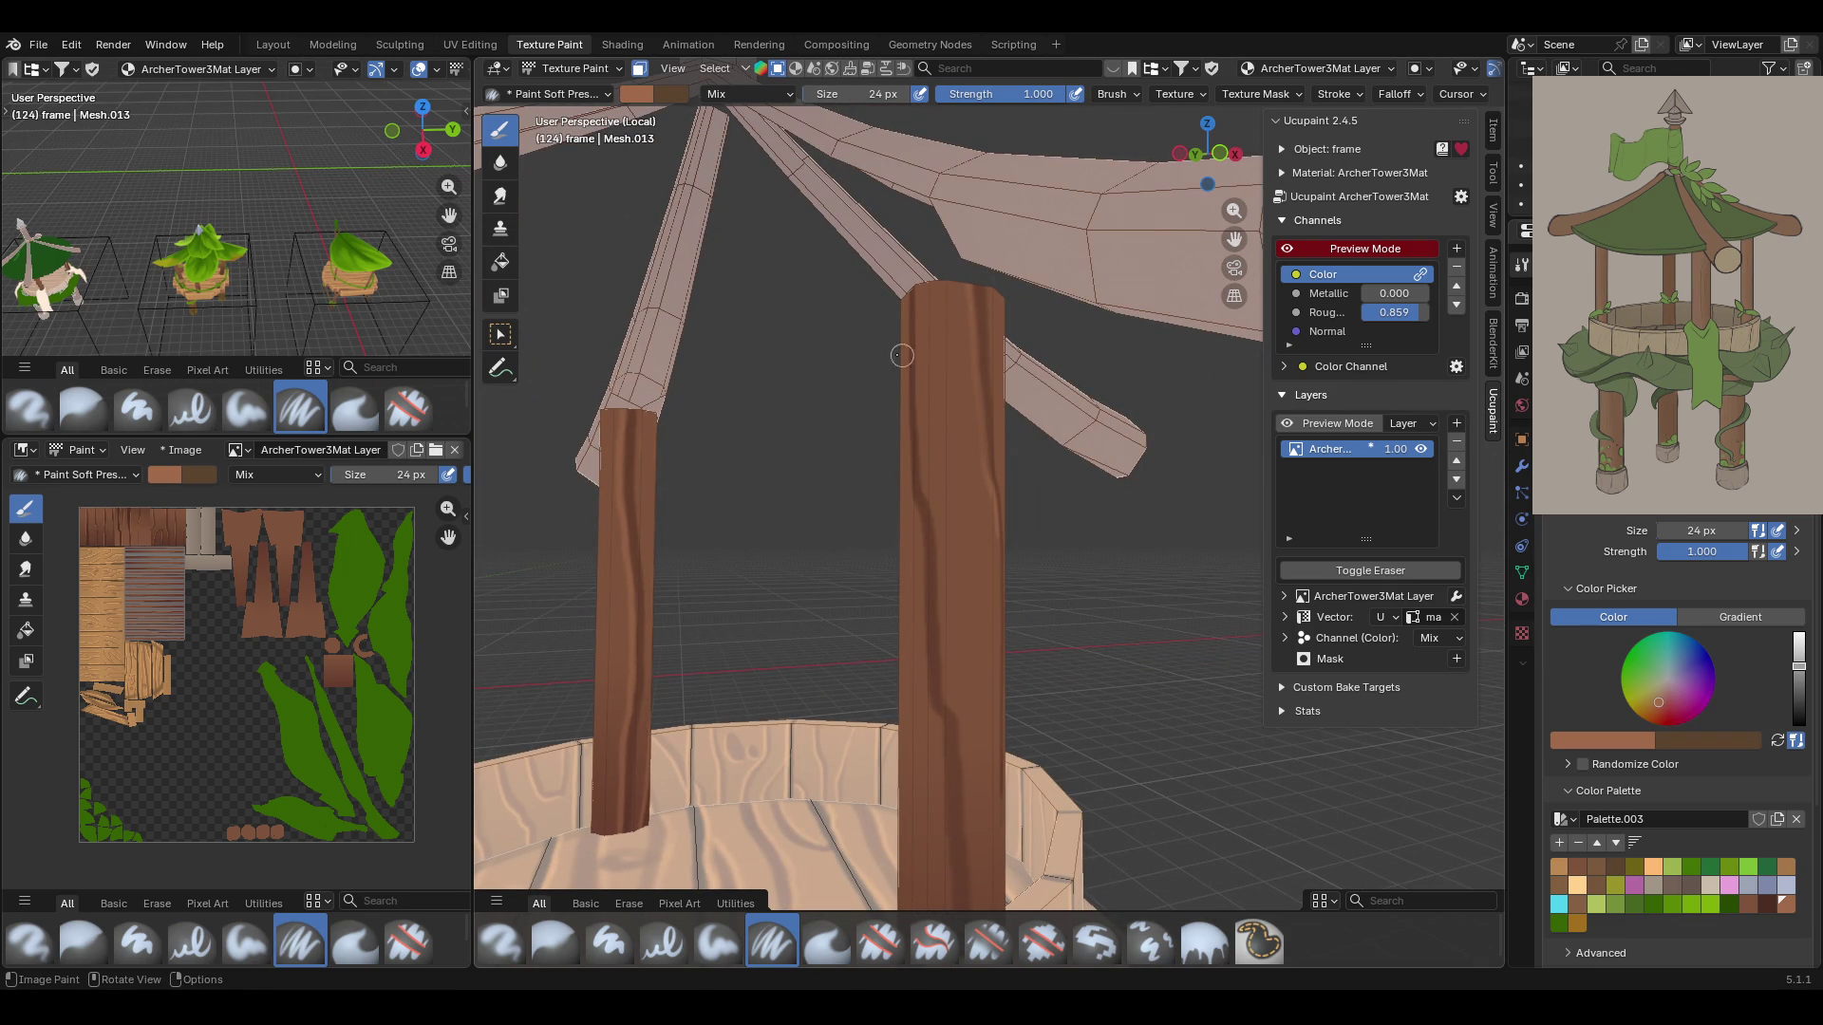
drag(916, 513, 920, 648)
drag(926, 711, 940, 812)
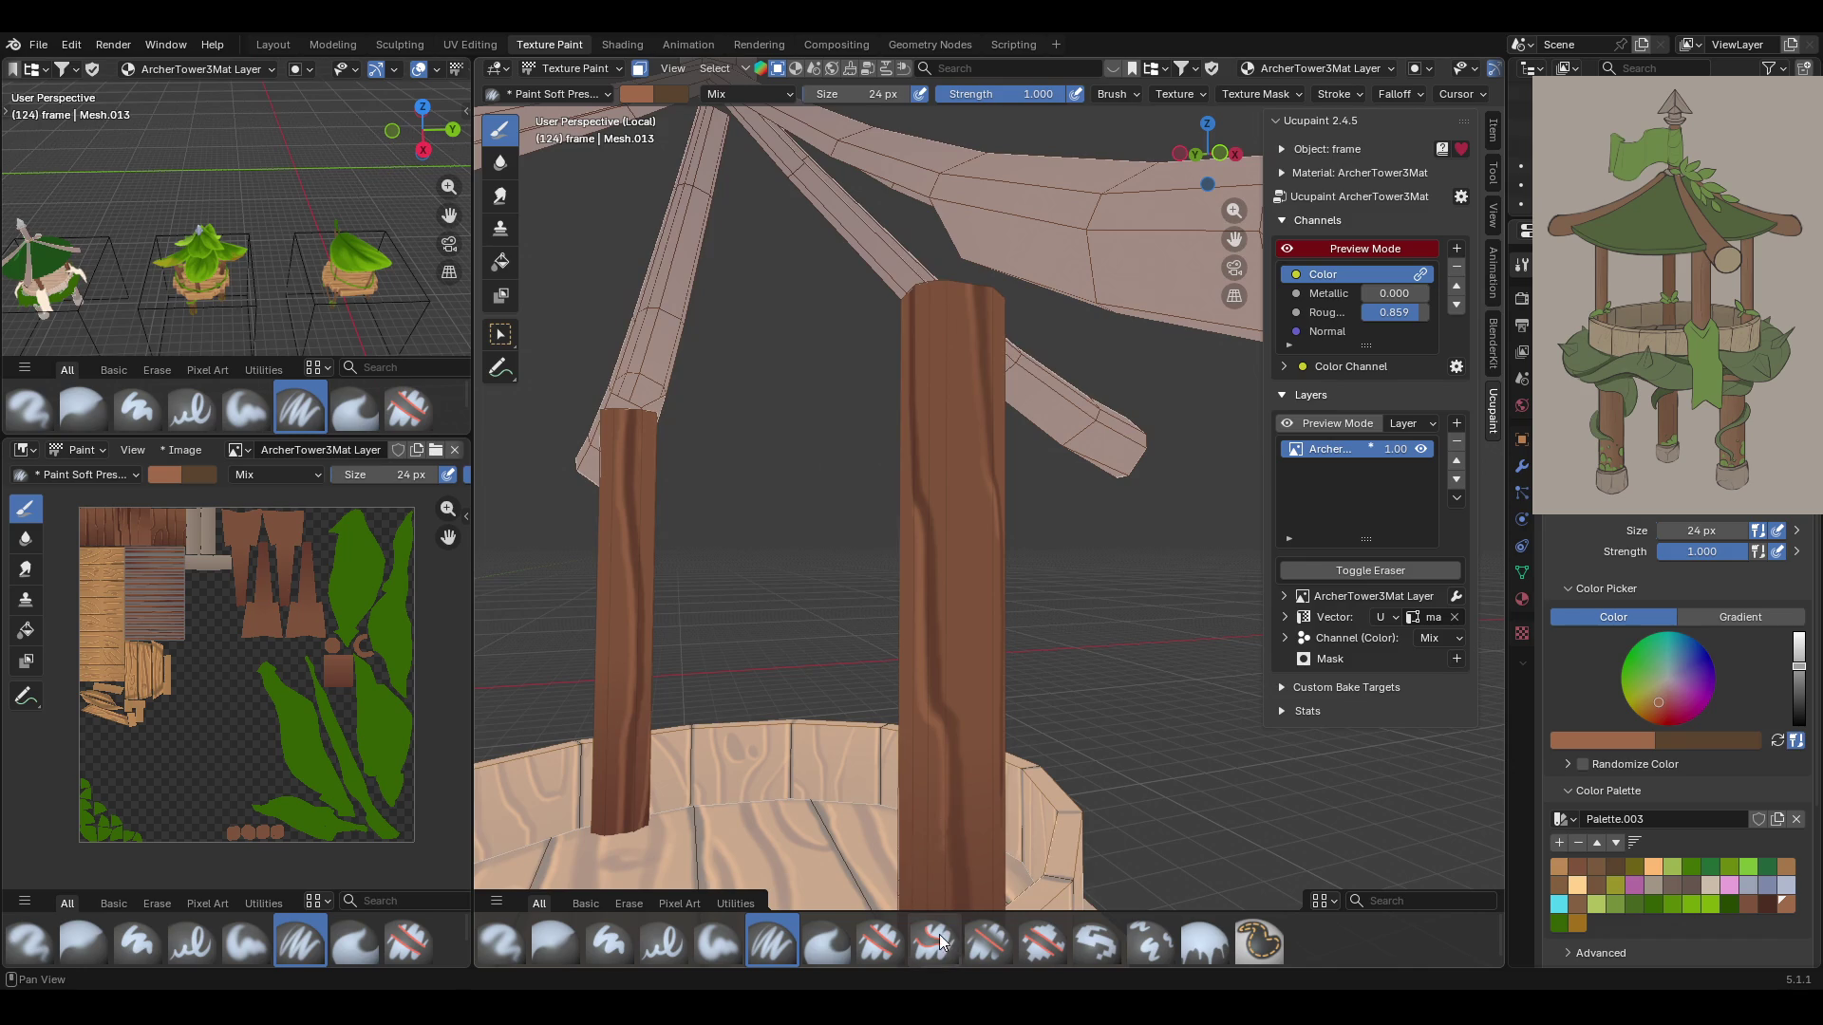
mouse_move(932, 957)
middle_down()
mouse_move(1167, 523)
mouse_move(1250, 542)
middle_up()
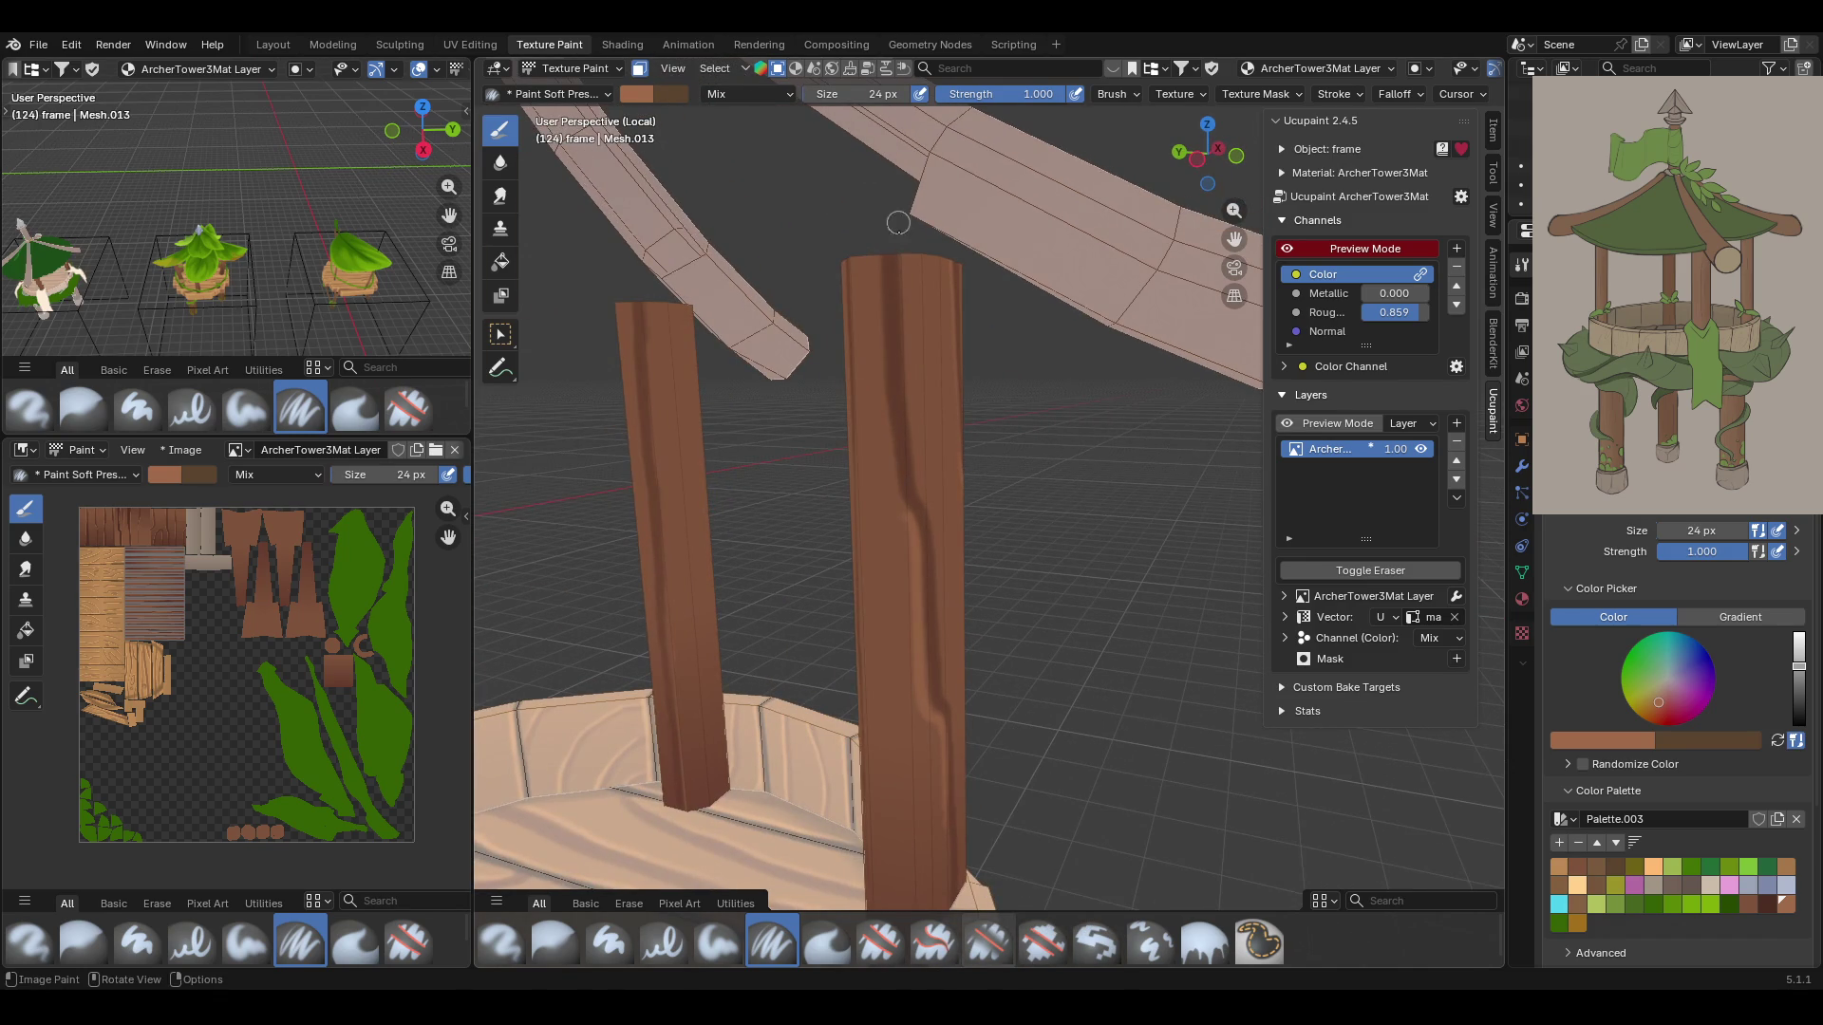
drag(879, 248, 875, 313)
drag(880, 393, 904, 520)
mouse_move(1123, 610)
middle_down()
mouse_move(1064, 581)
mouse_move(1054, 630)
mouse_move(1000, 379)
mouse_move(983, 425)
middle_up()
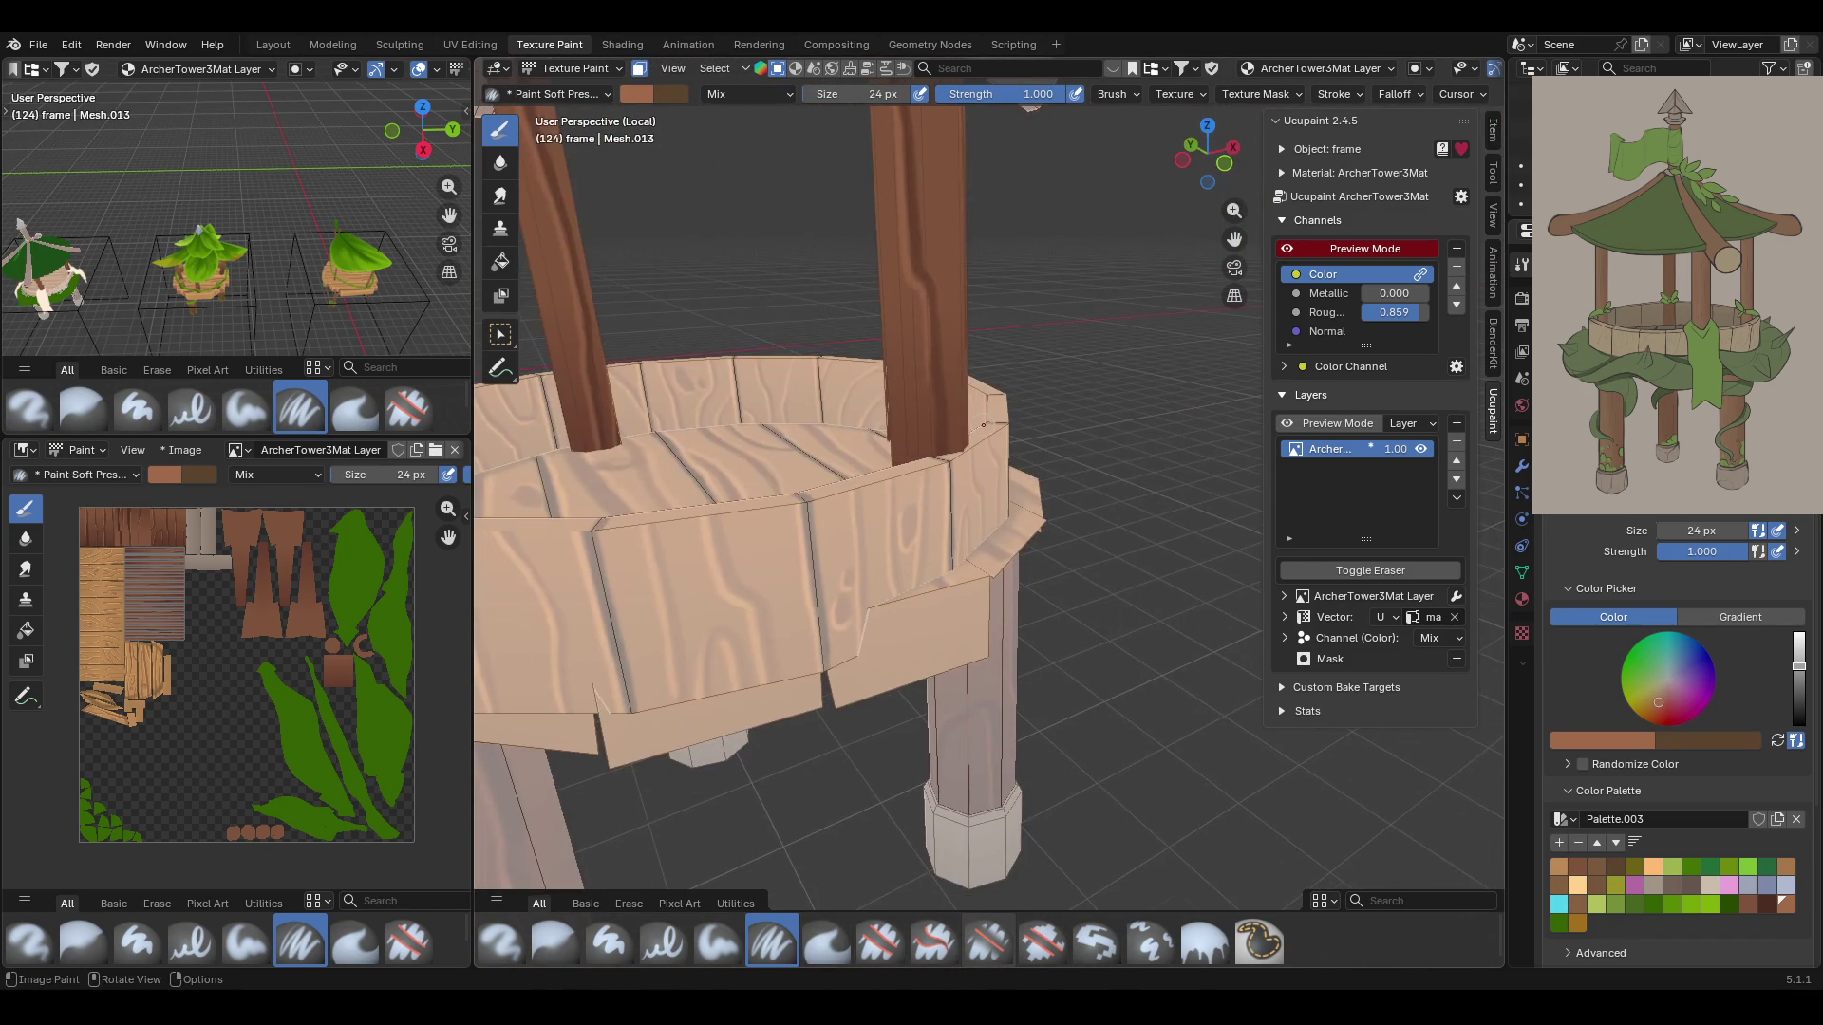
drag(926, 330, 927, 442)
Add more streaks down the central post above the tub rim, darkening its upper part
mouse_move(972, 226)
middle_down()
mouse_move(810, 226)
mouse_move(1083, 163)
middle_up()
drag(1234, 239, 1235, 313)
drag(961, 334, 951, 338)
drag(956, 400, 959, 471)
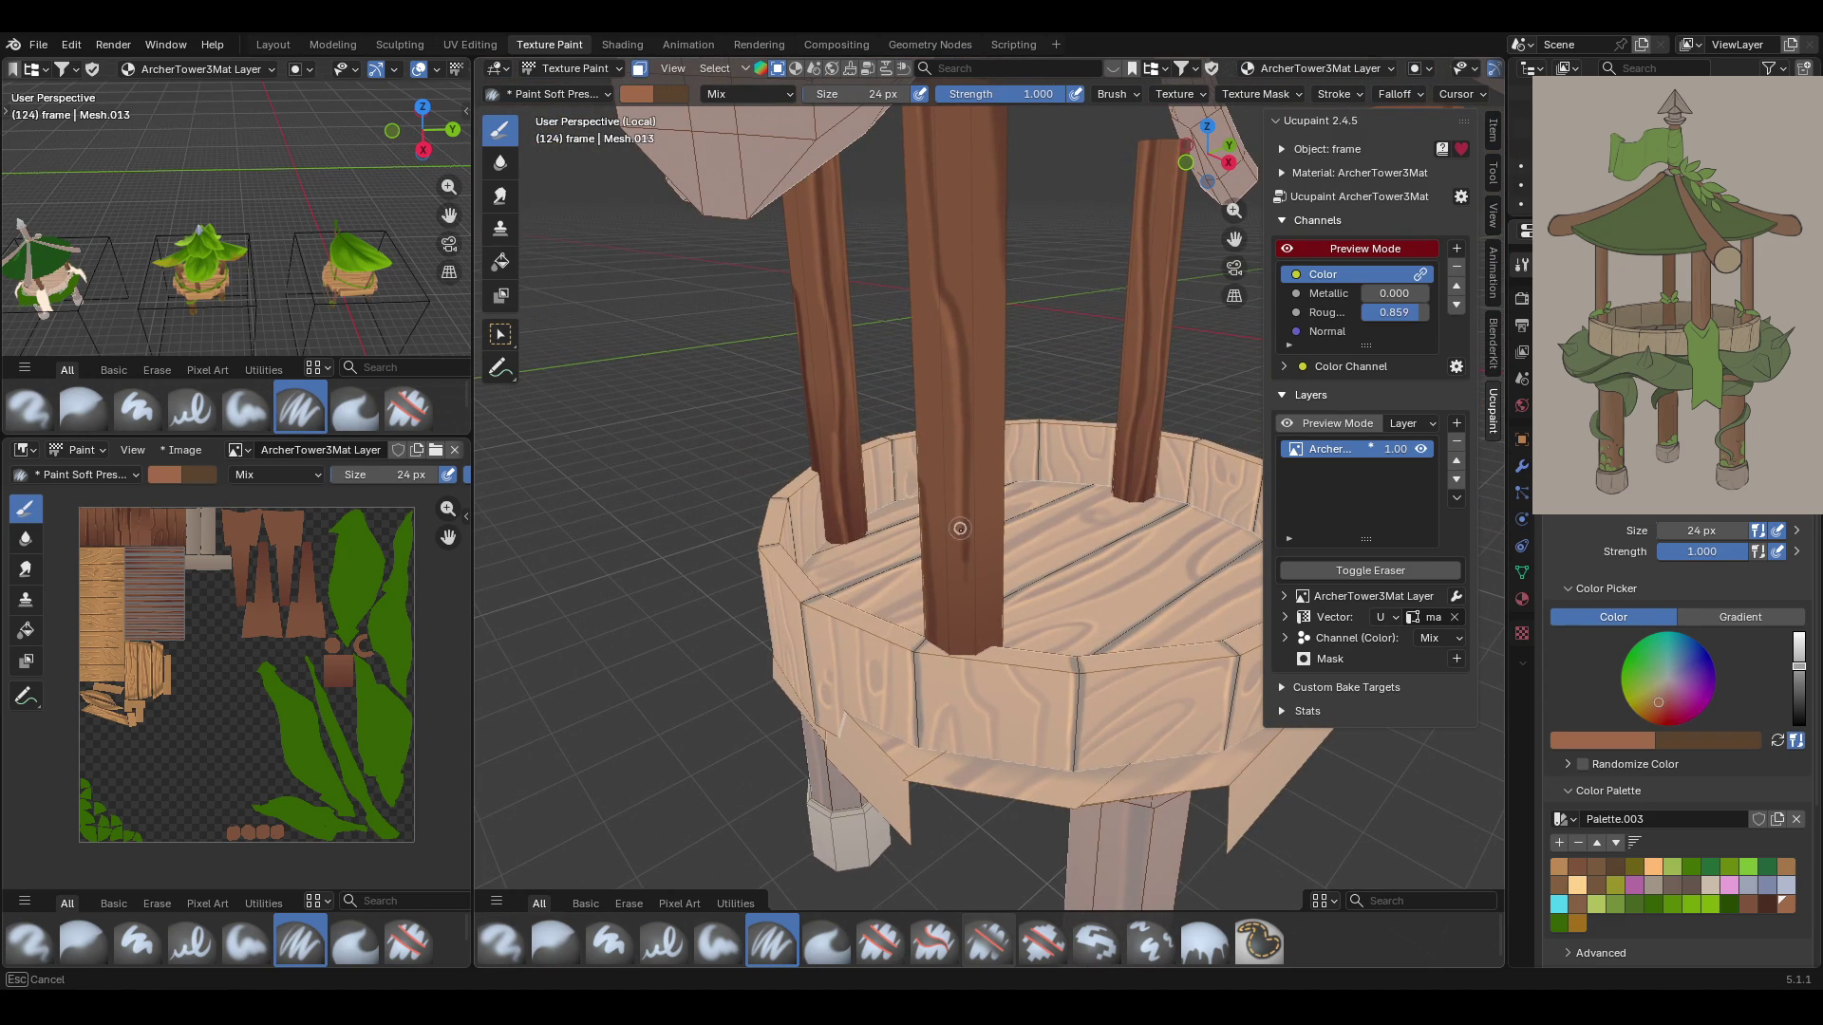
drag(961, 577, 961, 617)
mouse_move(976, 514)
middle_down()
mouse_move(863, 460)
mouse_move(1007, 377)
middle_up()
mouse_move(975, 228)
mouse_down()
mouse_move(1010, 530)
mouse_move(1003, 729)
mouse_up()
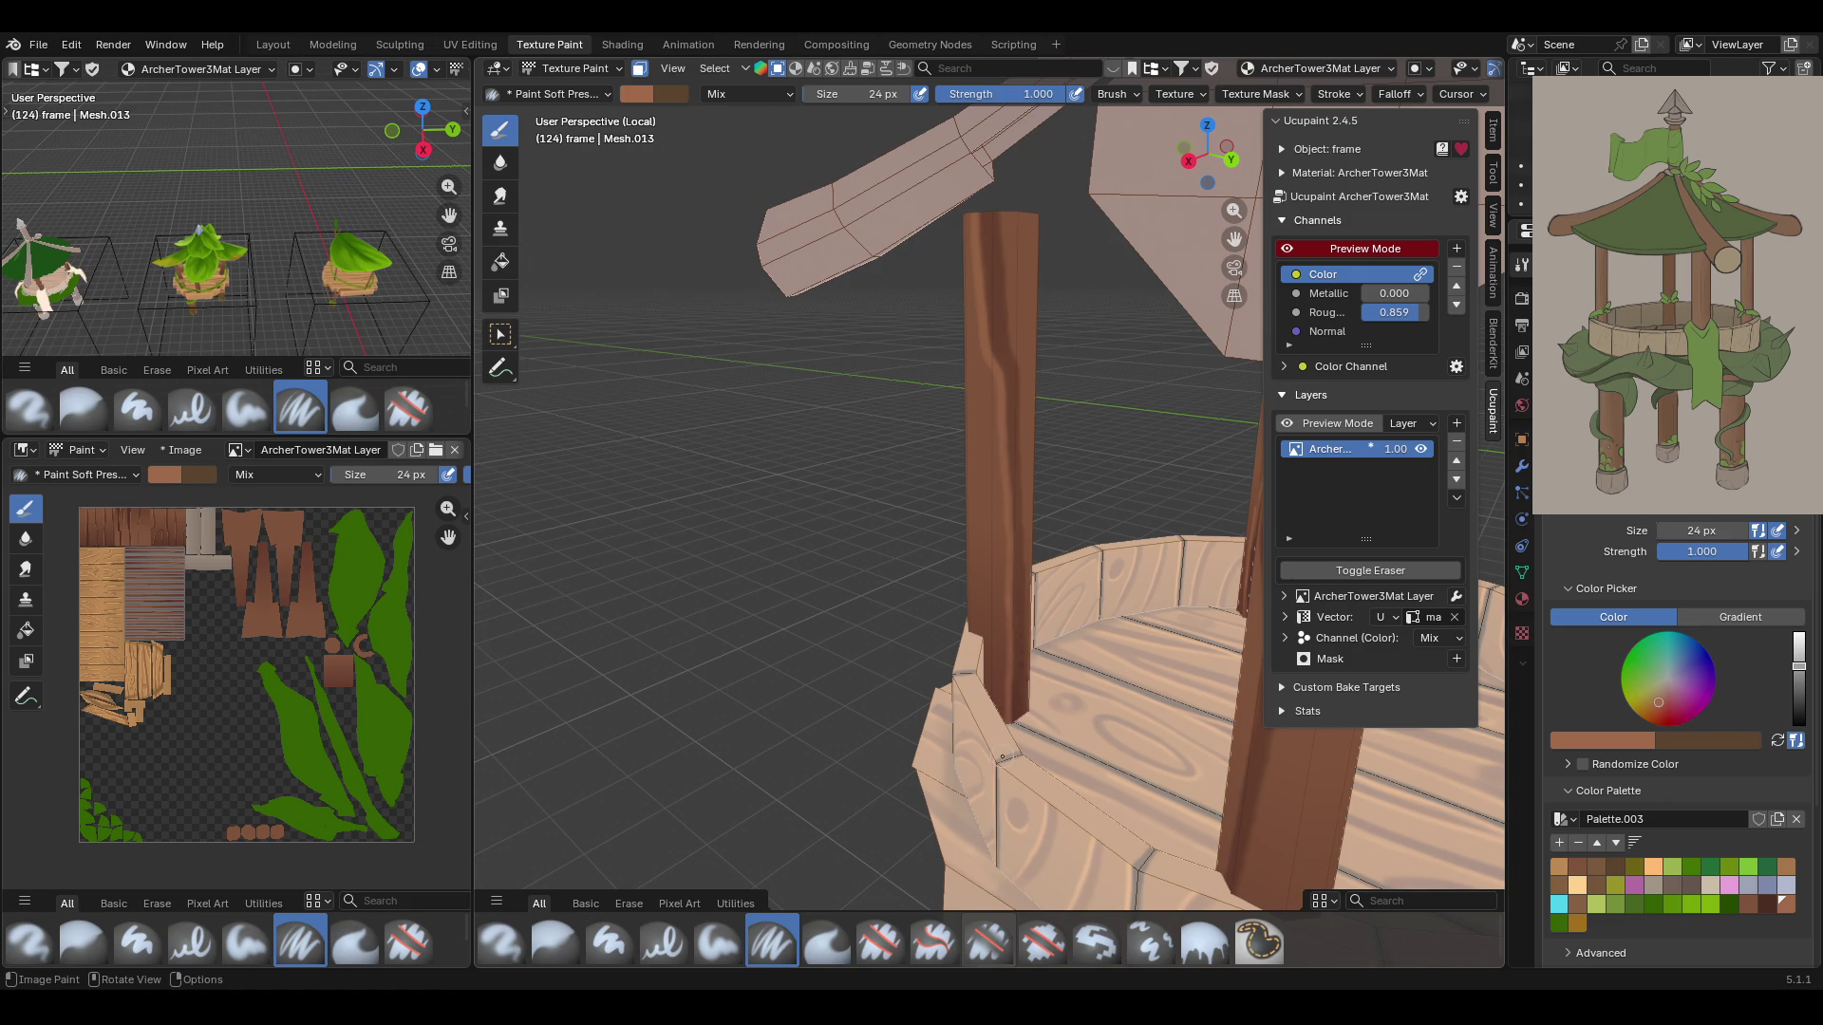
Paint grain streaks down the right post and the left post, top to bottom
middle_drag(1050, 617, 952, 178)
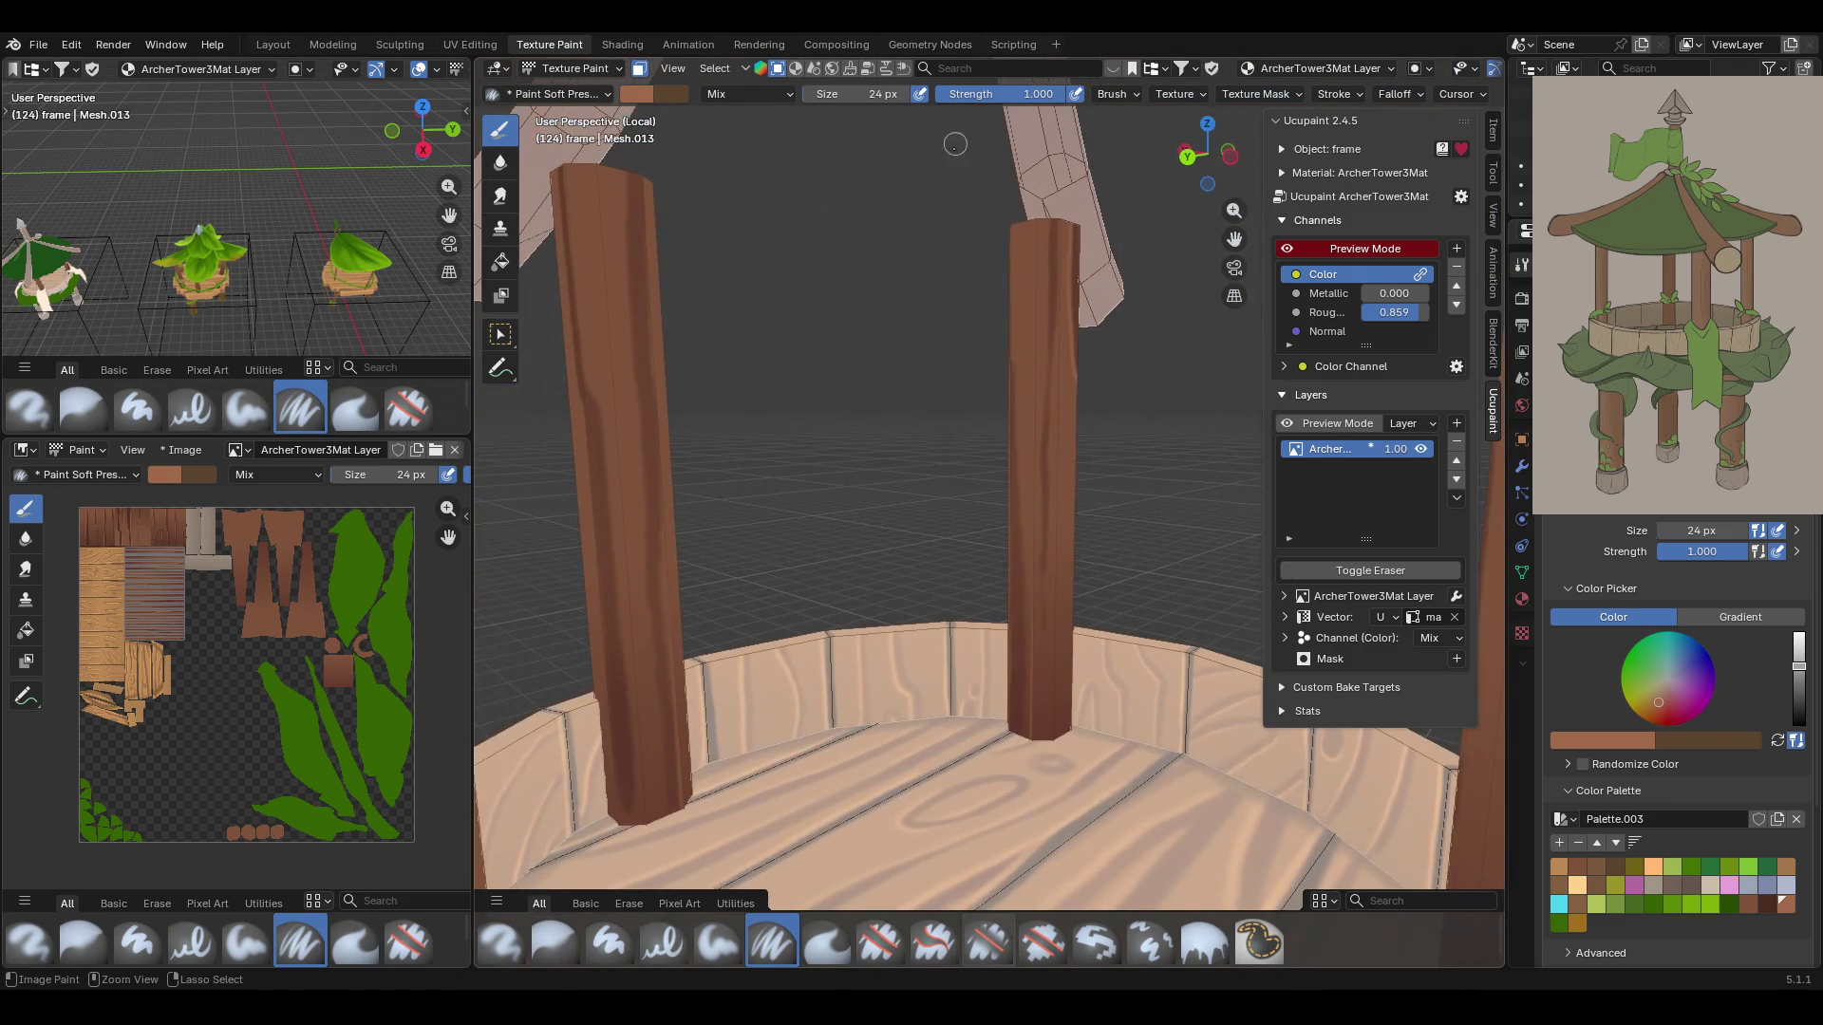
drag(1050, 209, 1044, 246)
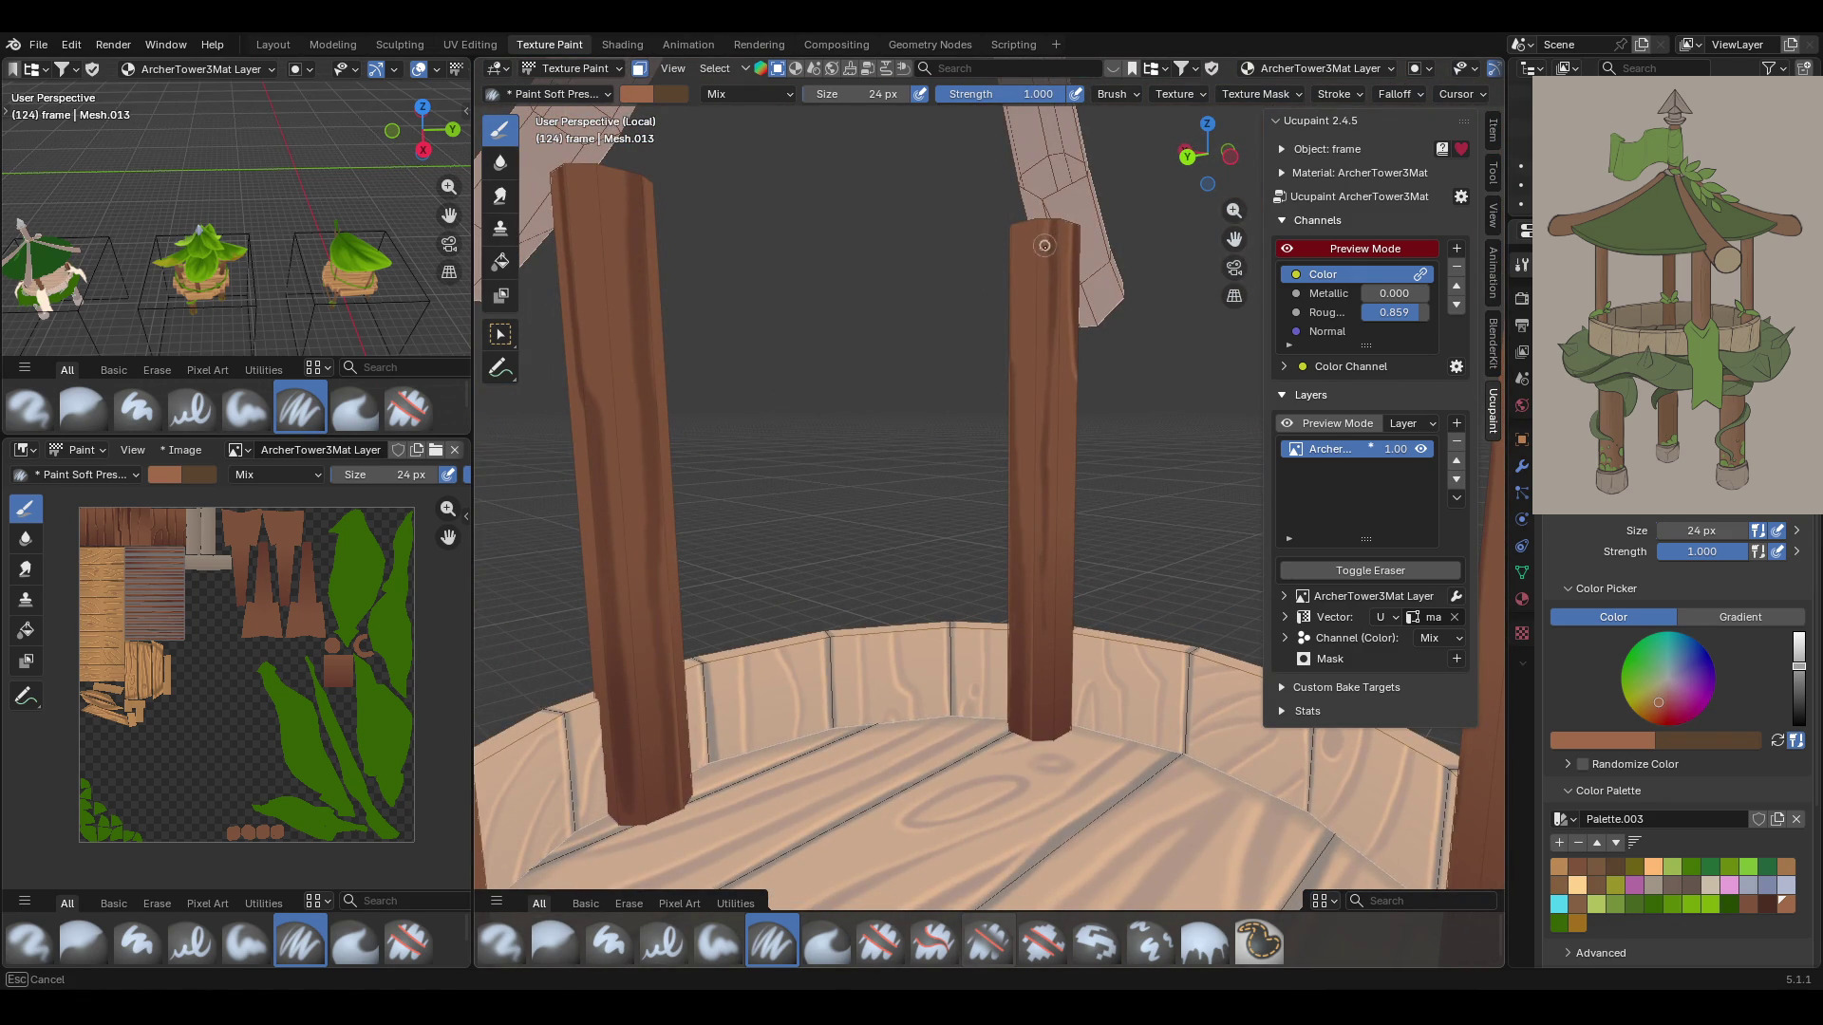
drag(1039, 442, 1039, 480)
drag(1037, 564, 1034, 839)
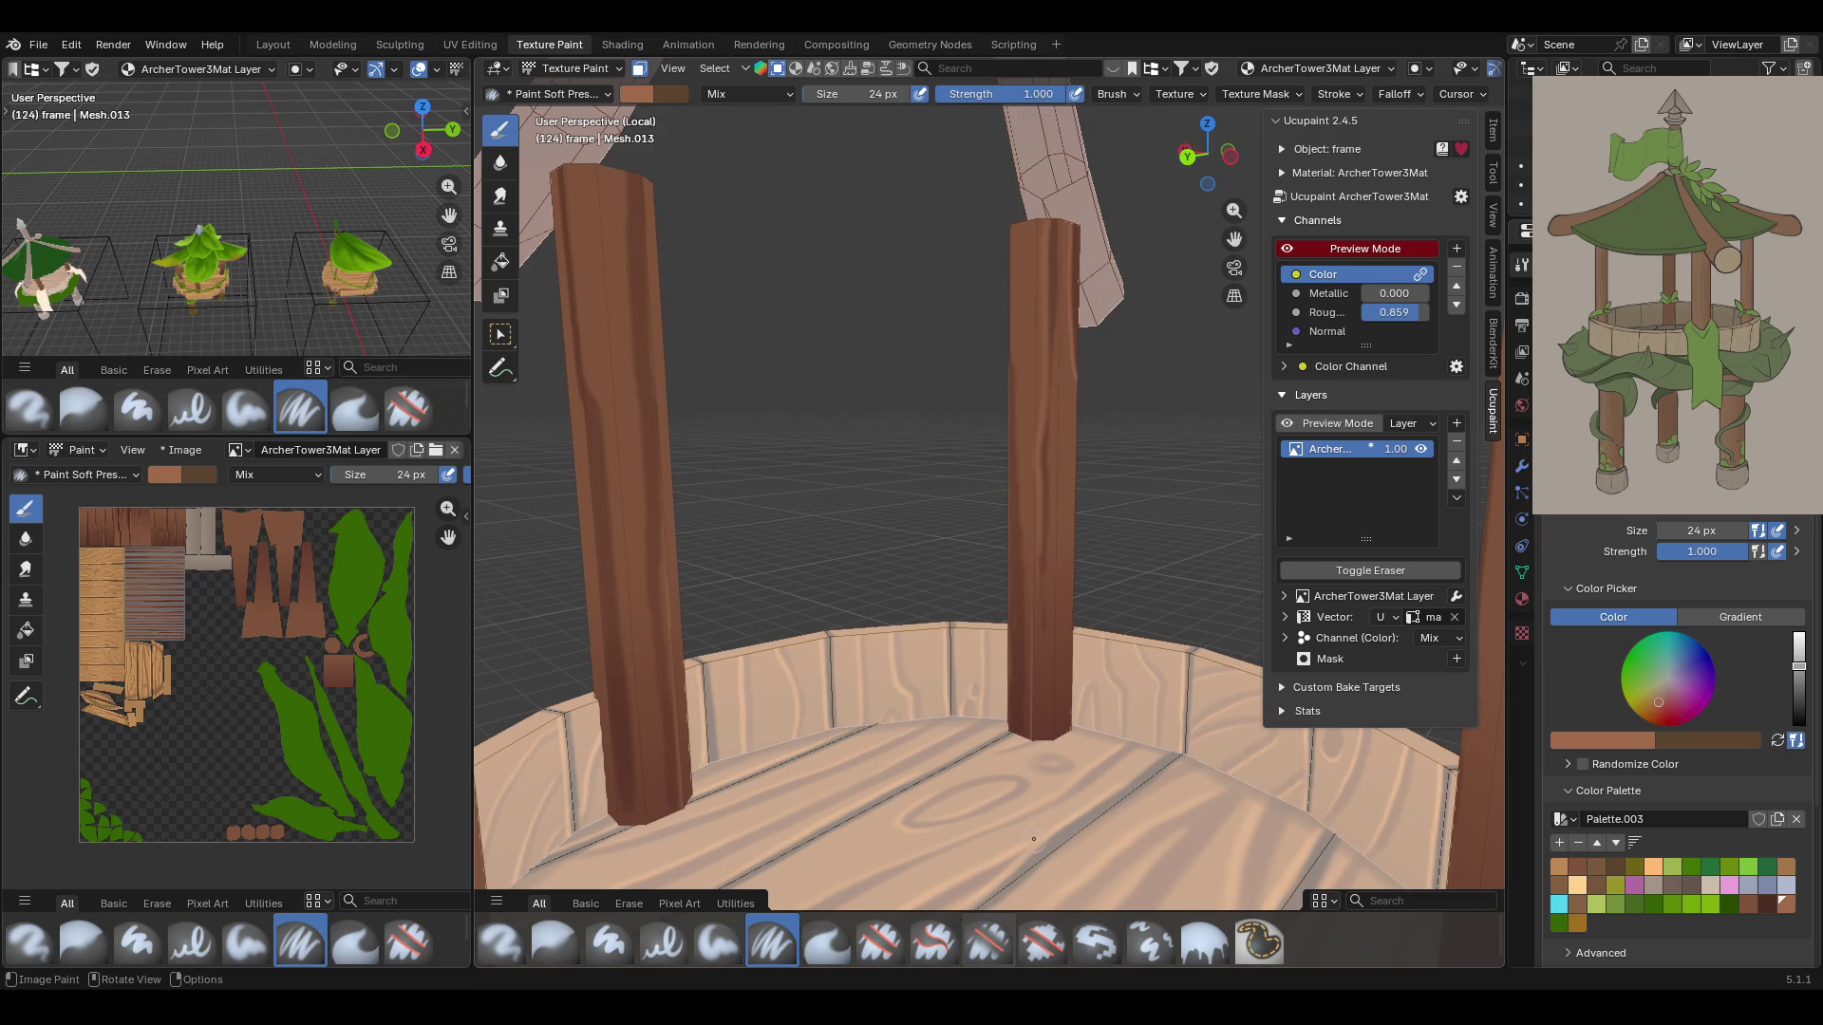
mouse_move(1219, 291)
middle_down()
mouse_move(966, 451)
mouse_move(979, 445)
middle_up()
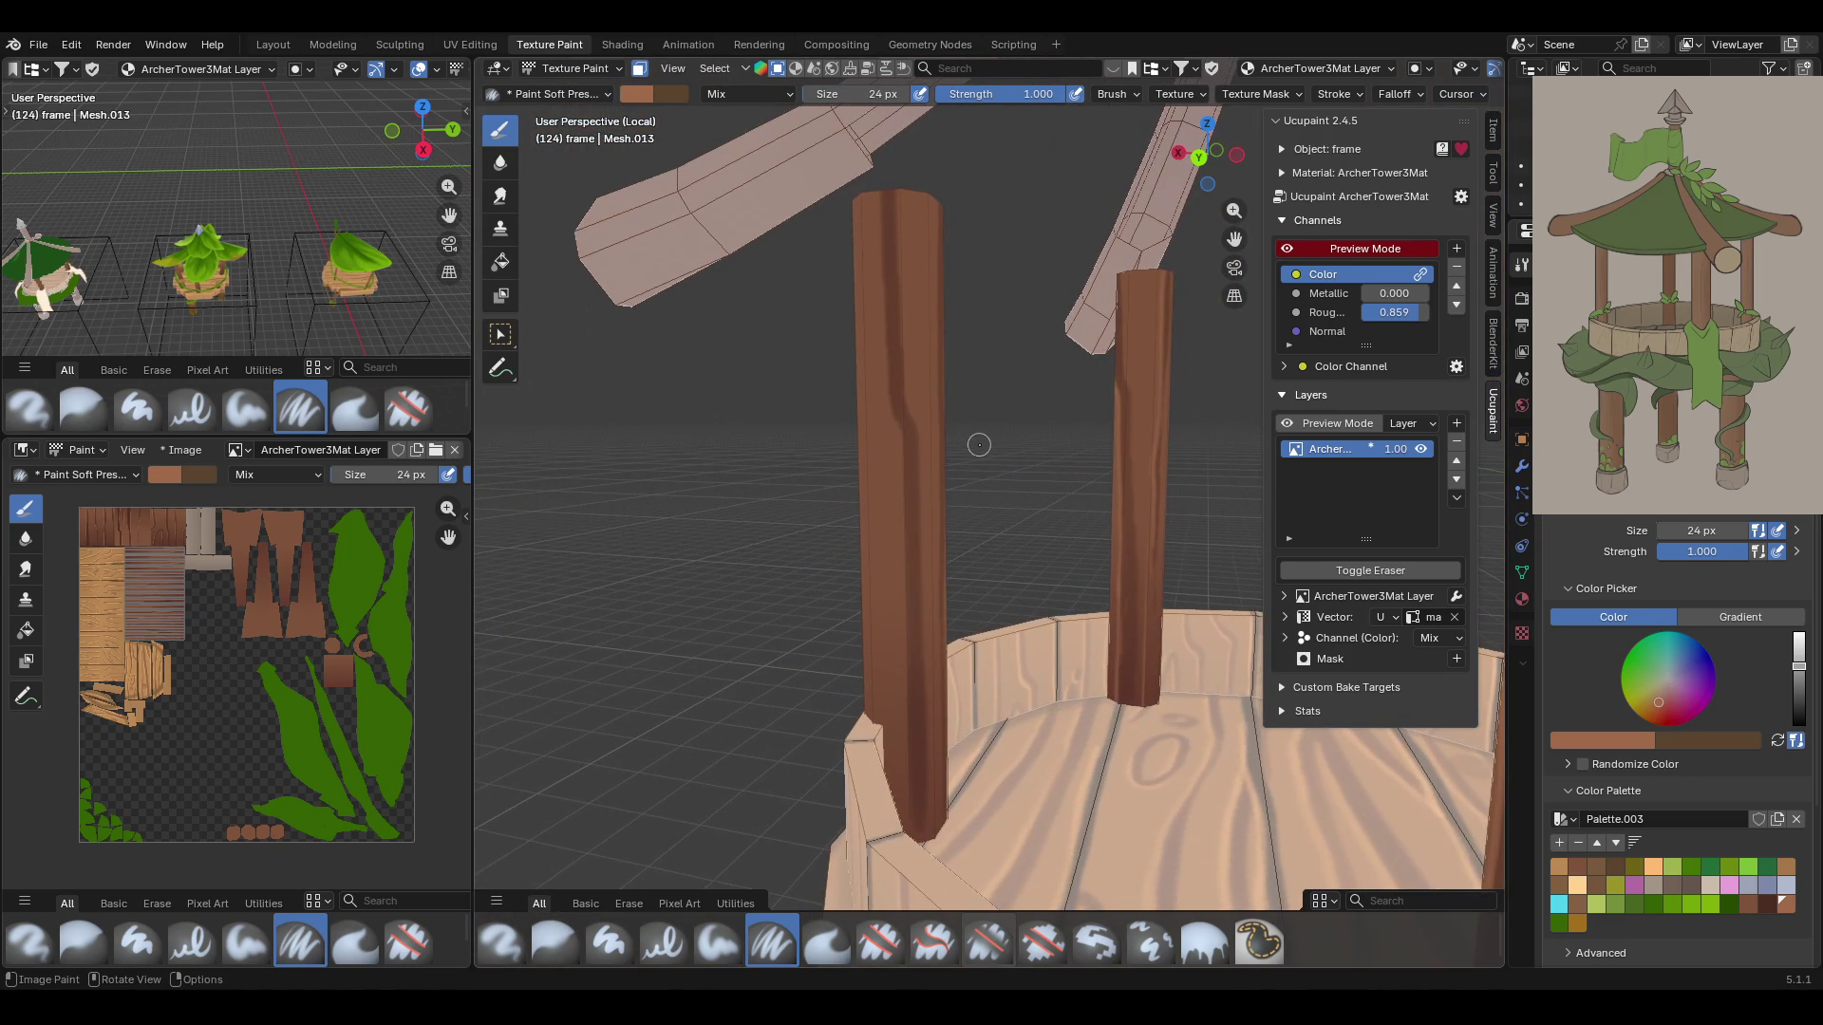
drag(882, 183, 903, 705)
drag(908, 822, 863, 839)
Carry dark grain streaks down the right post and the tall pillar to their bases
middle_drag(1109, 598, 936, 574)
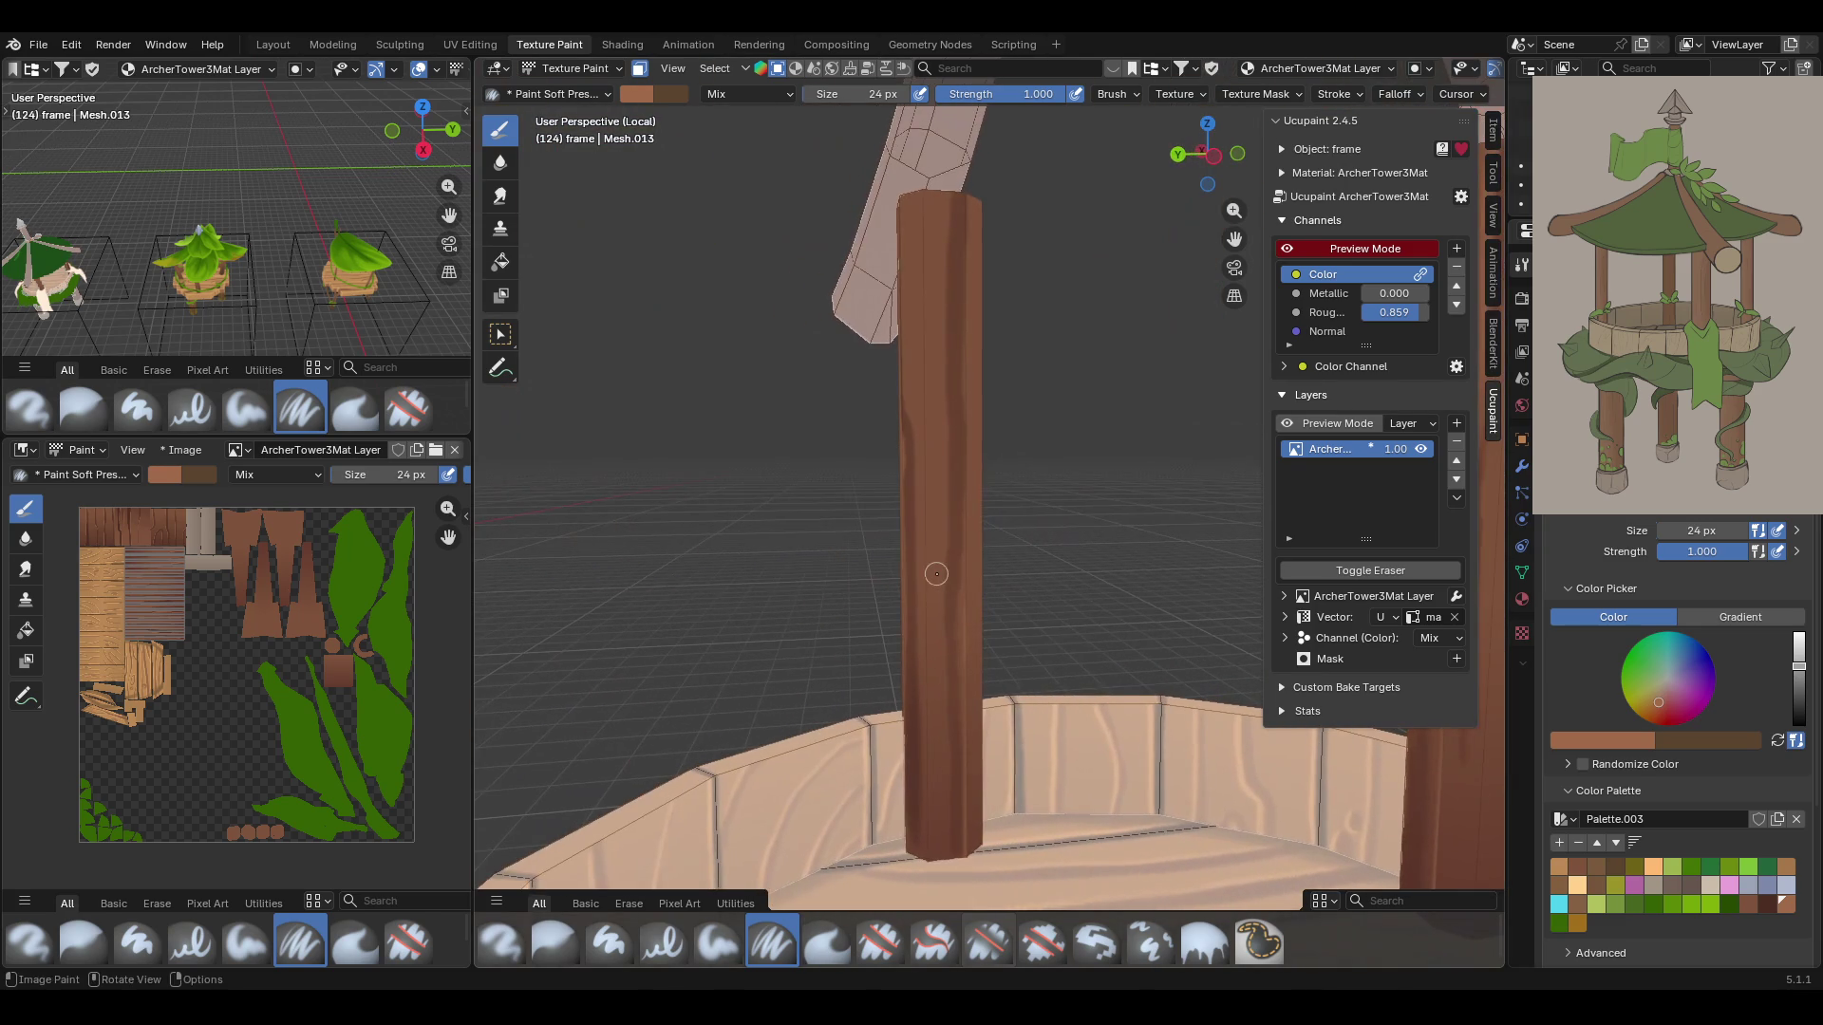
drag(950, 210, 942, 610)
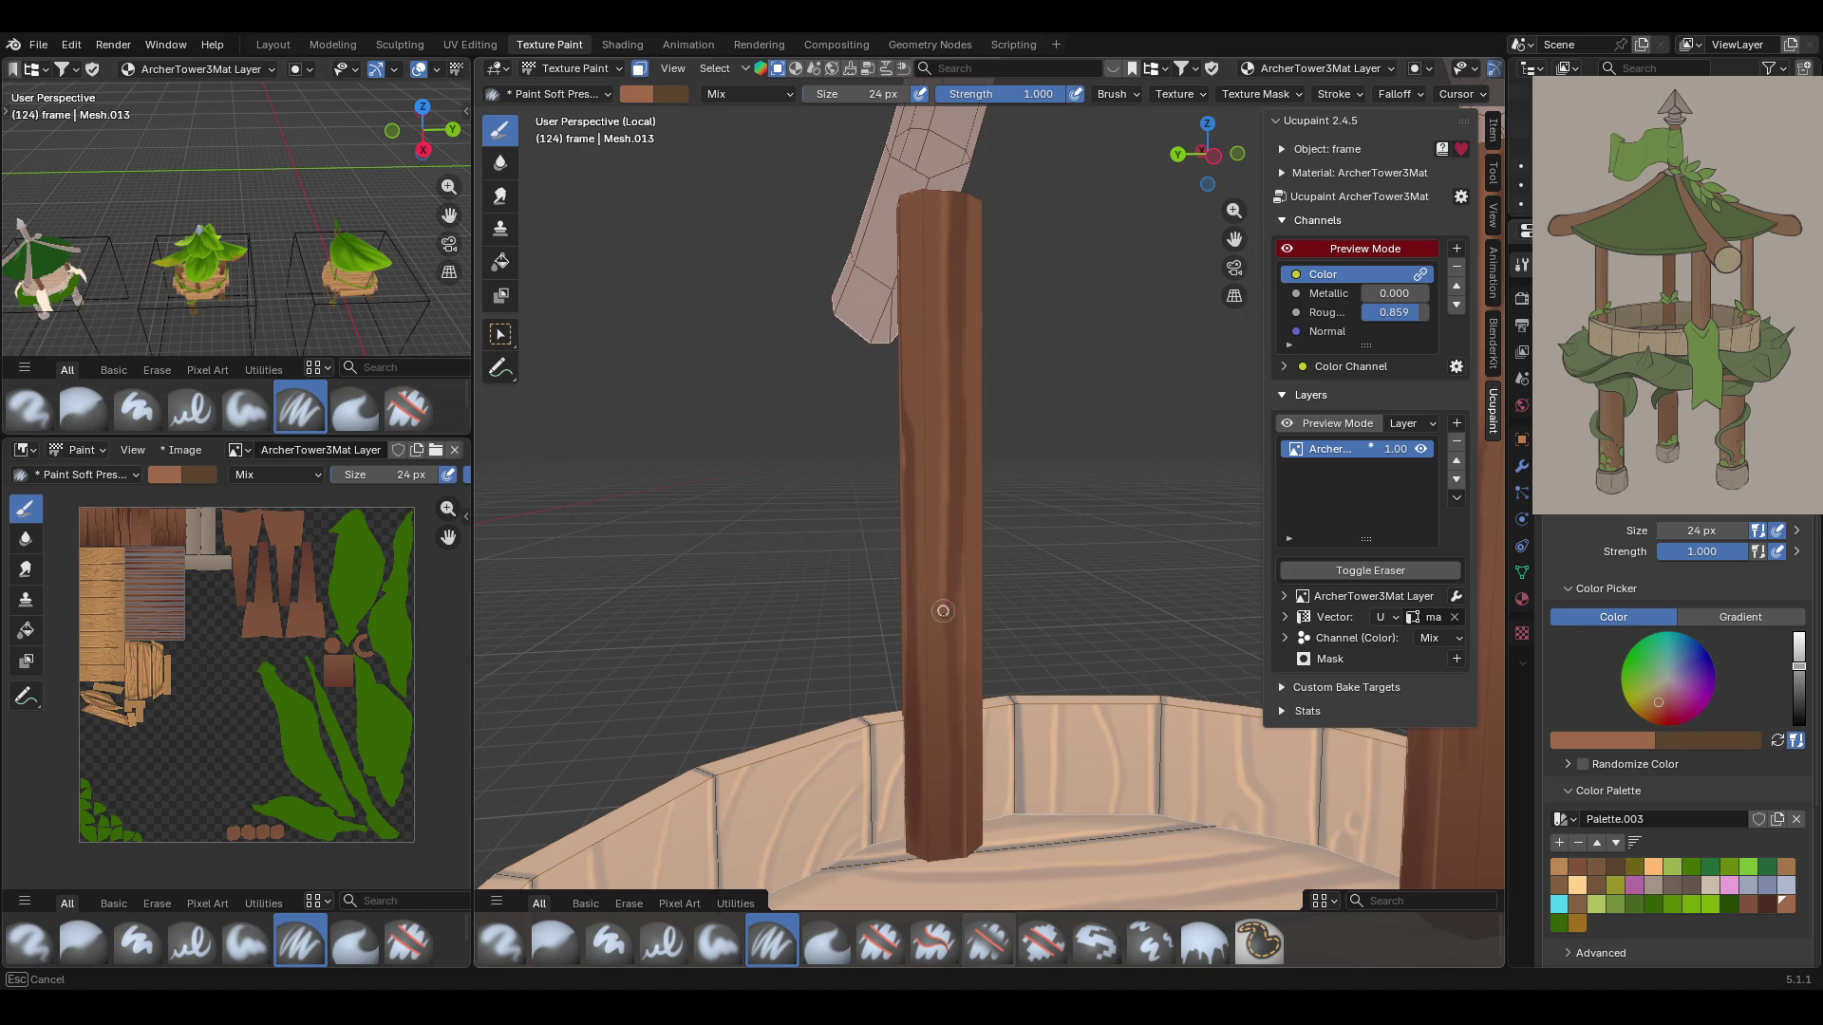
drag(949, 760, 951, 850)
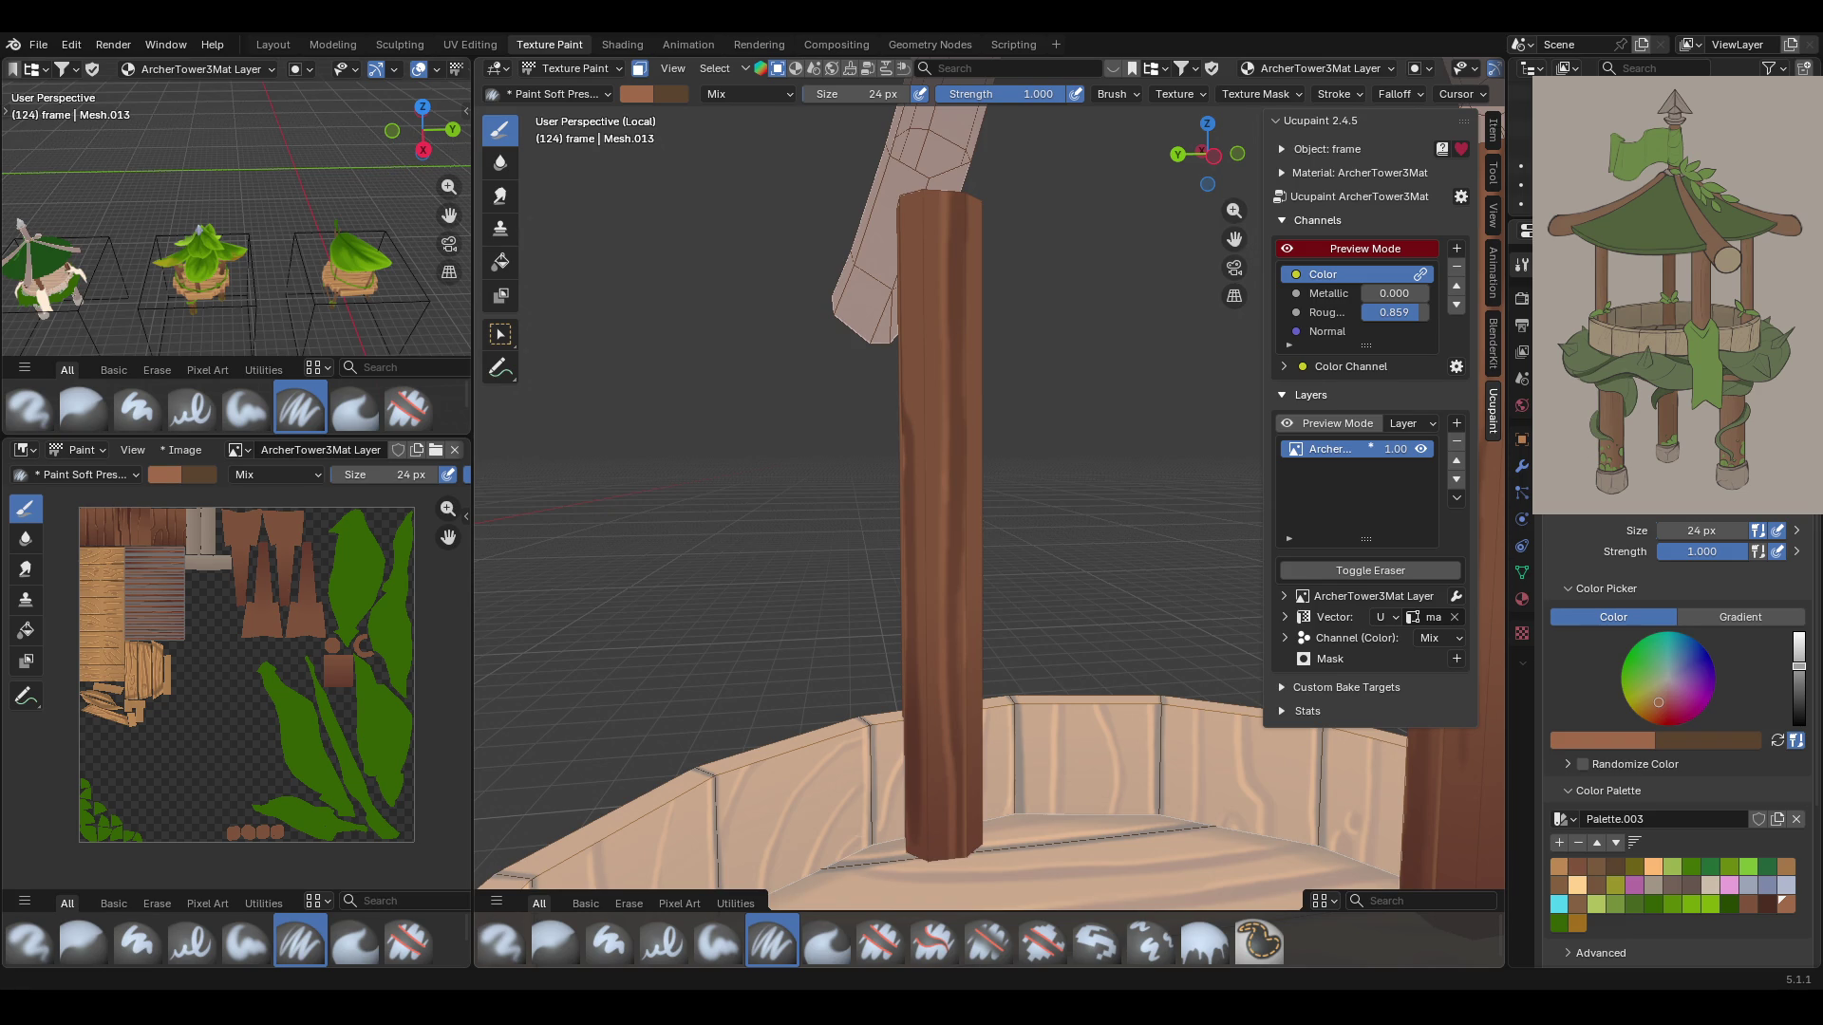
middle_drag(1234, 534, 685, 560)
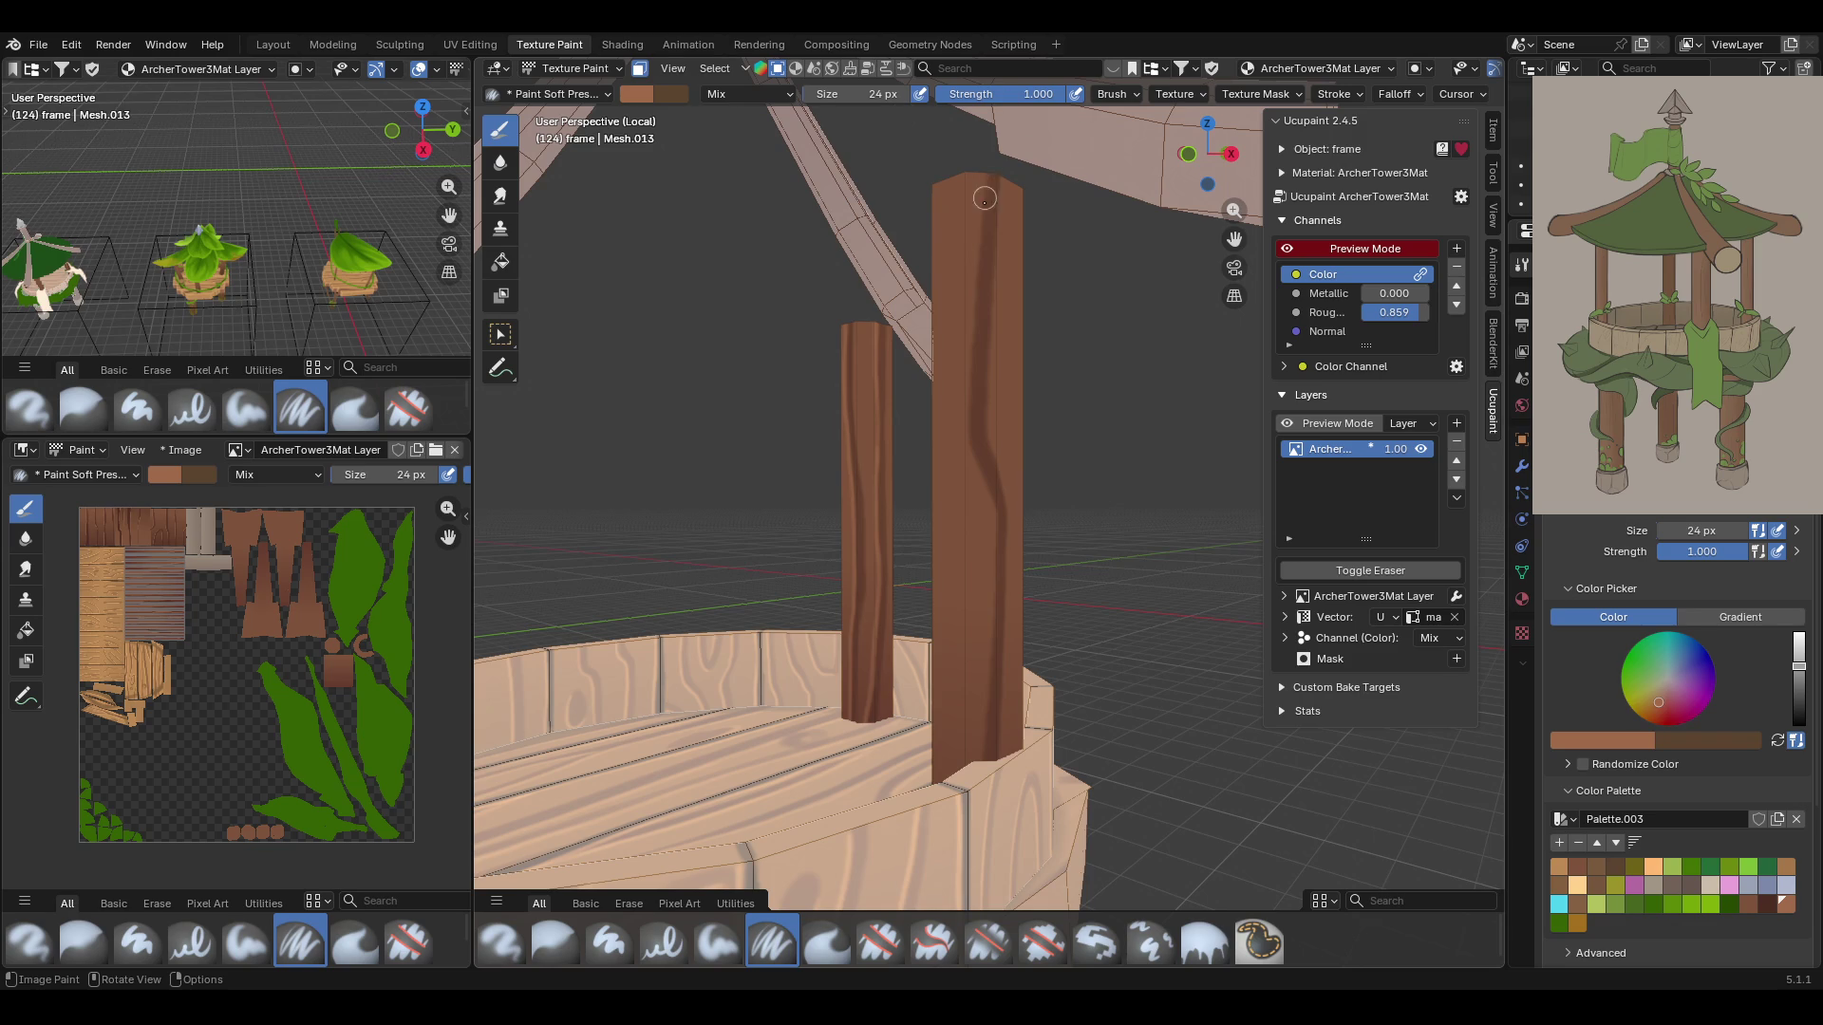
drag(982, 172, 968, 399)
drag(985, 496, 978, 750)
mouse_move(1044, 892)
middle_down()
mouse_move(1254, 885)
mouse_move(777, 419)
middle_up()
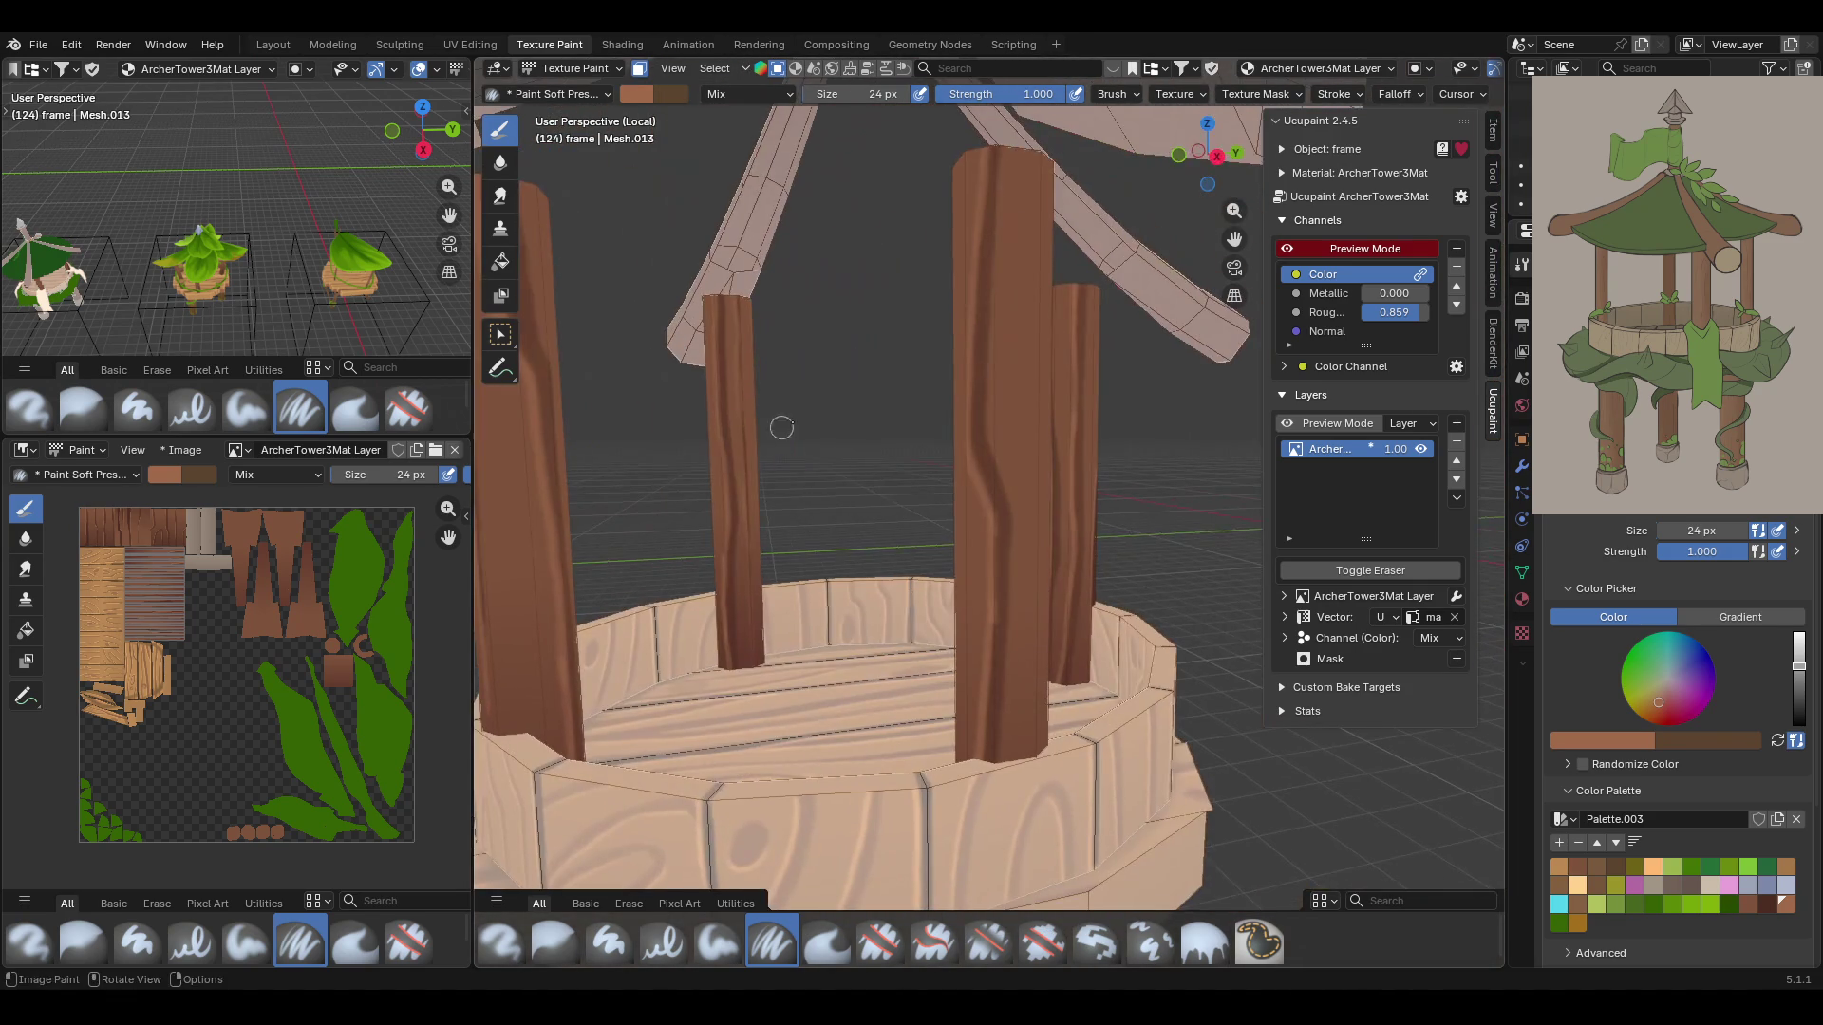
scroll(777, 419, down, 5)
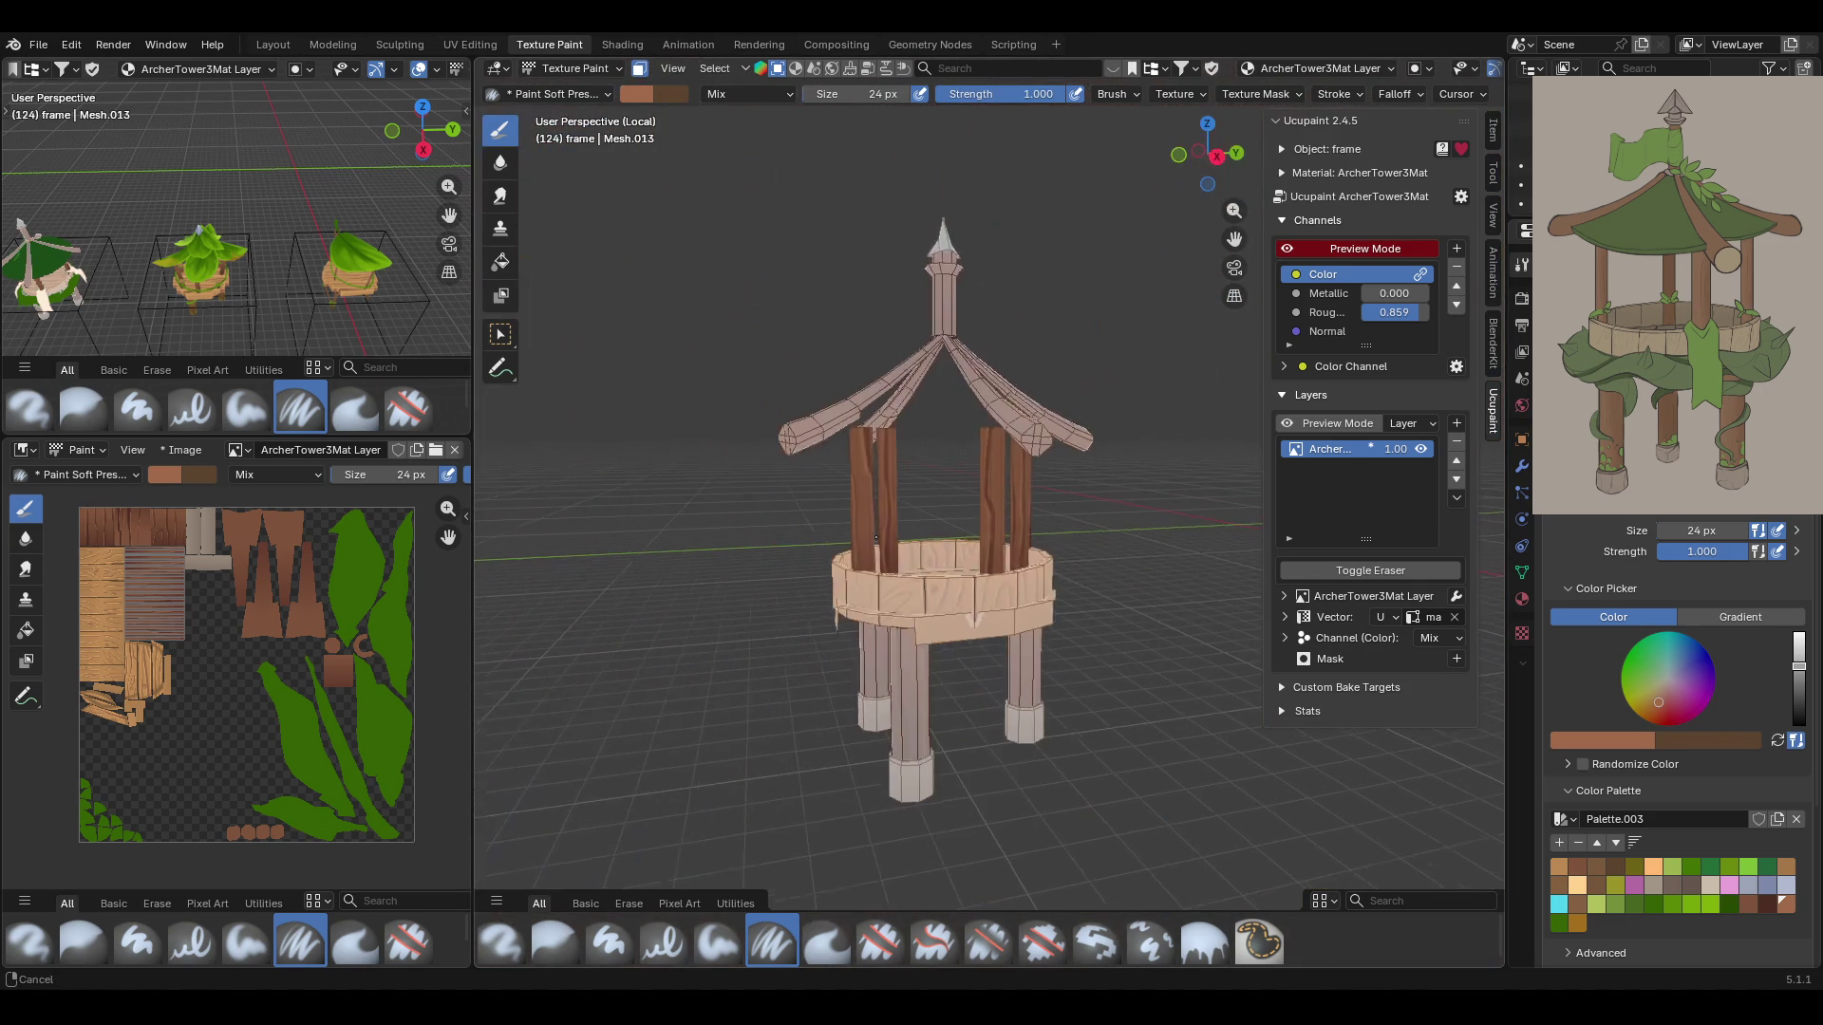
Turn off the face mask, return to Object Mode, and exit local view to show all towers
click(639, 69)
middle_drag(746, 313, 665, 171)
click(602, 71)
click(610, 90)
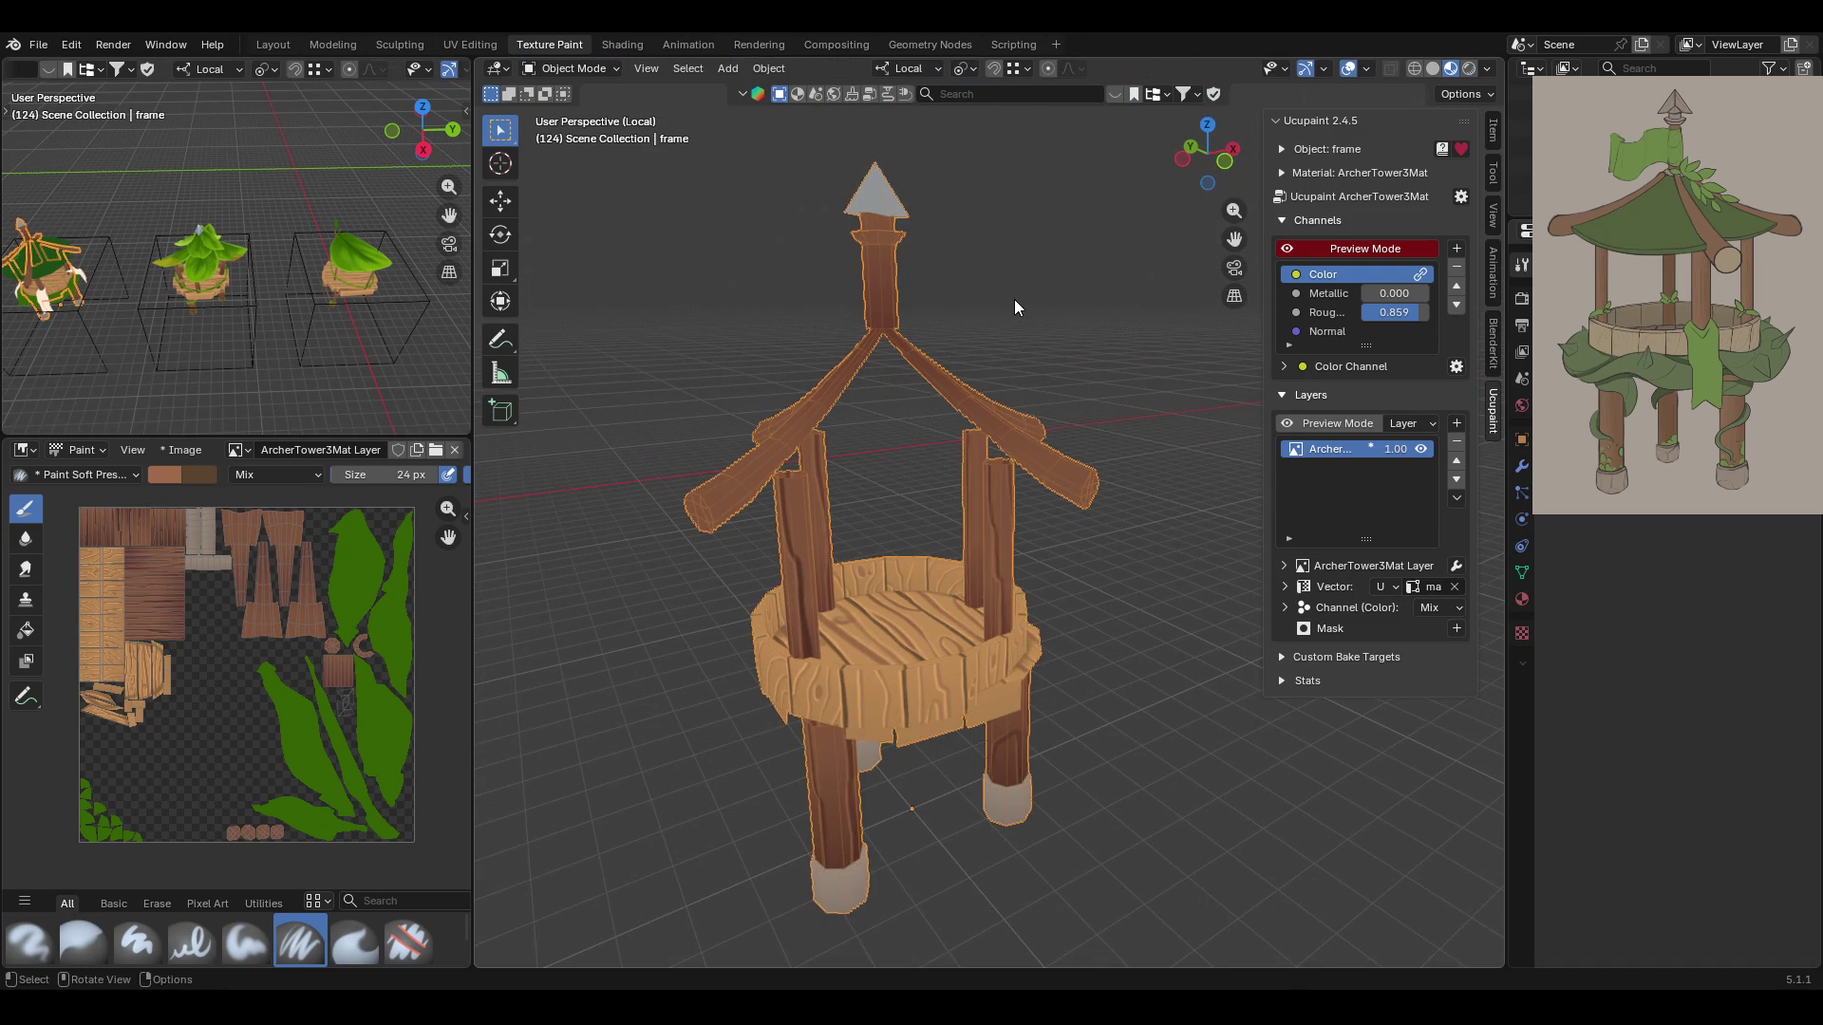
middle_drag(1015, 301, 949, 306)
key(KP_Divide)
mouse_move(774, 305)
middle_down()
mouse_move(1158, 338)
mouse_move(1158, 368)
mouse_move(834, 389)
mouse_move(1030, 232)
middle_up()
drag(1234, 238, 1232, 244)
scroll(944, 516, up, 3)
mouse_move(948, 515)
middle_down()
mouse_move(1052, 359)
mouse_move(1084, 408)
mouse_move(1060, 365)
mouse_move(1165, 350)
mouse_move(1394, 363)
mouse_move(1198, 442)
mouse_move(1155, 396)
mouse_move(1194, 305)
mouse_move(1254, 316)
mouse_move(1286, 347)
mouse_move(1375, 272)
mouse_move(1447, 323)
mouse_move(1314, 316)
mouse_move(1113, 377)
mouse_move(1064, 329)
mouse_move(974, 351)
mouse_move(956, 383)
mouse_move(961, 351)
middle_up()
Select the tower frame and switch it back into Texture Paint mode
click(892, 766)
click(570, 68)
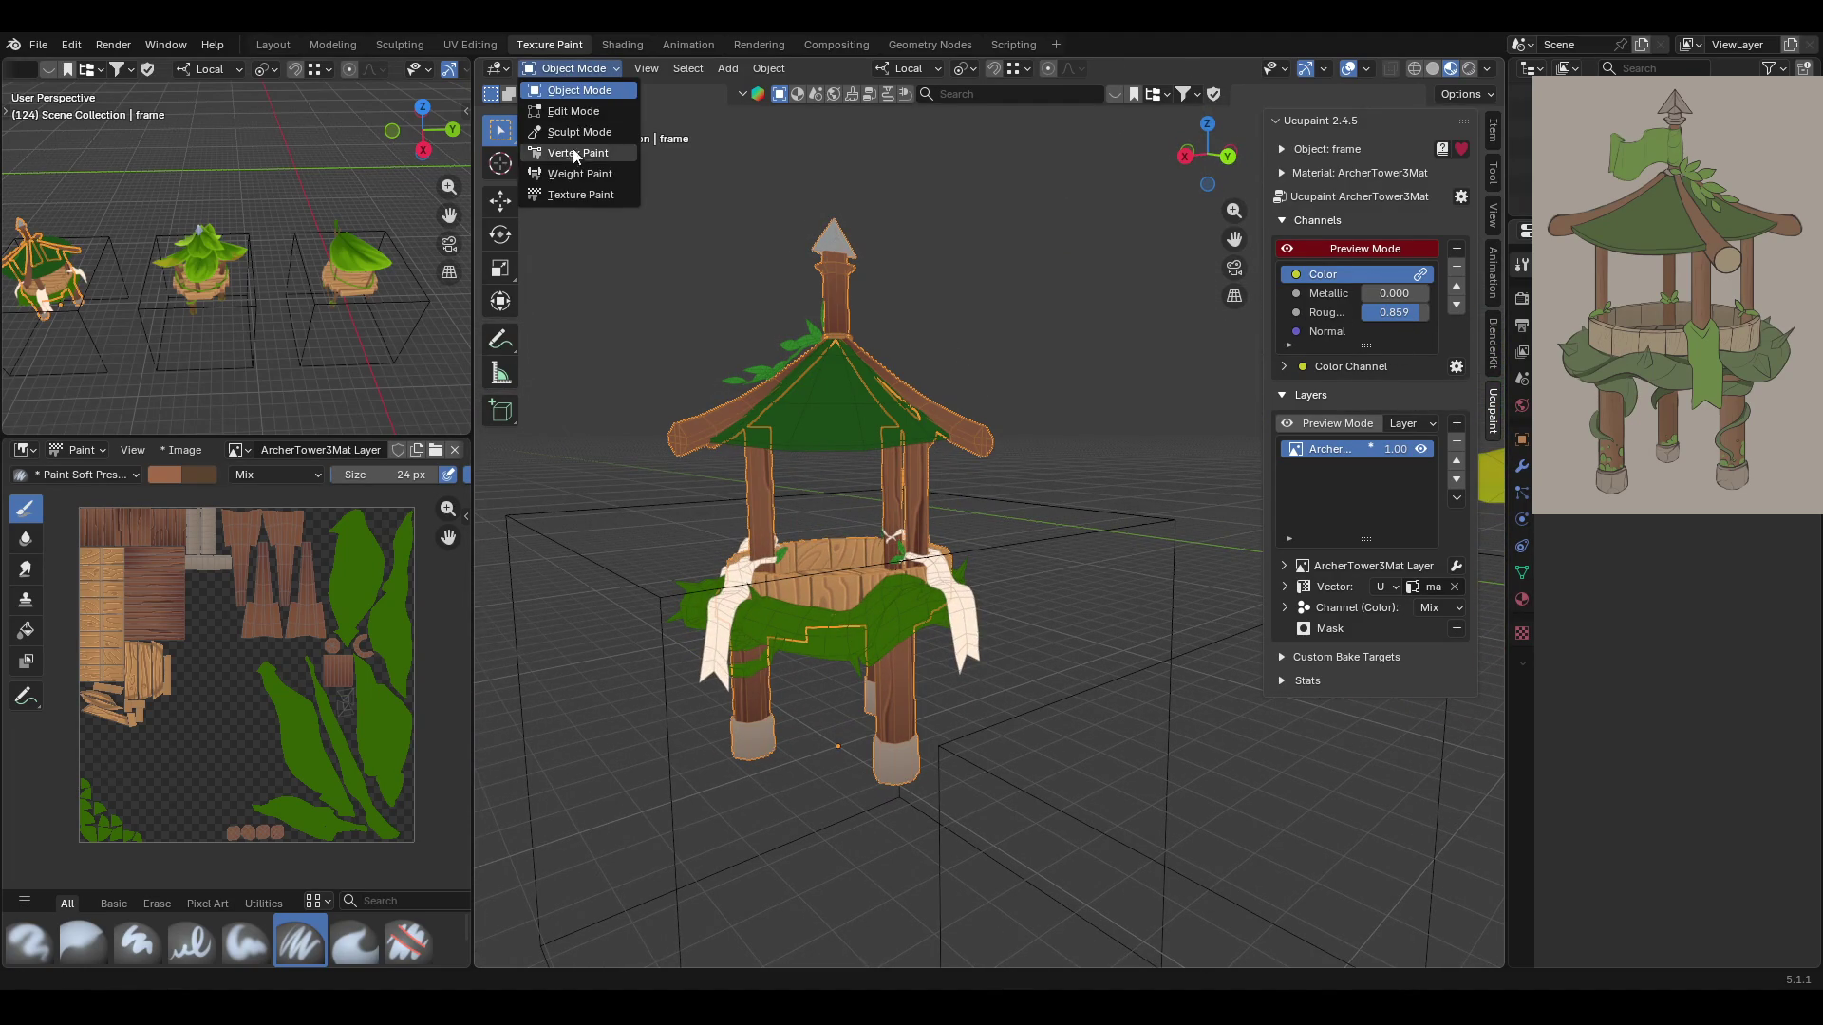
click(568, 196)
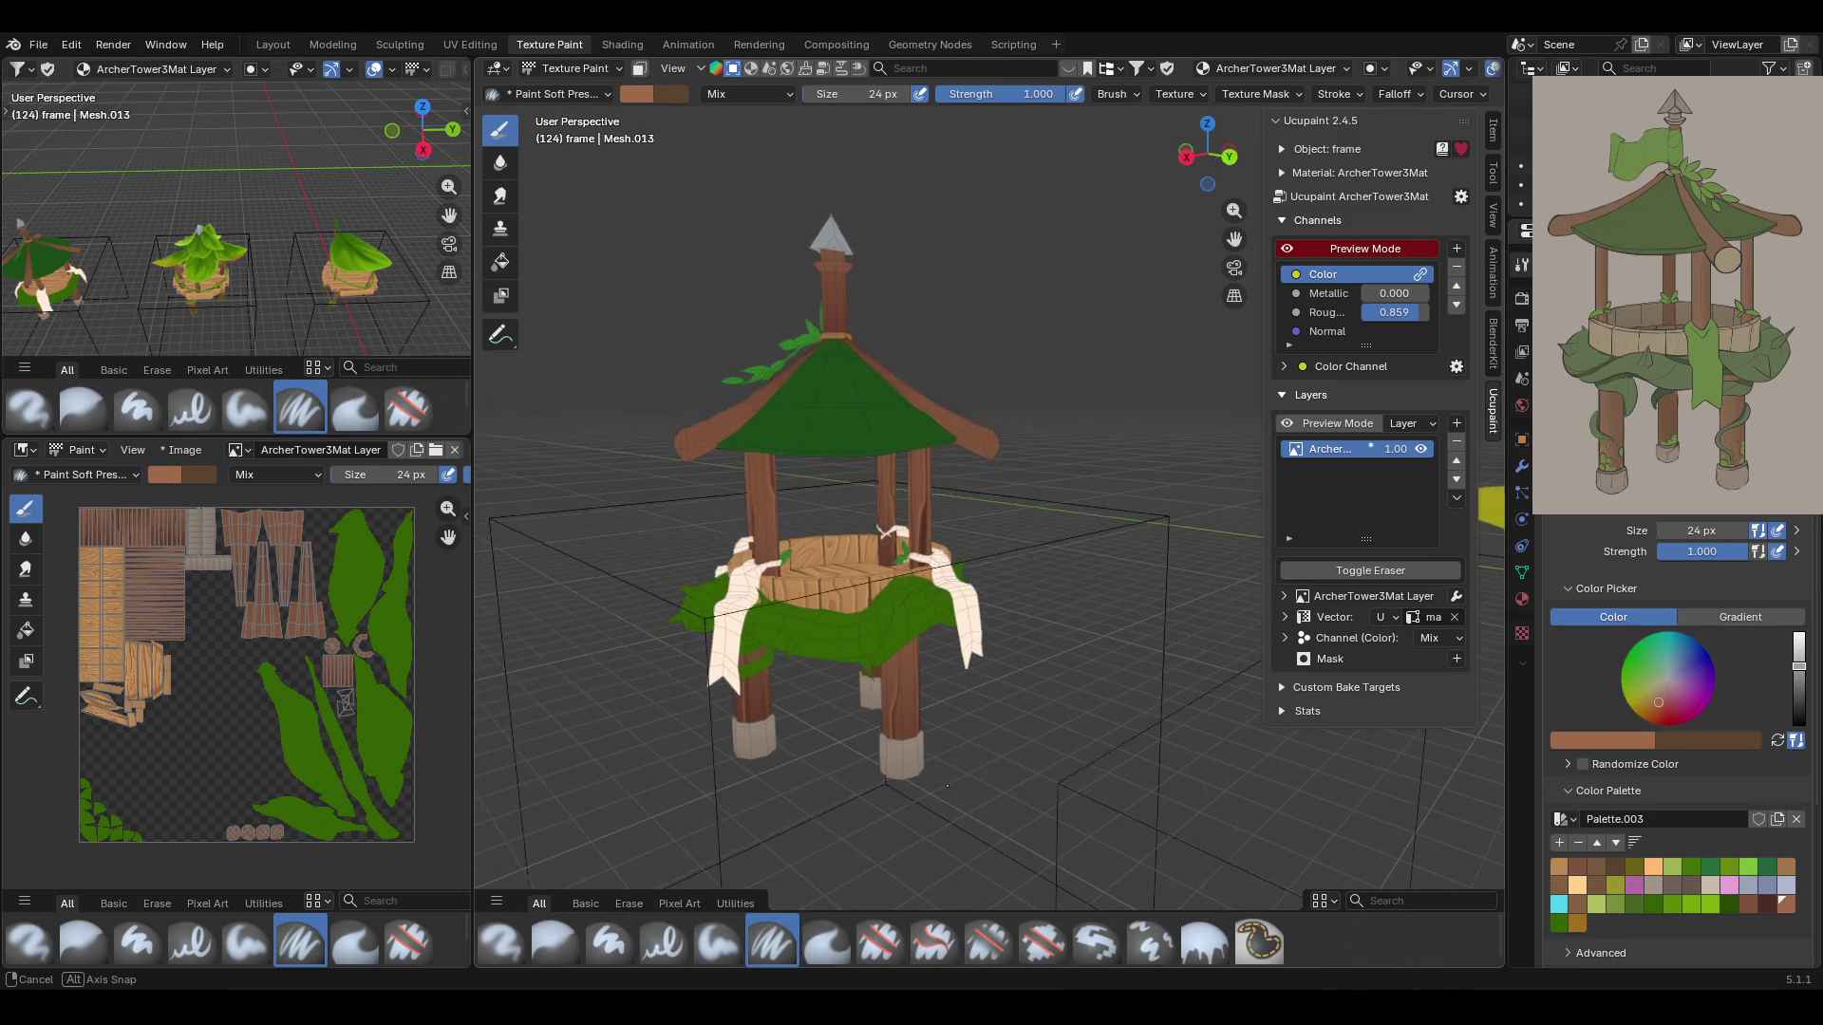
Enable the face-selection paint mask and select the first leg's base cap face
drag(1232, 209, 1231, 151)
middle_drag(1232, 239, 936, 436)
drag(1233, 240, 1006, 397)
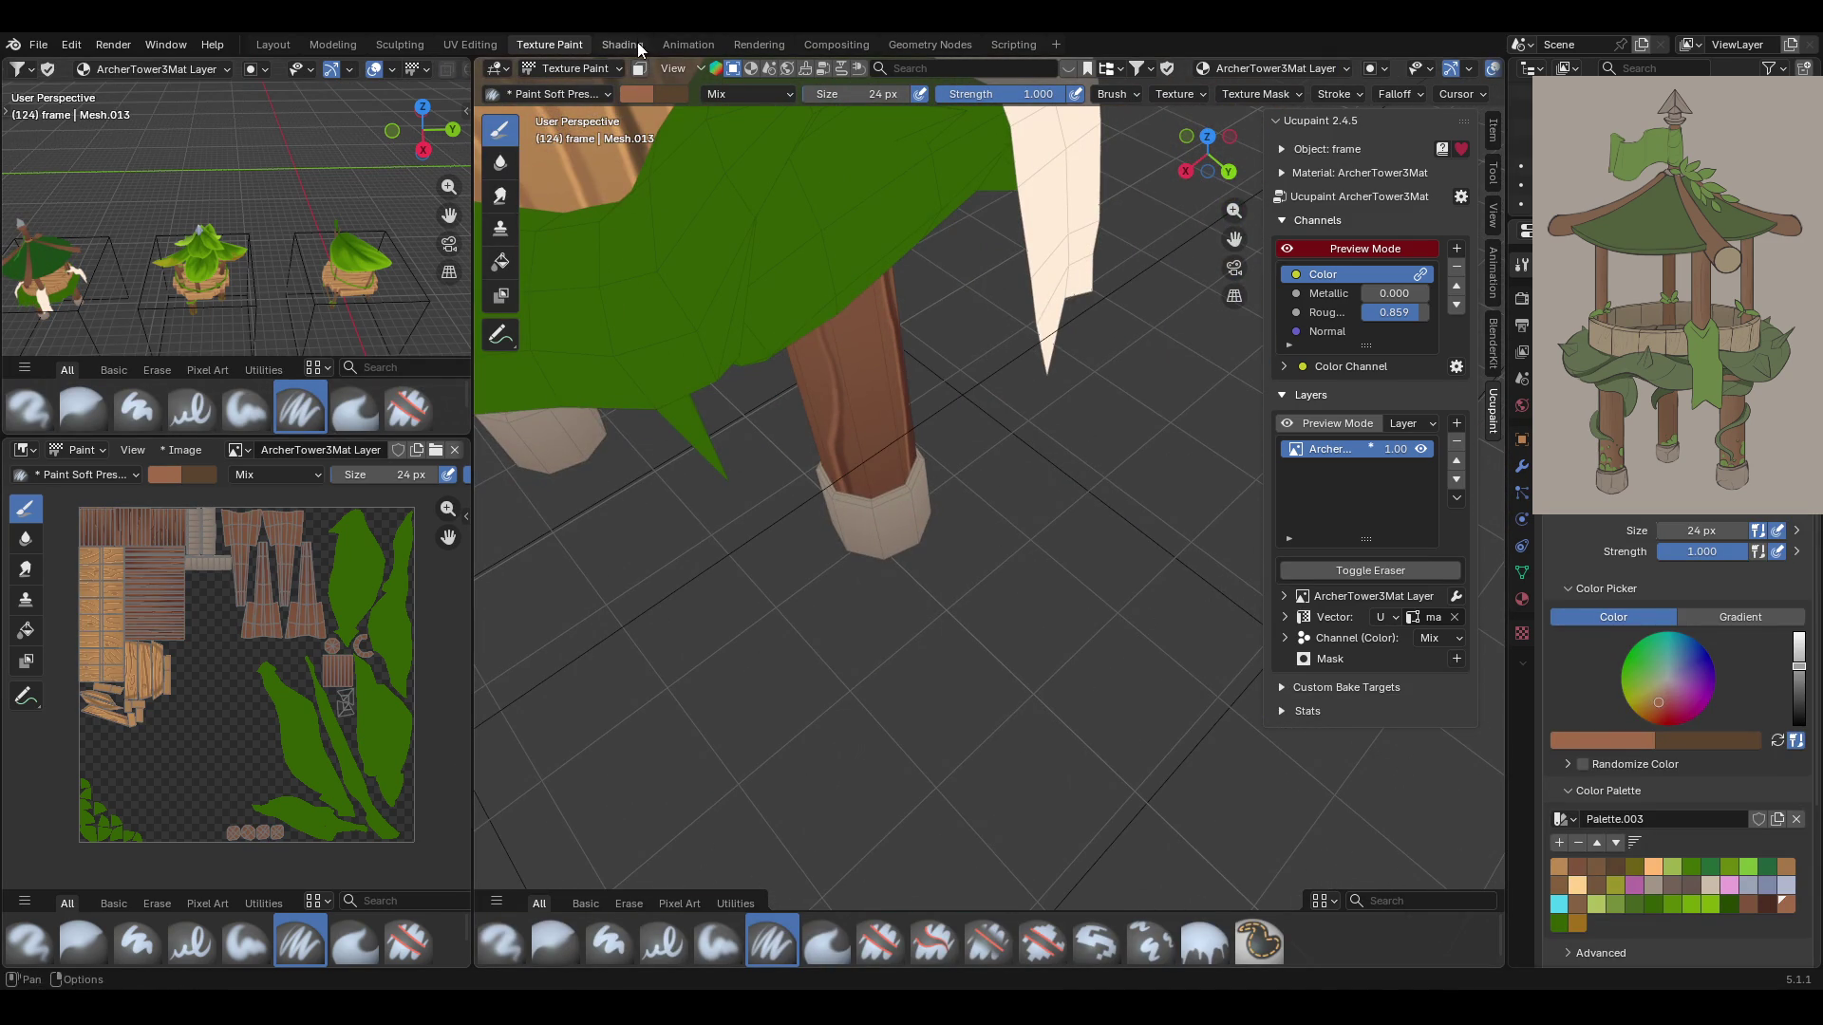
click(639, 68)
click(500, 334)
click(886, 506)
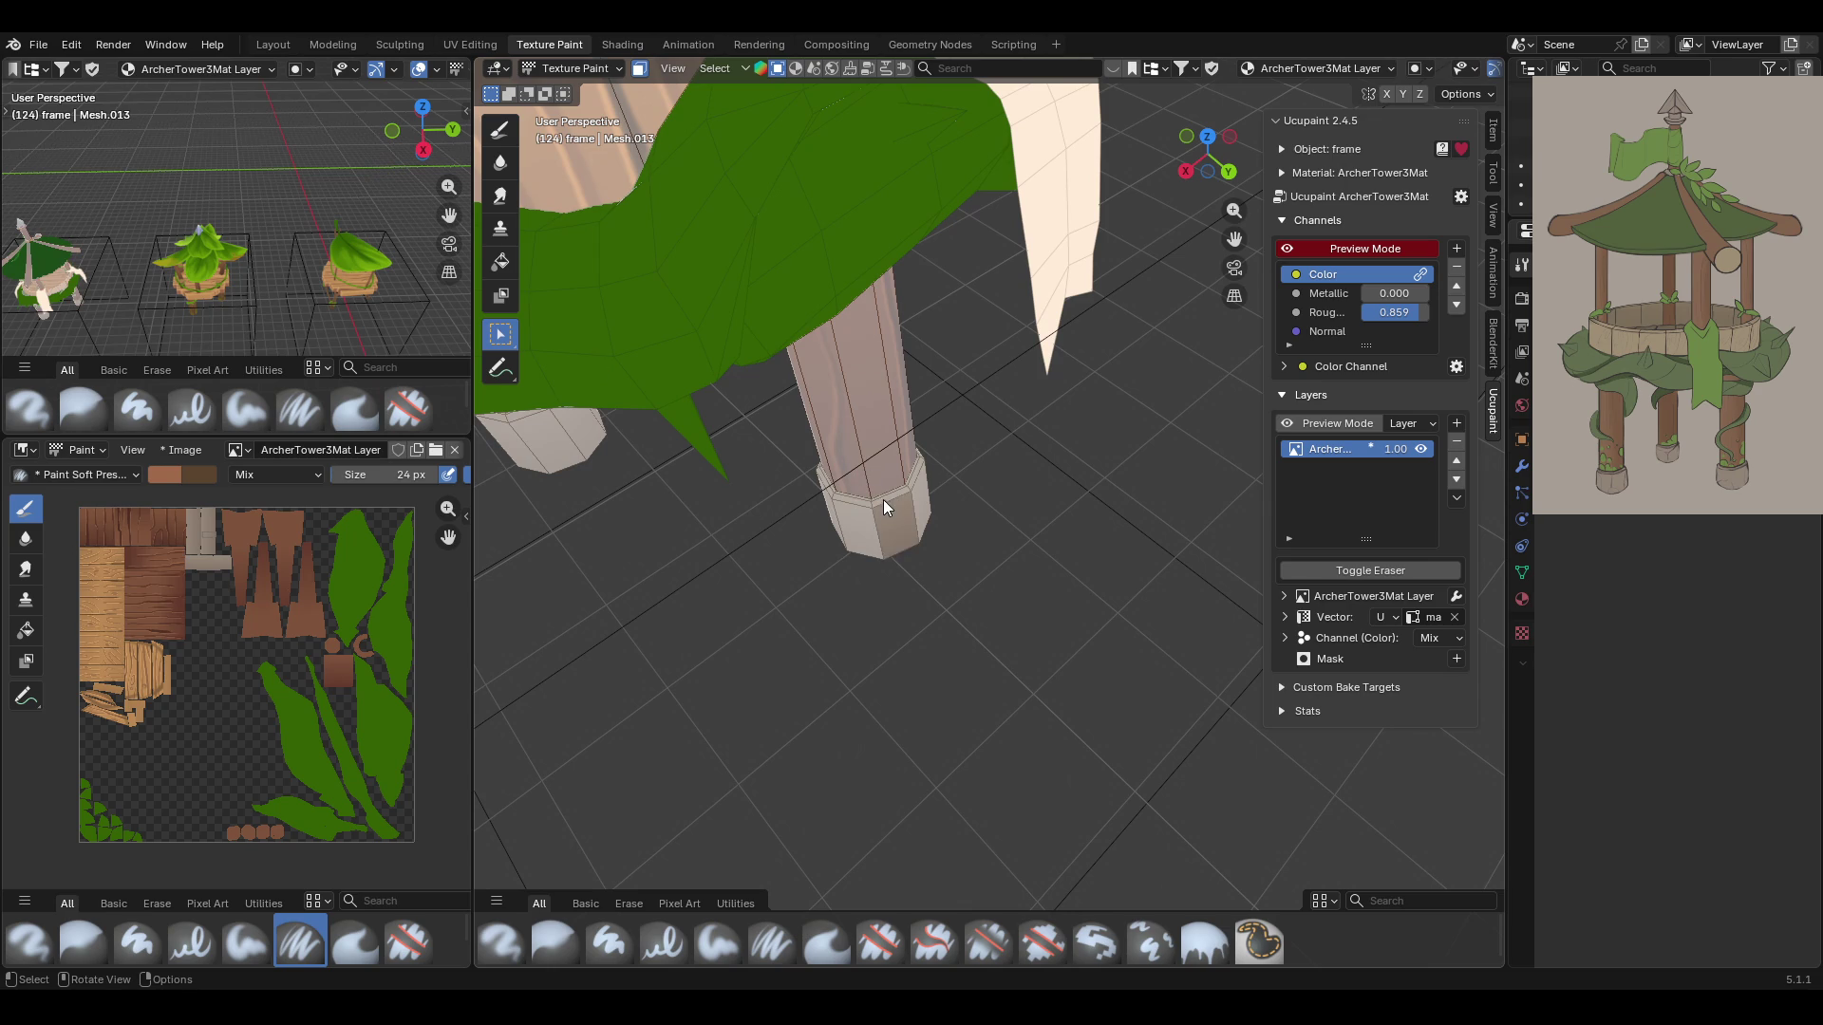
key(shift)
Add the base cap faces of the other legs, including the middle leg, to the selection
mouse_move(912, 484)
middle_down()
mouse_move(997, 429)
mouse_move(839, 427)
mouse_move(609, 573)
mouse_move(664, 525)
mouse_move(1056, 483)
mouse_move(864, 488)
middle_up()
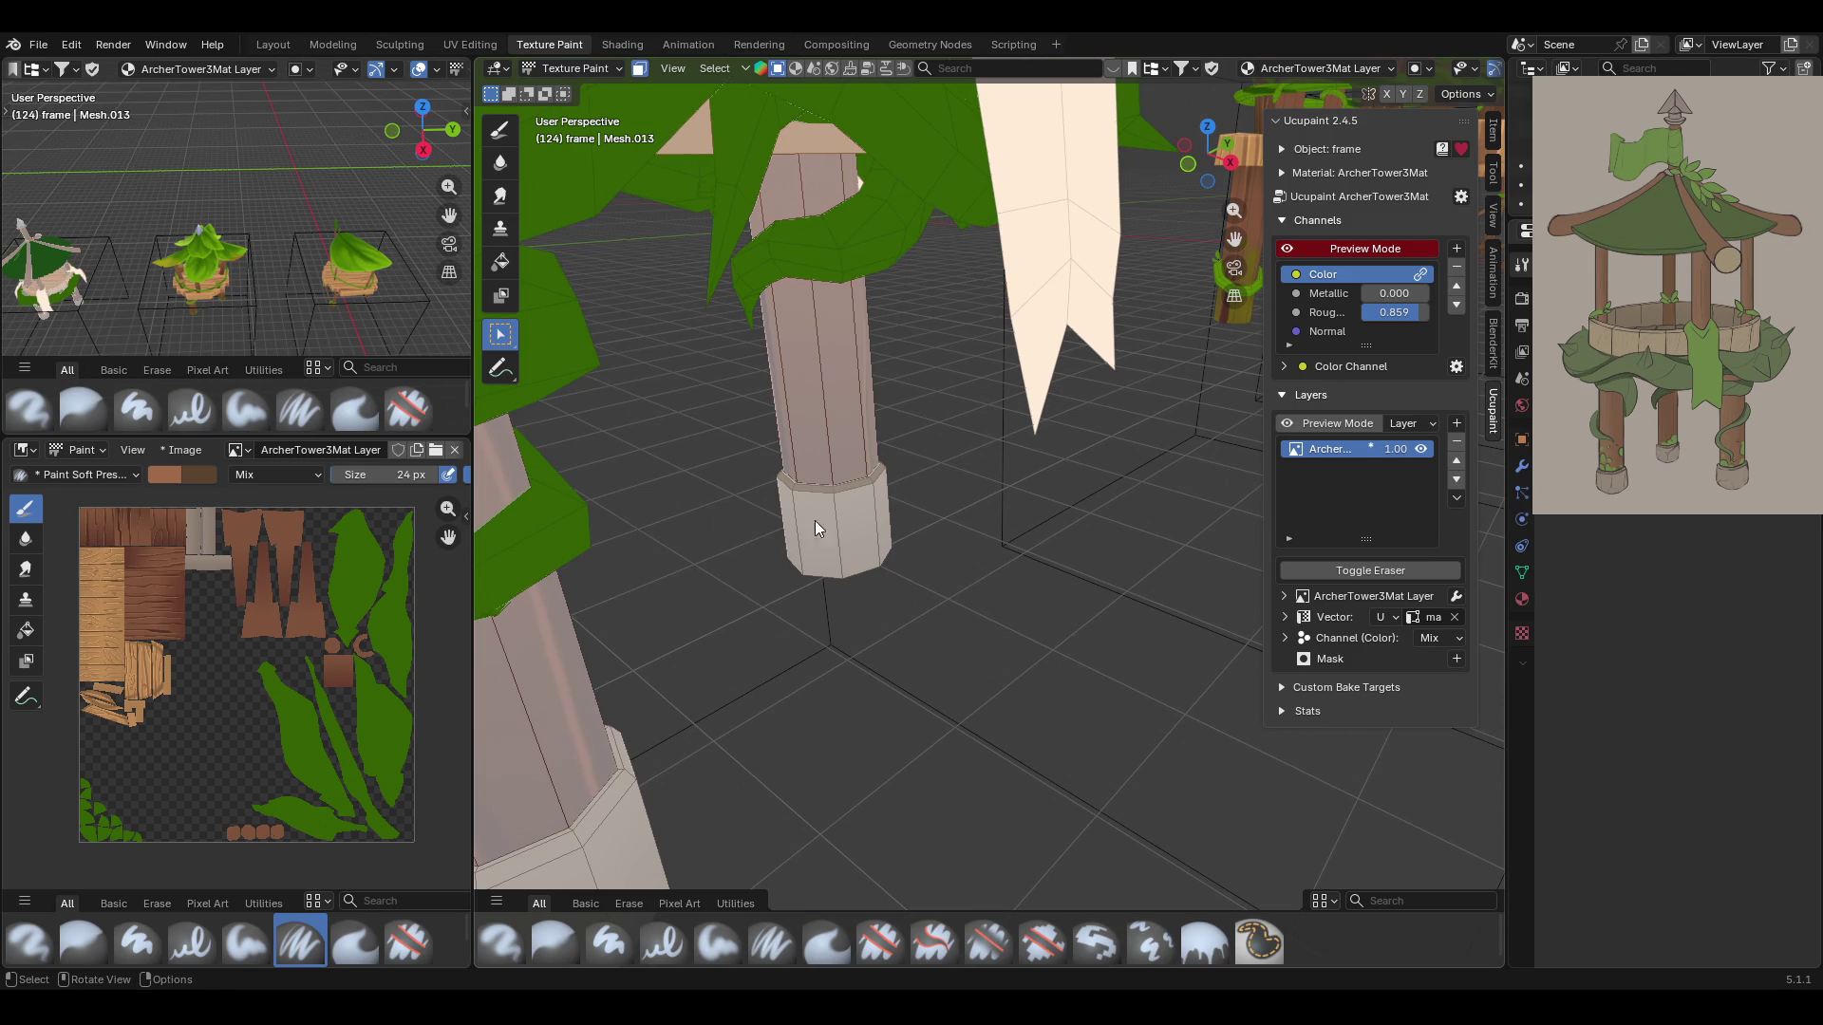
click(618, 777)
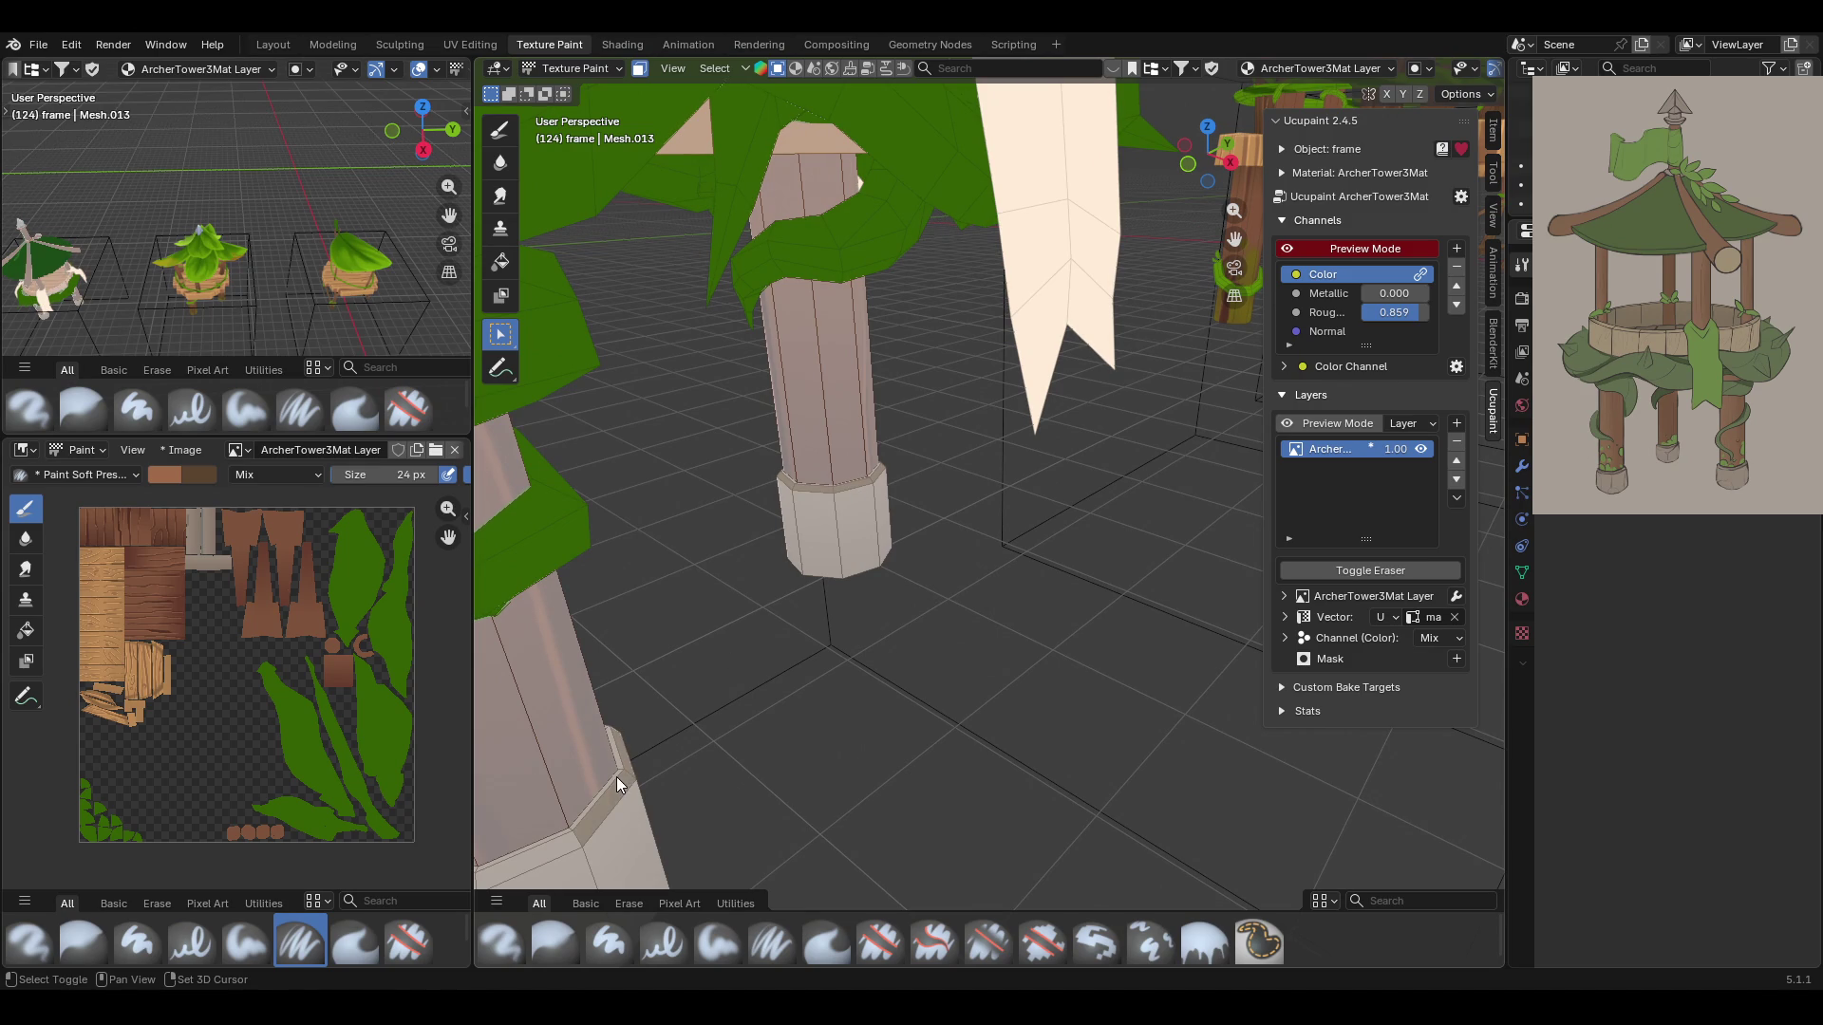
mouse_move(618, 766)
middle_down()
mouse_move(651, 765)
mouse_move(925, 368)
middle_up()
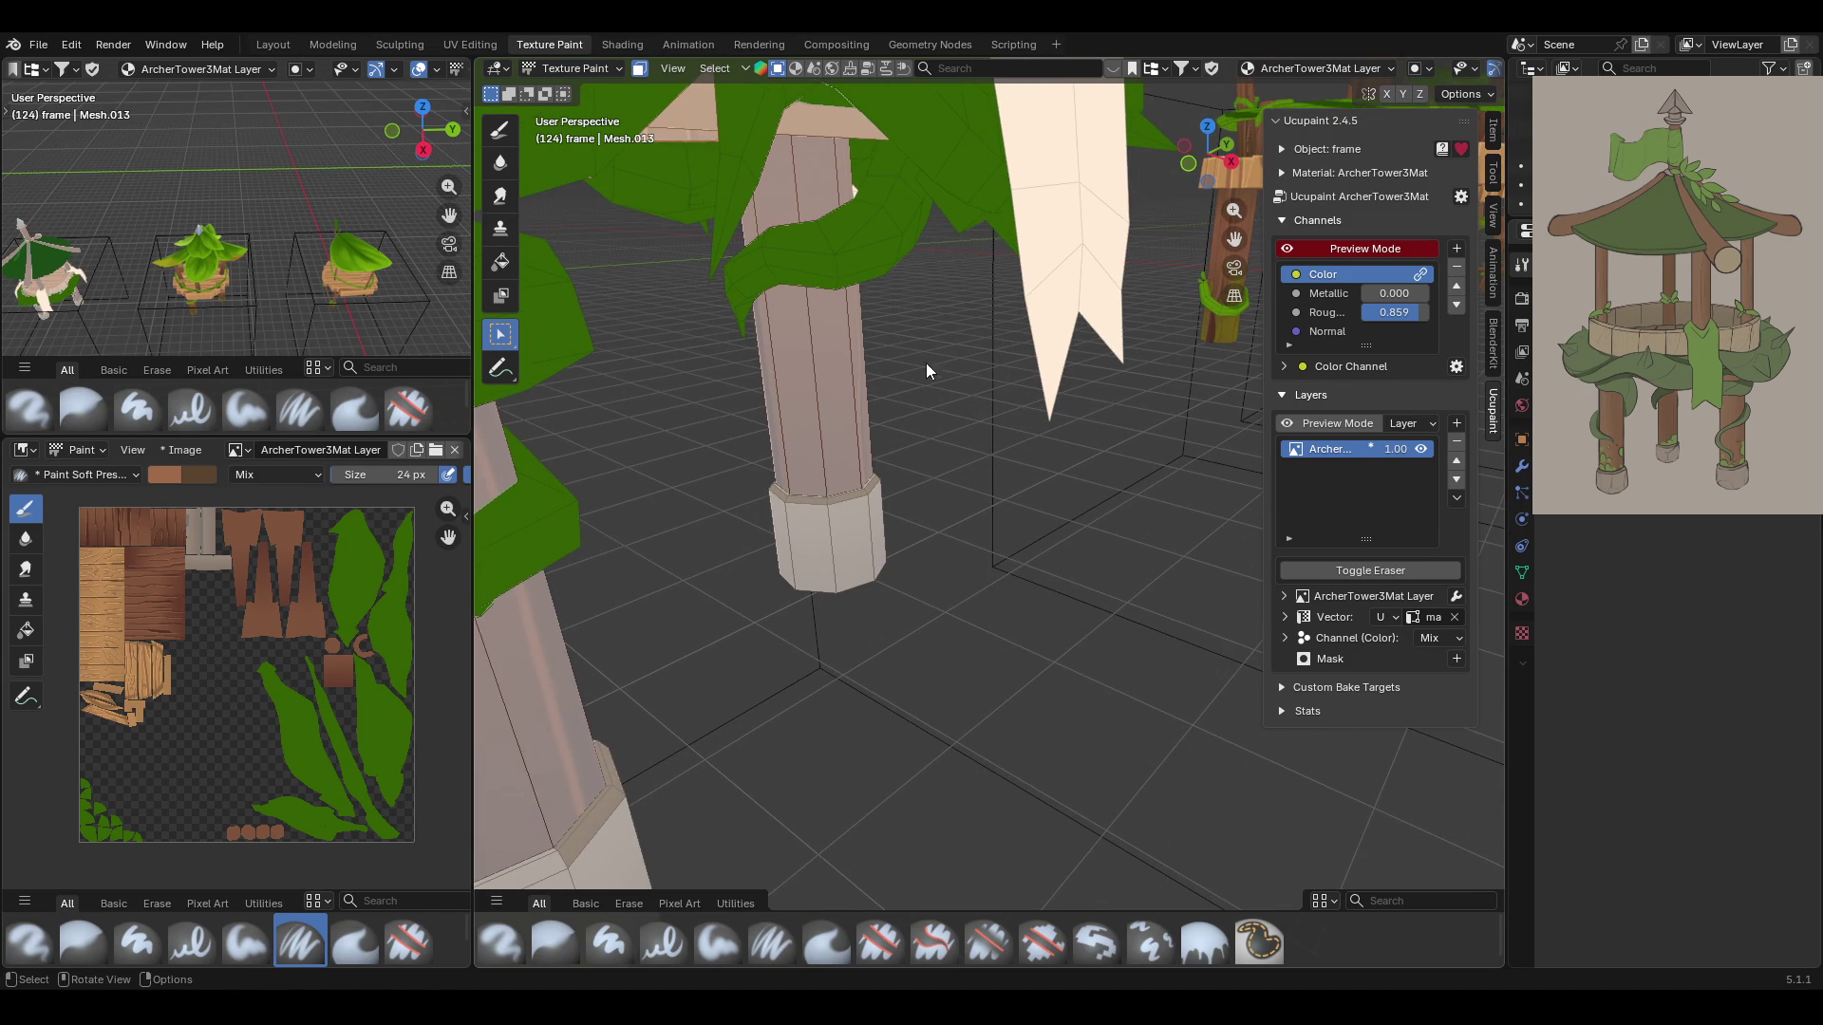
click(809, 544)
mouse_move(803, 540)
ctrl+middle_down()
mouse_move(919, 558)
mouse_move(881, 565)
ctrl+middle_up()
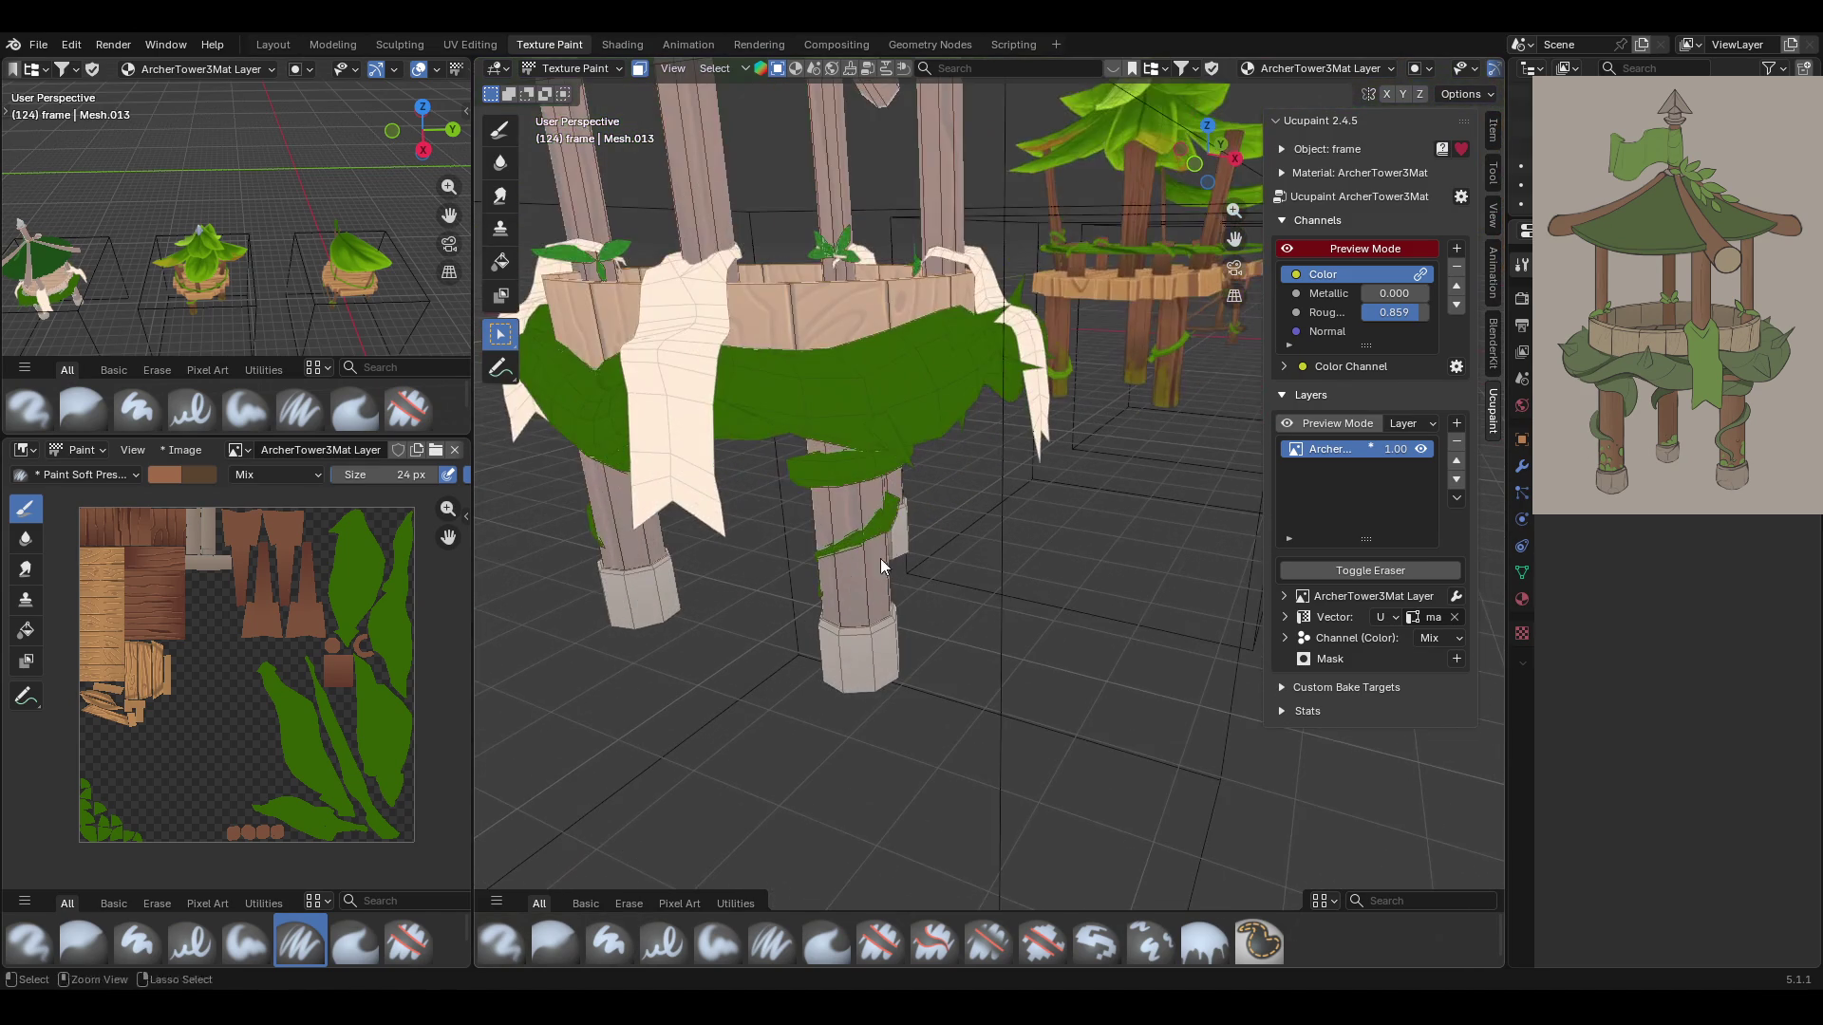
click(642, 589)
mouse_move(642, 587)
middle_down()
mouse_move(876, 661)
mouse_move(997, 659)
mouse_move(881, 589)
middle_up()
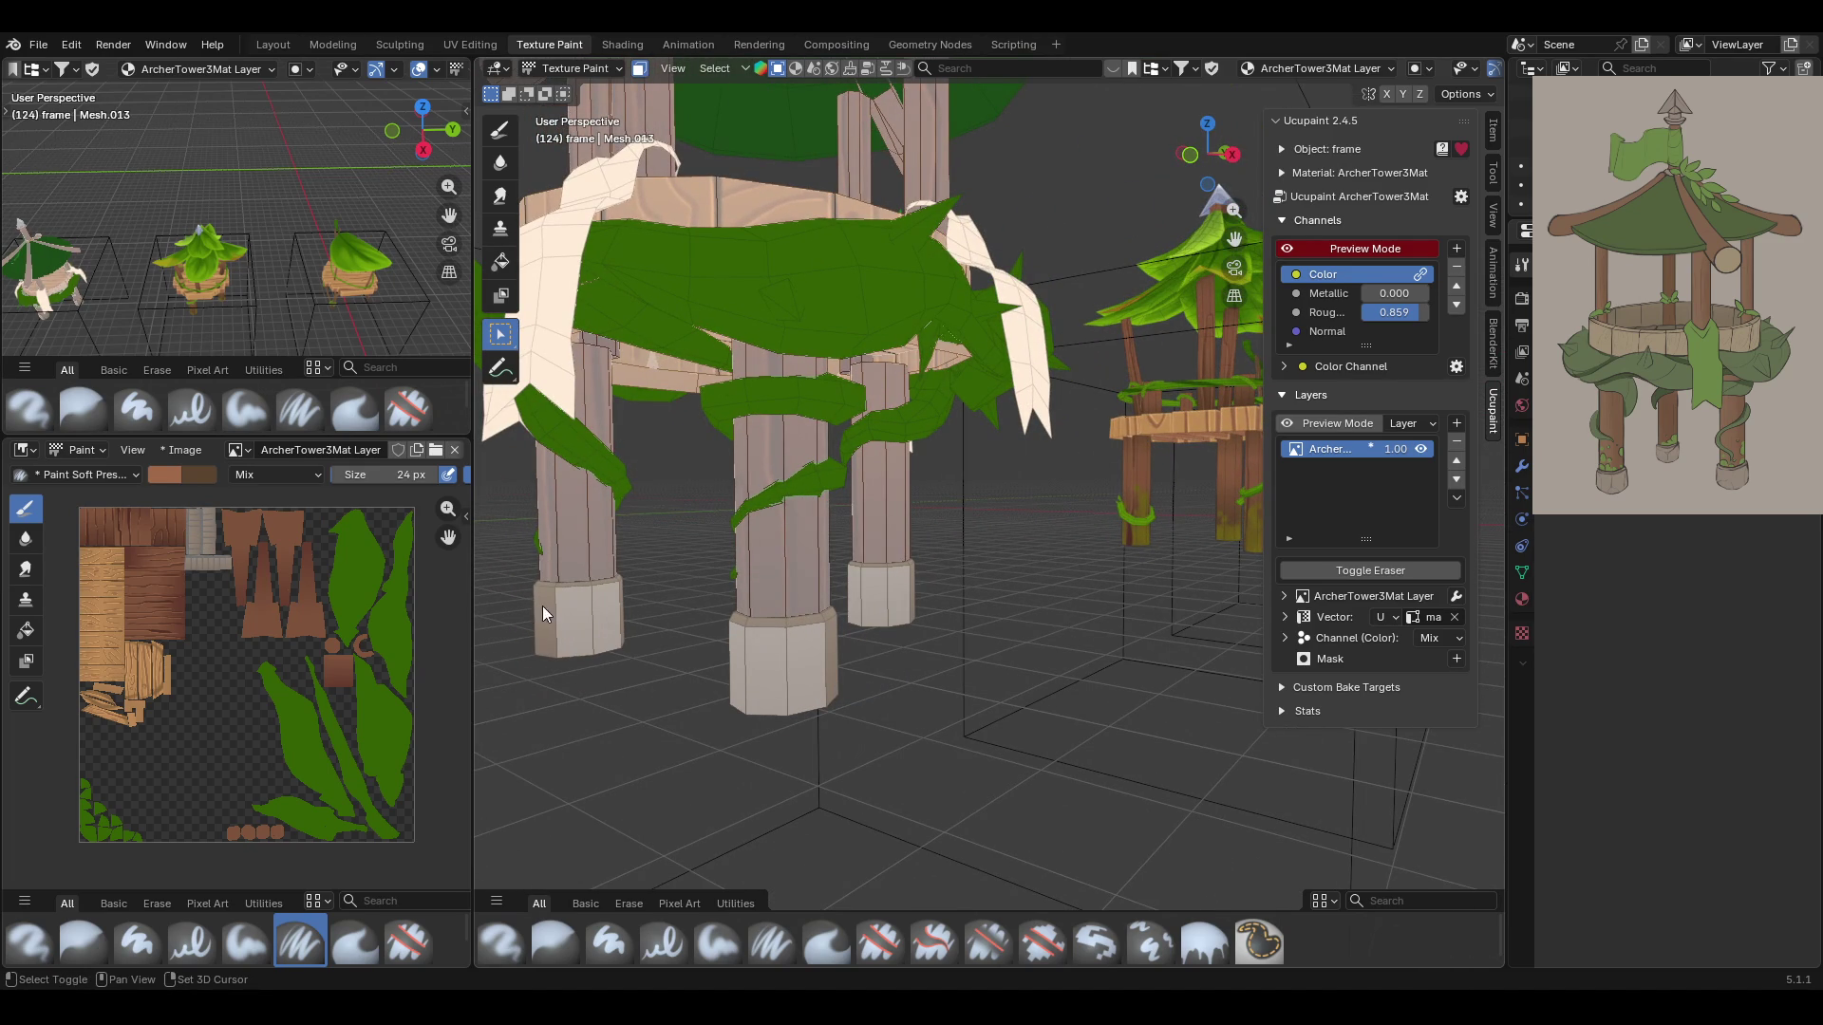
mouse_move(845, 665)
middle_down()
mouse_move(1011, 675)
mouse_move(578, 634)
middle_up()
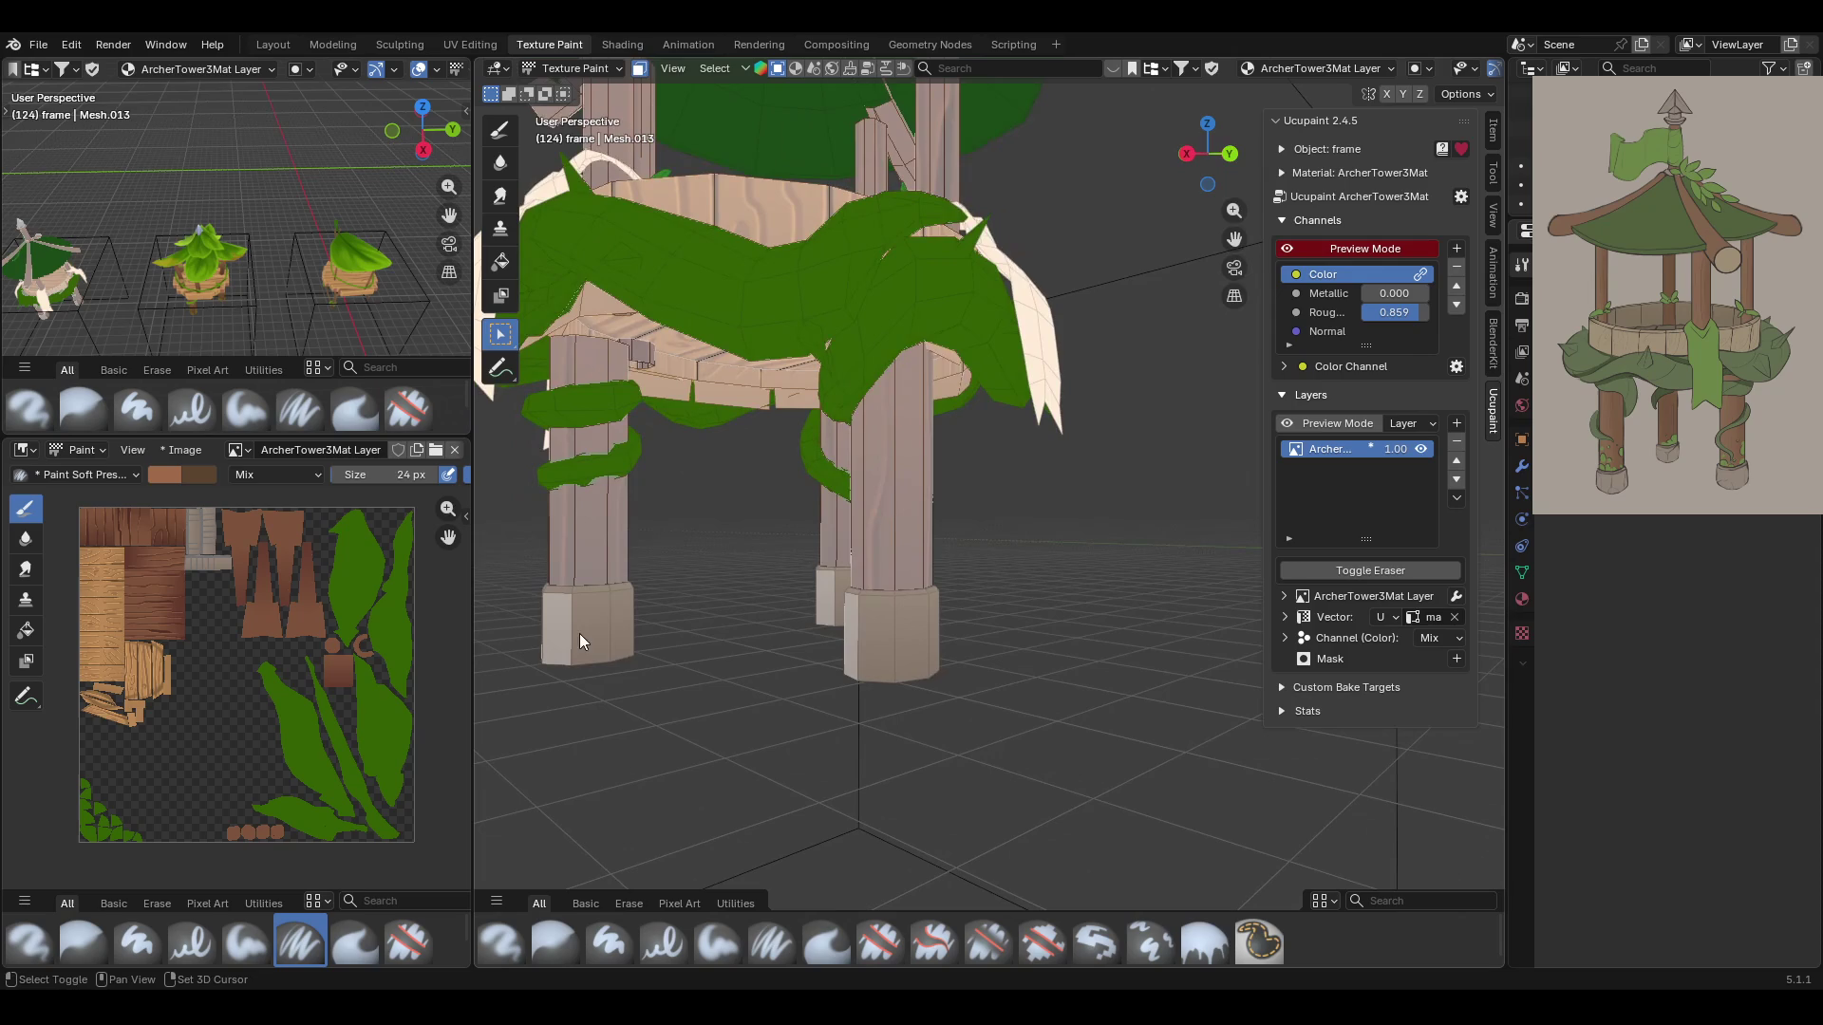
mouse_move(1023, 634)
middle_down()
mouse_move(802, 656)
mouse_move(1011, 634)
middle_up()
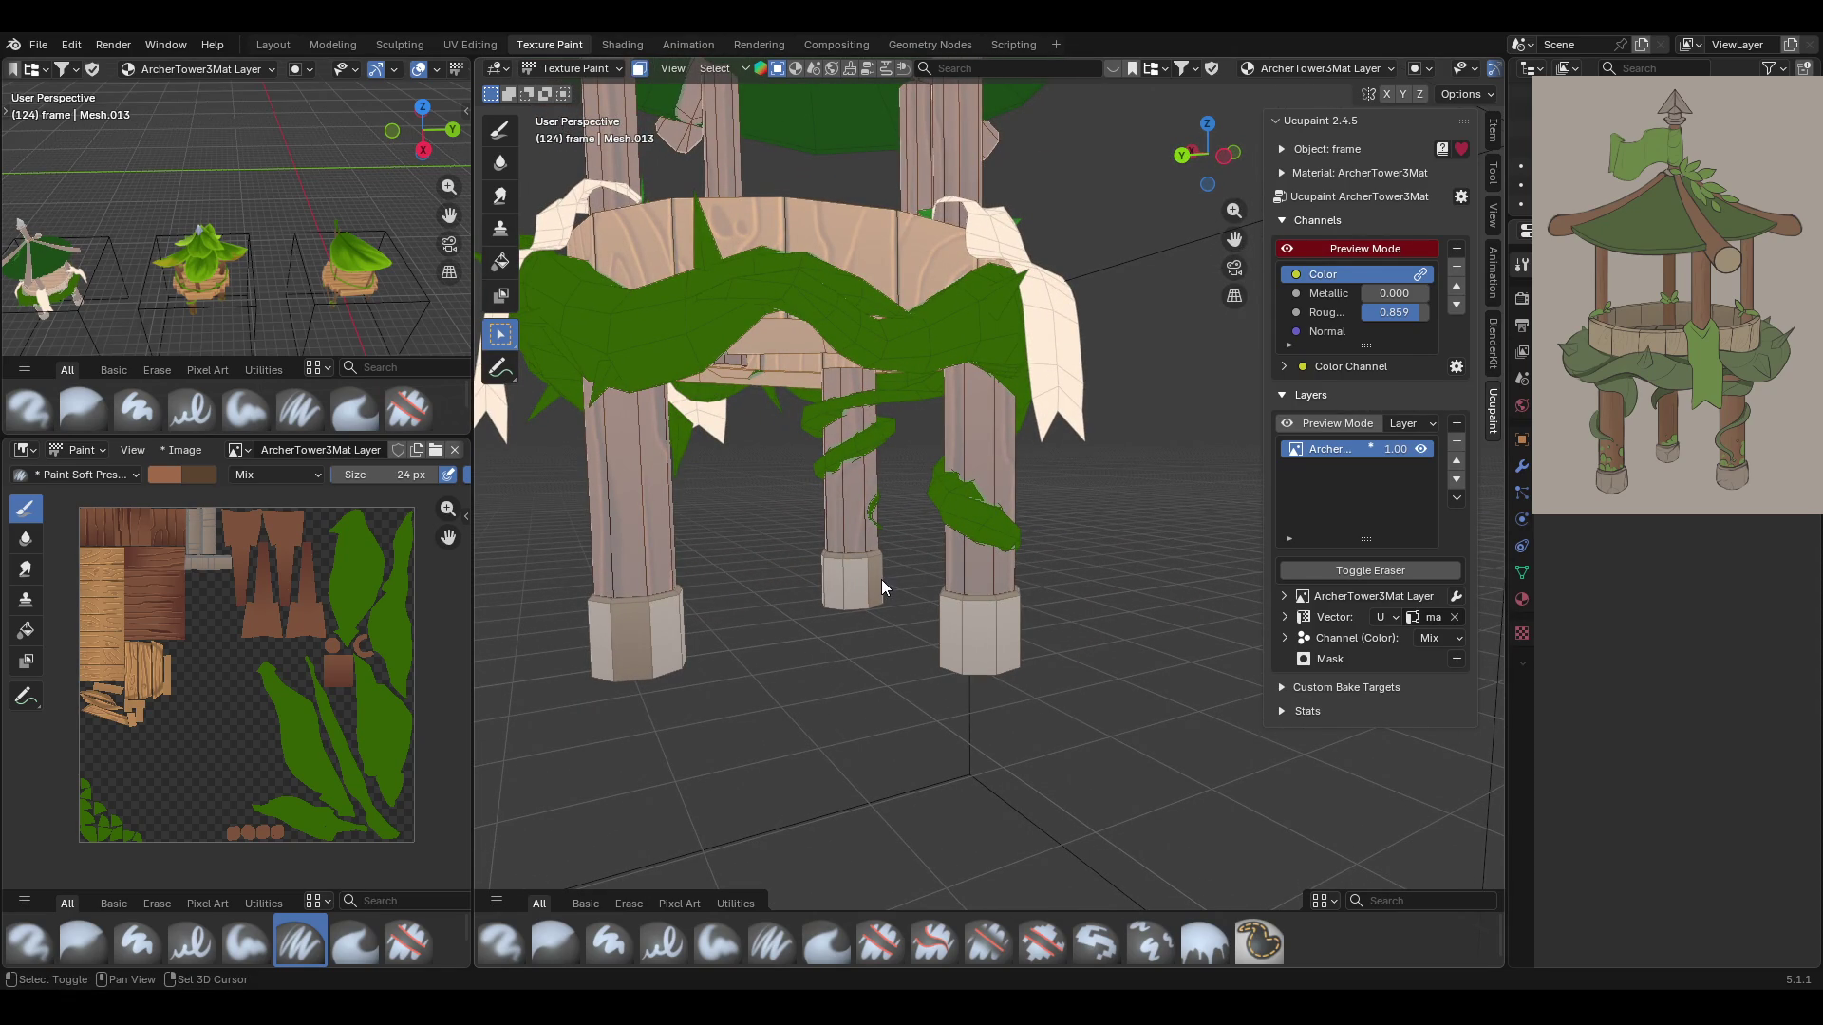
mouse_move(621, 617)
middle_down()
mouse_move(1003, 675)
mouse_move(1011, 628)
mouse_move(826, 623)
mouse_move(802, 551)
mouse_move(715, 615)
mouse_move(585, 224)
mouse_move(651, 57)
middle_up()
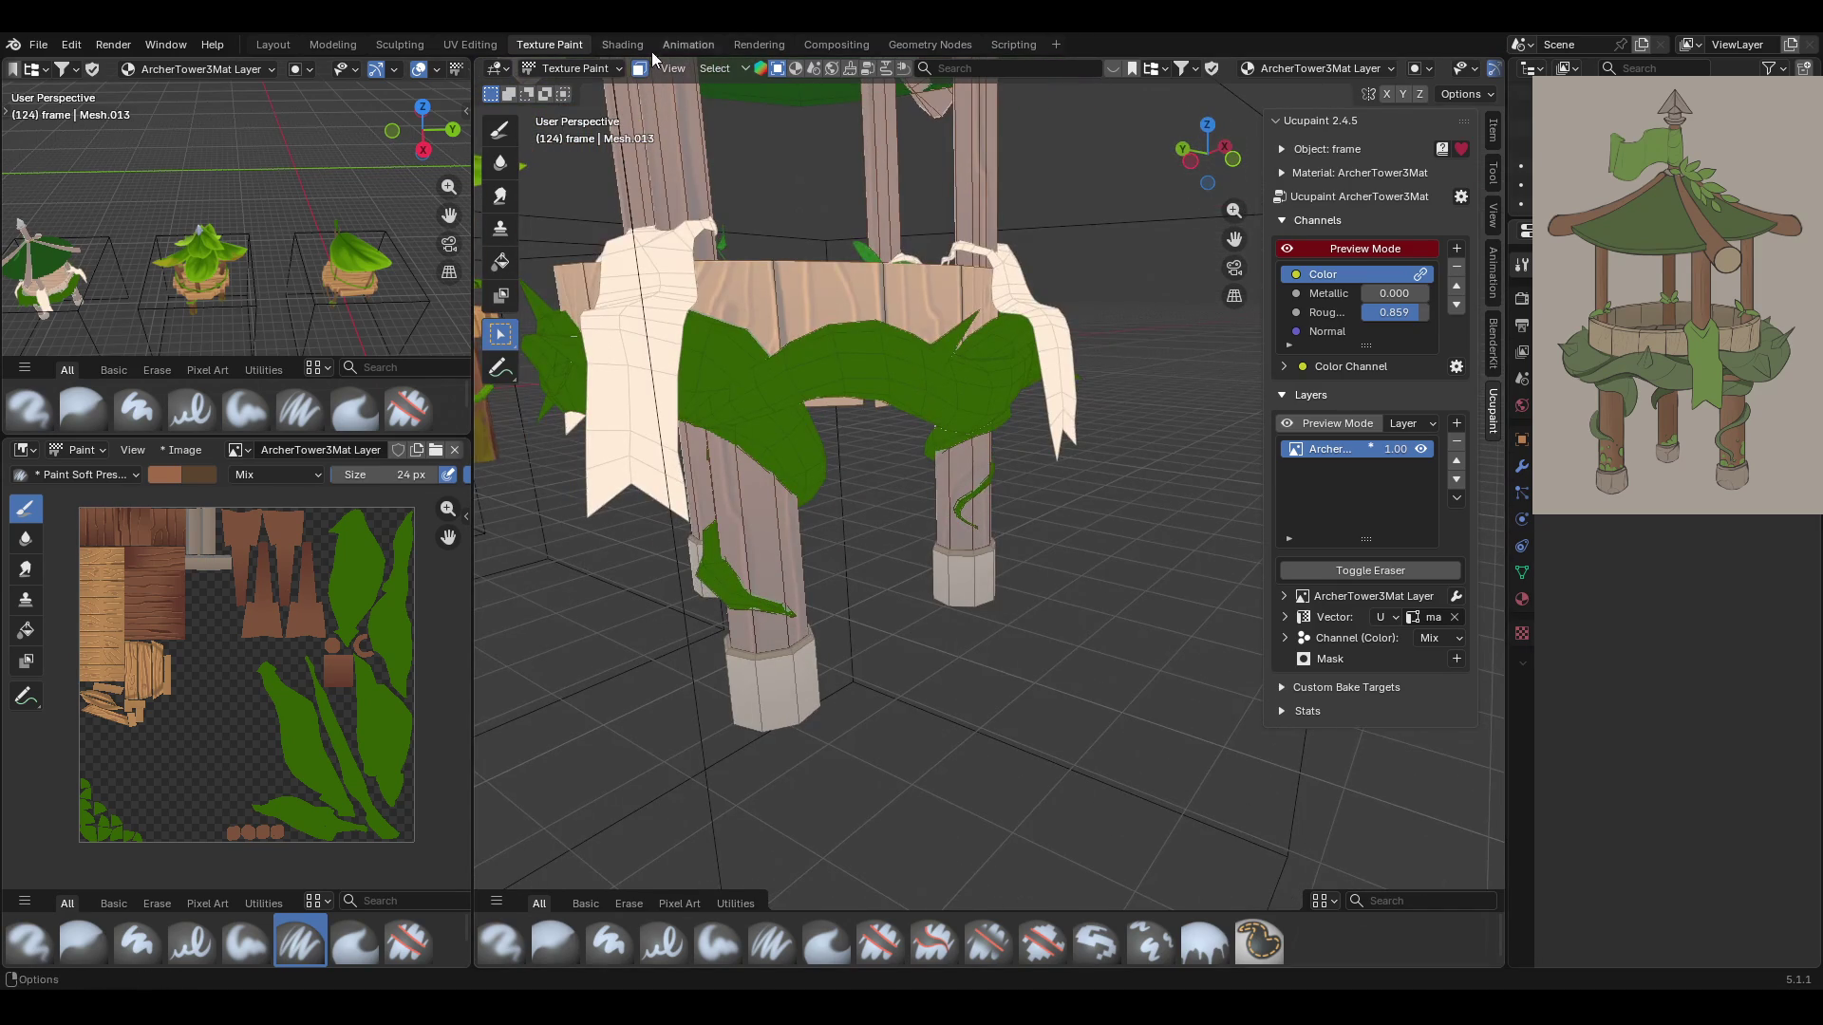
click(500, 140)
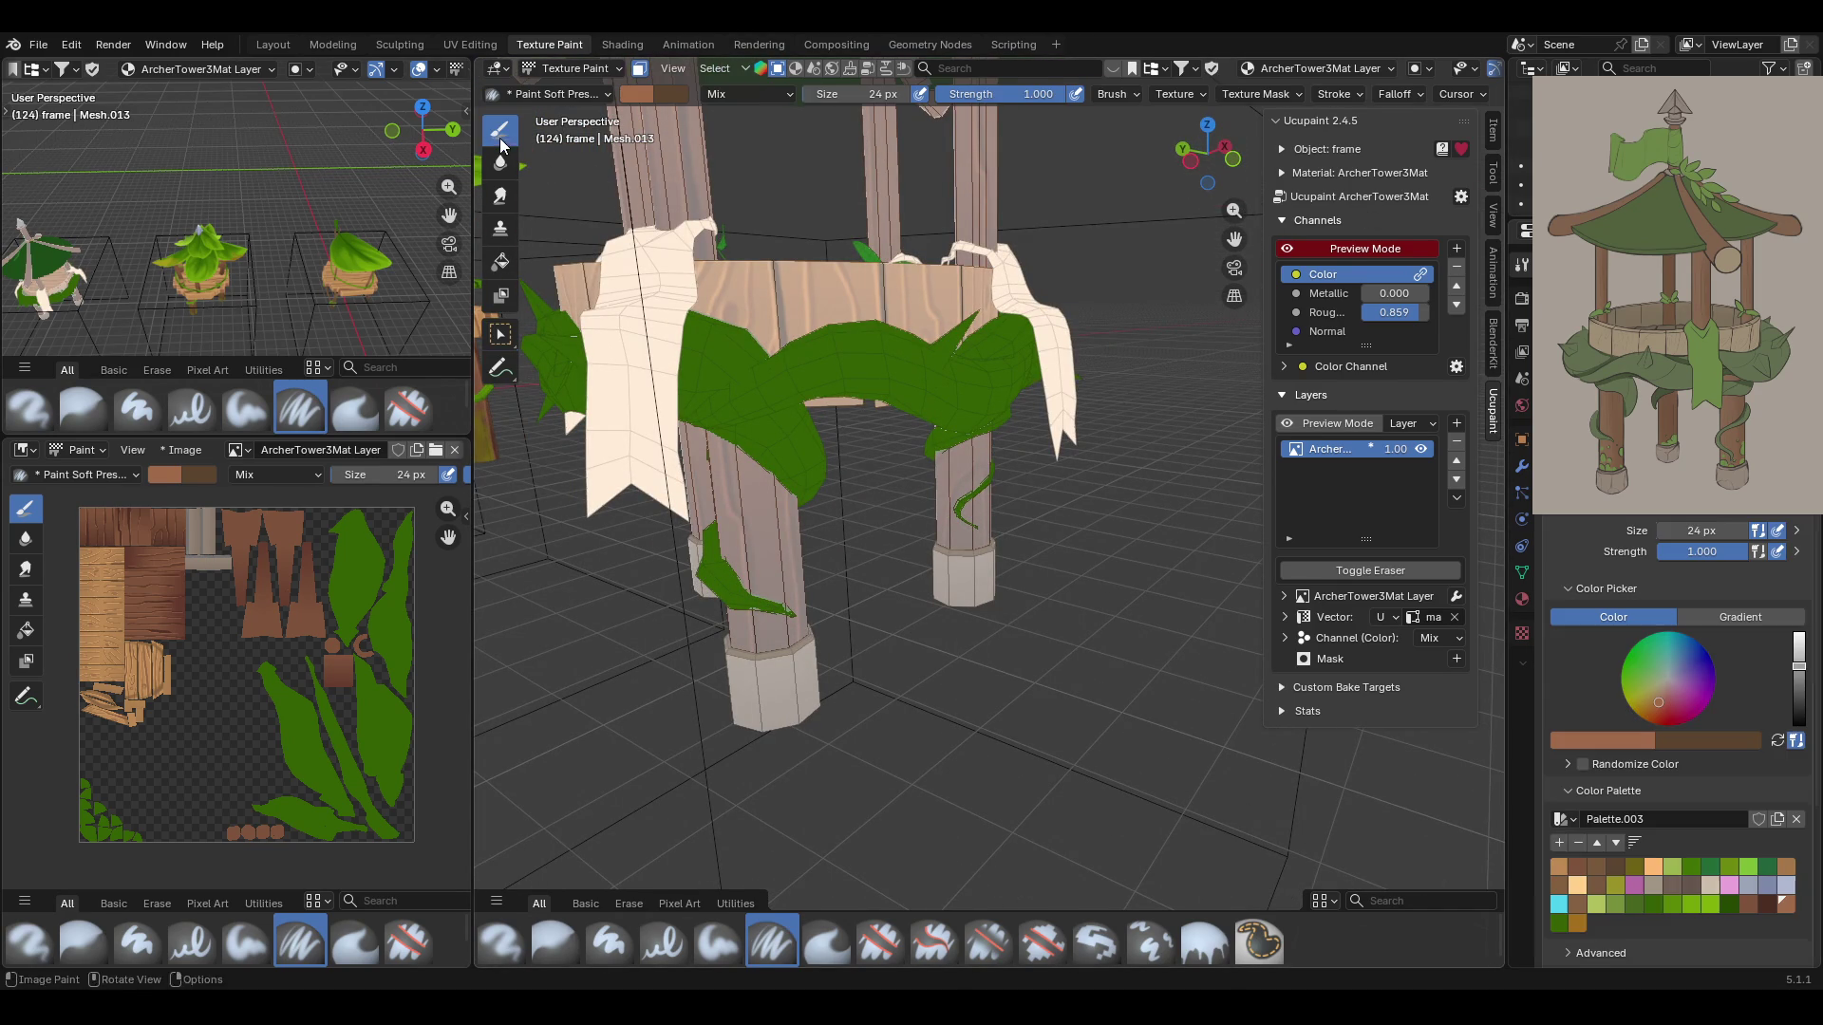
Fill the selected leg base caps with a grey-brown swatch using the Fill tool in Color mode
click(718, 942)
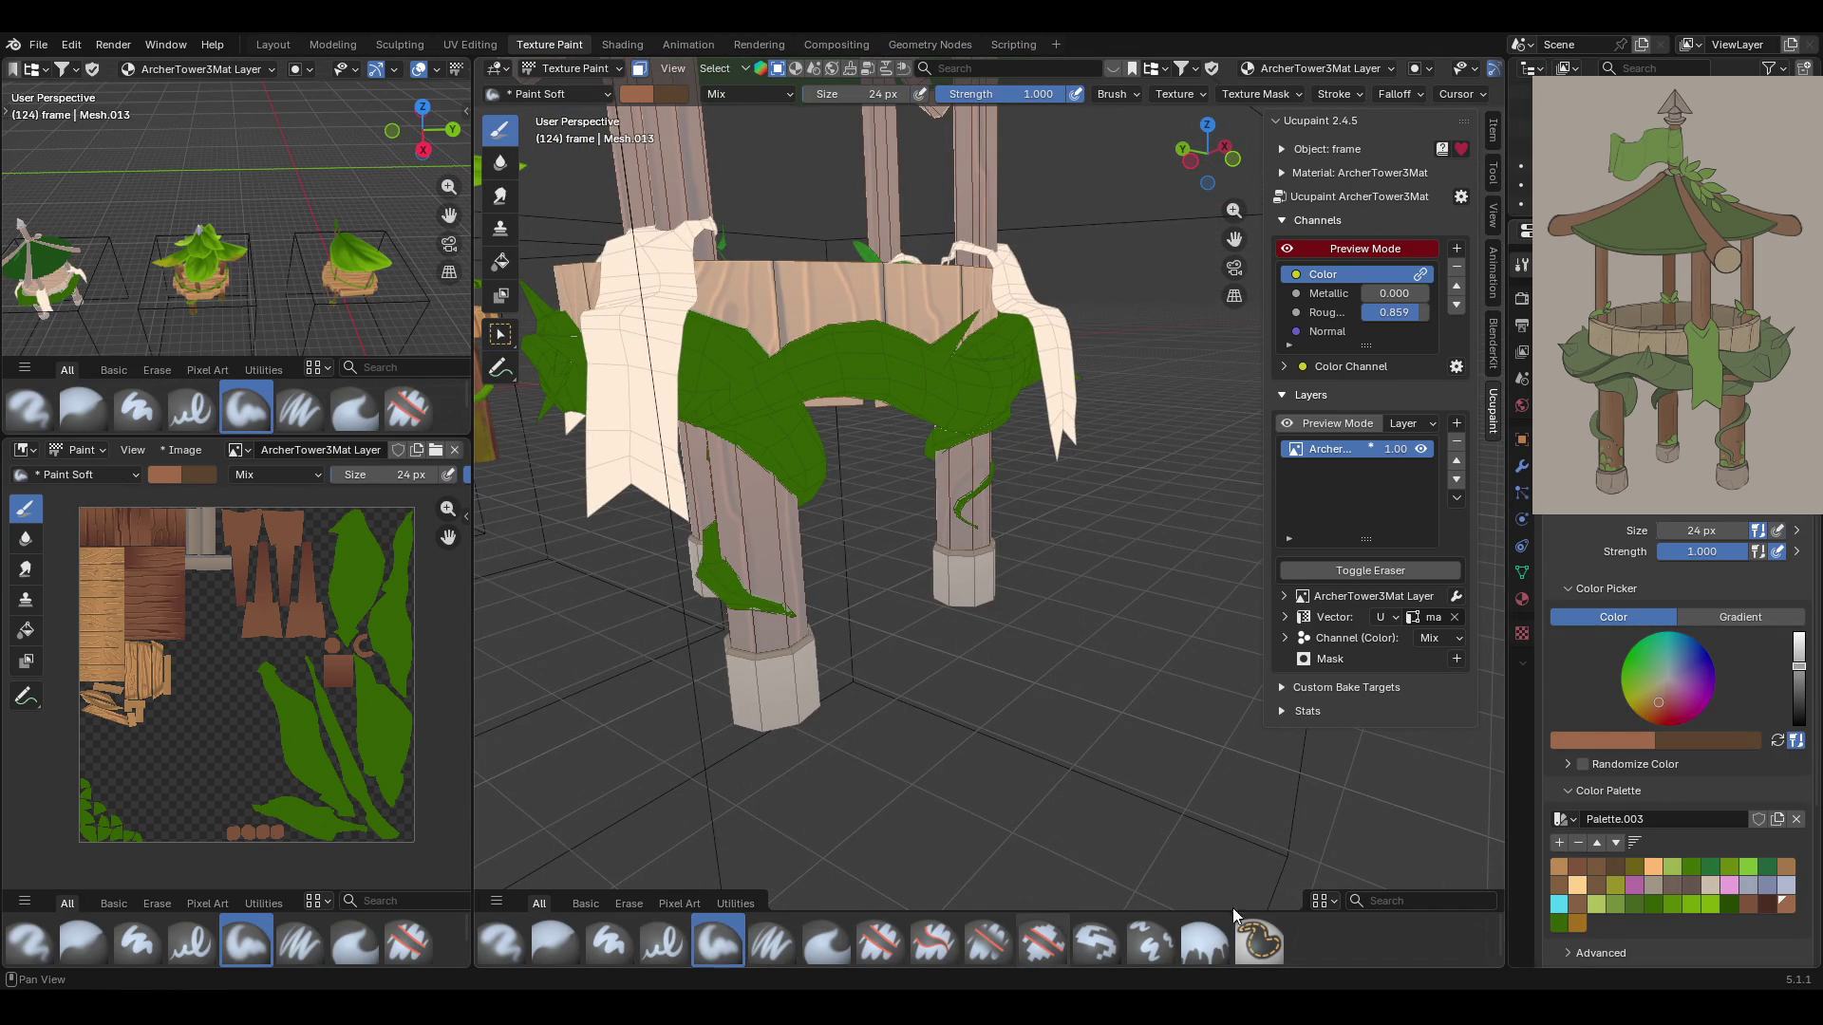
click(1670, 887)
middle_drag(959, 560, 952, 553)
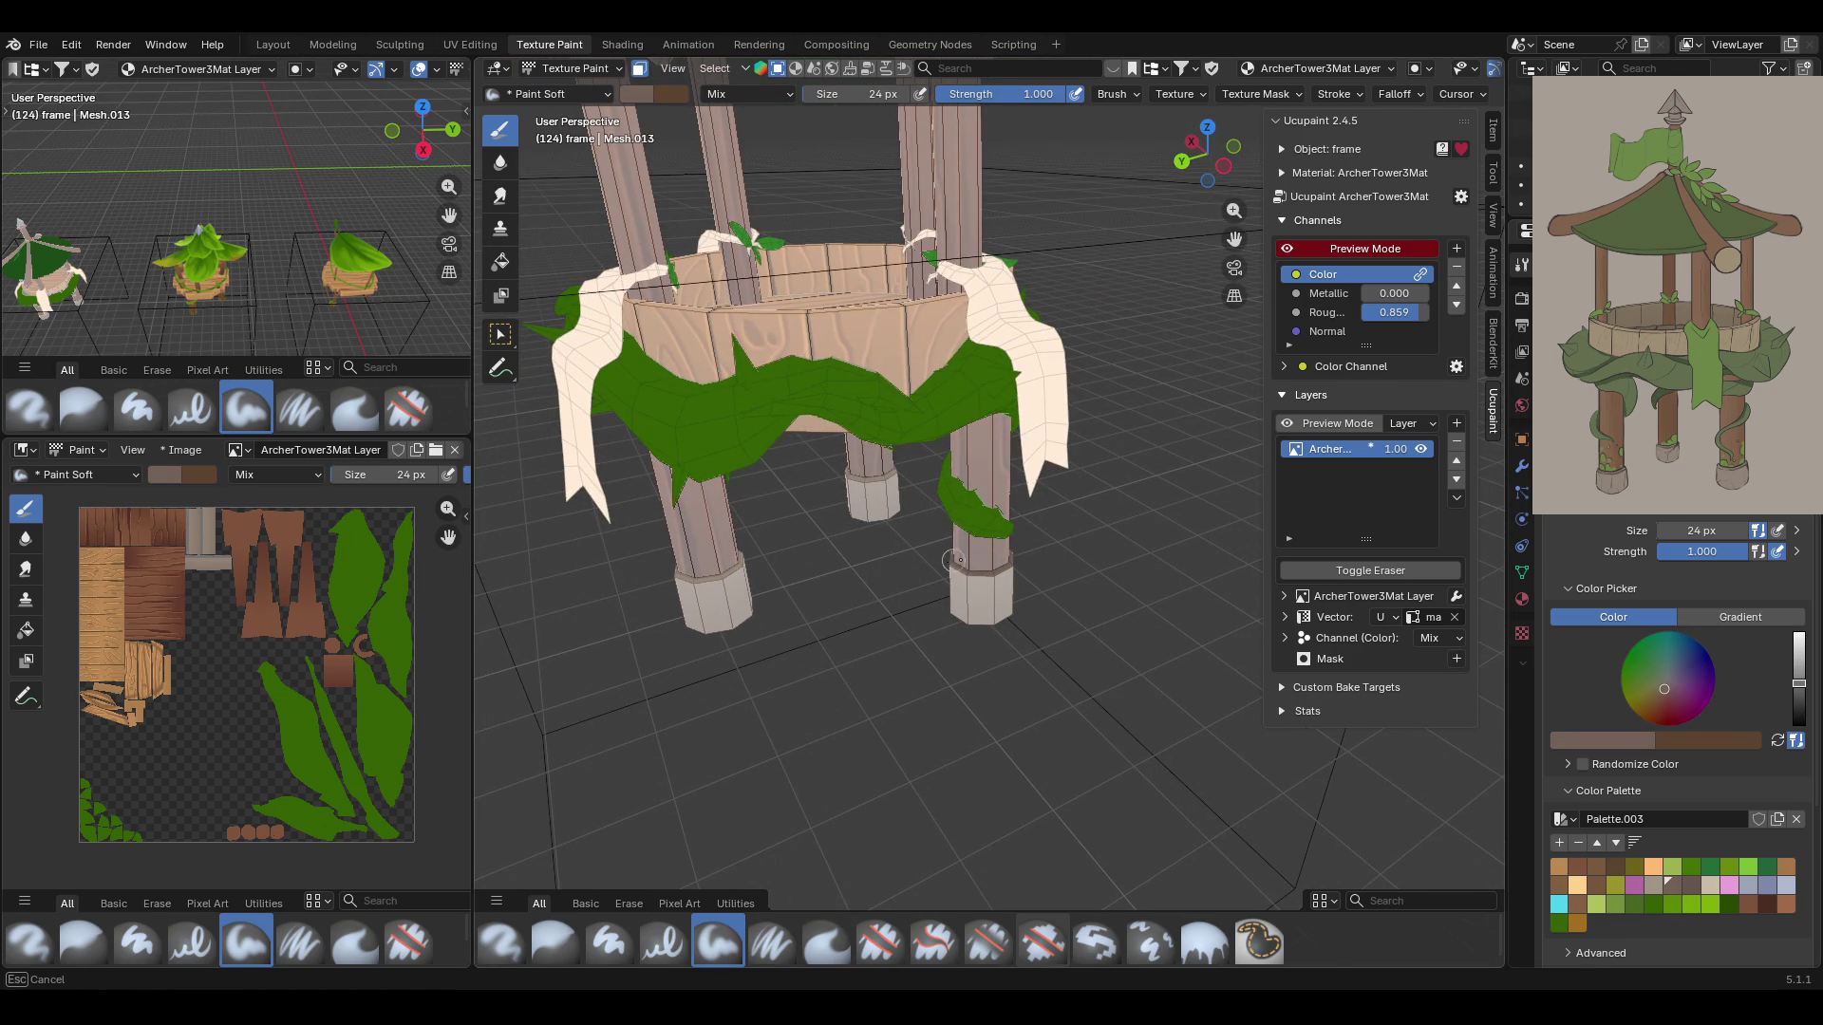
click(501, 261)
click(1633, 617)
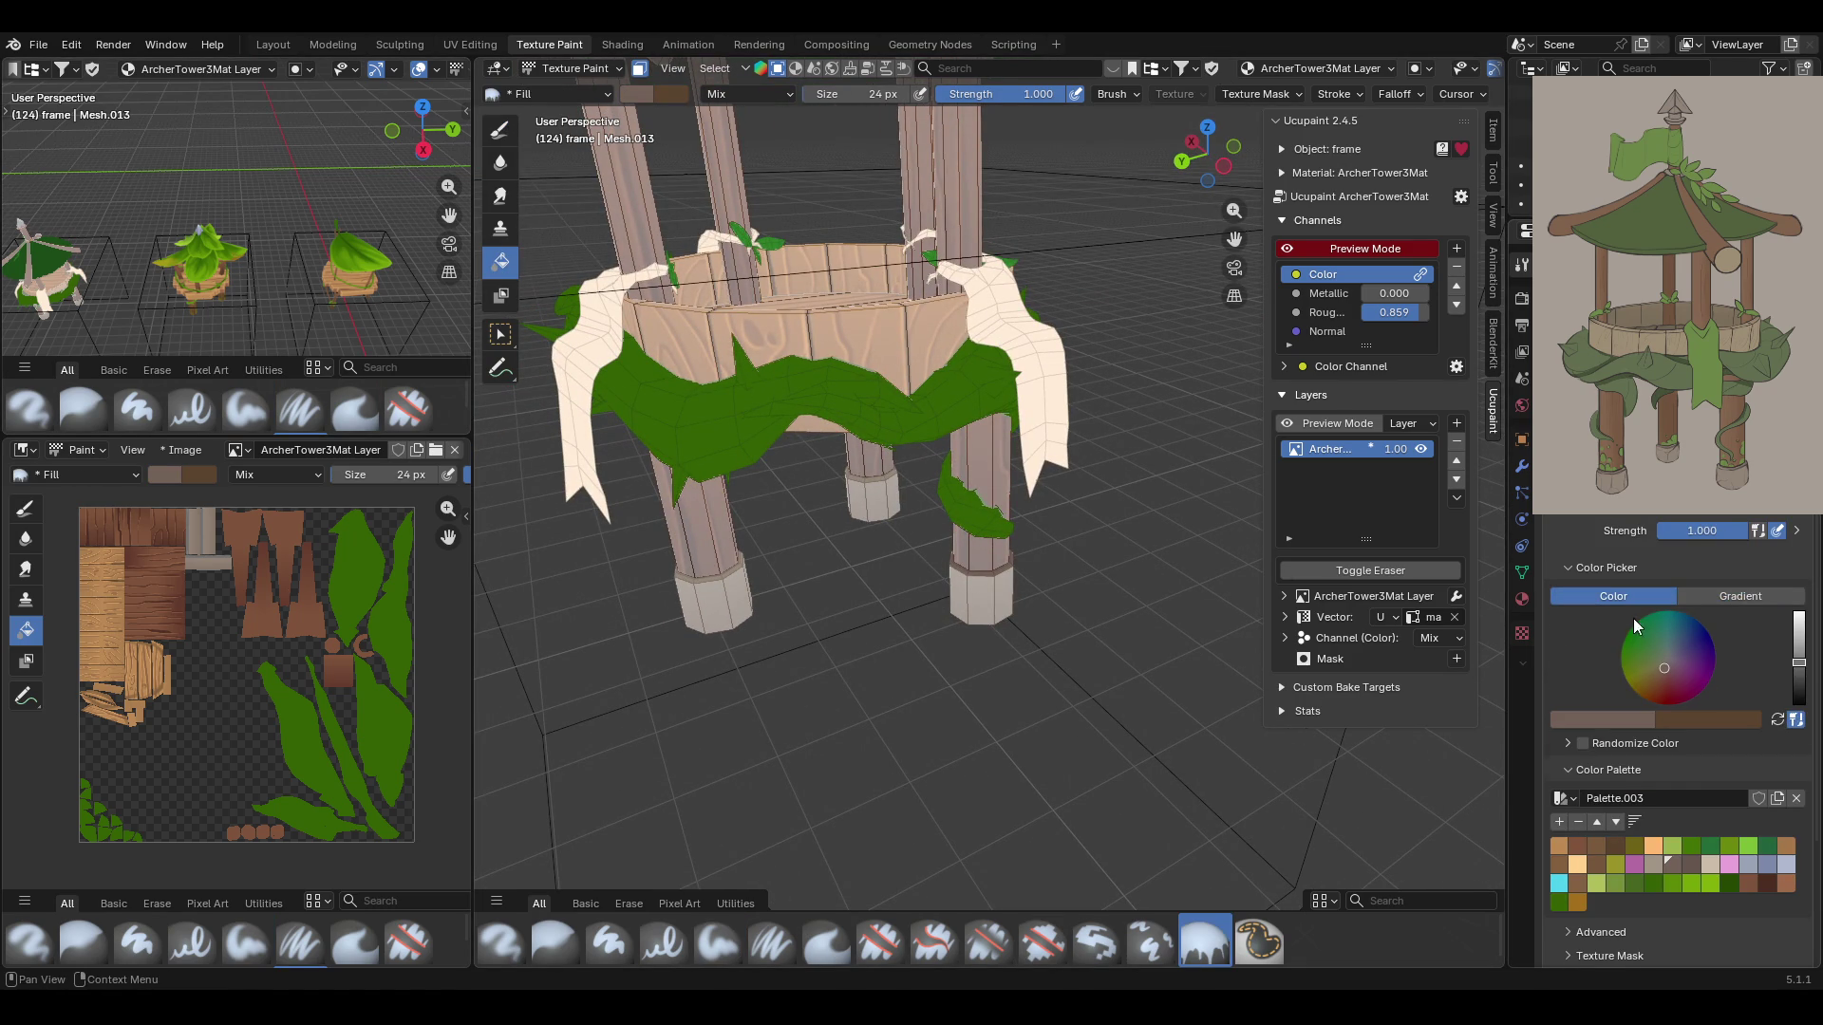
click(971, 573)
mouse_move(971, 574)
middle_down()
mouse_move(1139, 686)
mouse_move(813, 641)
mouse_move(655, 647)
middle_up()
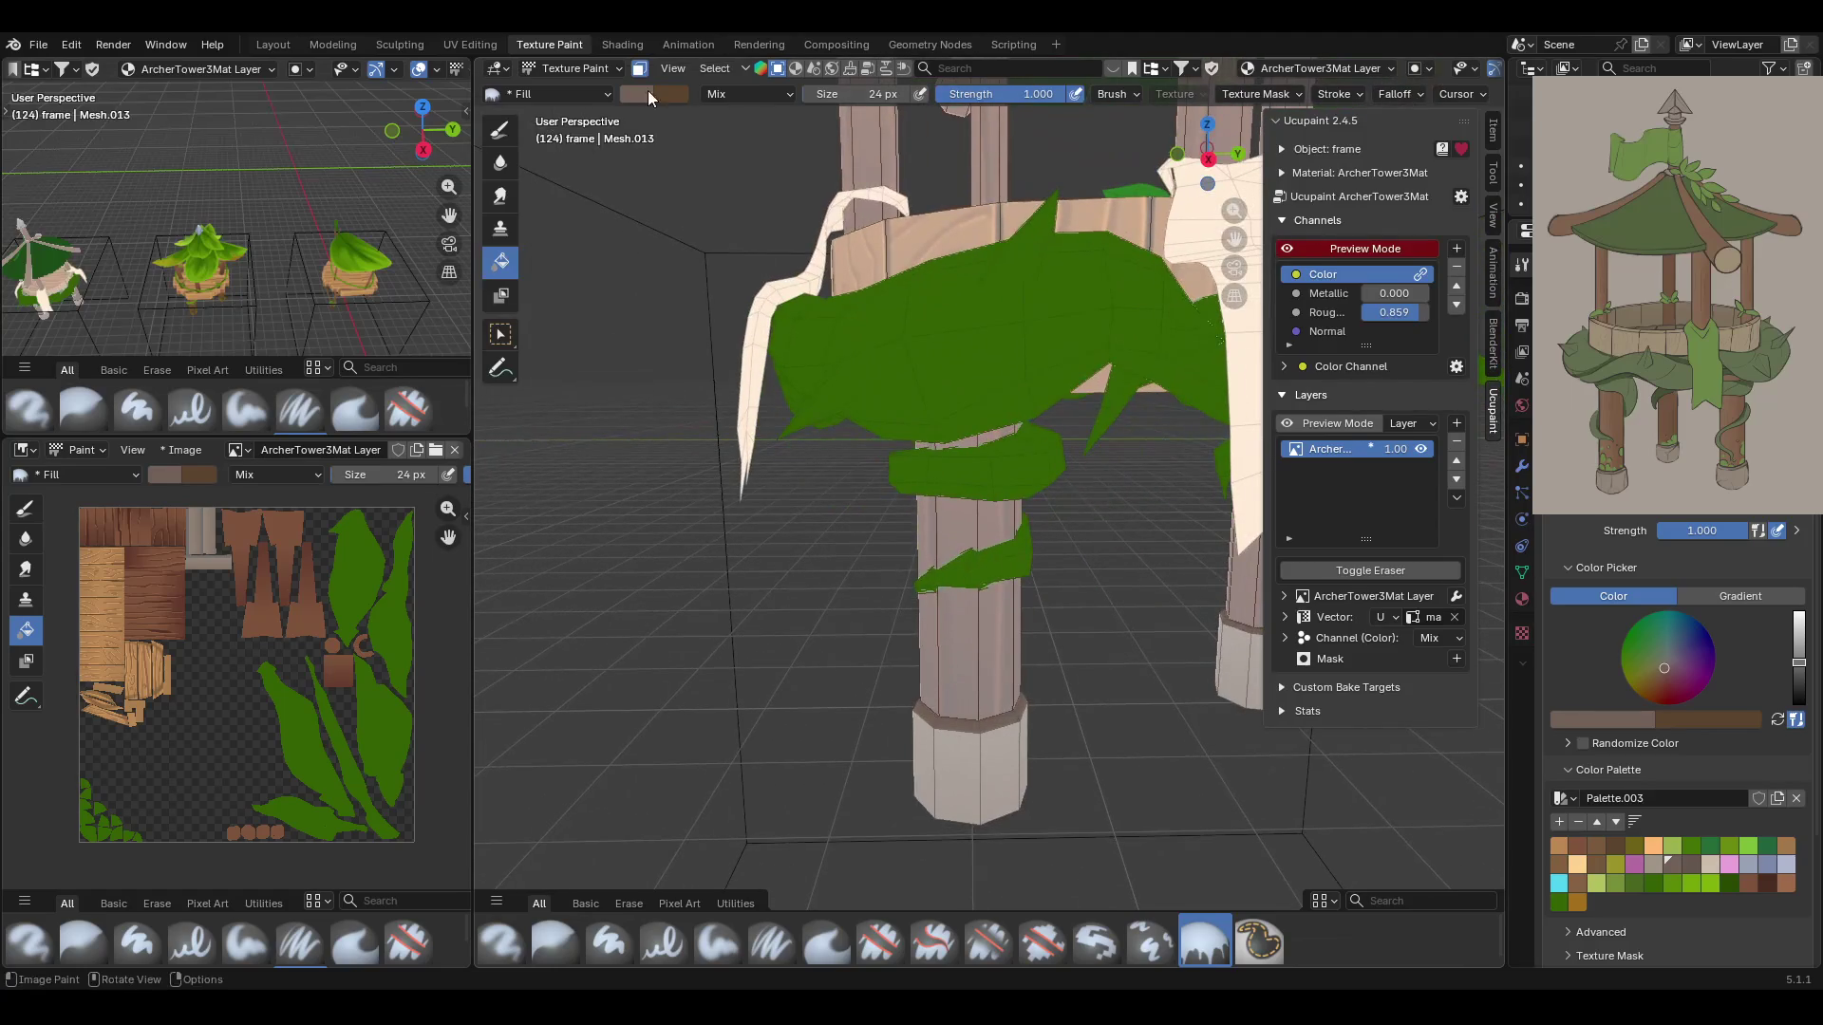
mouse_move(760, 223)
middle_down()
mouse_move(947, 454)
mouse_move(1190, 473)
mouse_move(927, 477)
mouse_move(870, 499)
mouse_move(1084, 515)
mouse_move(711, 866)
mouse_move(989, 686)
middle_up()
middle_drag(1215, 265, 1170, 274)
Turn off Ucupaint Preview Mode so the painted frame tower shows fully lit
scroll(961, 540, up, 5)
scroll(961, 555, down, 4)
mouse_move(961, 555)
middle_down()
mouse_move(1109, 556)
mouse_move(1280, 209)
middle_up()
click(1291, 248)
Frame the finished archer tower alongside the neighbouring tower in the viewport
mouse_move(1244, 285)
middle_down()
mouse_move(1118, 407)
mouse_move(1222, 395)
mouse_move(1160, 454)
mouse_move(1052, 406)
mouse_move(1109, 414)
middle_up()
scroll(1052, 407, down, 2)
mouse_move(1234, 239)
mouse_down()
mouse_move(988, 315)
mouse_move(735, 425)
mouse_move(778, 418)
mouse_up()
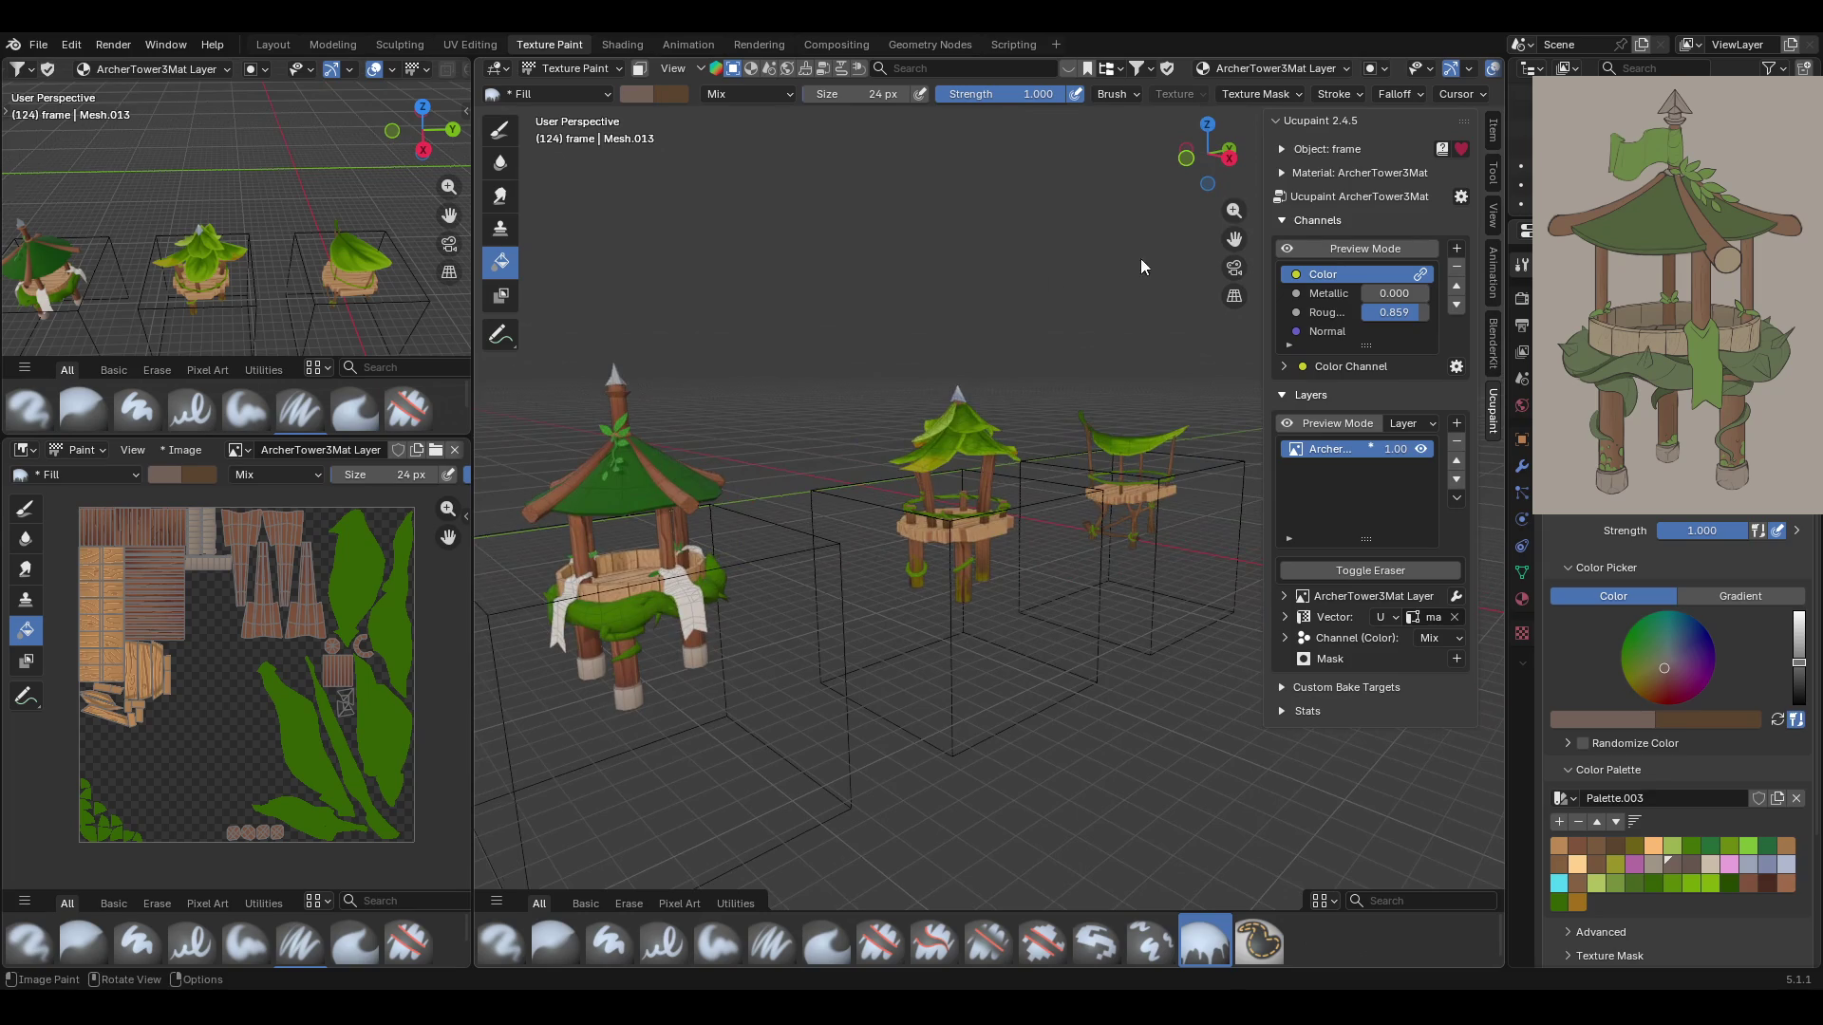
mouse_move(1219, 245)
middle_down()
mouse_move(941, 465)
mouse_move(932, 513)
middle_up()
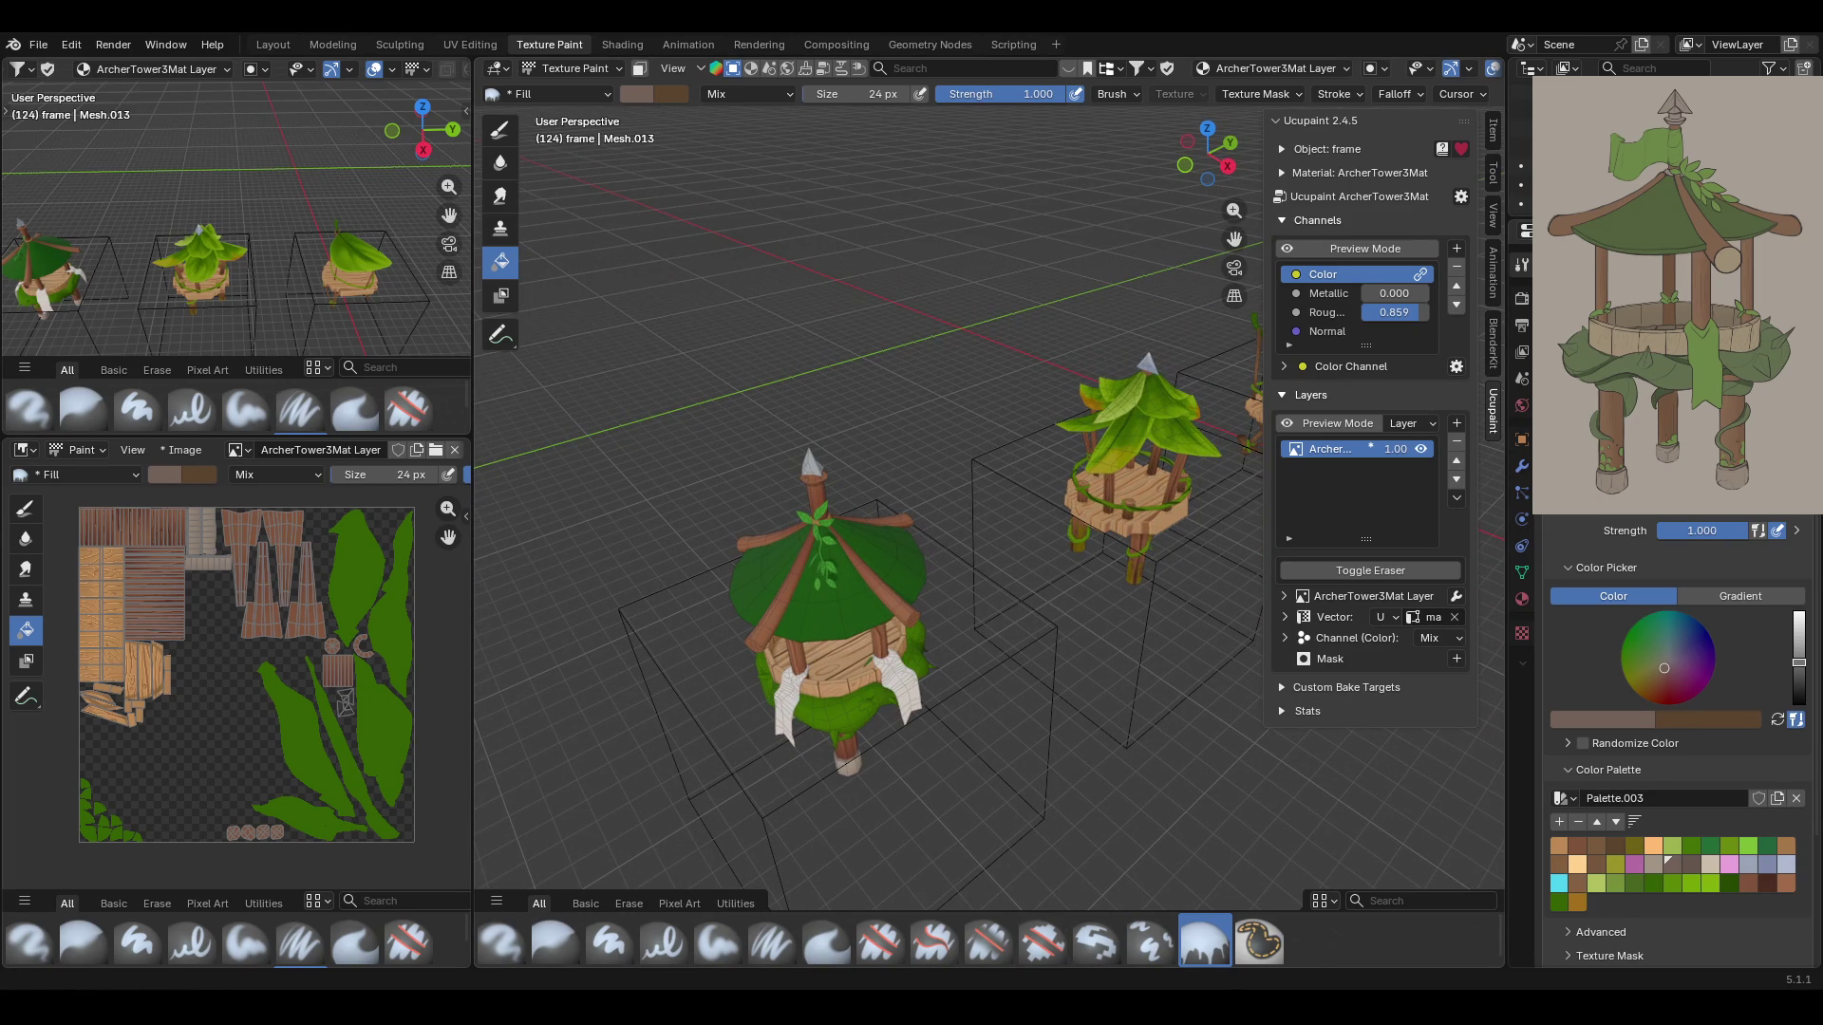